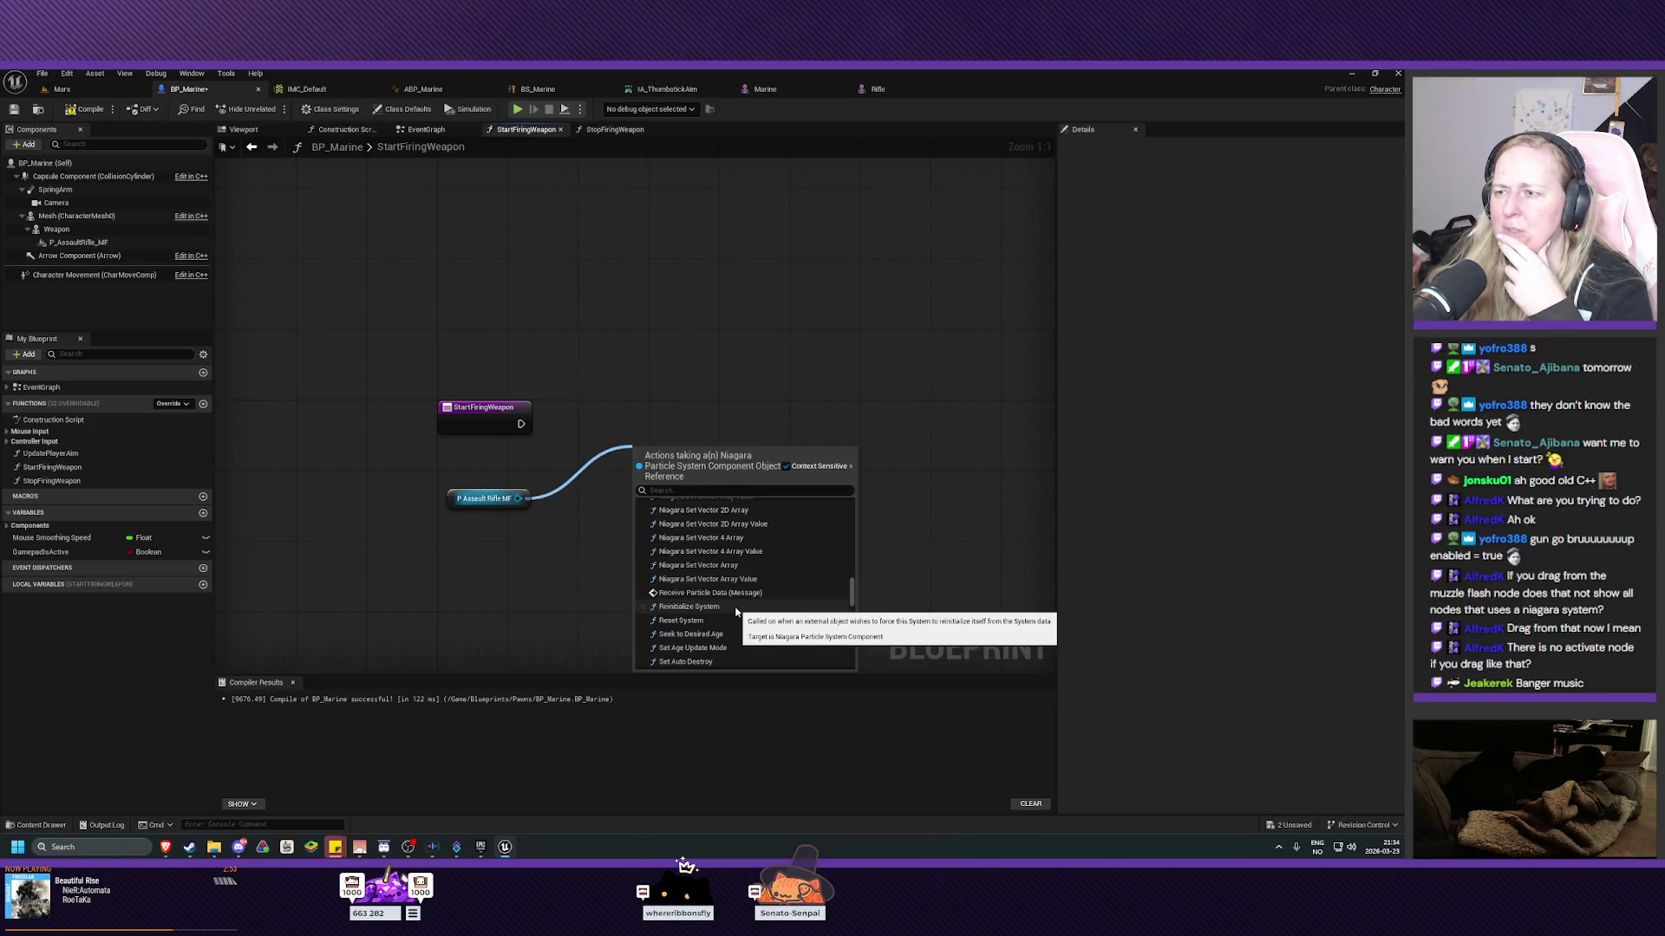
Add an Activate node targeting P Assault Rifle MF by searching 'activ'.
{"action": "scroll", "coordinate": [737, 613], "scroll_direction": "down", "scroll_amount": 1}
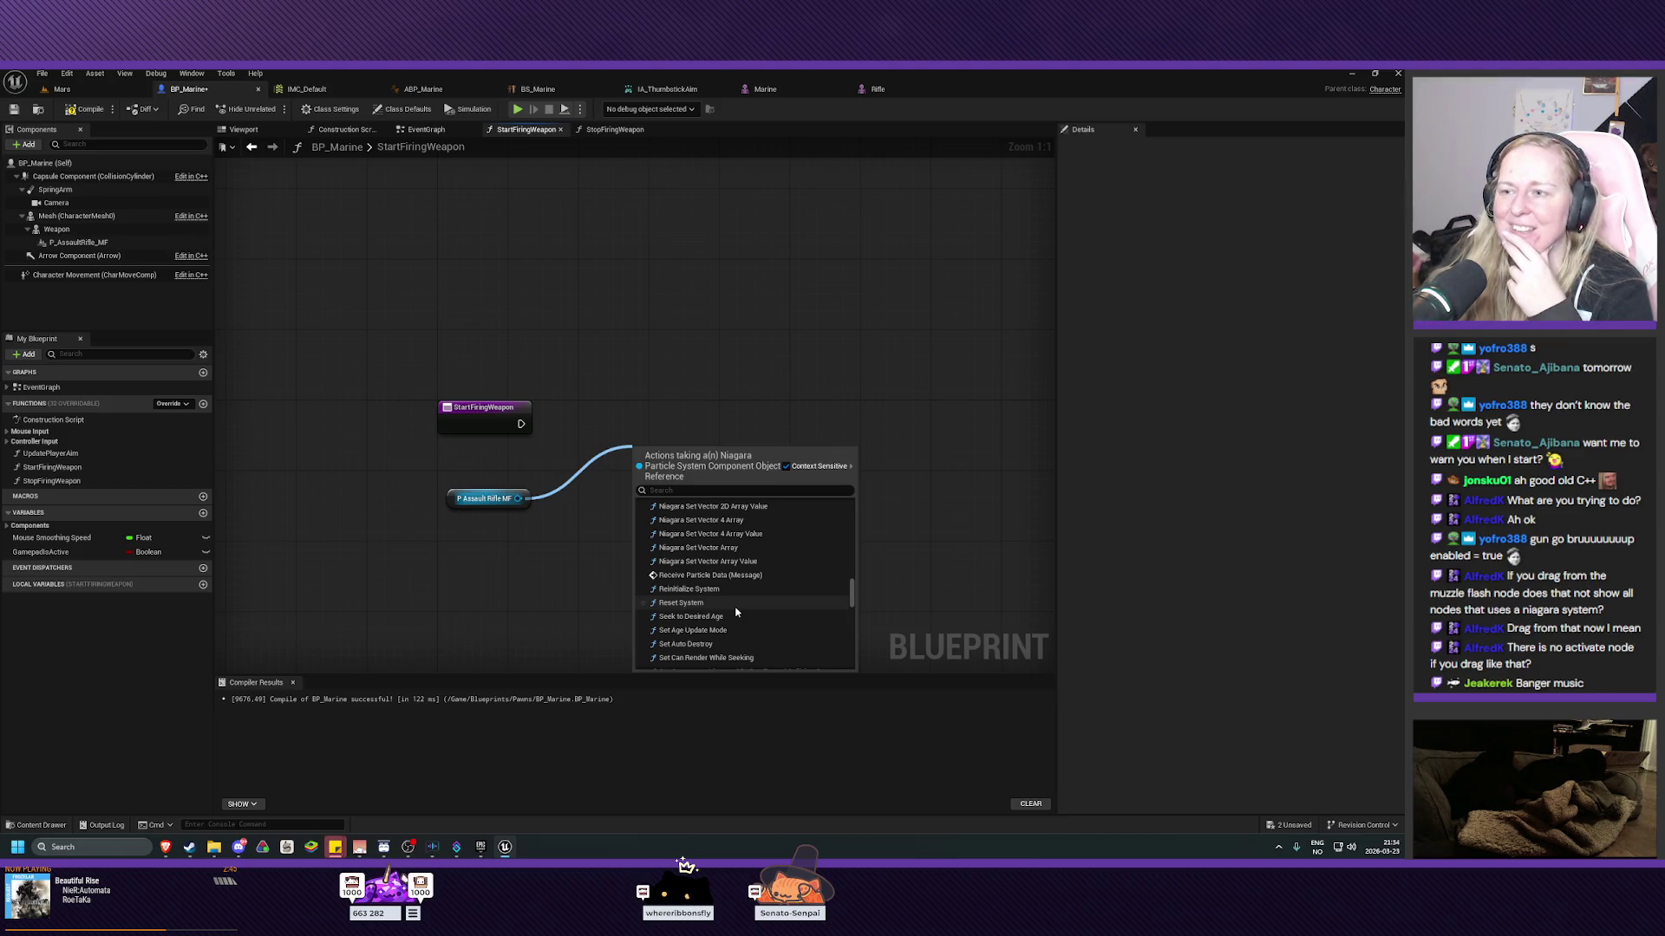
{"action": "left_click", "coordinate": [678, 490]}
{"action": "type", "text": "ac"}
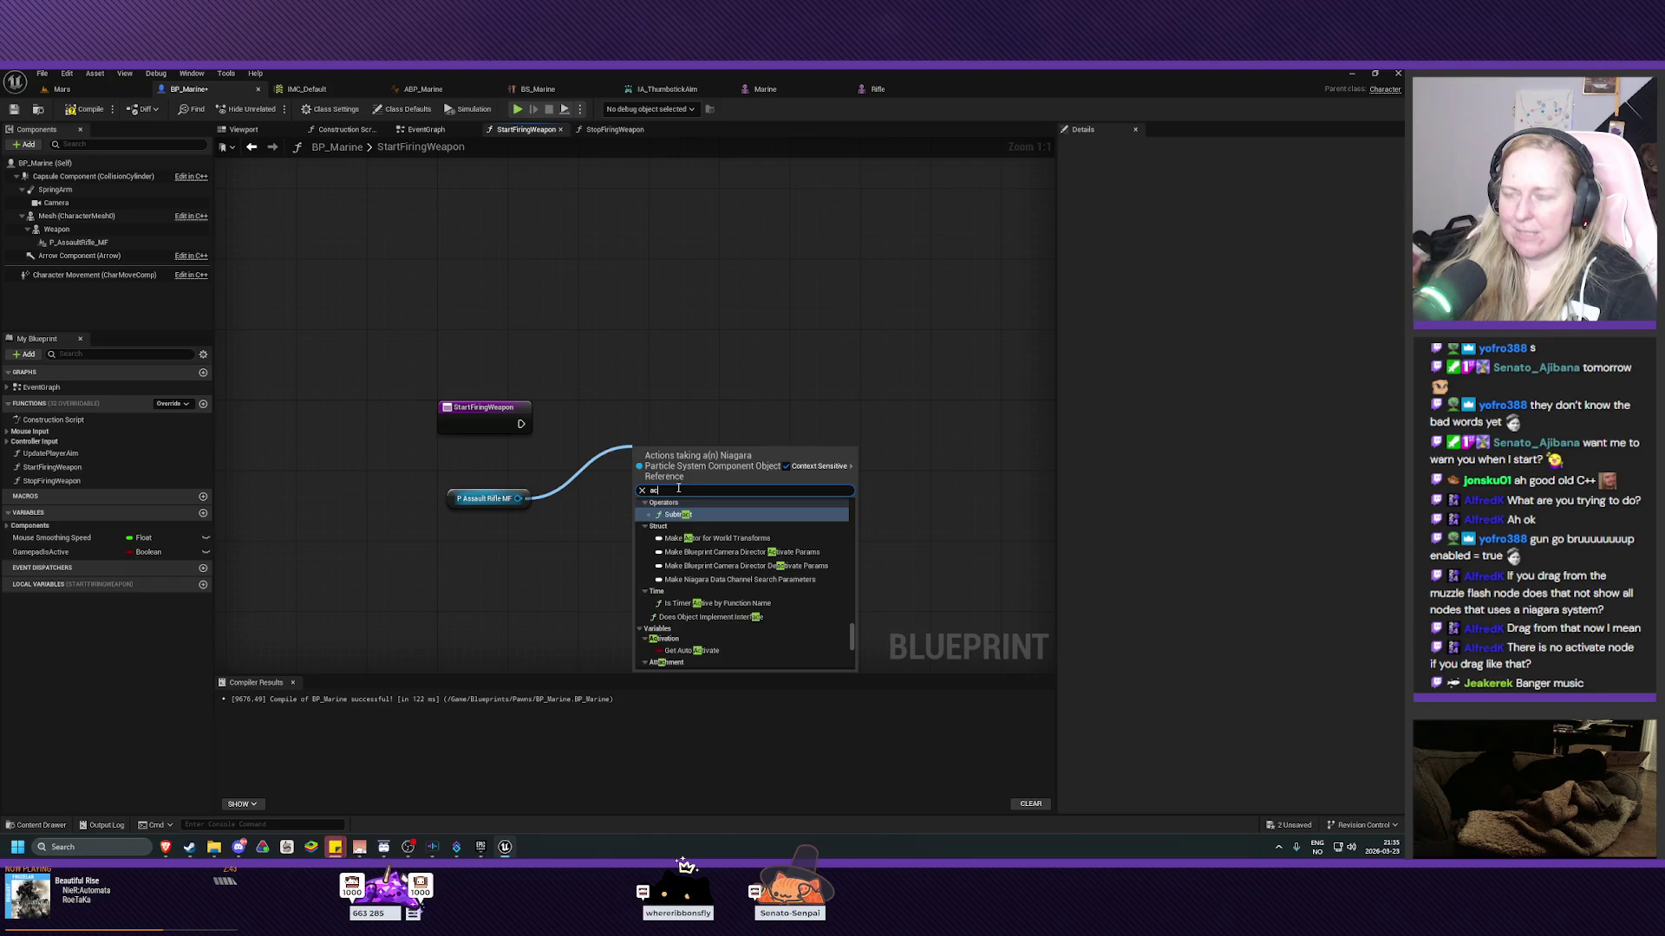
{"action": "type", "text": "tiv"}
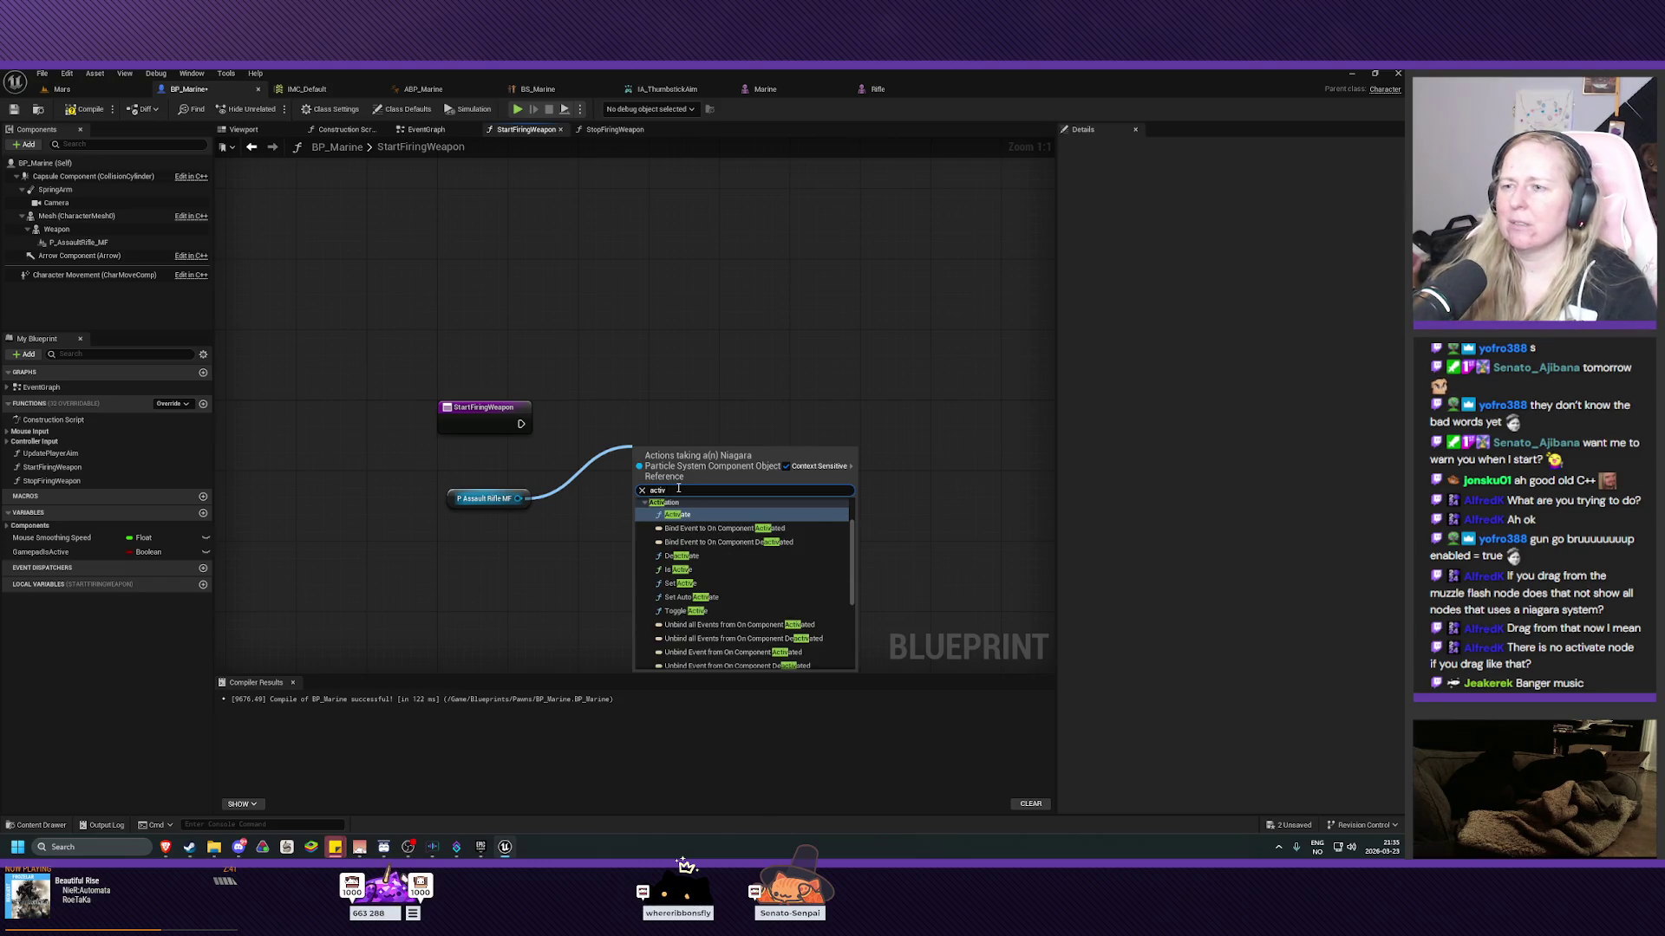
{"action": "left_click", "coordinate": [689, 515]}
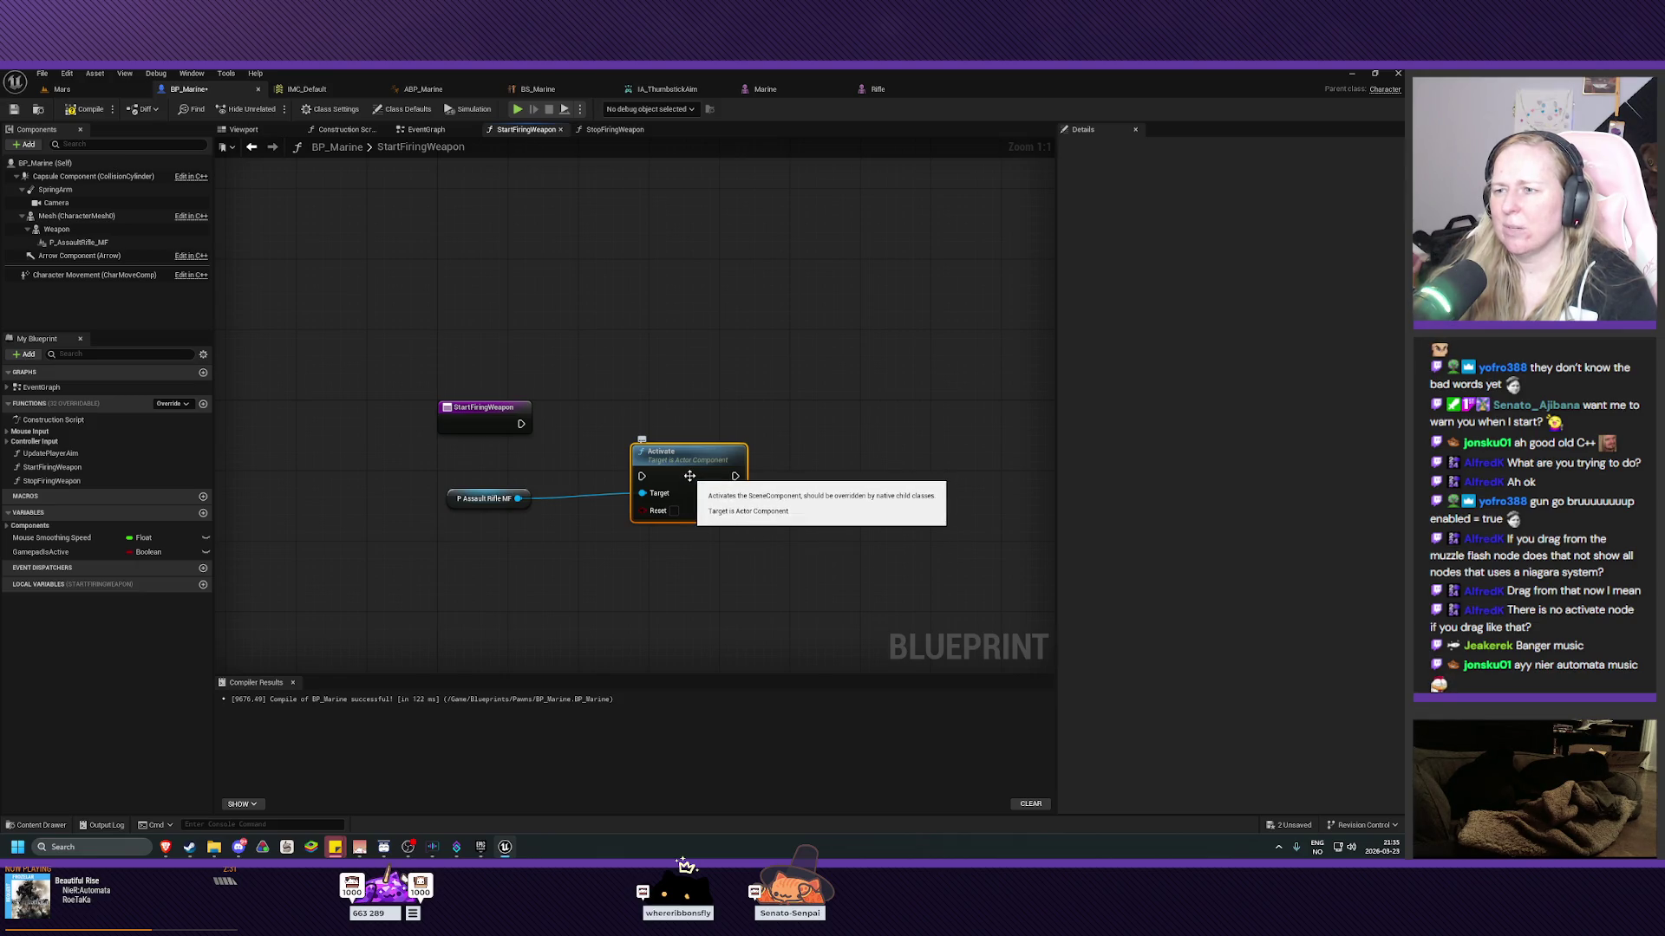
Delete the misplaced Activate node and search P Assault Rifle MF's actions for 'activate'.
{"action": "left_click_drag", "start_coordinate": [690, 476], "coordinate": [630, 435]}
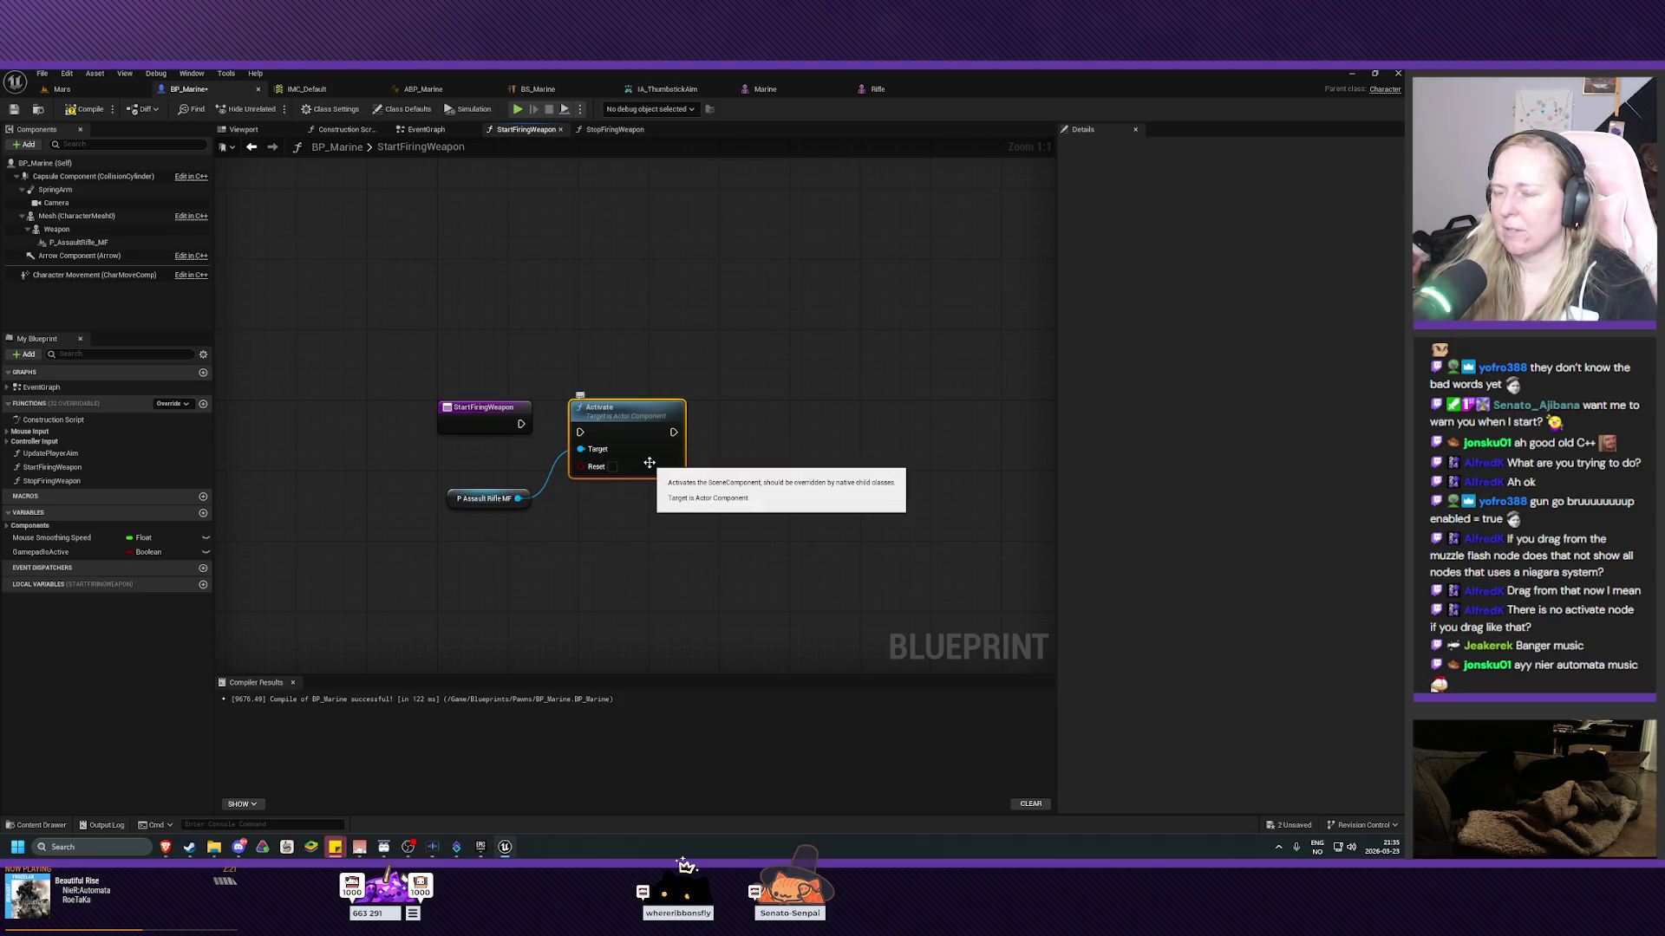
{"action": "key", "text": "Delete"}
{"action": "left_click_drag", "start_coordinate": [518, 499], "coordinate": [624, 476]}
{"action": "type", "text": "act"}
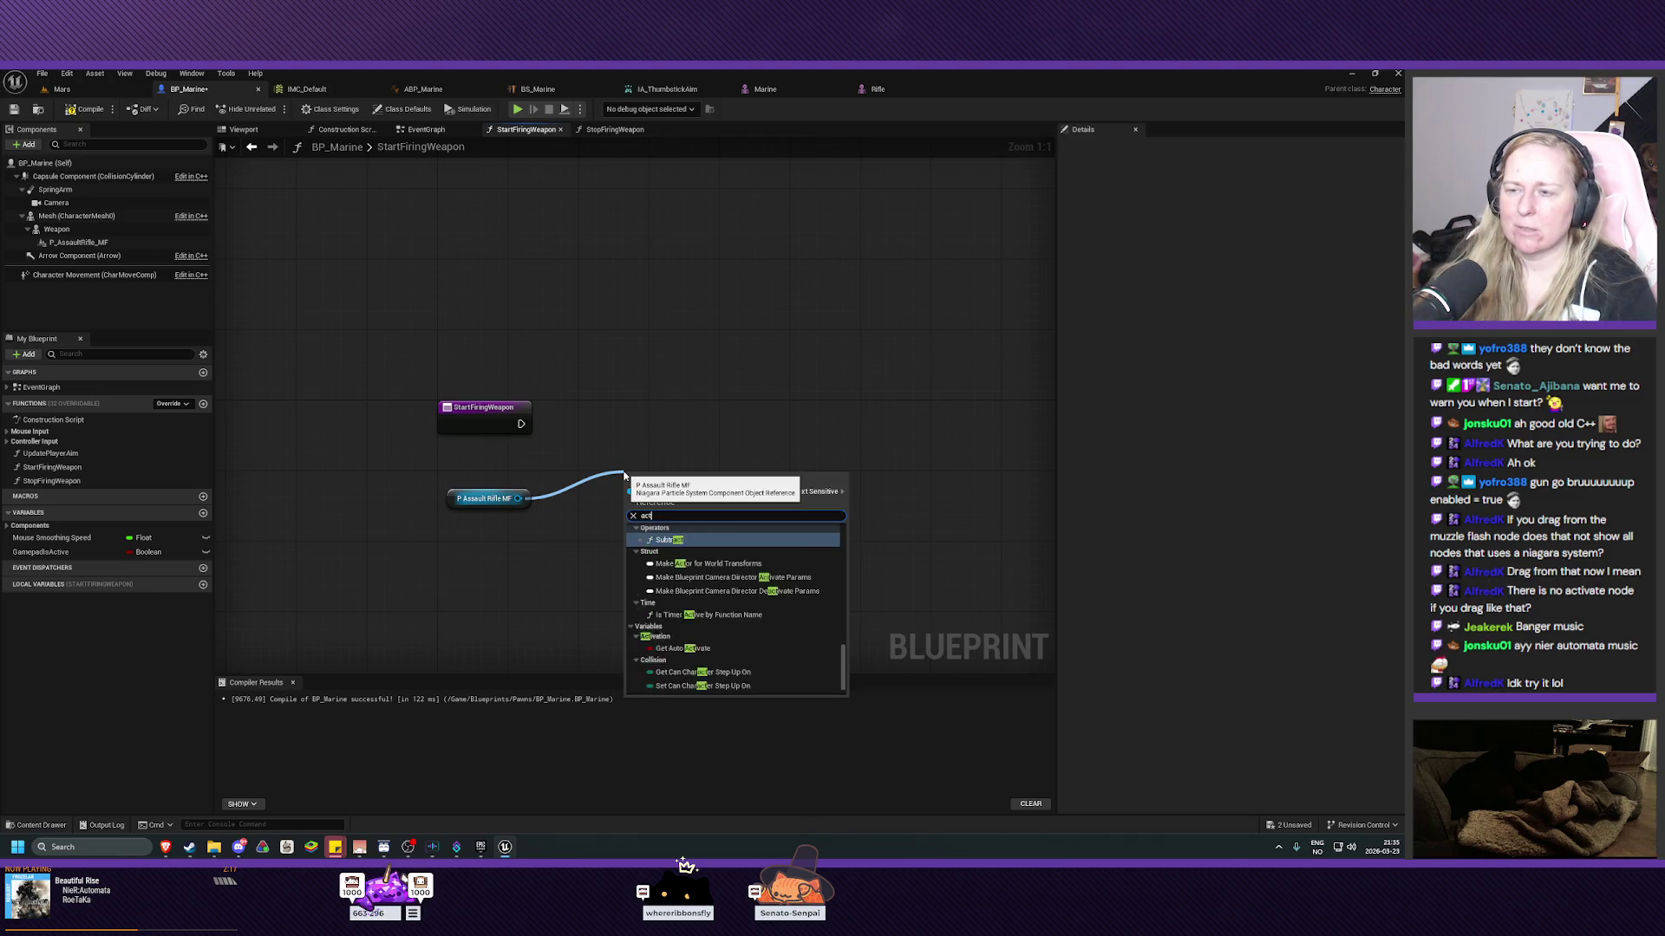
{"action": "type", "text": "ivate"}
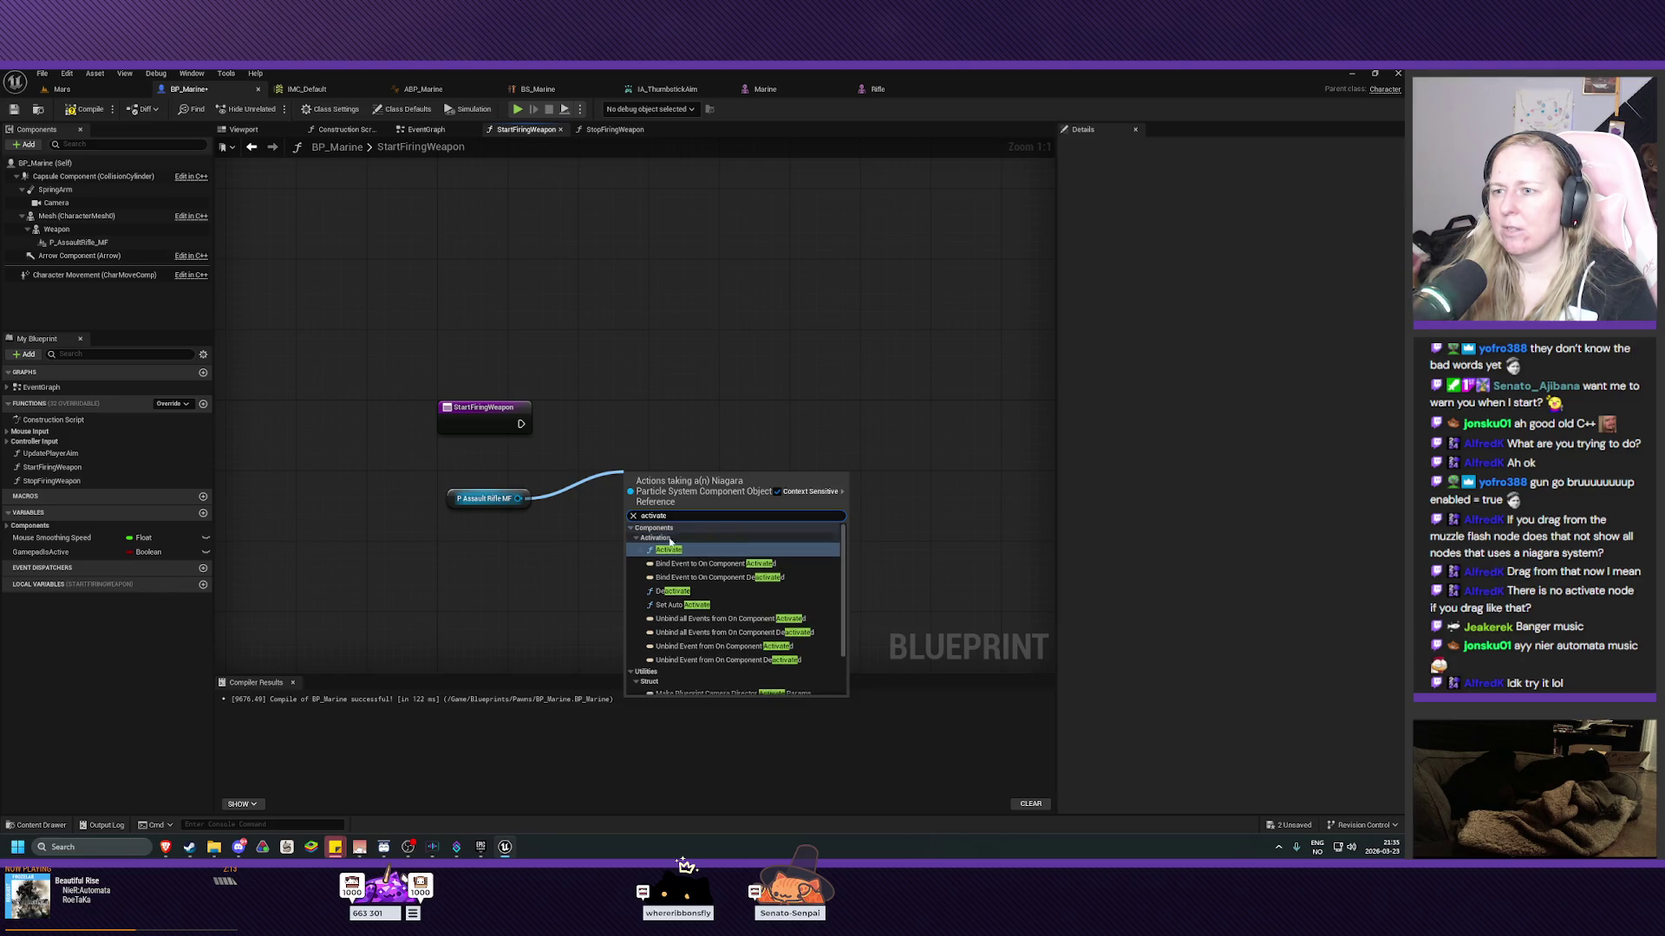
{"action": "scroll", "coordinate": [684, 589], "scroll_direction": "down", "scroll_amount": 3}
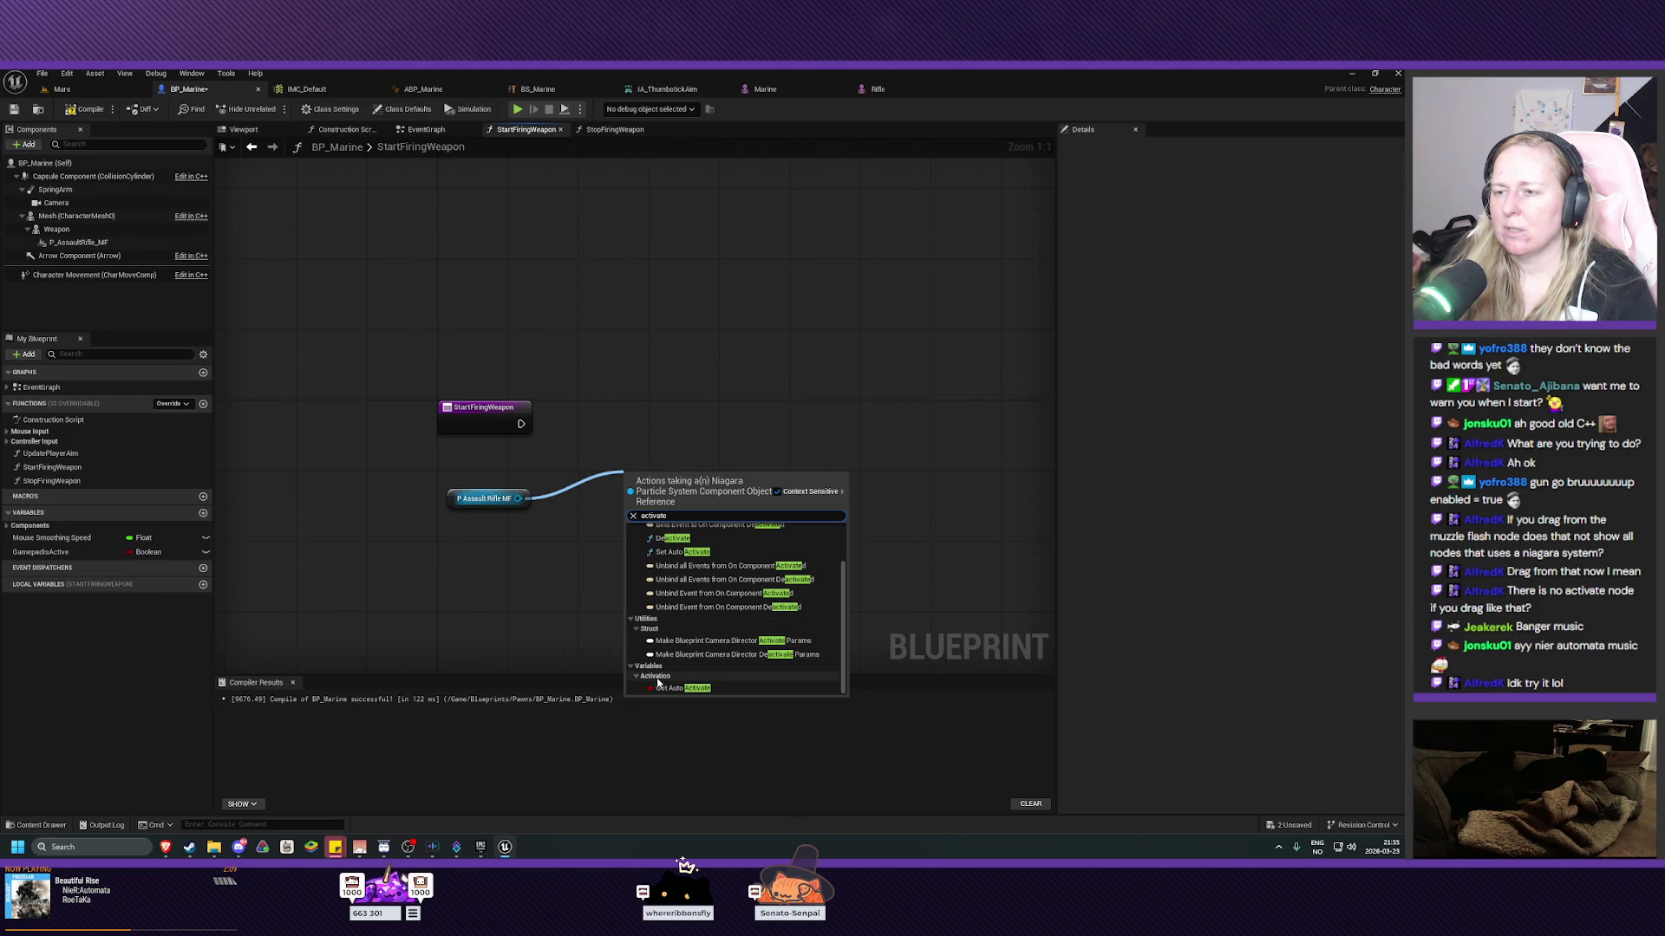
{"action": "scroll", "coordinate": [672, 639], "scroll_direction": "up", "scroll_amount": 3}
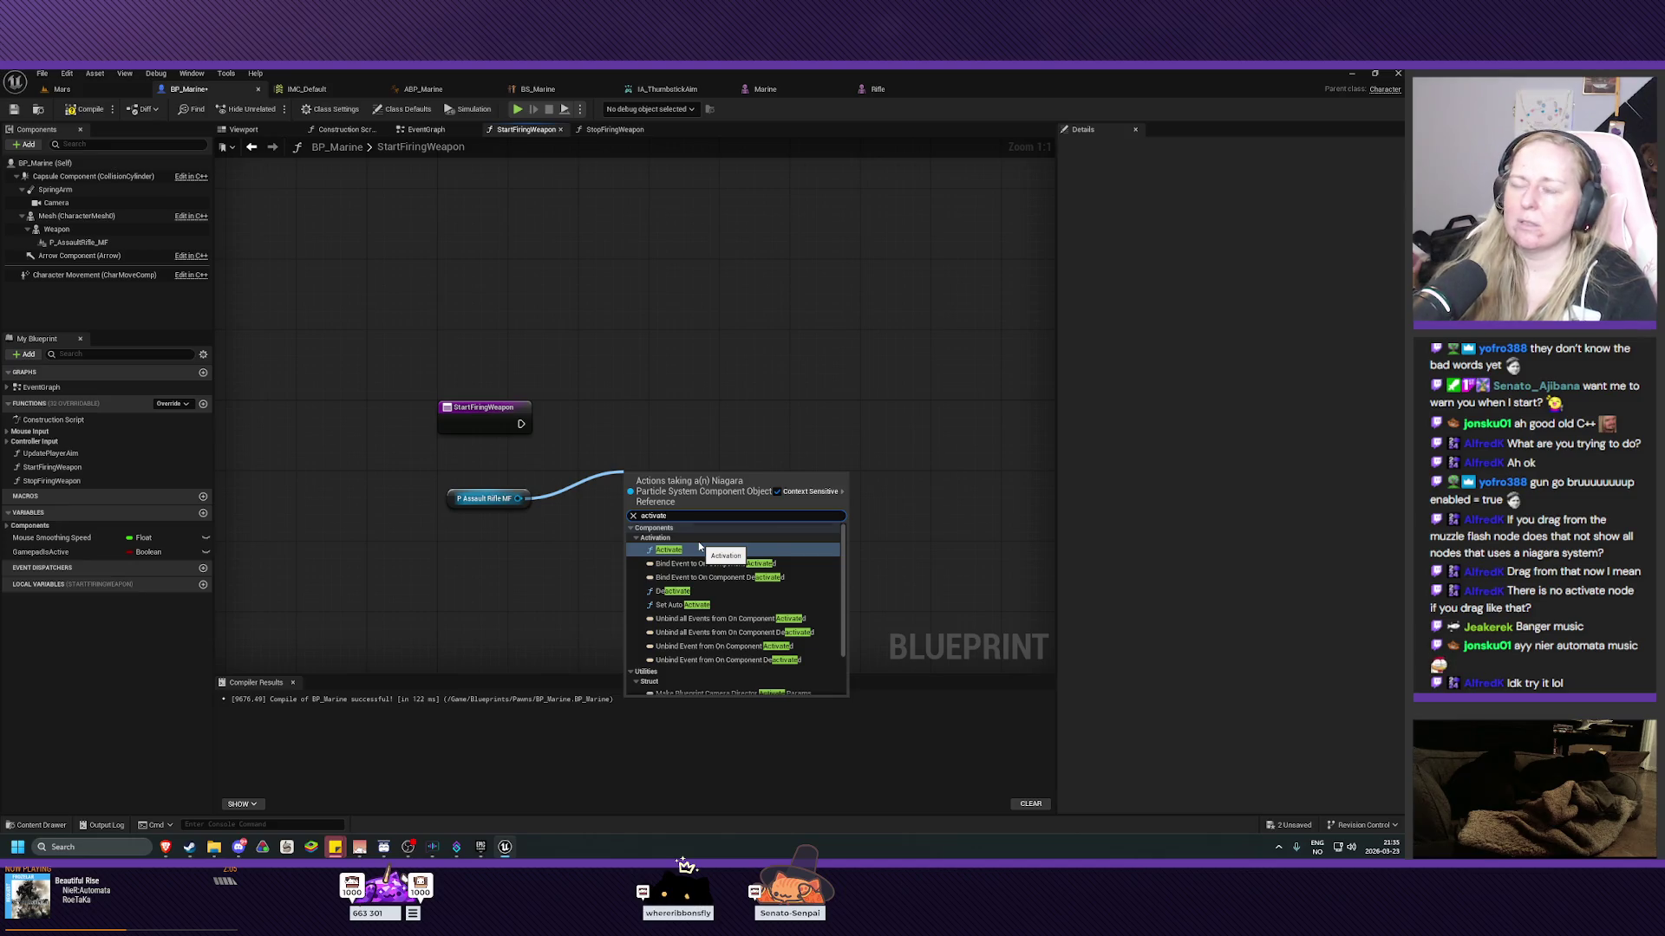
Add a fresh Activate node on P Assault Rifle MF and place it beside StartFiringWeapon.
{"action": "key", "text": "BackSpace"}
{"action": "key", "text": "BackSpace"}
{"action": "key", "text": "BackSpace"}
{"action": "key", "text": "BackSpace"}
{"action": "type", "text": "enable"}
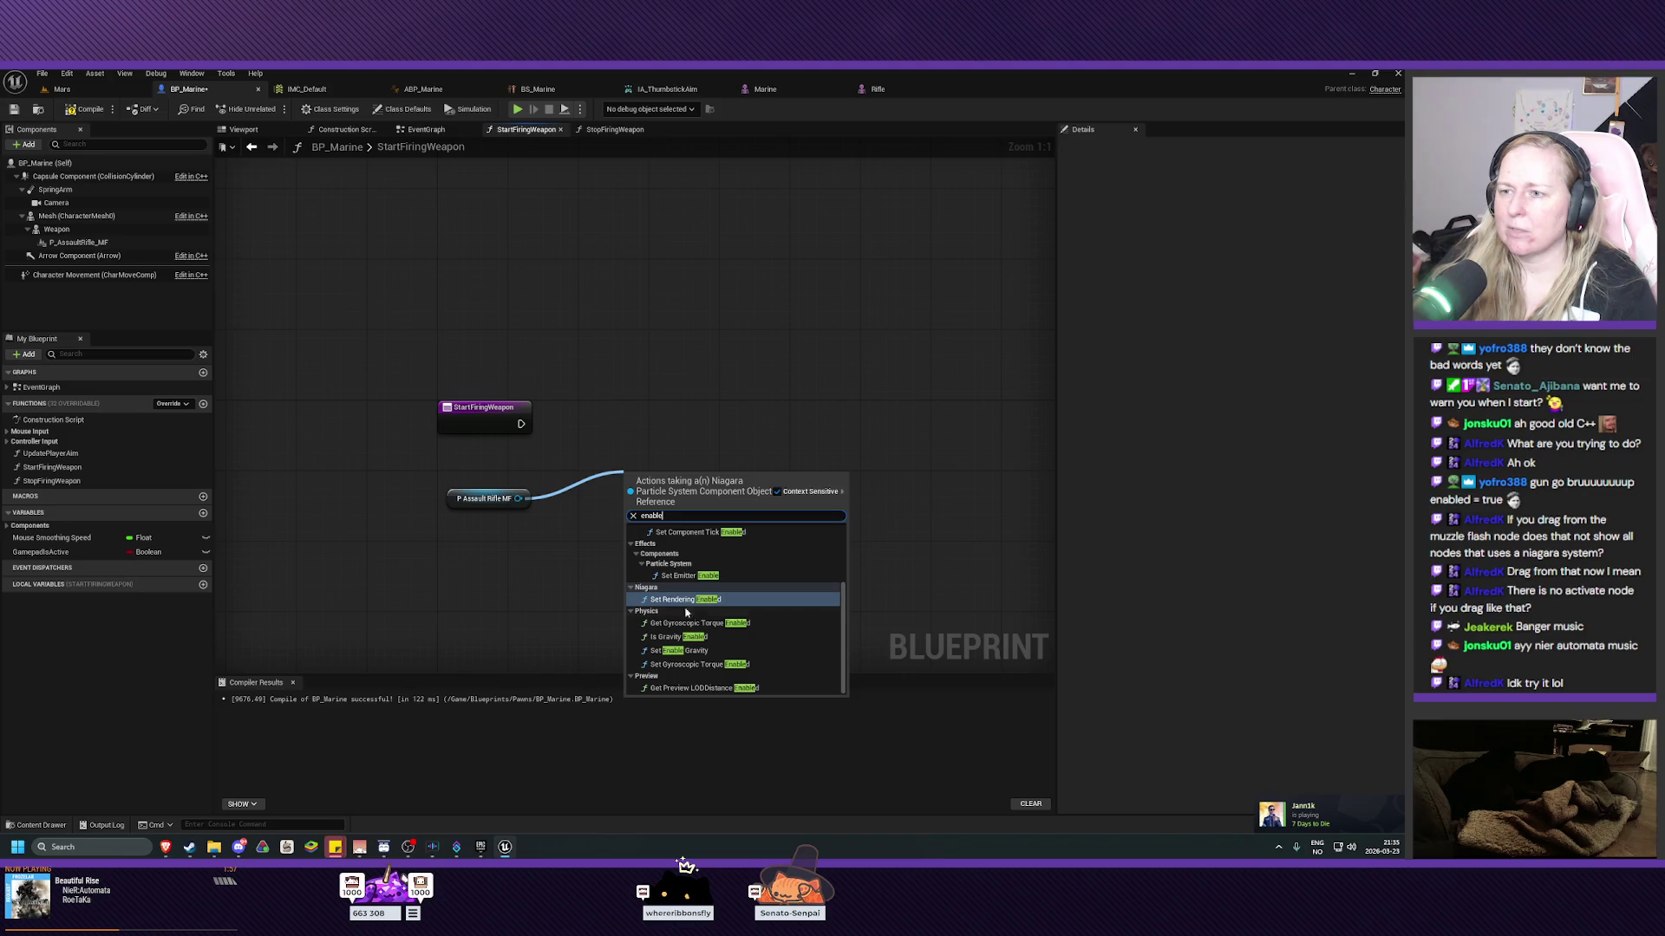
{"action": "scroll", "coordinate": [704, 620], "scroll_direction": "up", "scroll_amount": 3}
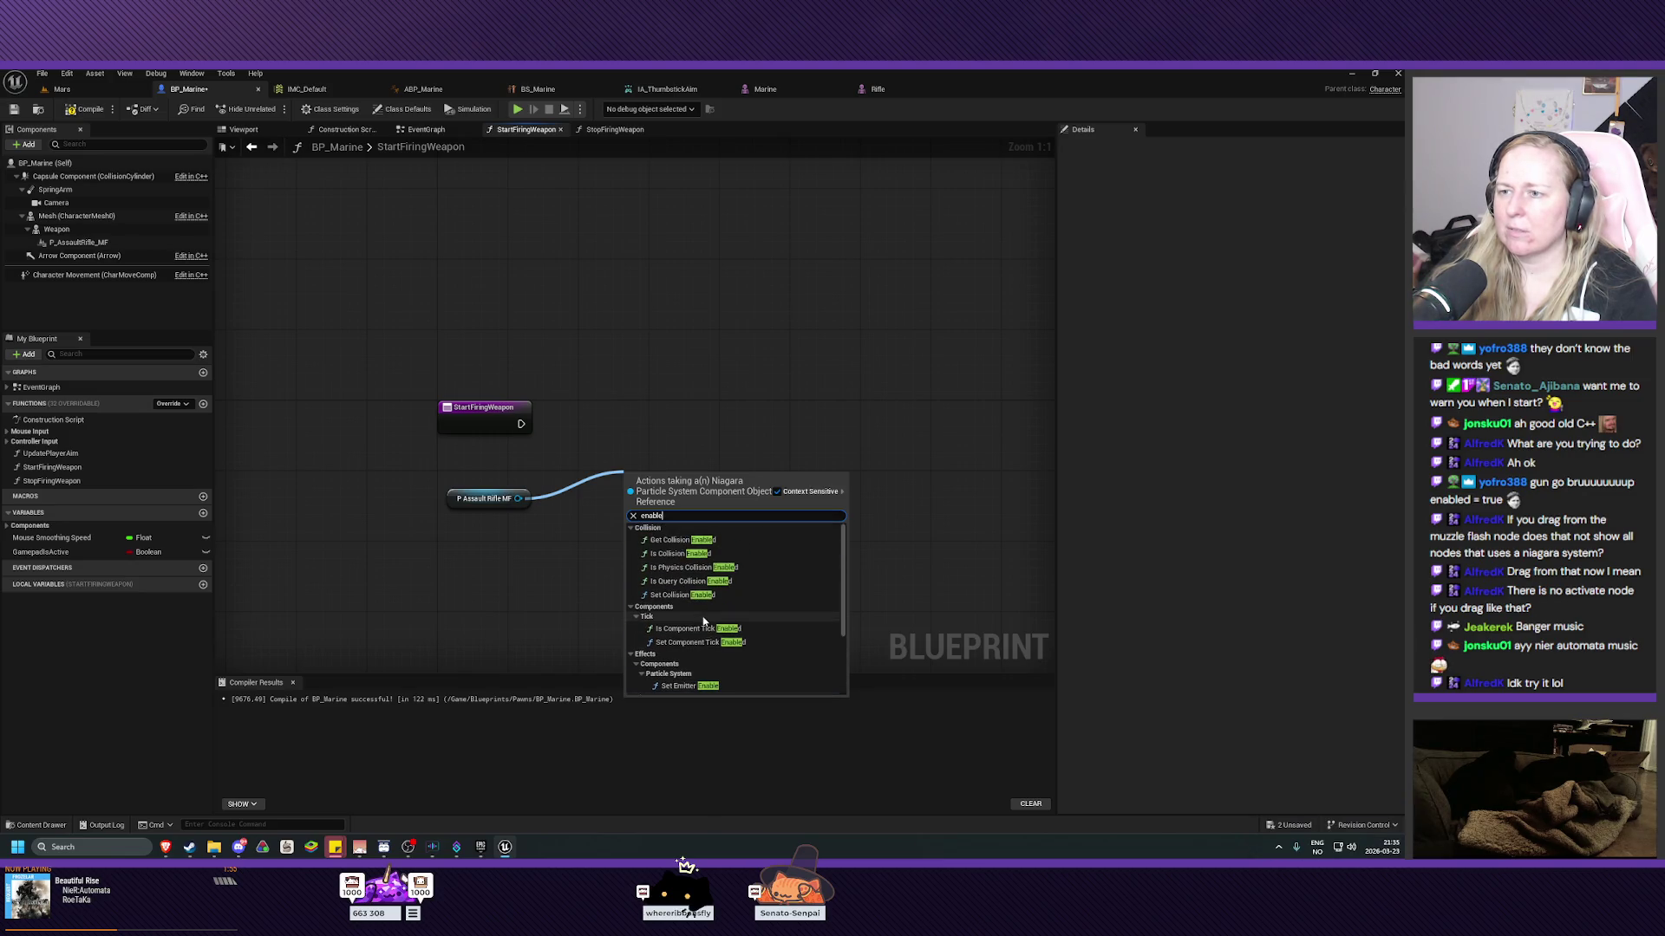
{"action": "key", "text": "BackSpace"}
{"action": "key", "text": "BackSpace"}
{"action": "key", "text": "BackSpace"}
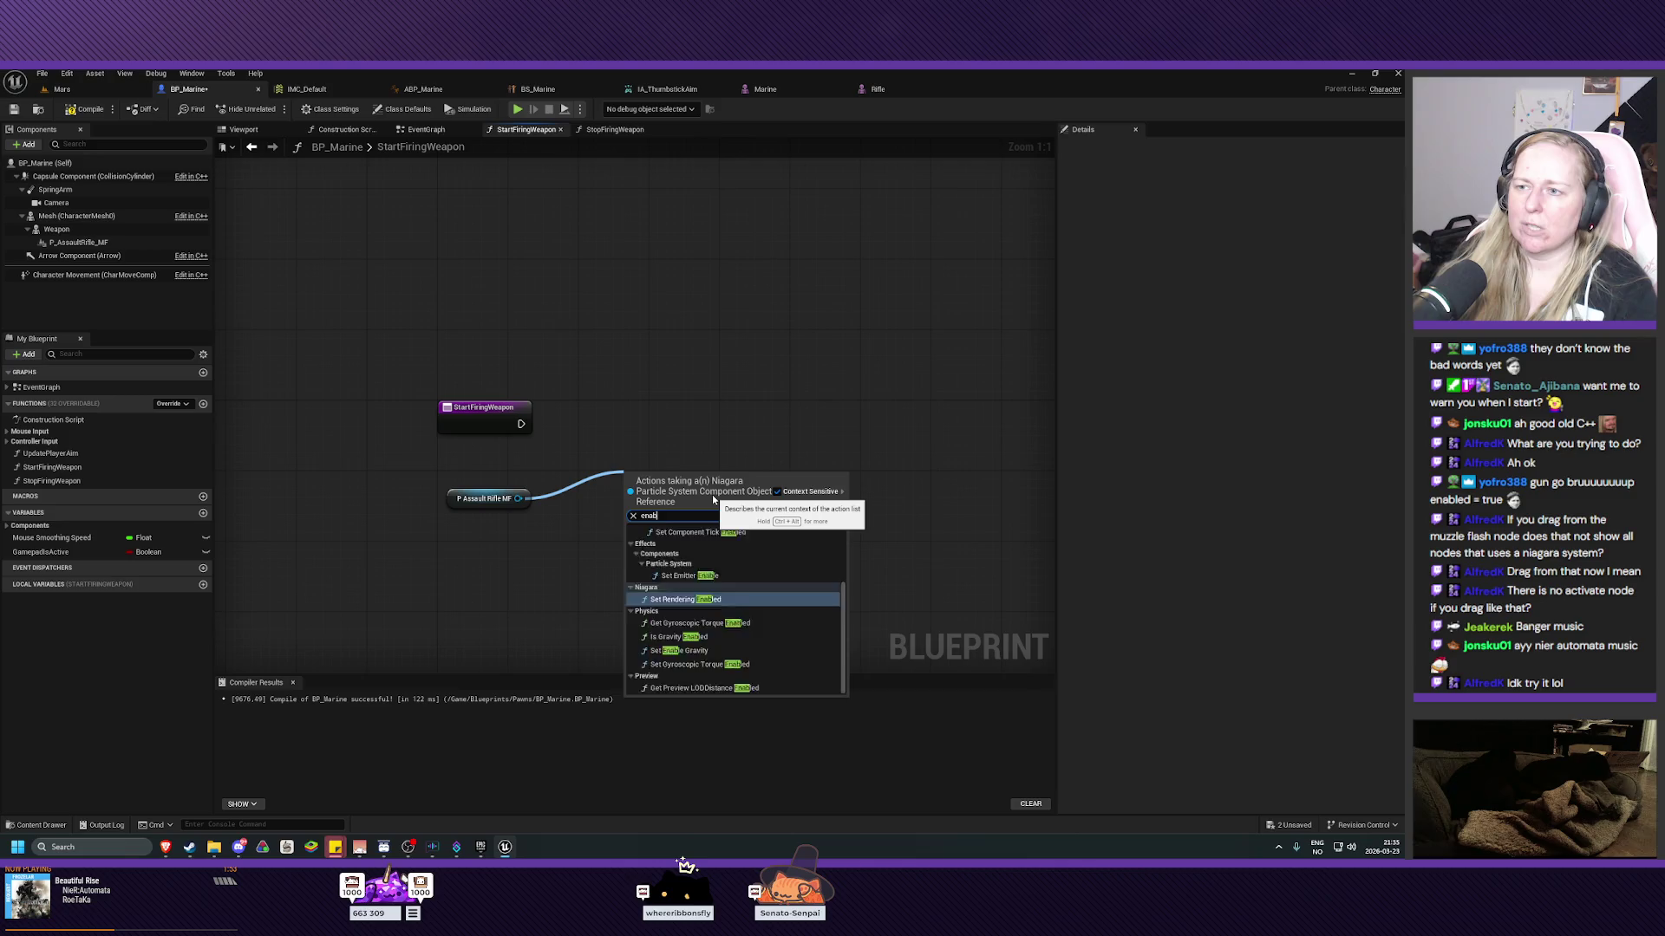
{"action": "type", "text": "activa"}
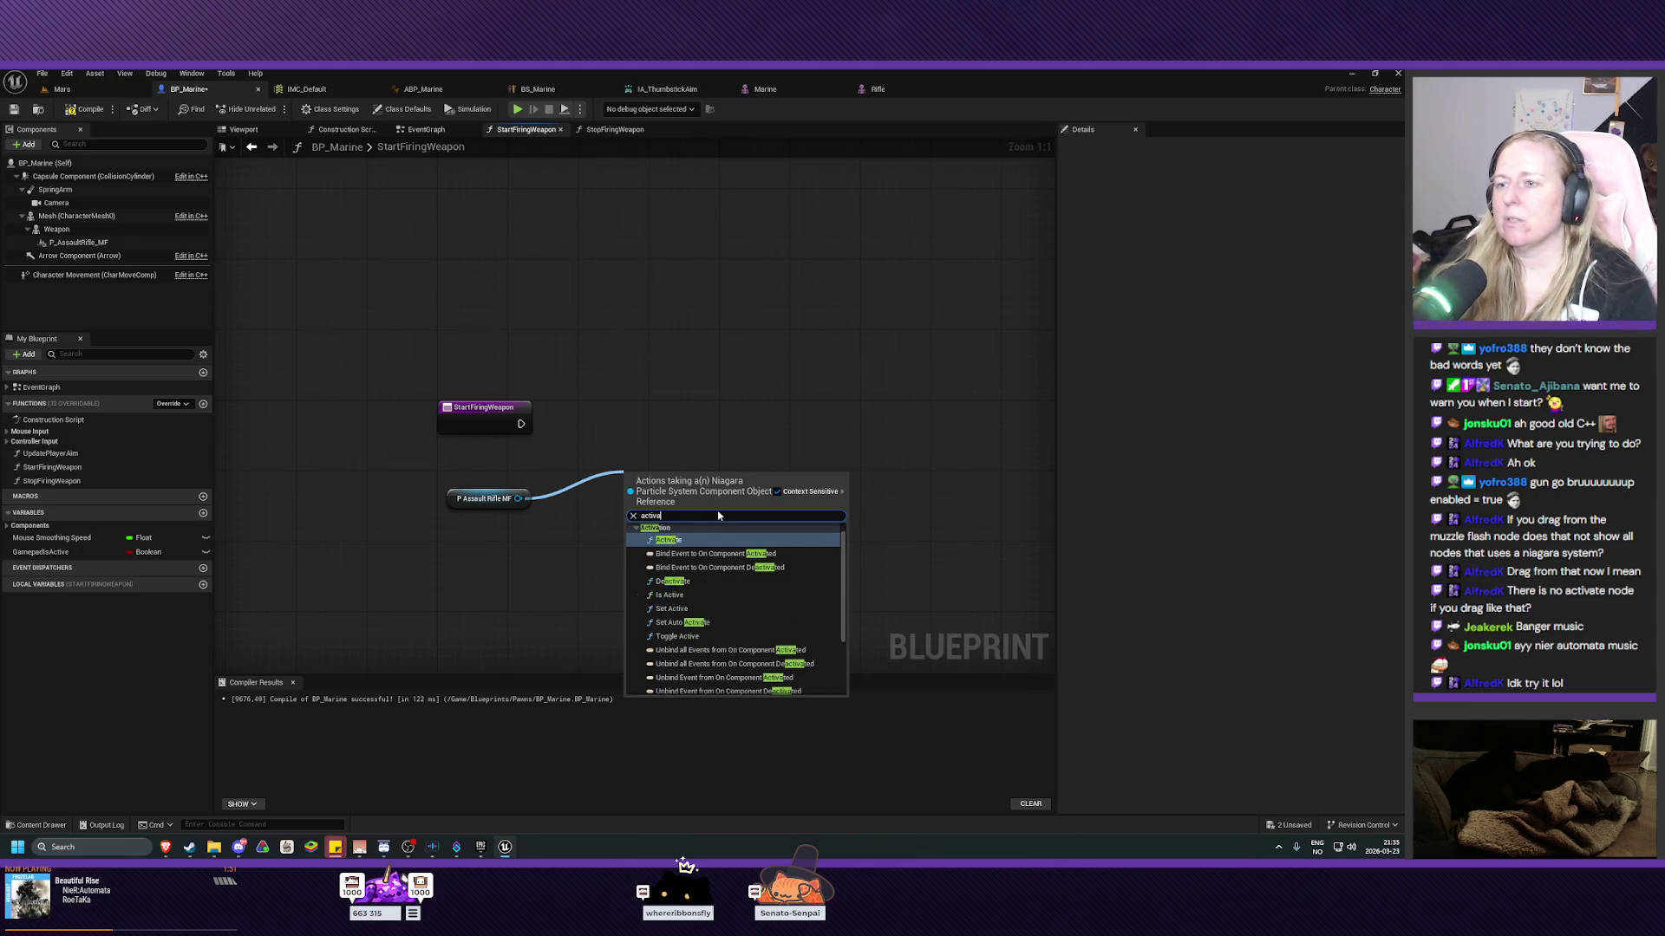
{"action": "left_click", "coordinate": [685, 540]}
{"action": "mouse_move", "coordinate": [637, 493]}
{"action": "left_mouse_down"}
{"action": "mouse_move", "coordinate": [593, 413]}
{"action": "mouse_move", "coordinate": [576, 424]}
{"action": "mouse_move", "coordinate": [673, 454]}
{"action": "left_mouse_up"}
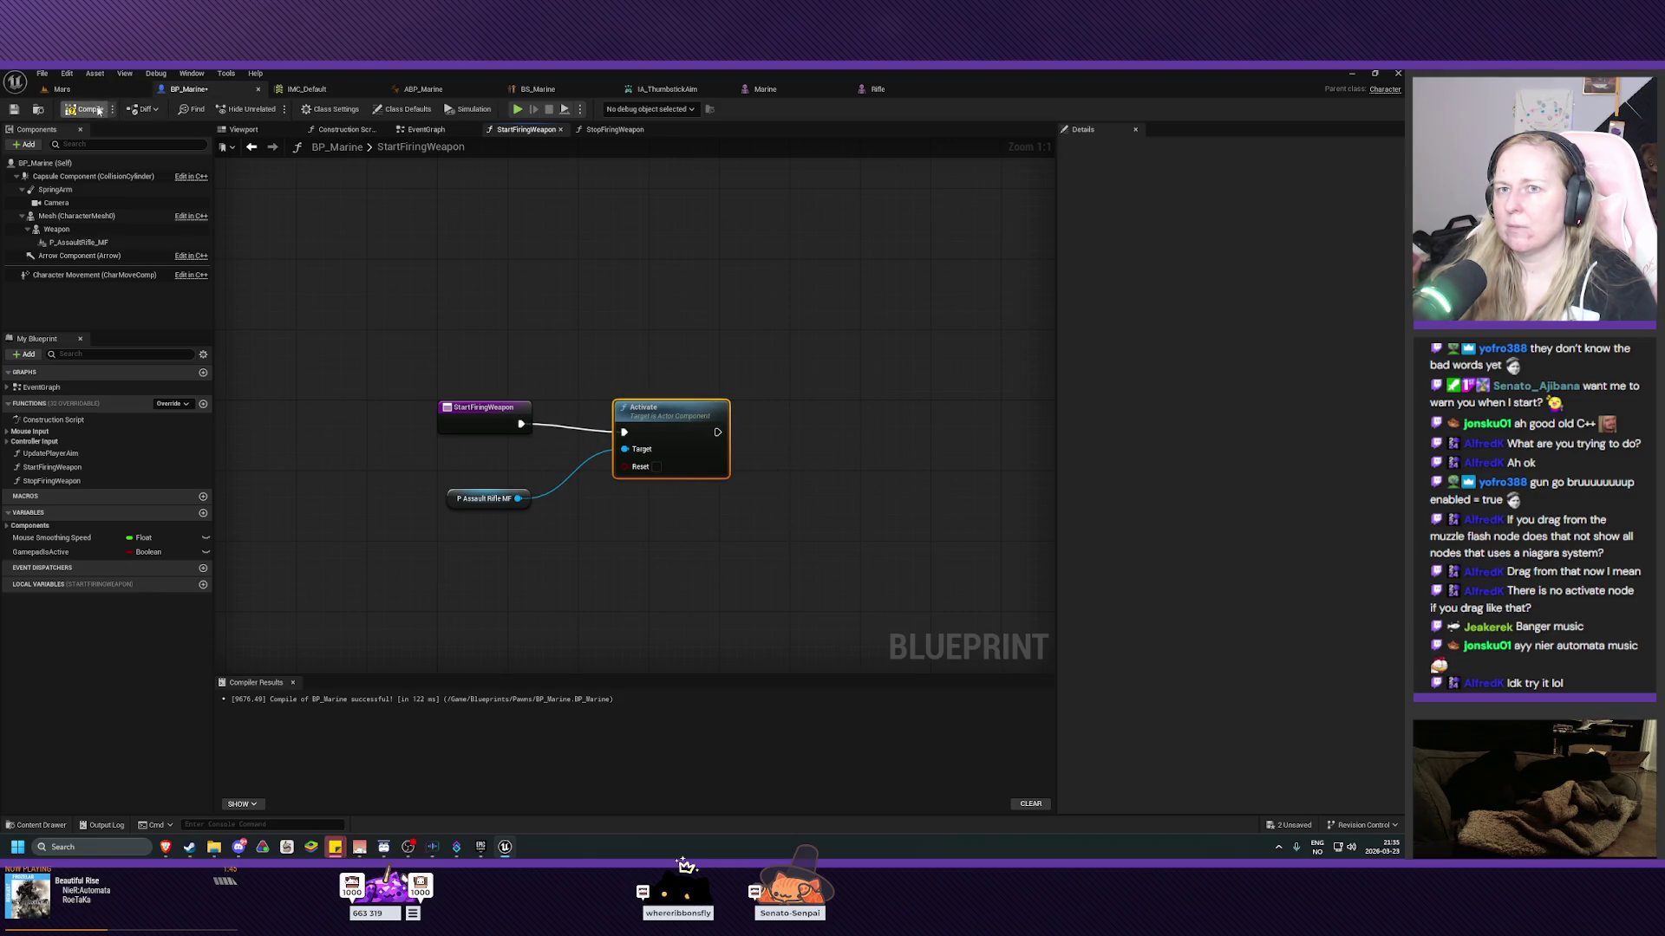
Compile BP_Marine and test-fire the rifle in a Mars level play session.
{"action": "left_click", "coordinate": [64, 110]}
{"action": "left_click", "coordinate": [86, 90]}
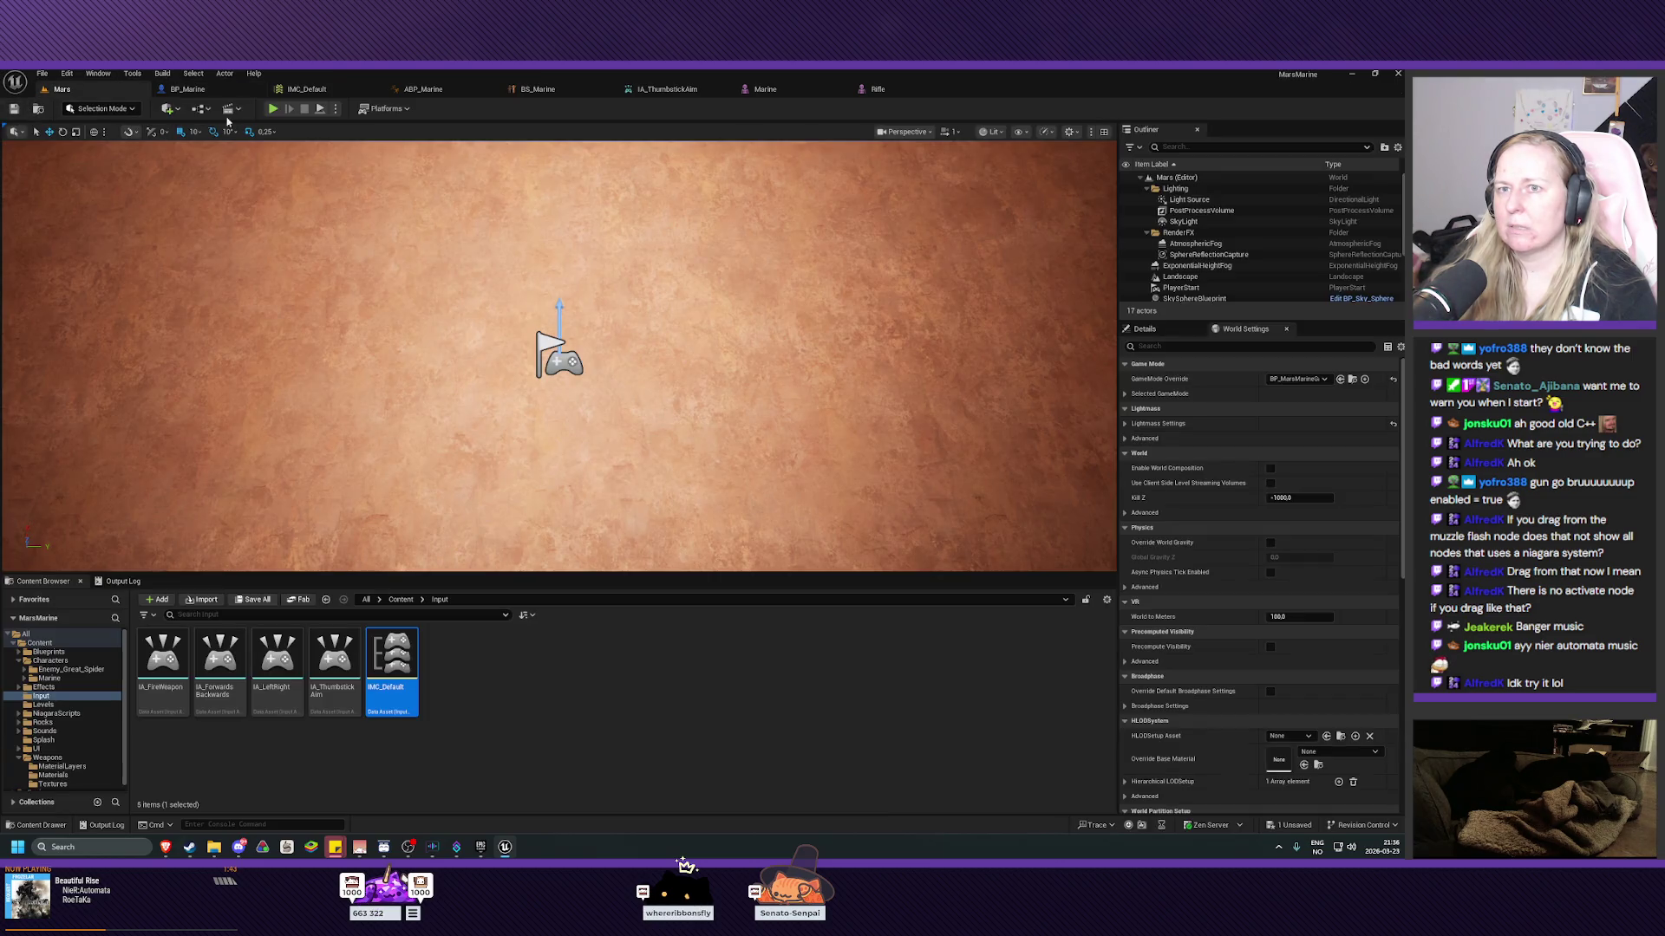
{"action": "left_click", "coordinate": [273, 108]}
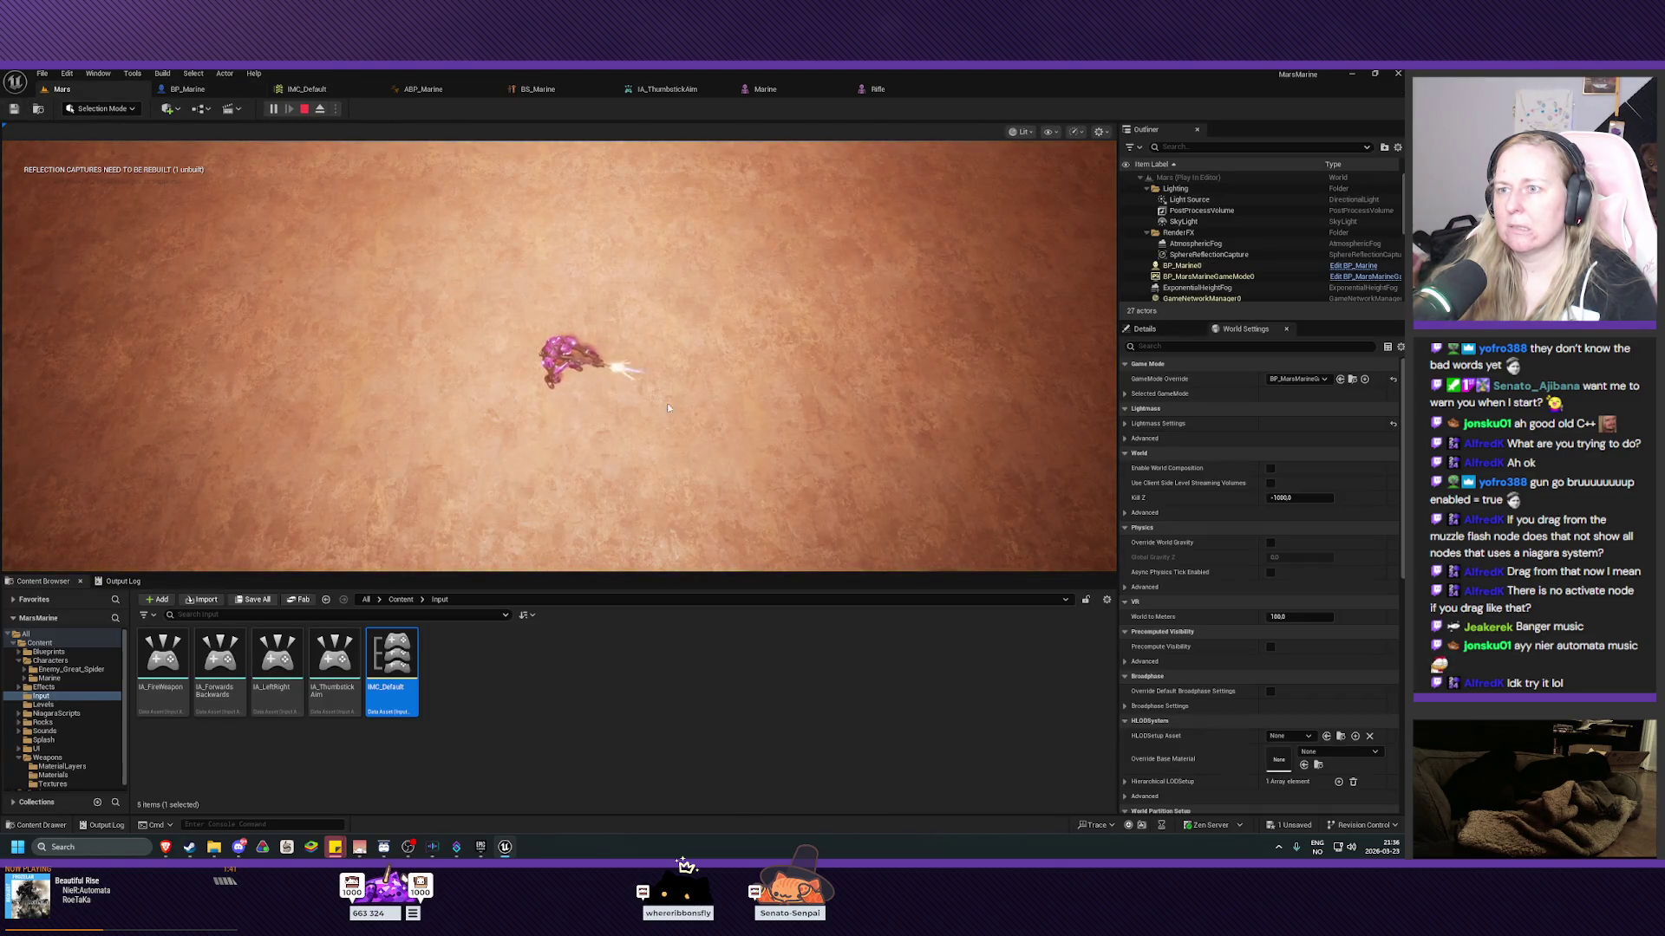
{"action": "left_click", "coordinate": [508, 462]}
{"action": "left_click", "coordinate": [410, 335]}
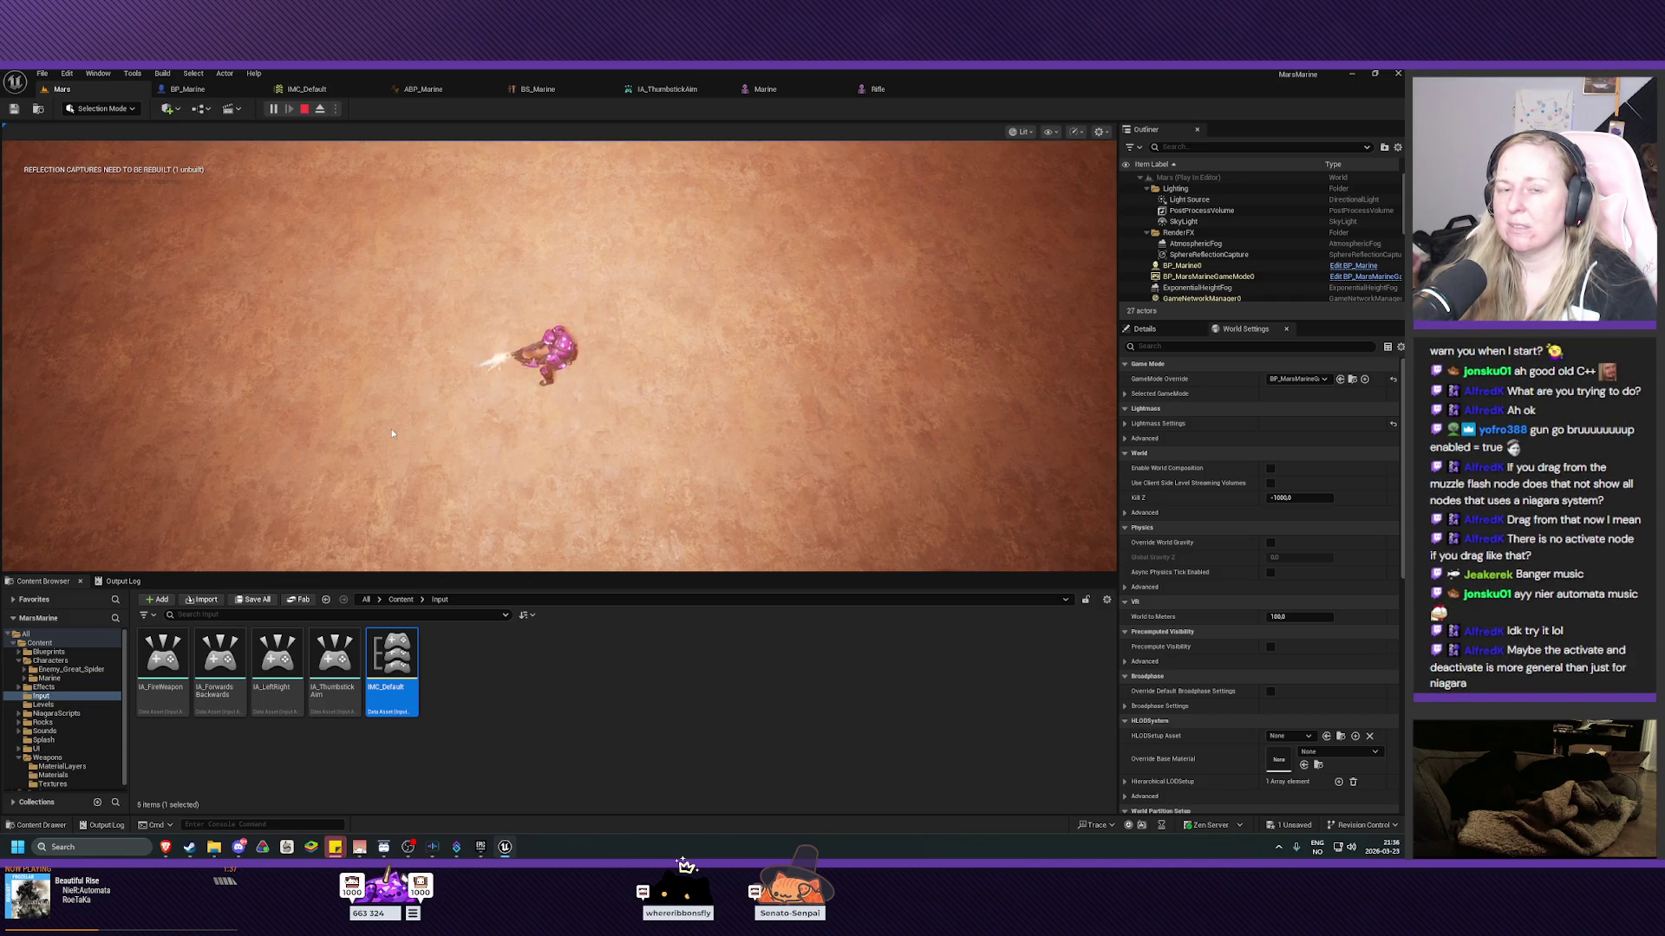
{"action": "key", "text": "Escape"}
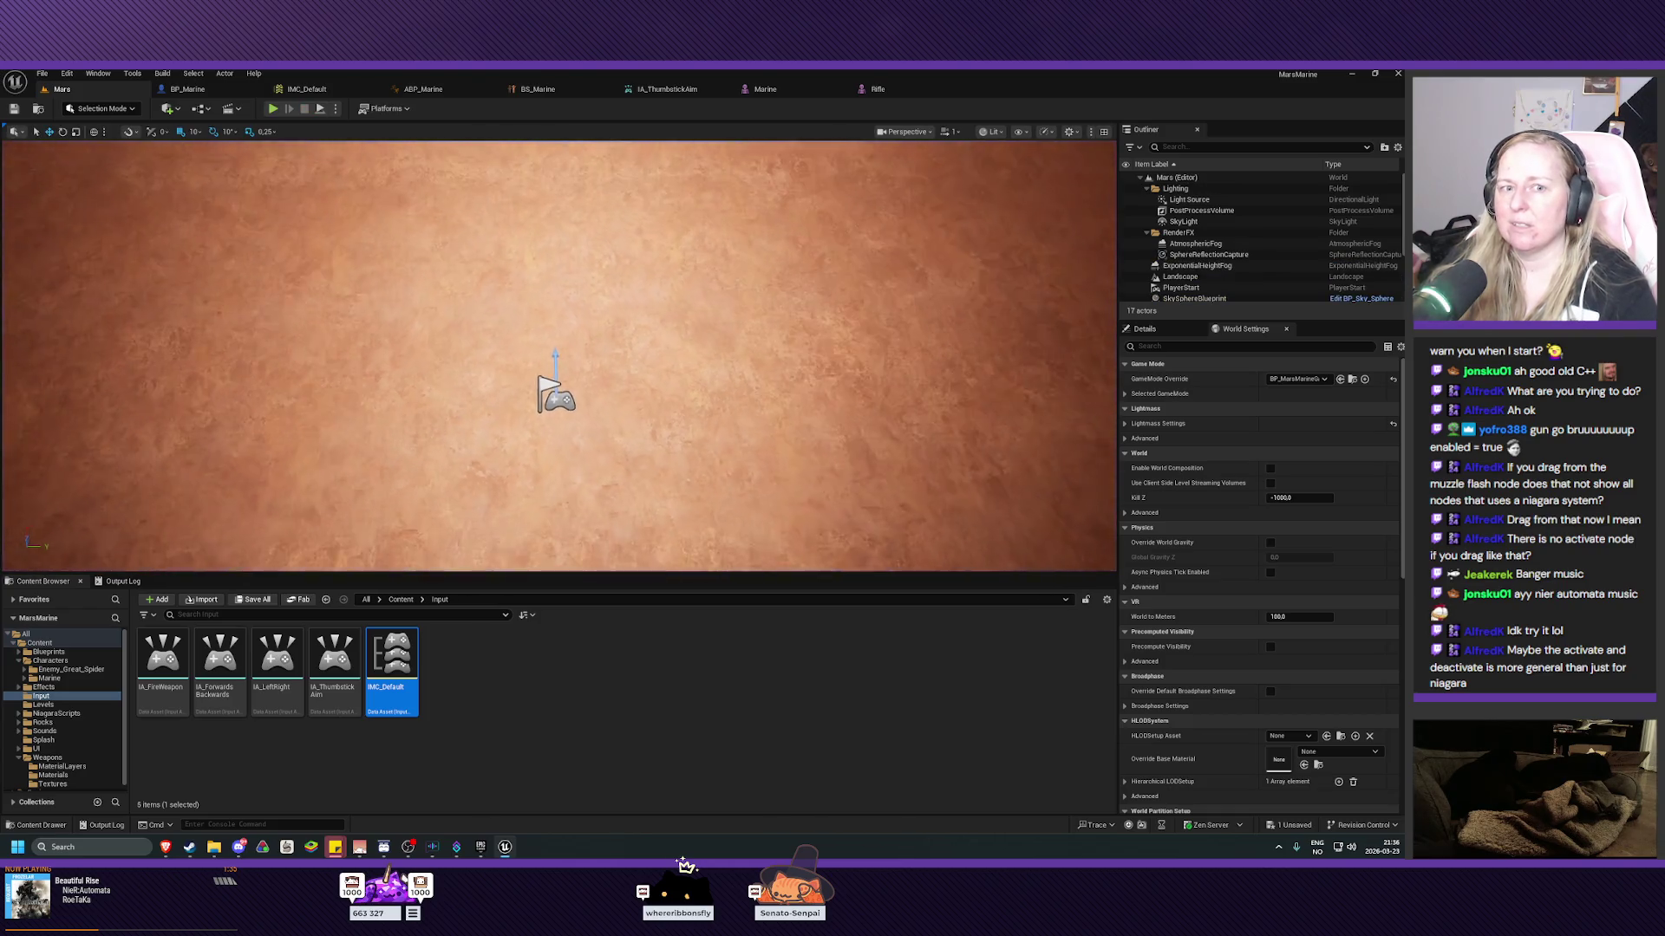
Back in BP_Marine, move the Activate and P Assault Rifle MF nodes closer together.
{"action": "left_click", "coordinate": [189, 89]}
{"action": "left_click_drag", "start_coordinate": [670, 413], "coordinate": [629, 409]}
{"action": "left_click_drag", "start_coordinate": [465, 507], "coordinate": [457, 470]}
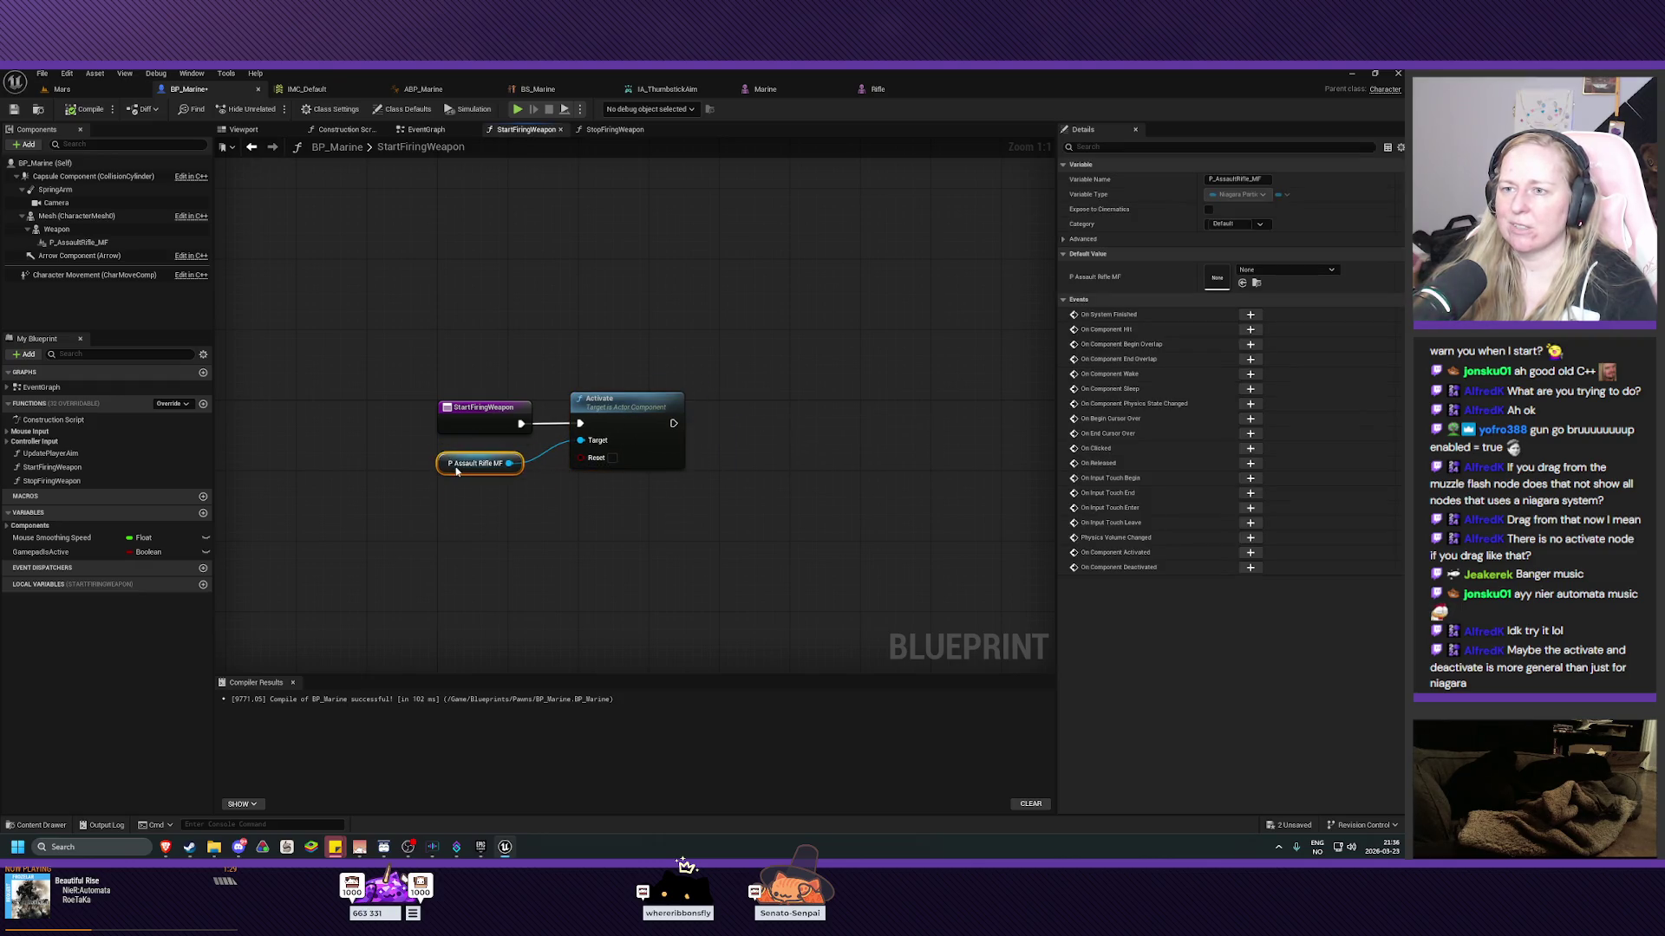
Select the Activate and P Assault Rifle MF nodes in the StartFiringWeapon graph.
{"action": "left_click", "coordinate": [636, 558]}
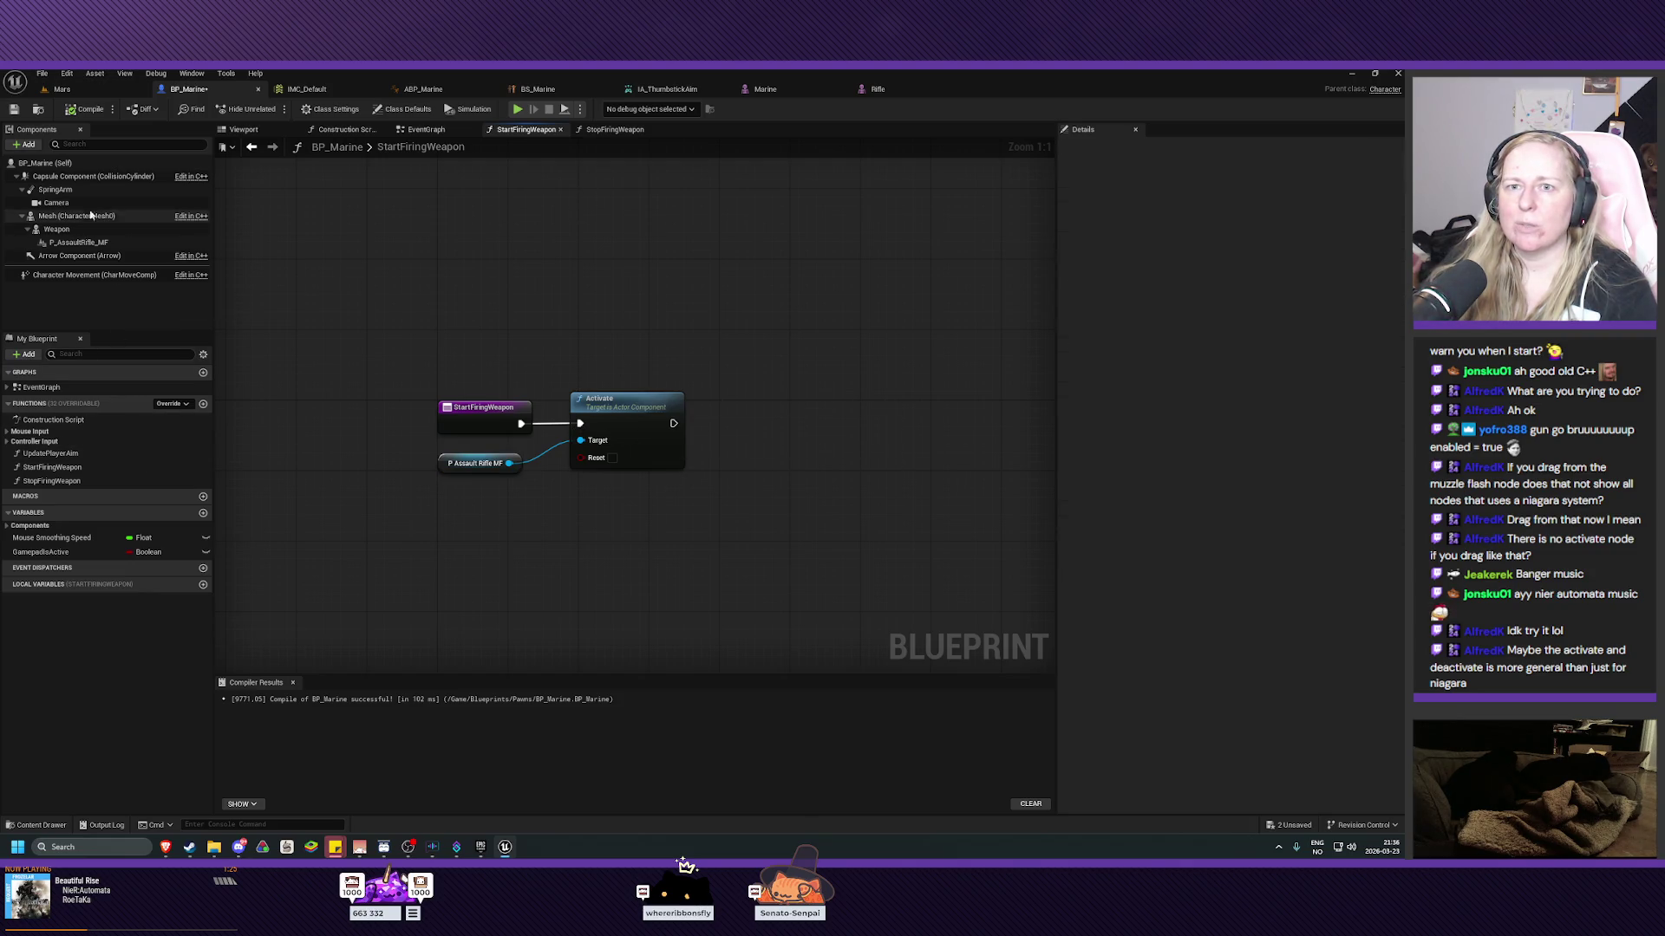
{"action": "left_click", "coordinate": [612, 133]}
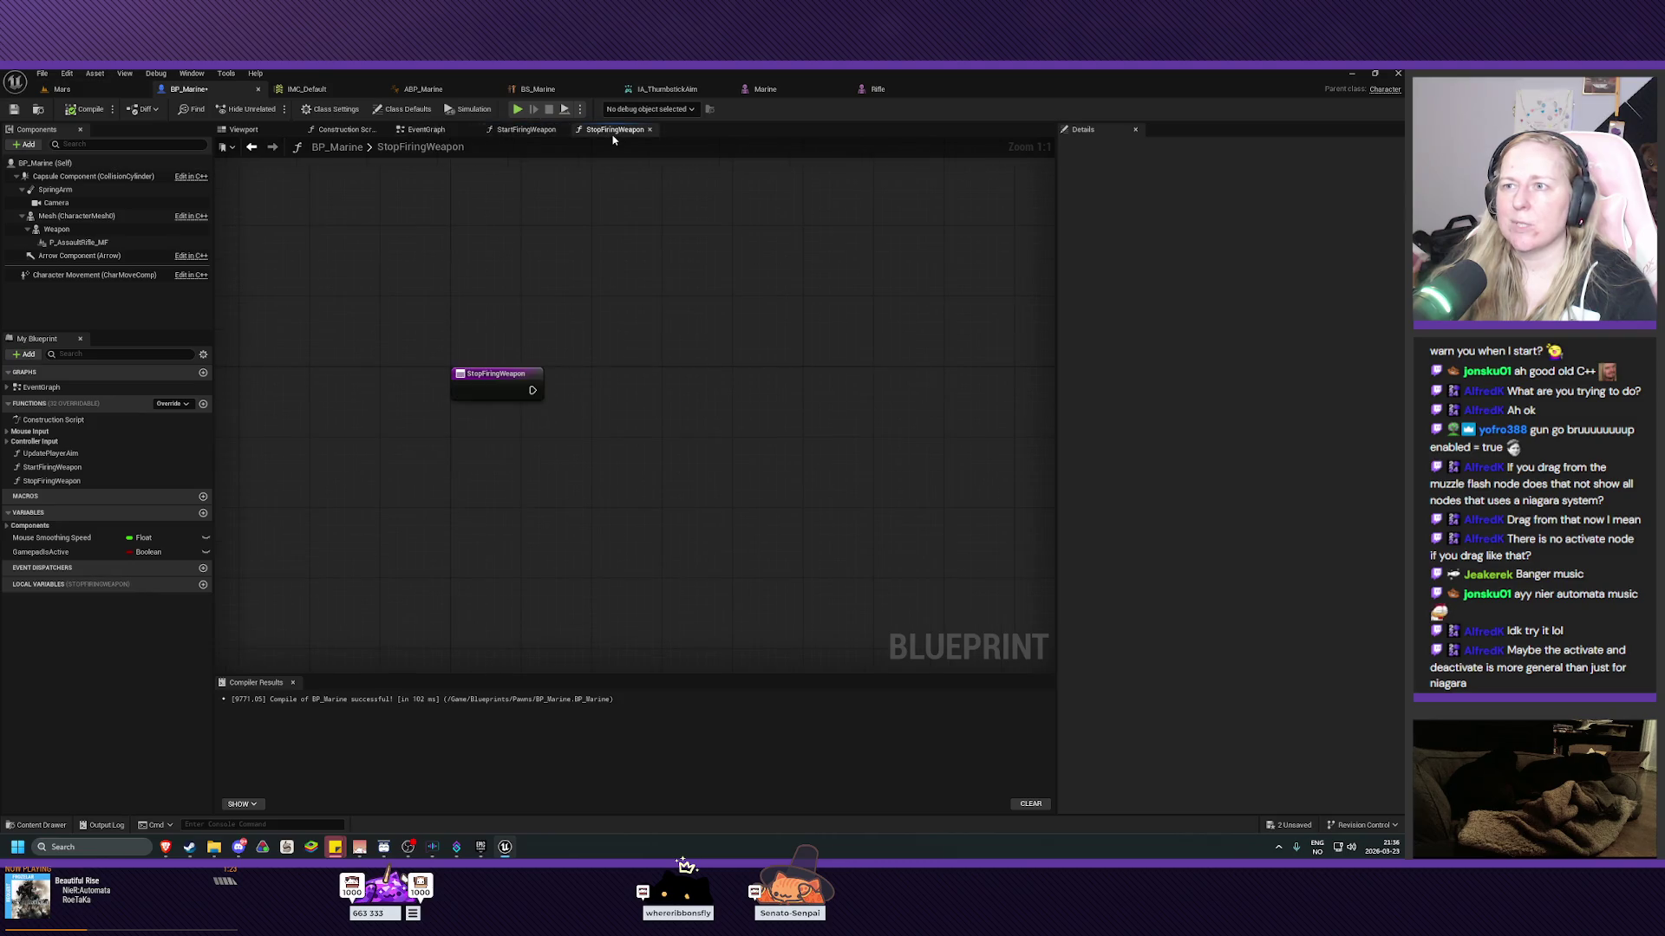
{"action": "left_click", "coordinate": [525, 130]}
{"action": "mouse_move", "coordinate": [661, 323]}
{"action": "left_mouse_down"}
{"action": "mouse_move", "coordinate": [649, 551]}
{"action": "mouse_move", "coordinate": [532, 547]}
{"action": "mouse_move", "coordinate": [567, 538]}
{"action": "mouse_move", "coordinate": [475, 518]}
{"action": "left_mouse_up"}
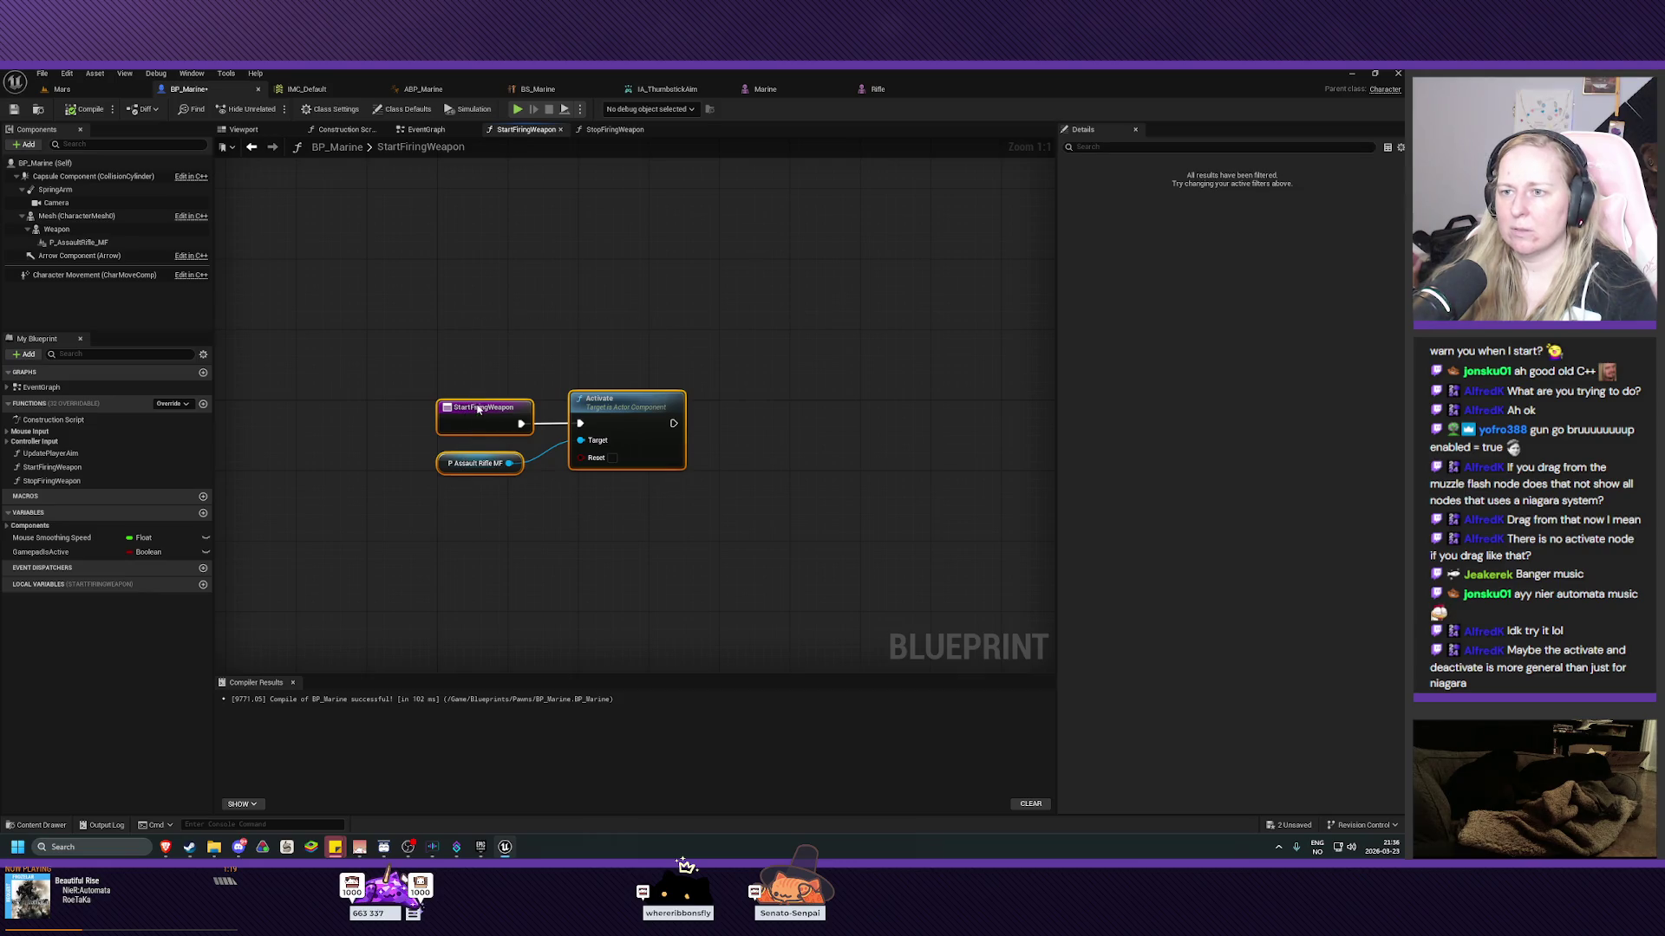
{"action": "right_click", "coordinate": [589, 432]}
{"action": "left_click", "coordinate": [651, 316]}
{"action": "mouse_move", "coordinate": [674, 311]}
{"action": "left_mouse_down"}
{"action": "mouse_move", "coordinate": [553, 586]}
{"action": "mouse_move", "coordinate": [497, 453]}
{"action": "left_mouse_up"}
{"action": "left_click", "coordinate": [516, 427], "text": "ctrl"}
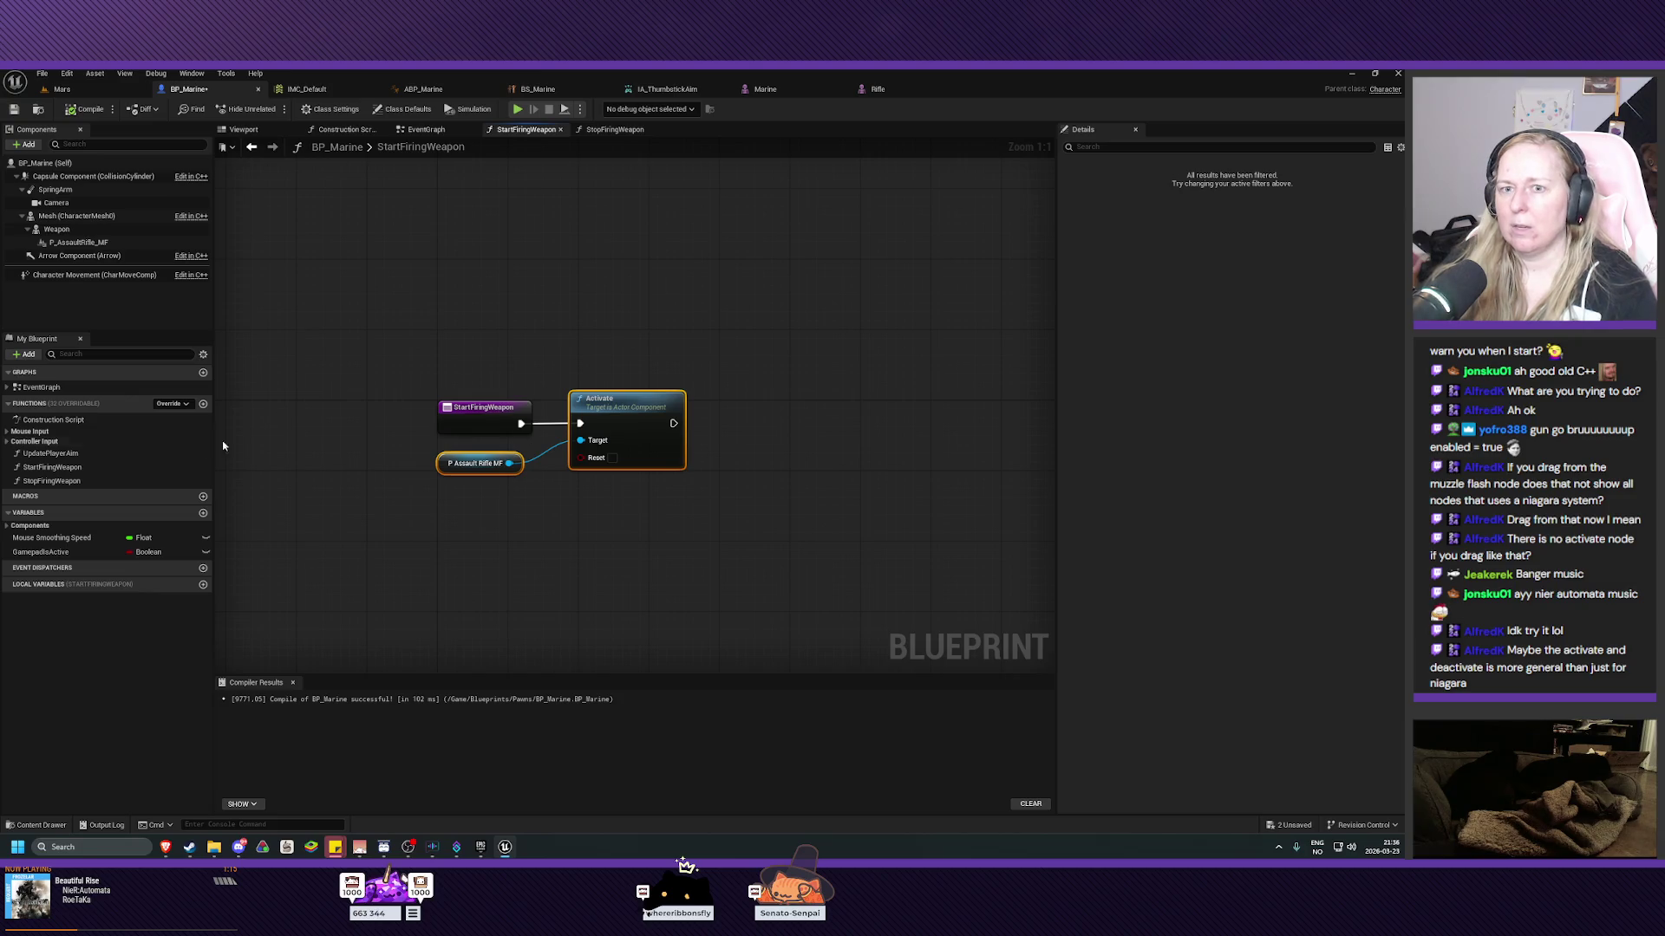
Paste the nodes beside StopFiringWeapon and delete the pasted Activate node.
{"action": "left_click", "coordinate": [614, 129]}
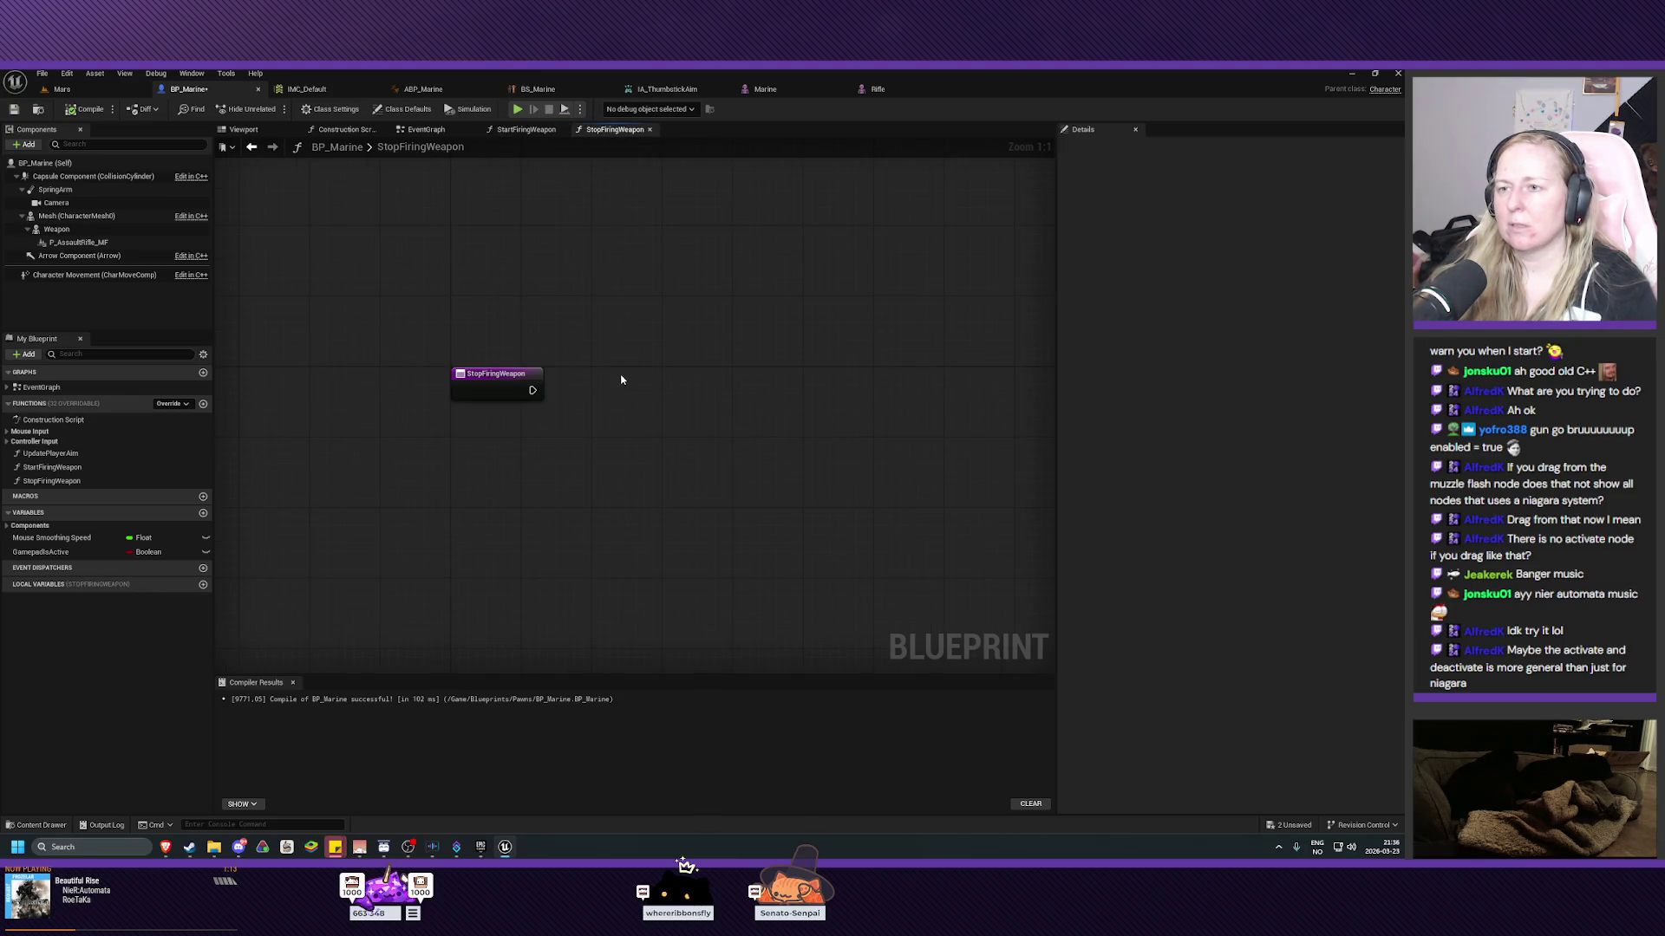
{"action": "key", "text": "ctrl+v"}
{"action": "mouse_move", "coordinate": [718, 435]}
{"action": "left_mouse_down"}
{"action": "mouse_move", "coordinate": [640, 390]}
{"action": "mouse_move", "coordinate": [632, 327]}
{"action": "mouse_move", "coordinate": [668, 501]}
{"action": "left_mouse_up"}
{"action": "key", "text": "Delete"}
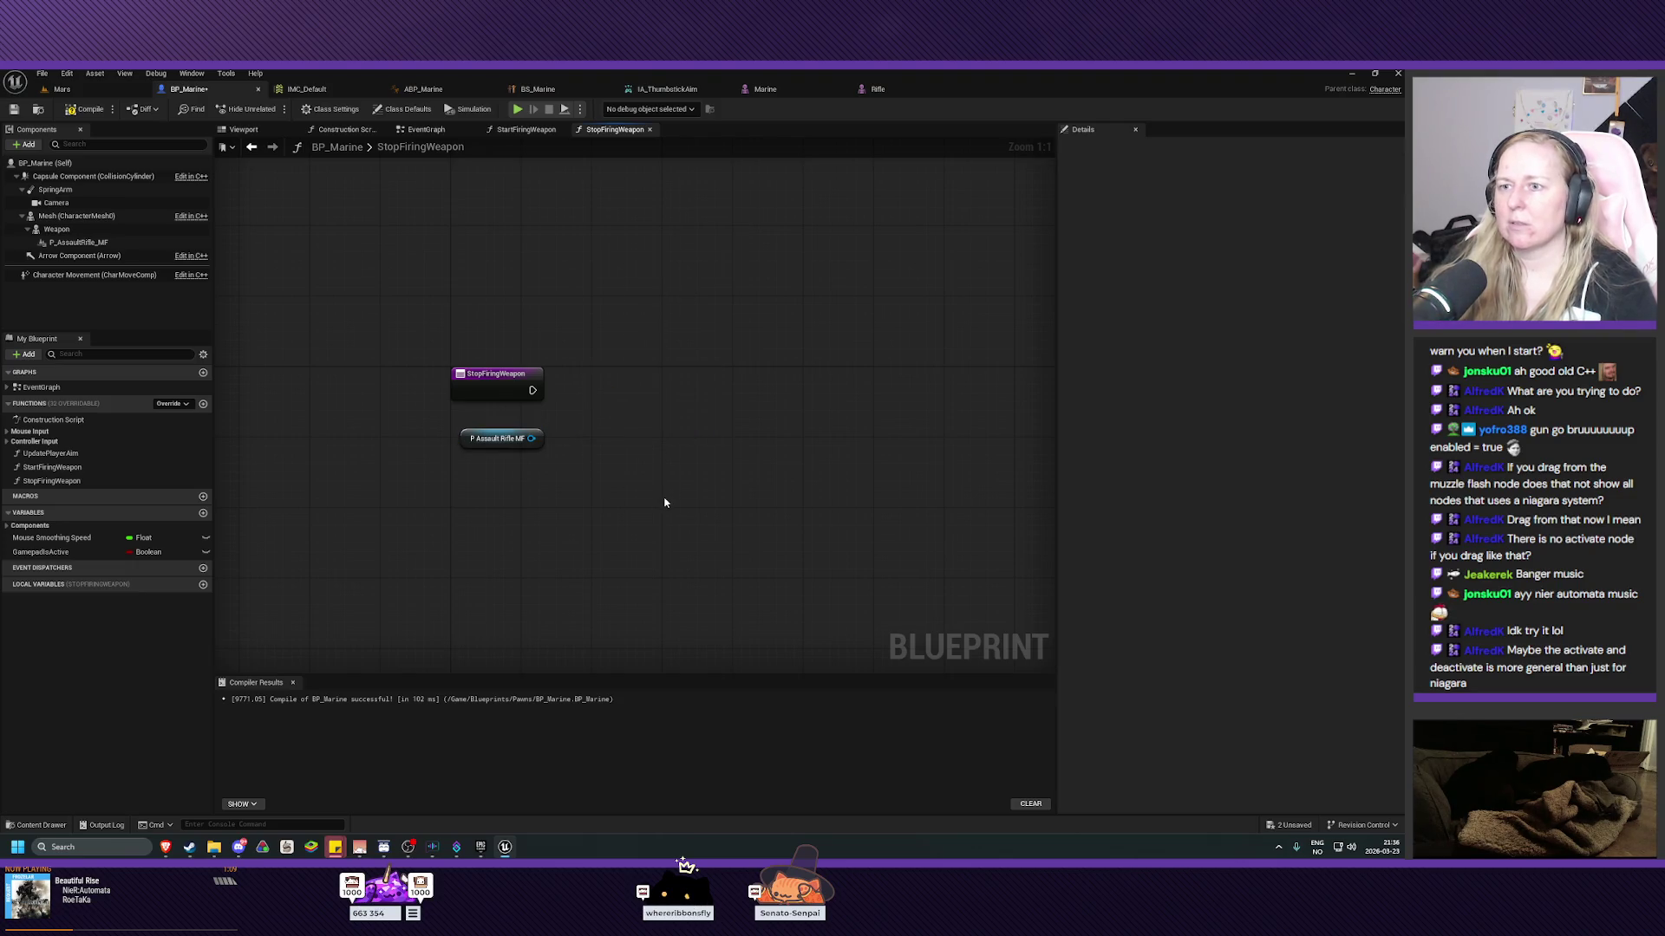
Add a Deactivate node on P Assault Rifle MF, arrange it, and return to the Mars level.
{"action": "left_click_drag", "start_coordinate": [533, 438], "coordinate": [574, 425]}
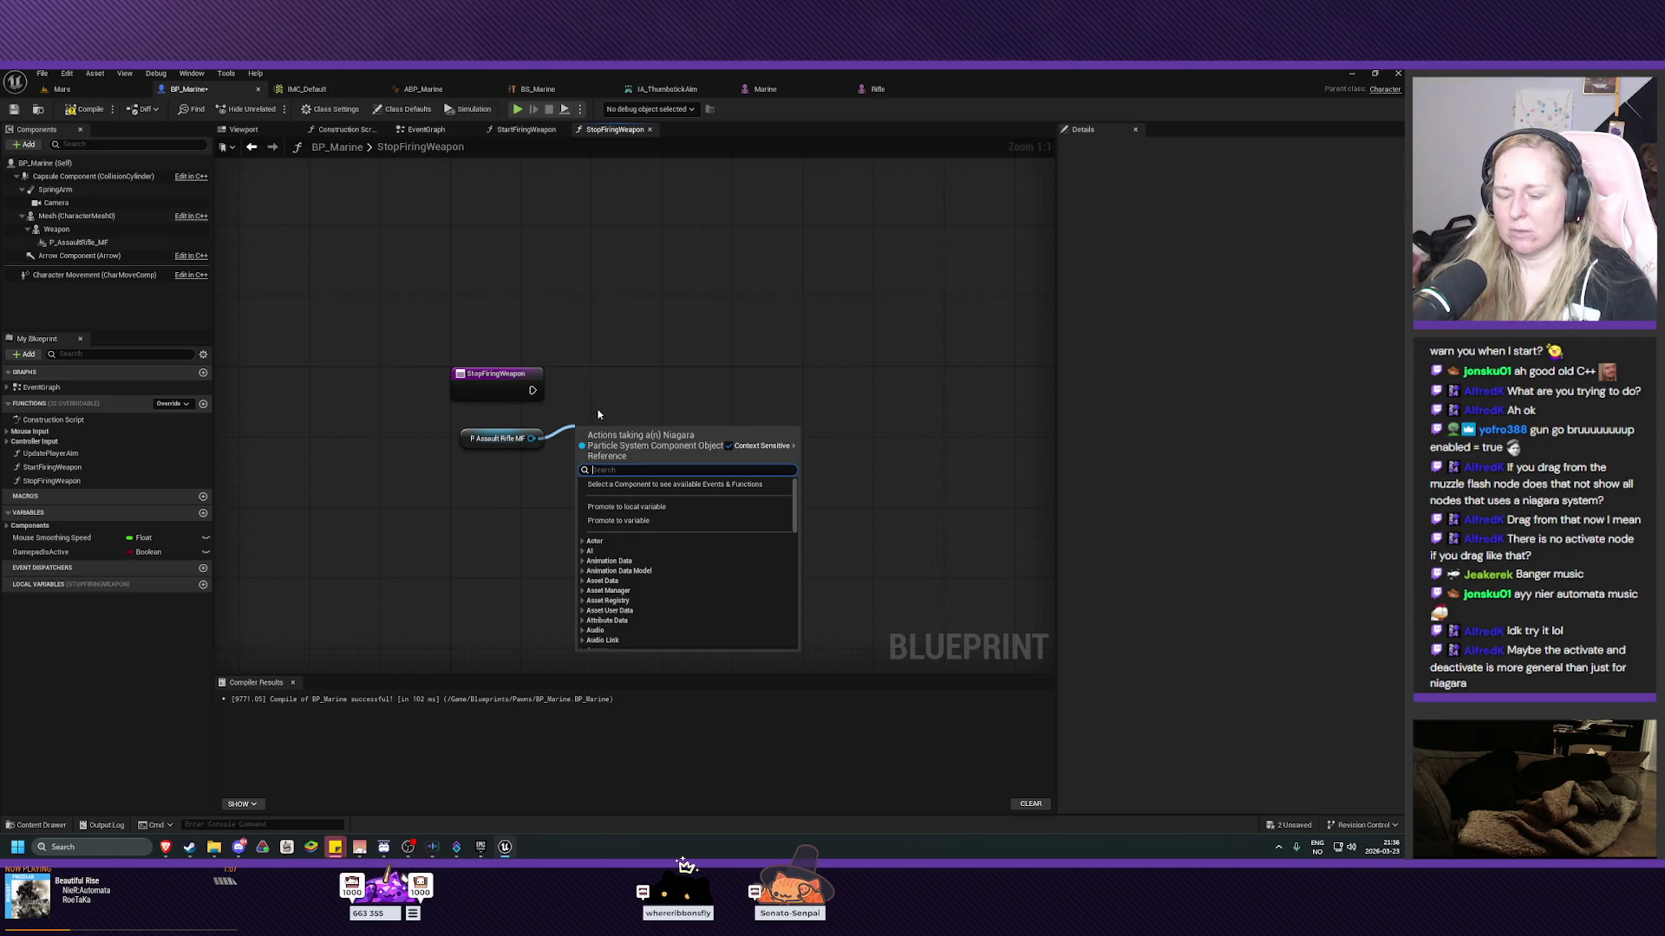
{"action": "type", "text": "deac"}
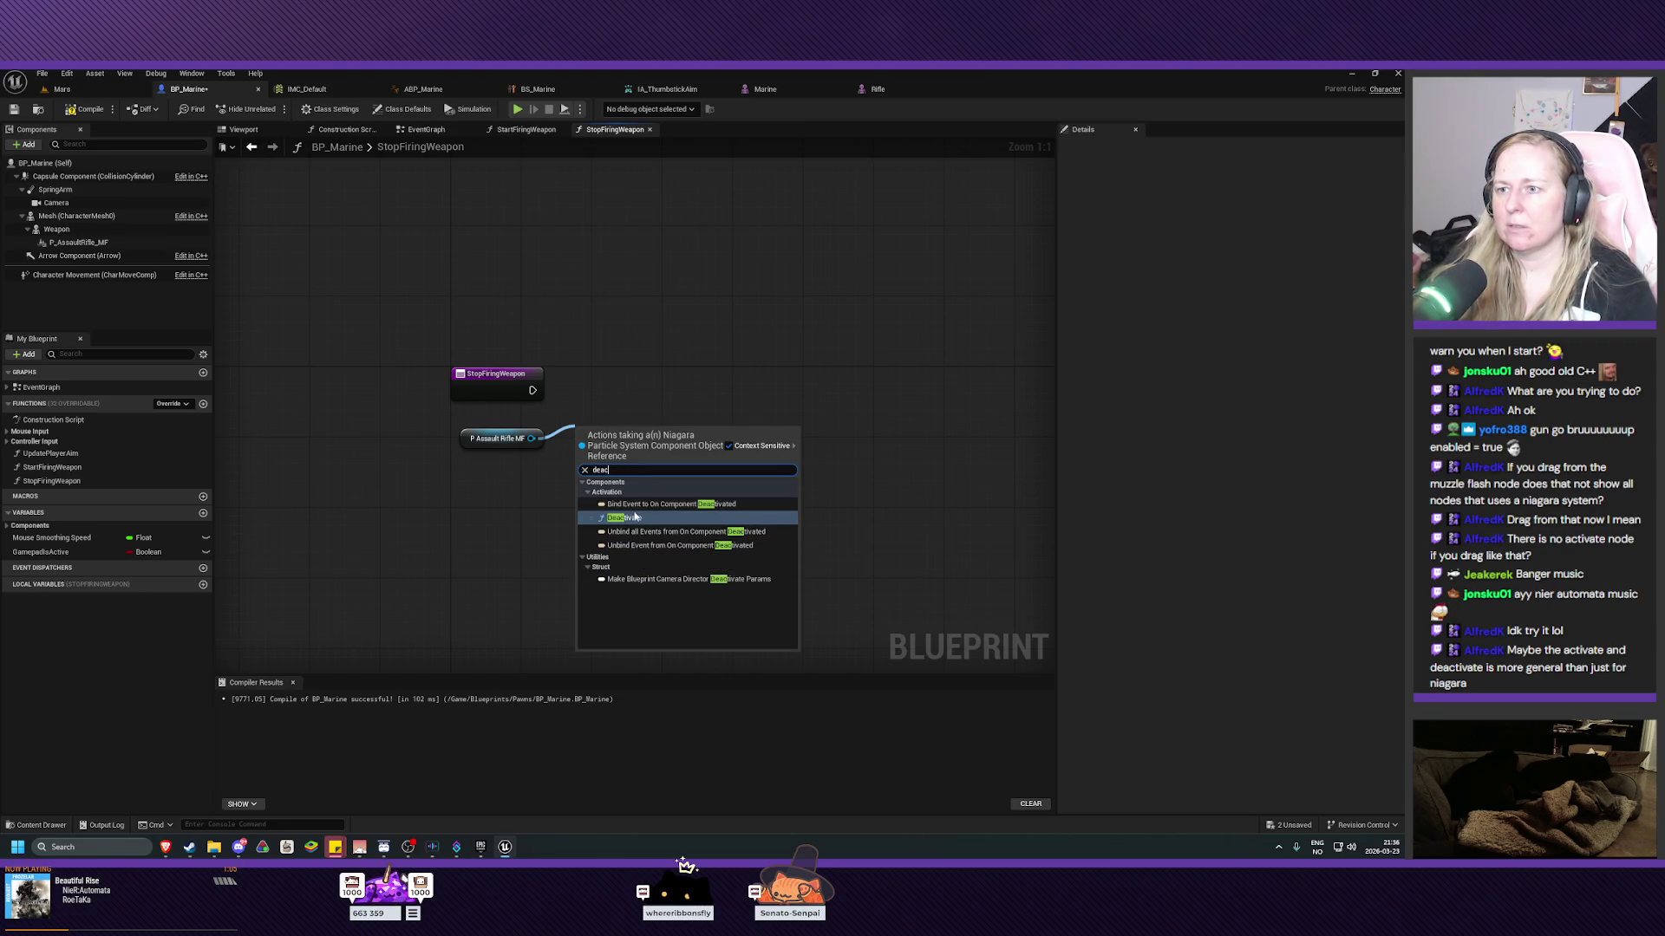
{"action": "left_click", "coordinate": [635, 518]}
{"action": "mouse_move", "coordinate": [625, 441]}
{"action": "left_mouse_down"}
{"action": "mouse_move", "coordinate": [618, 377]}
{"action": "mouse_move", "coordinate": [577, 391]}
{"action": "left_mouse_up"}
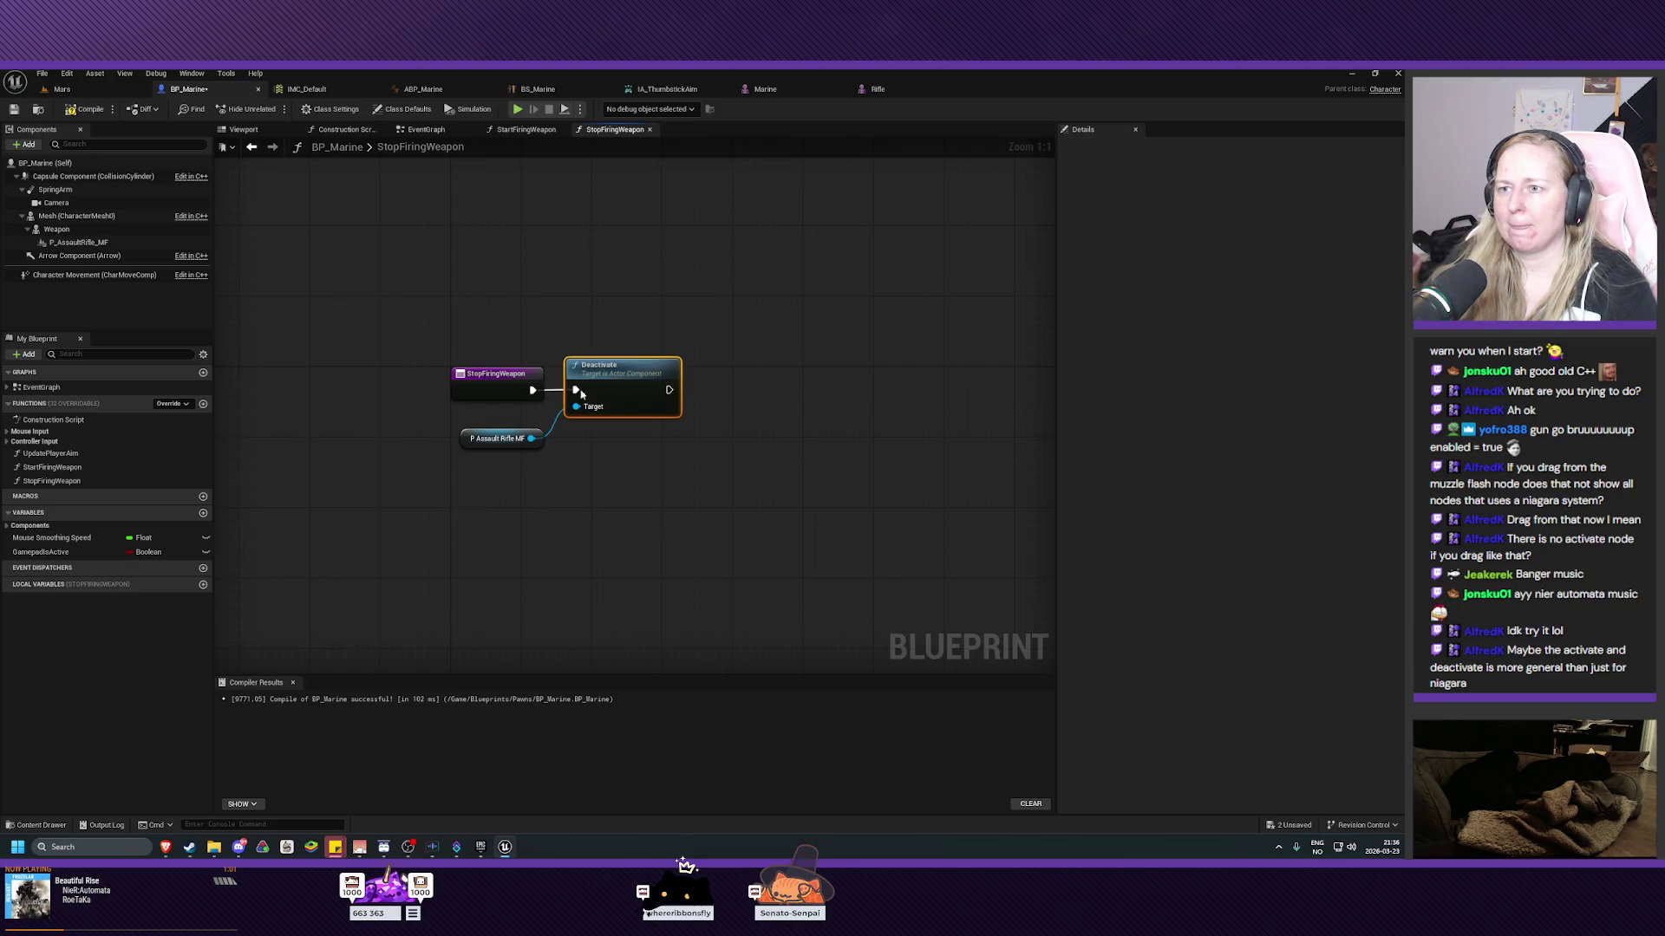
{"action": "left_click_drag", "start_coordinate": [501, 438], "coordinate": [501, 429]}
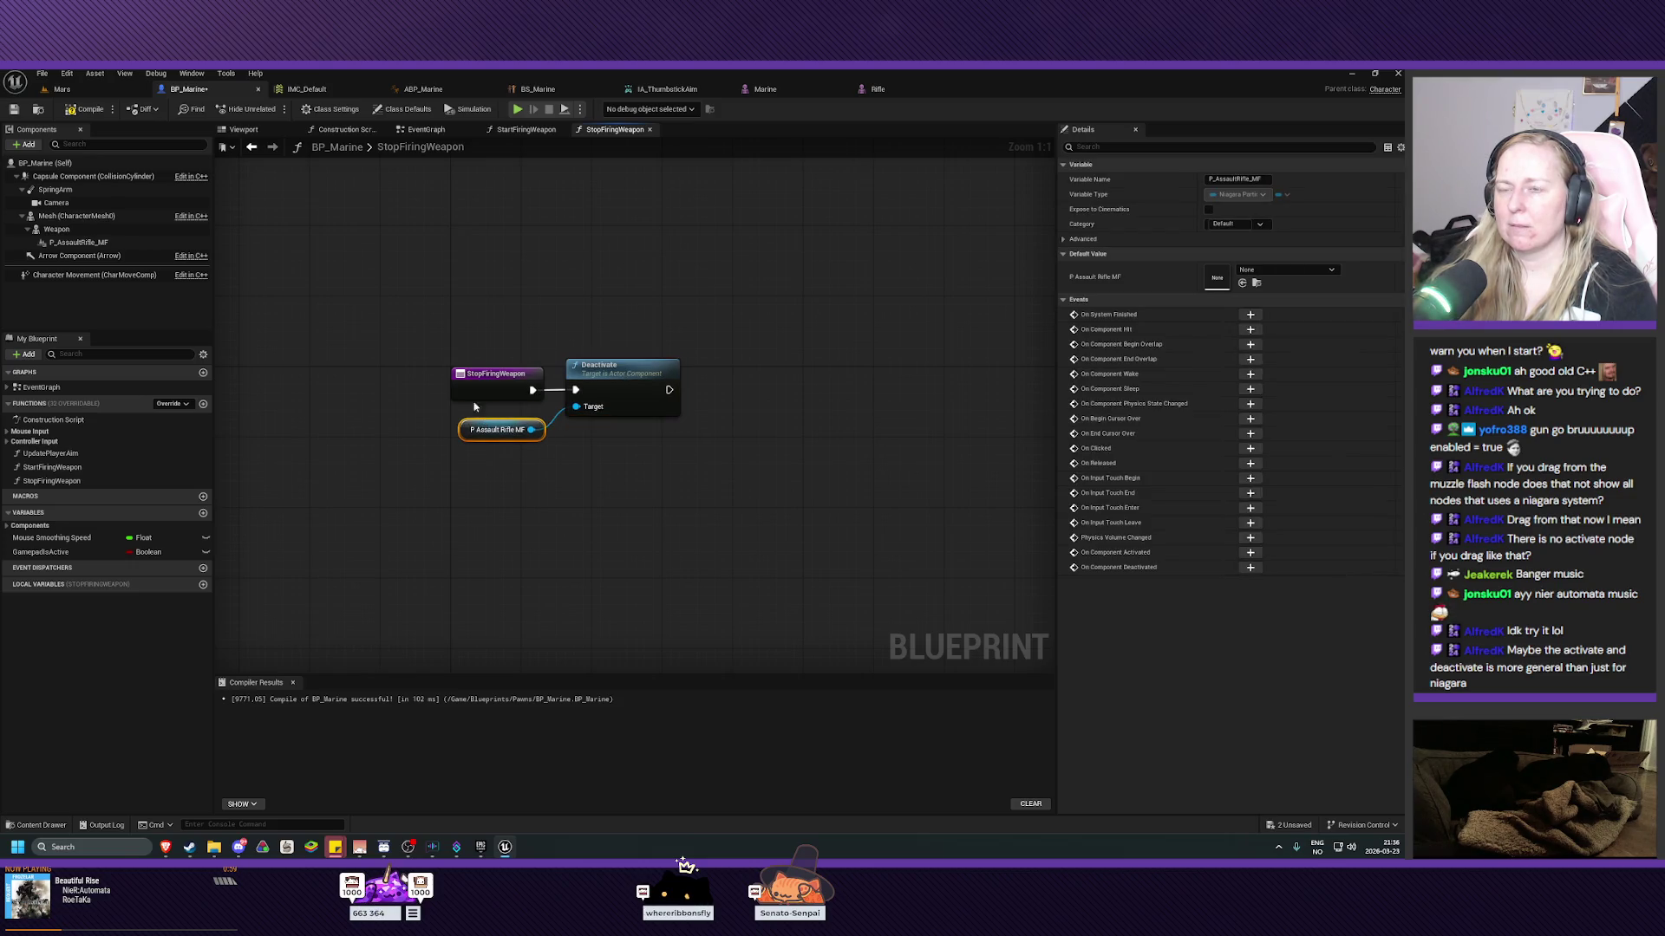
{"action": "left_click", "coordinate": [61, 89]}
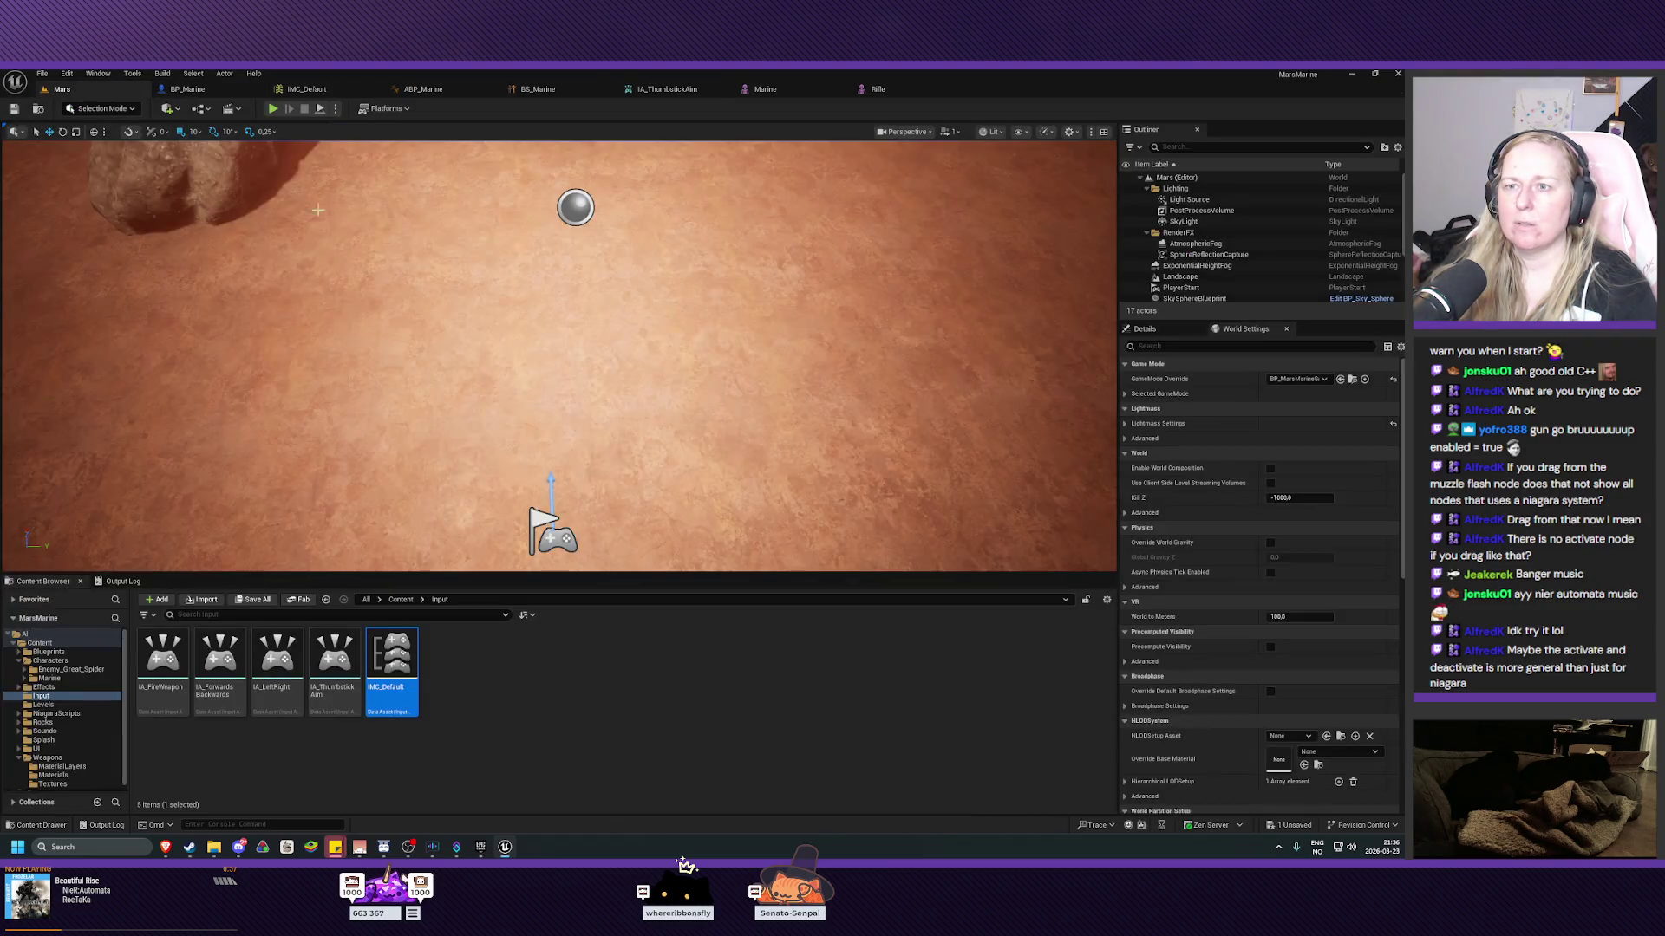
{"action": "left_click", "coordinate": [271, 108]}
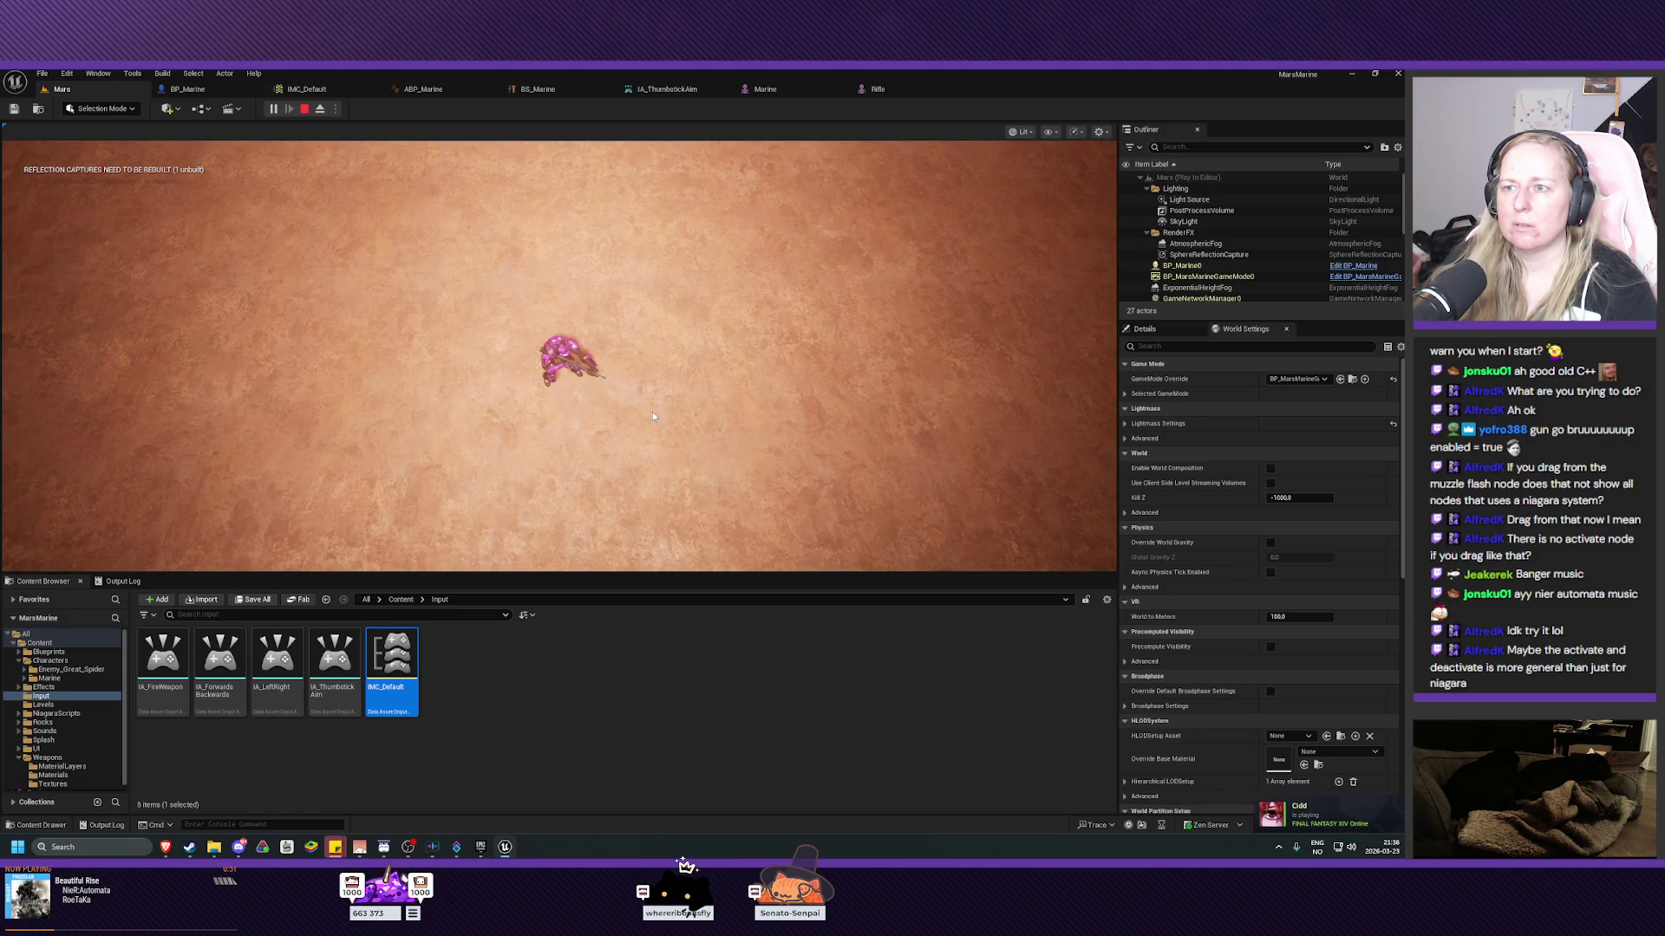
{"action": "left_click", "coordinate": [395, 399]}
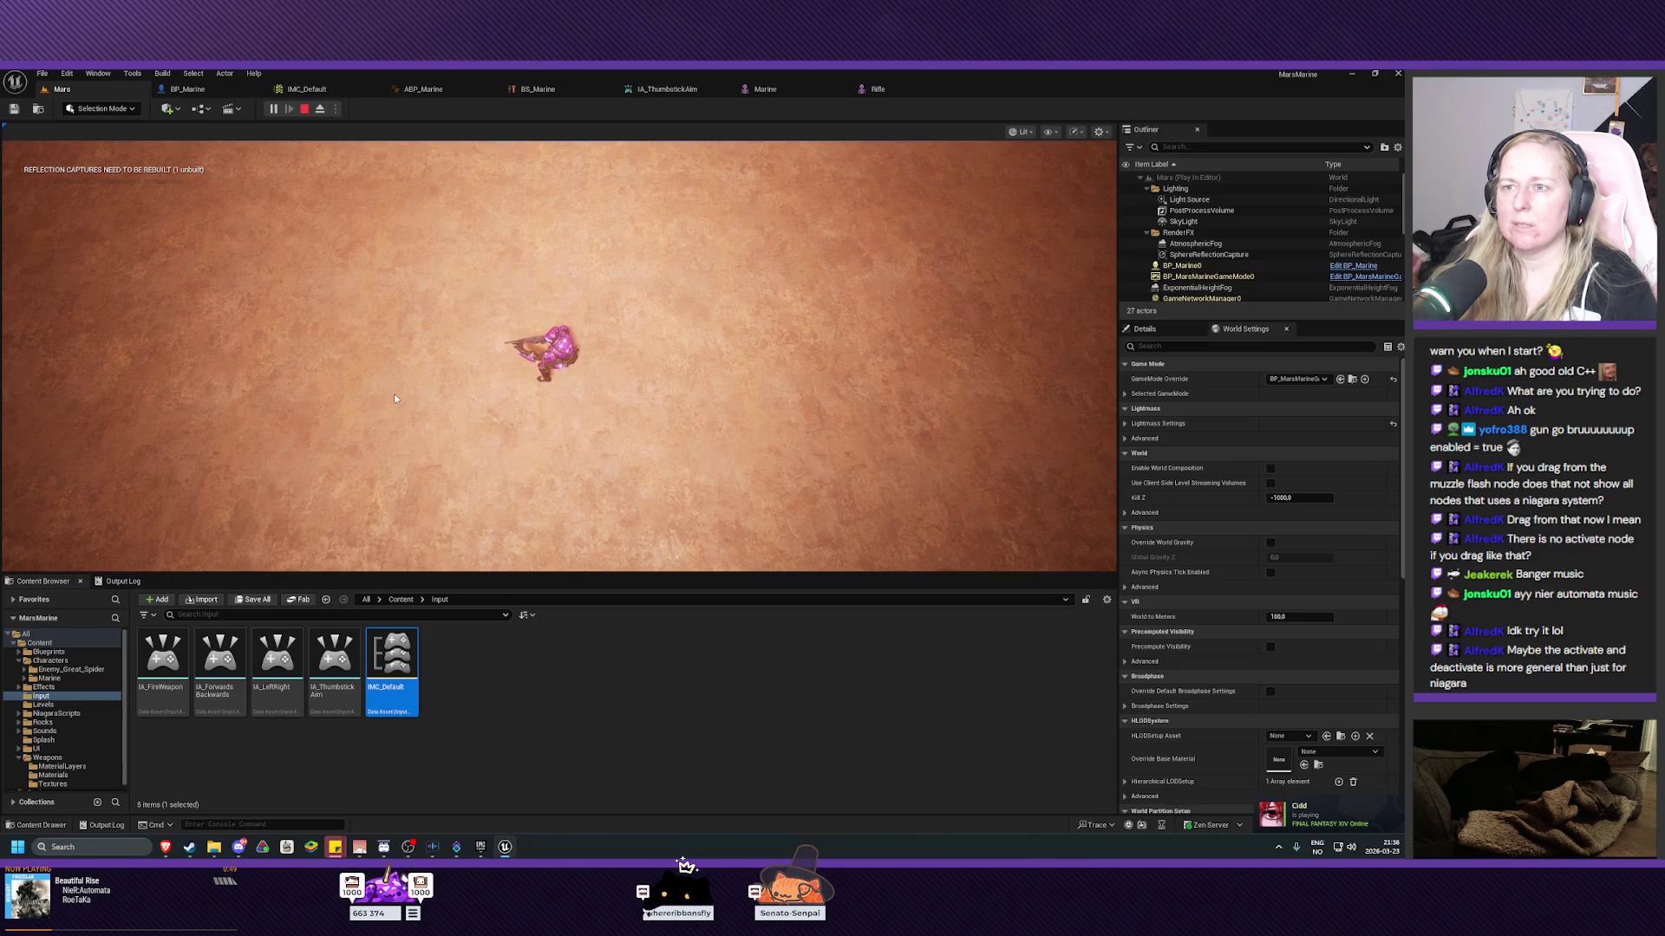
{"action": "left_click", "coordinate": [395, 399]}
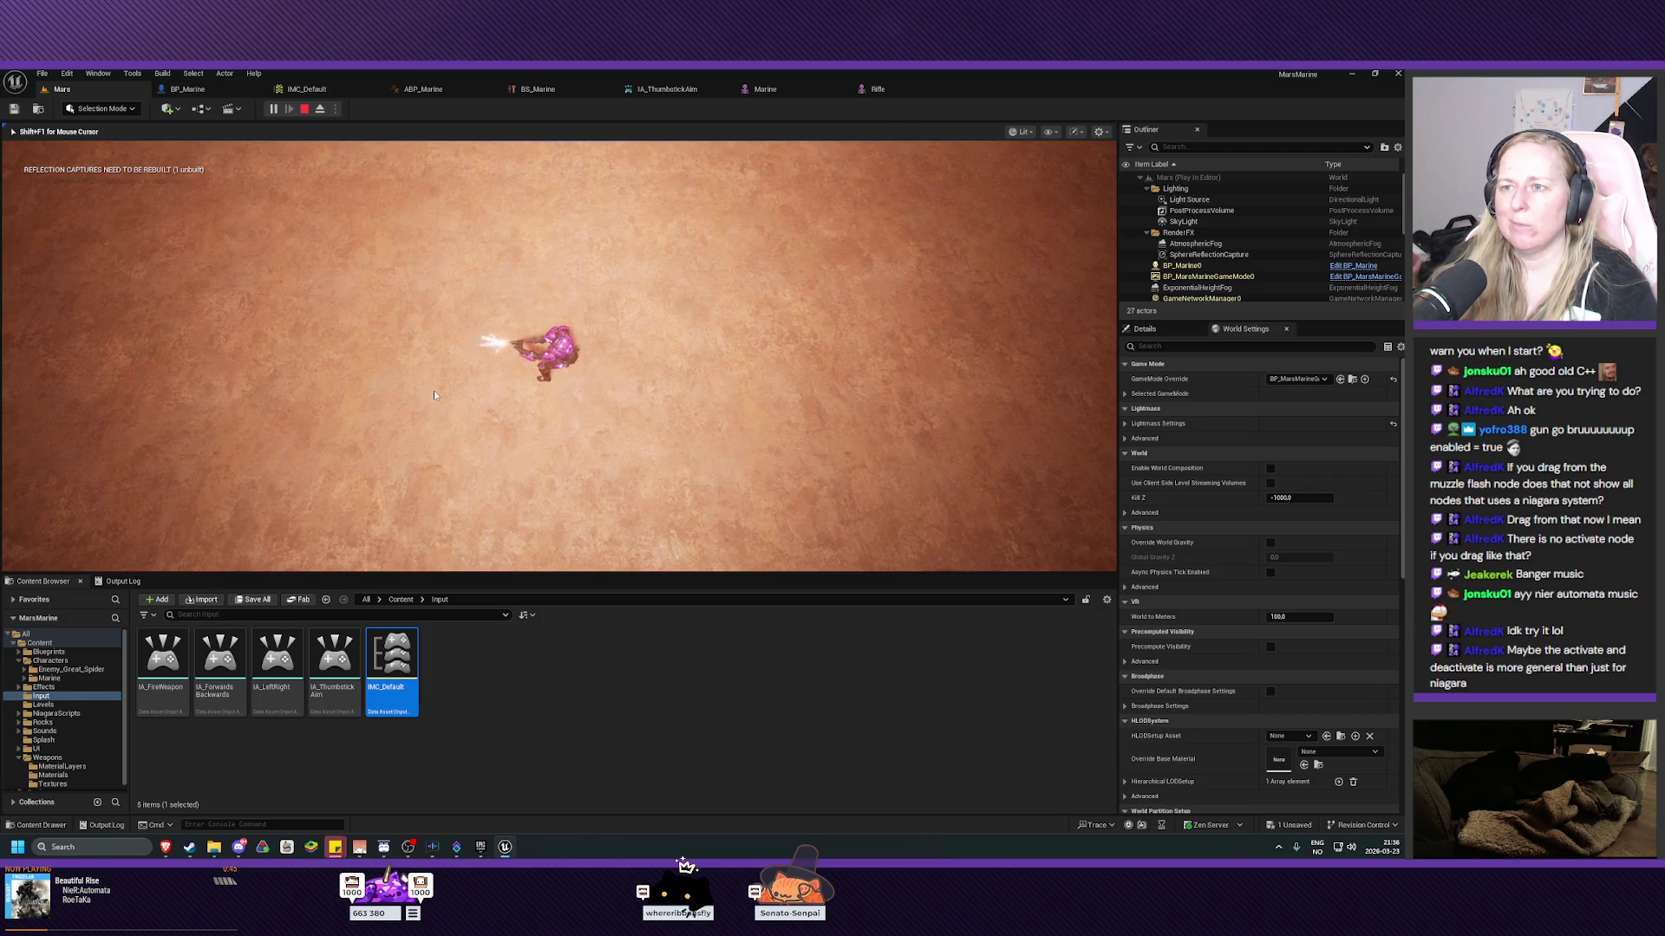
{"action": "left_click", "coordinate": [352, 398]}
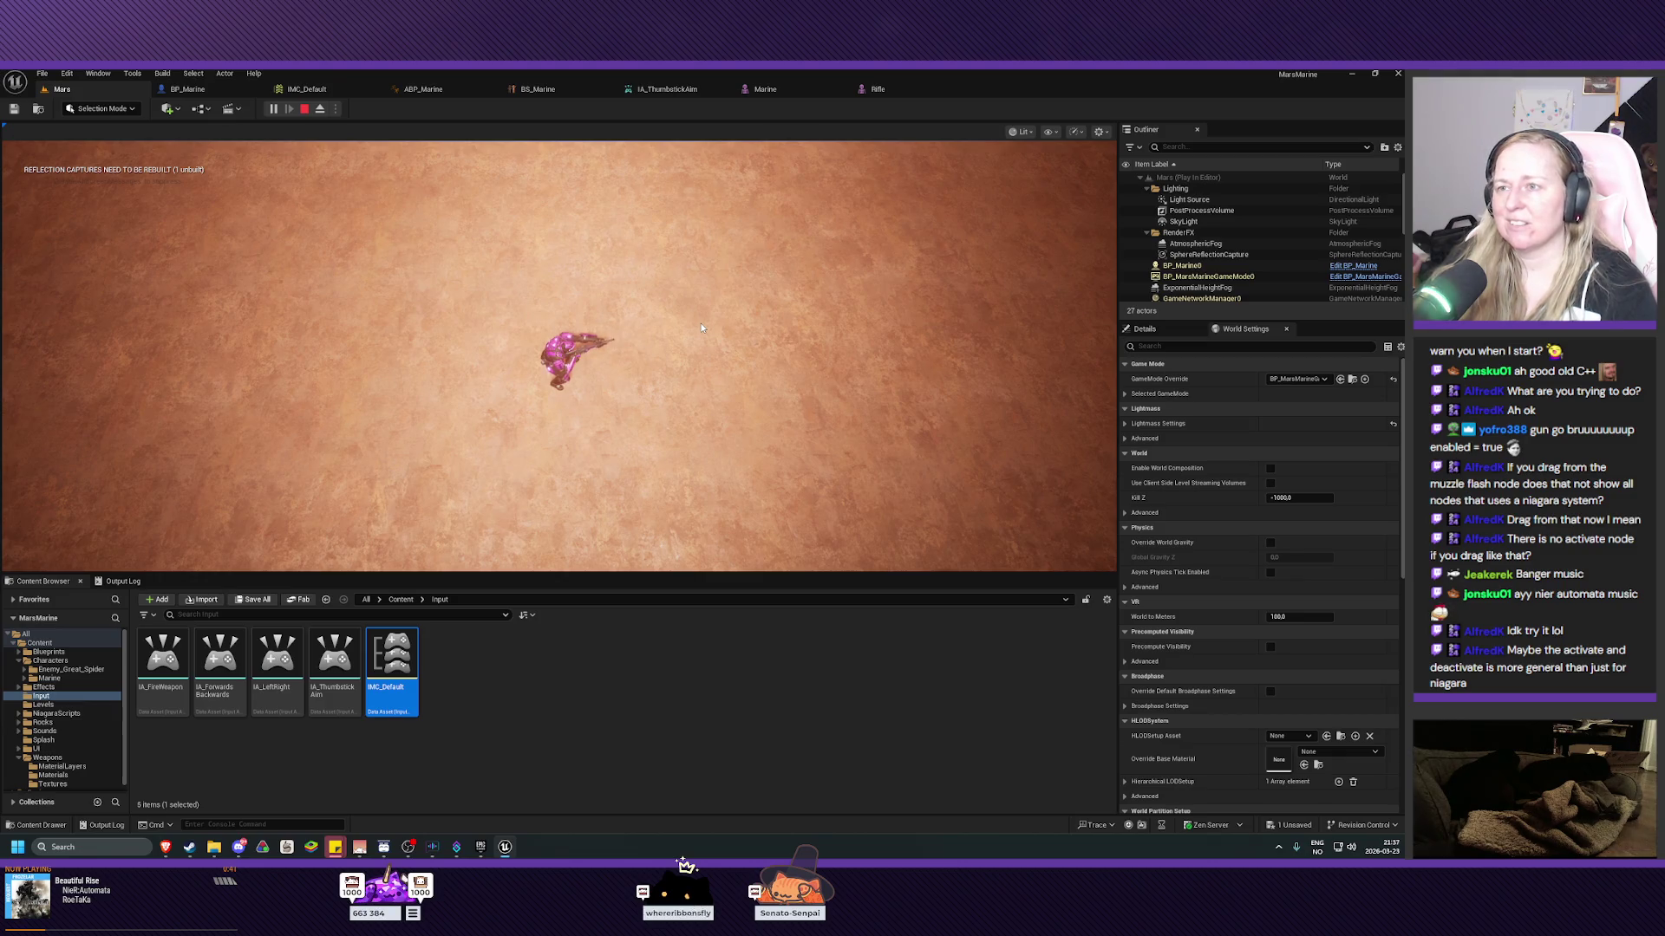
{"action": "key", "text": "Escape"}
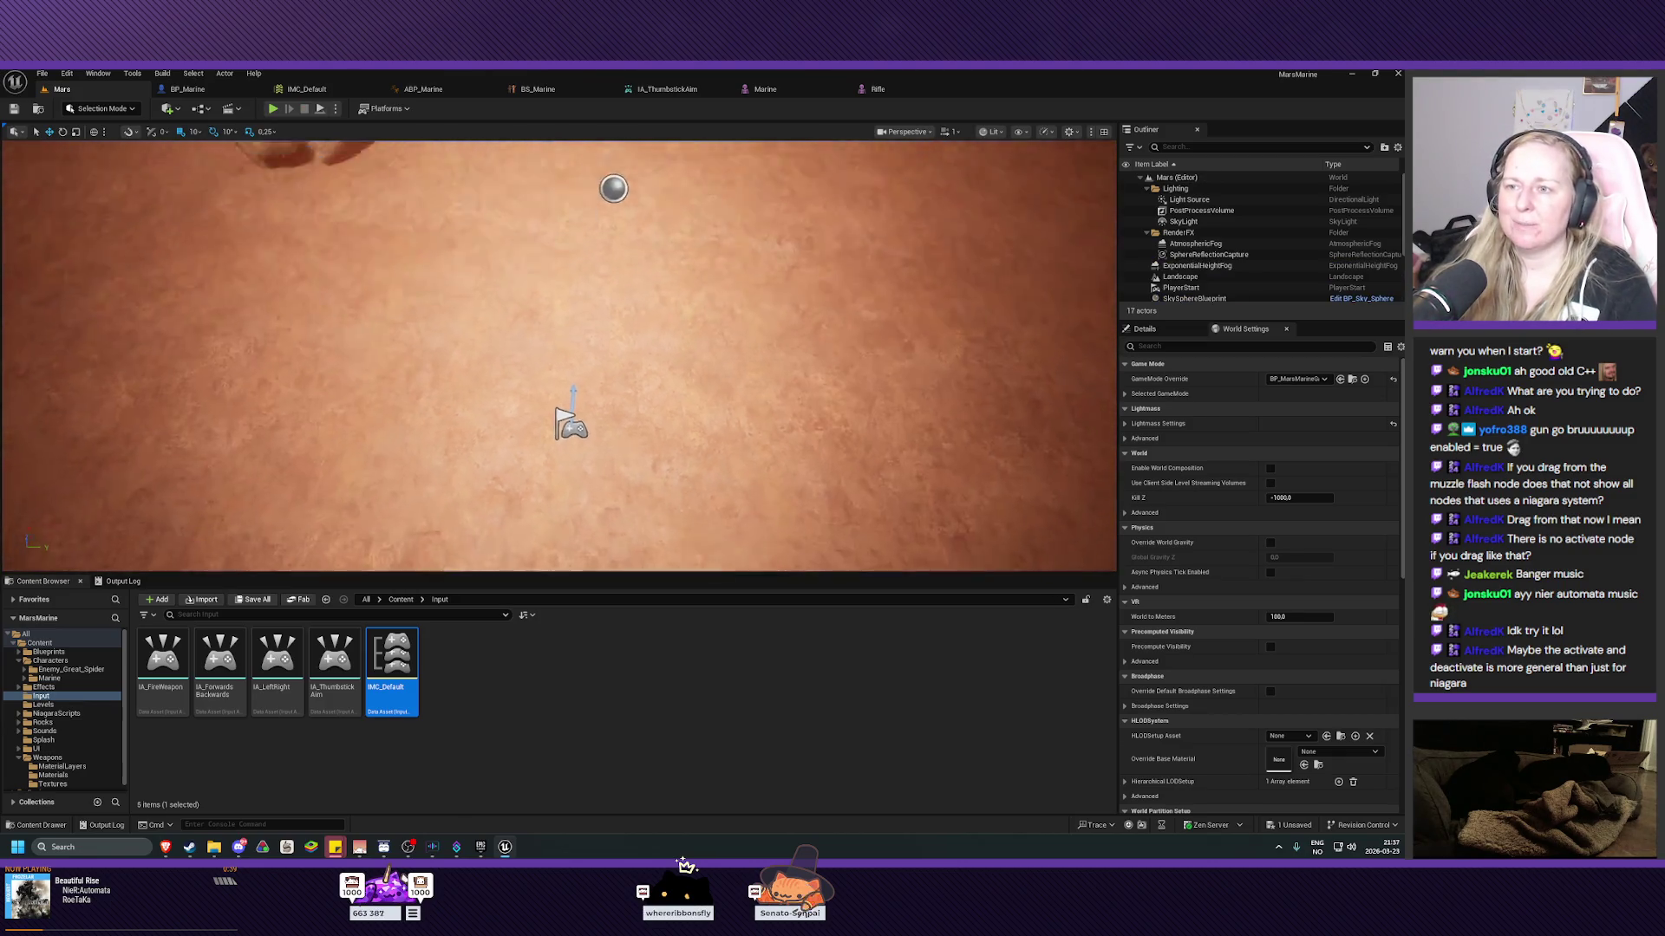
Switch to the BP_Marine tab showing the StopFiringWeapon graph.
{"action": "left_click", "coordinate": [196, 90]}
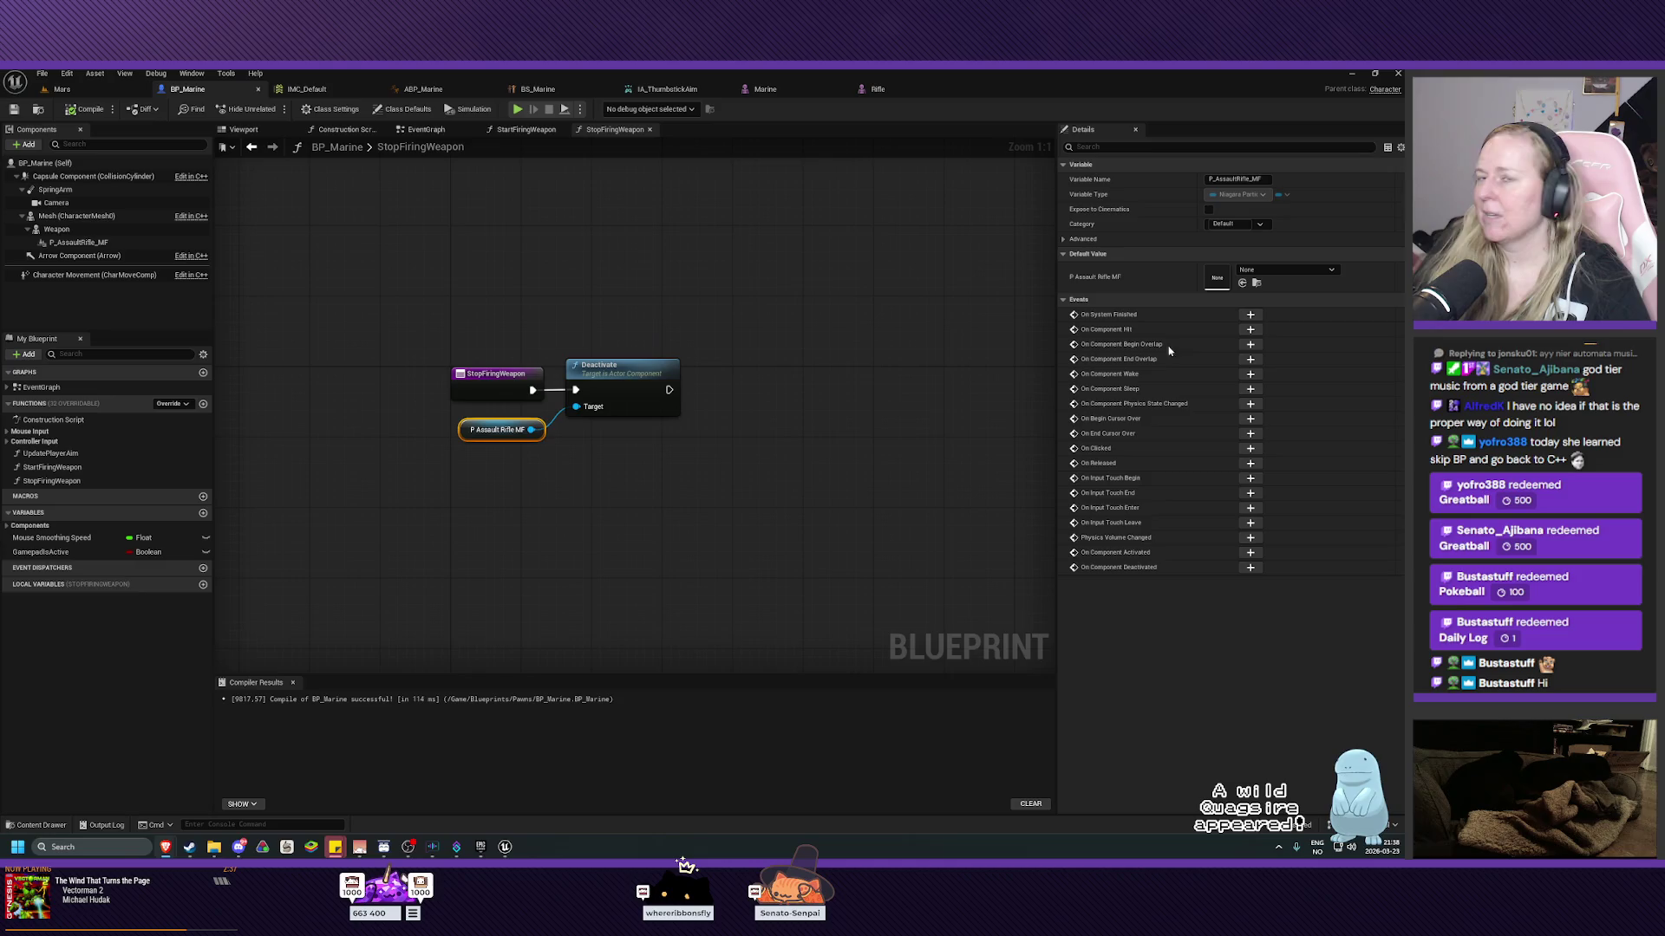
Play the Mars level, moving the marine with W and D while firing the rifle.
{"action": "left_click", "coordinate": [62, 90]}
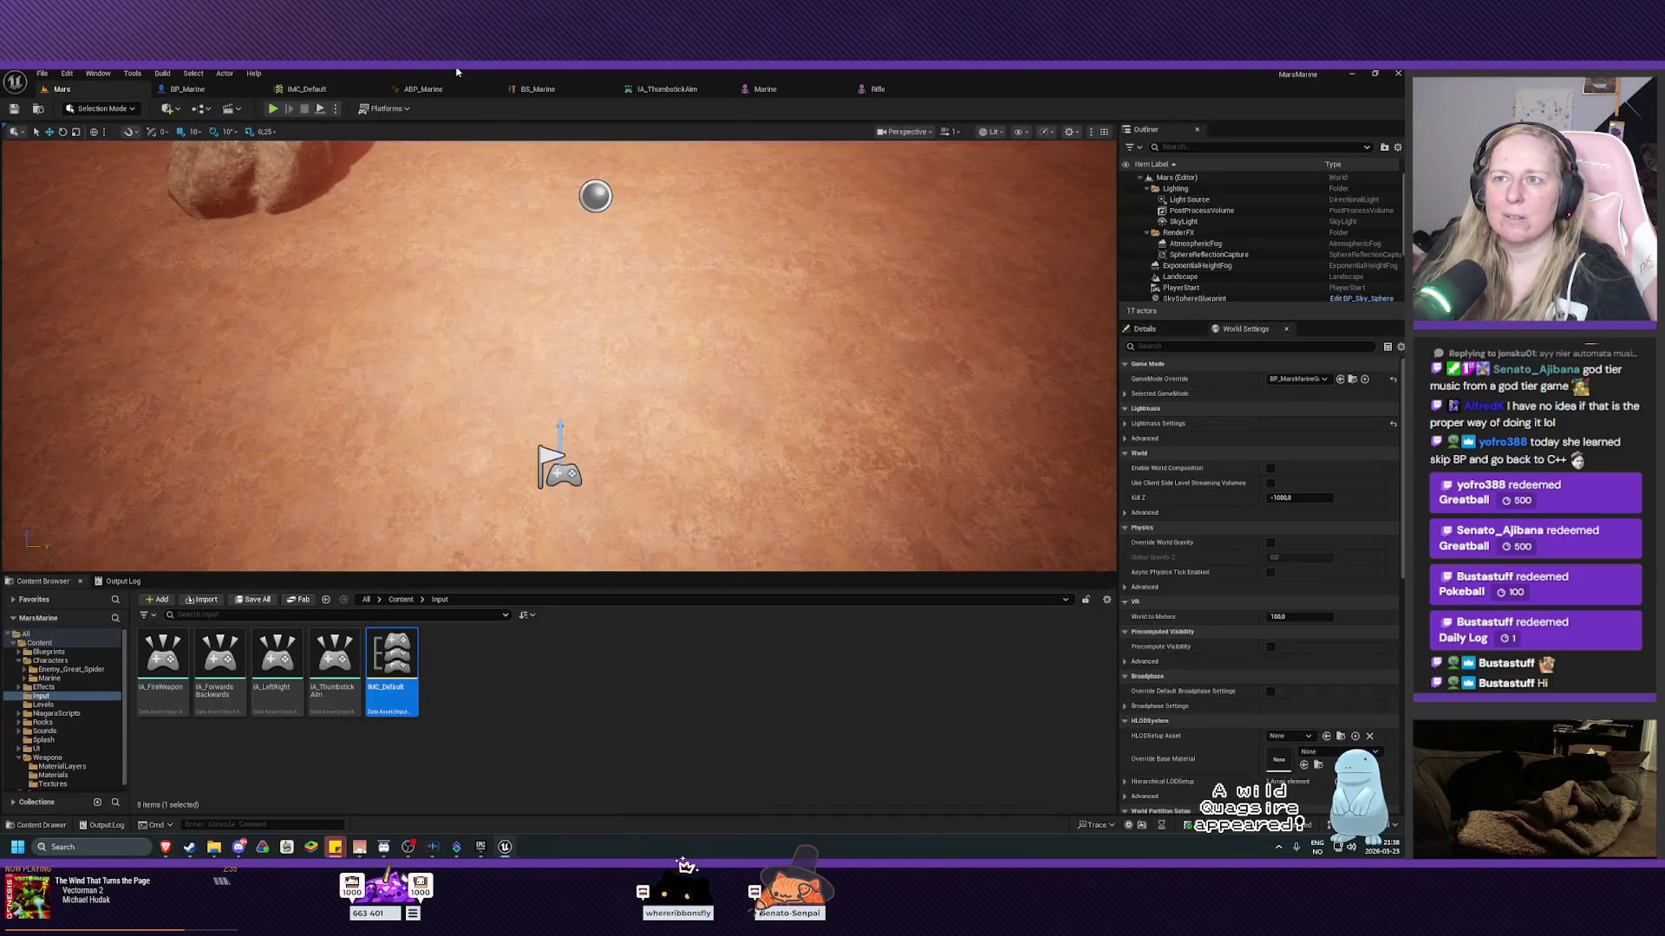
{"action": "left_click", "coordinate": [272, 109]}
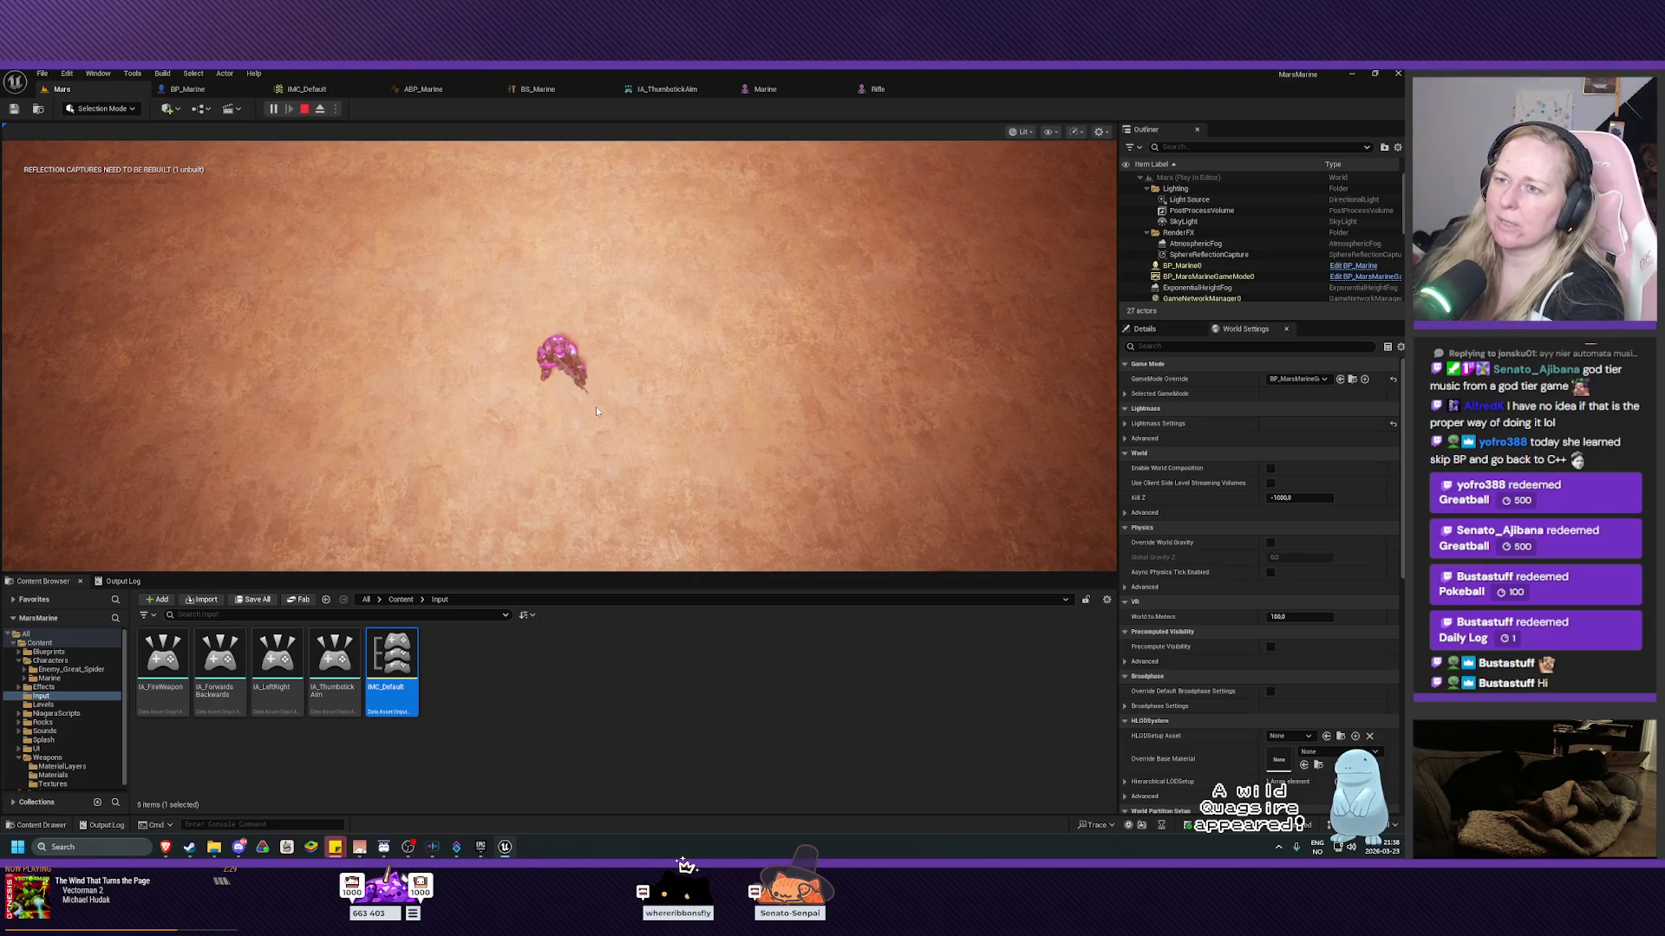
{"action": "key", "text": "w"}
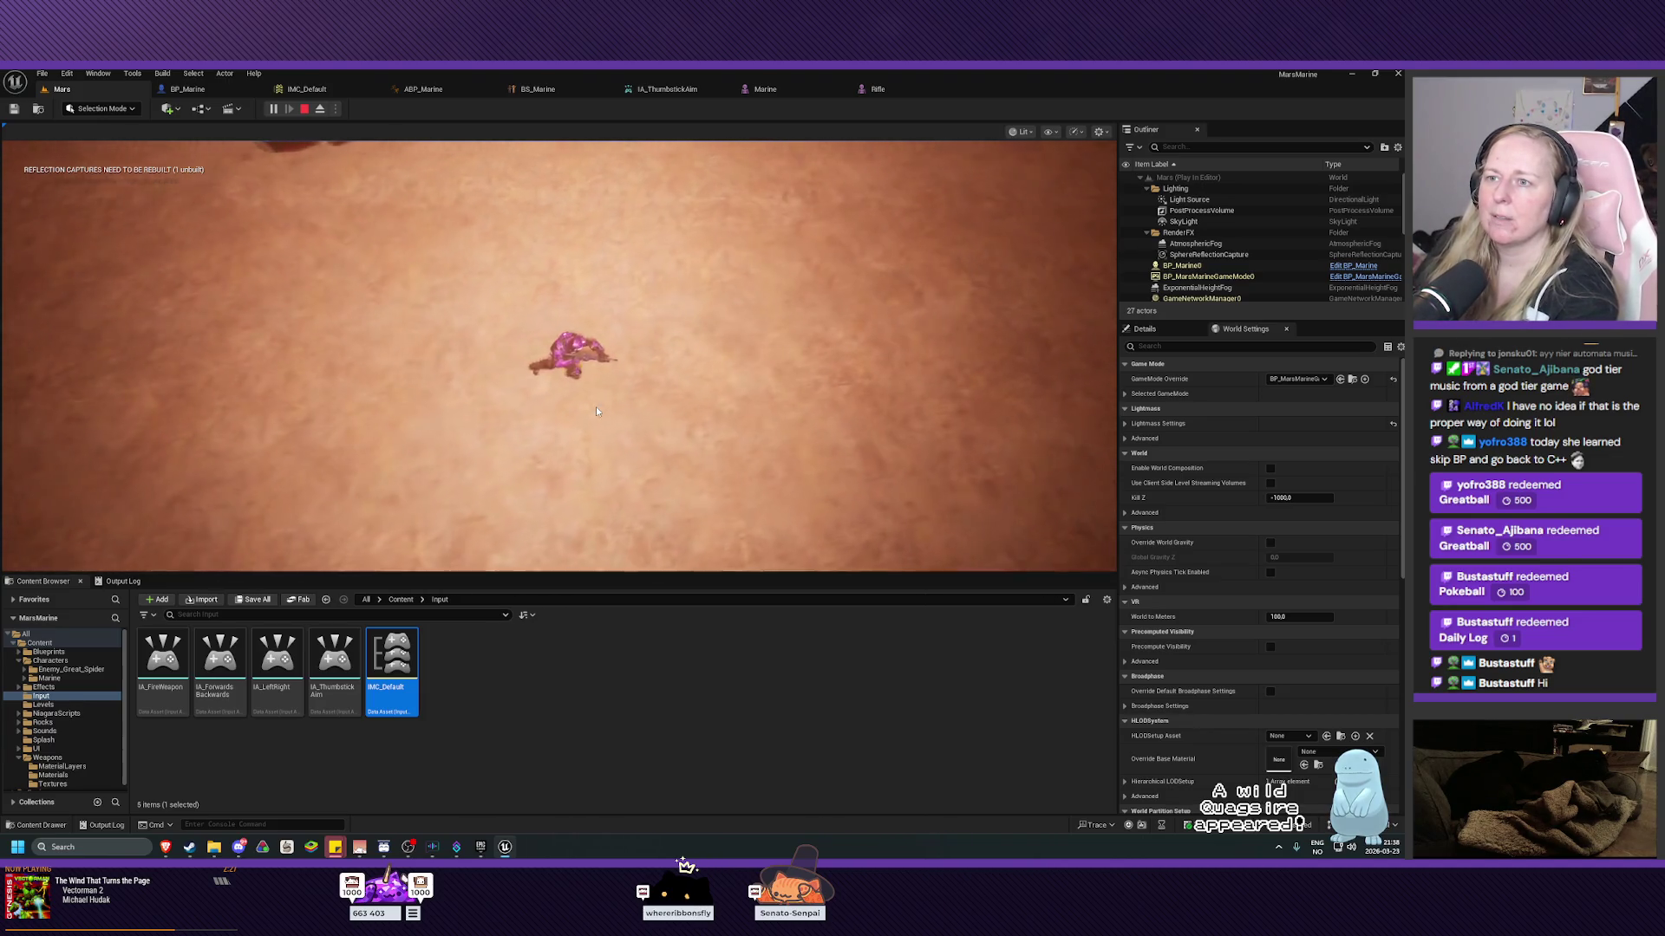
{"action": "left_click", "coordinate": [596, 408]}
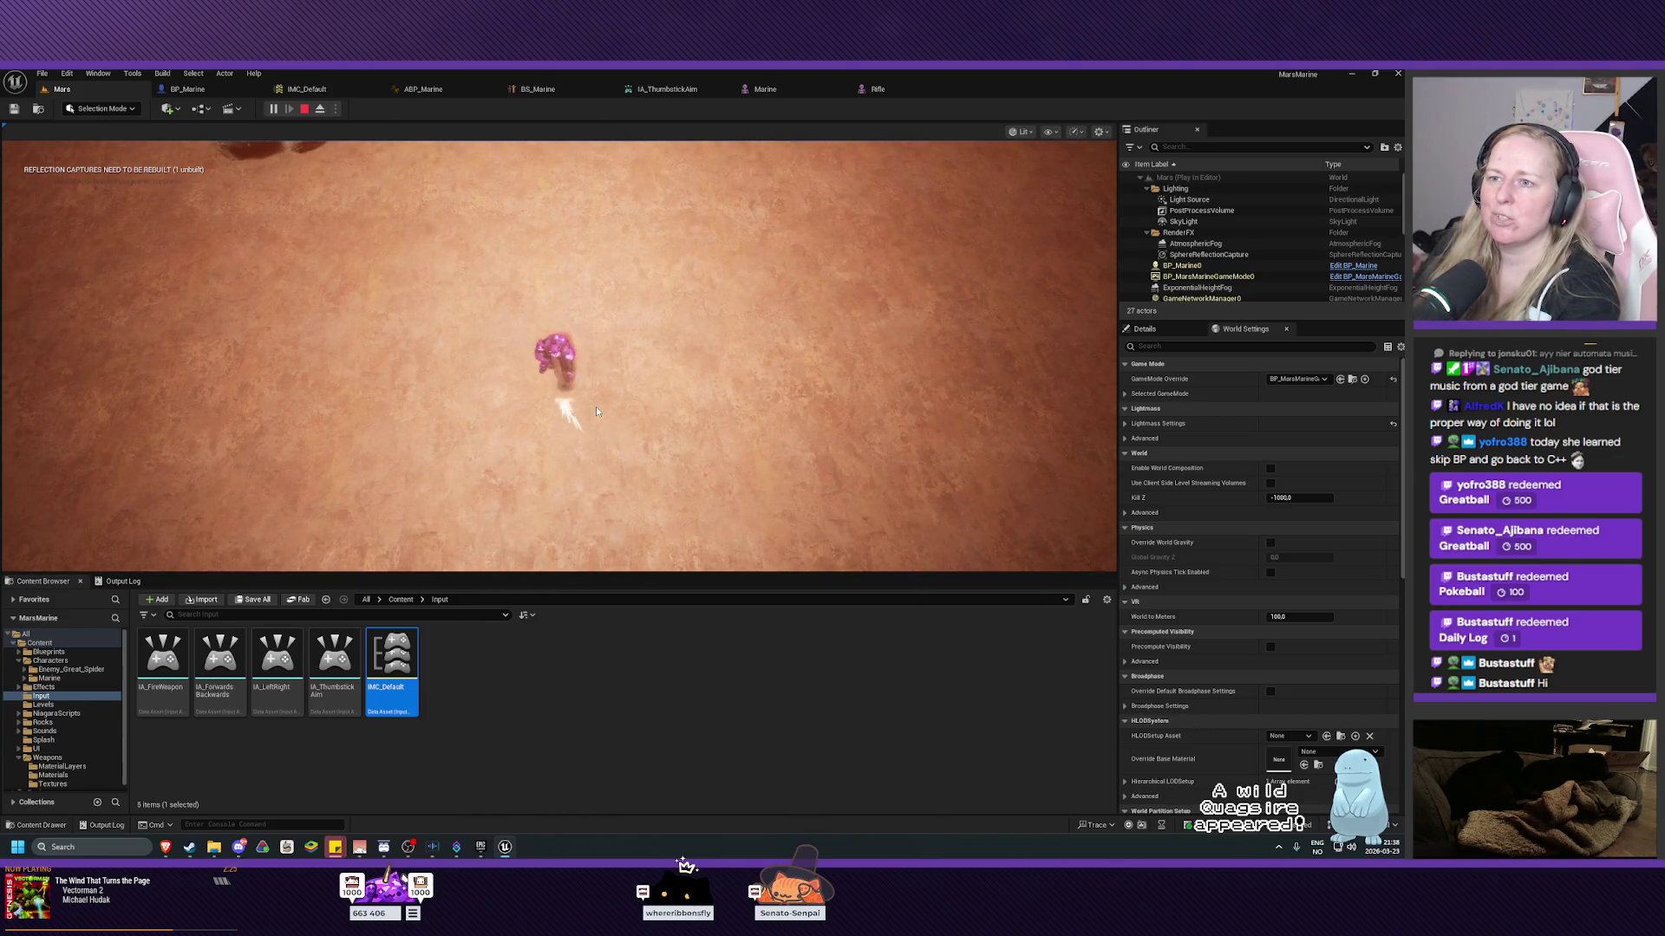
{"action": "key", "text": "d"}
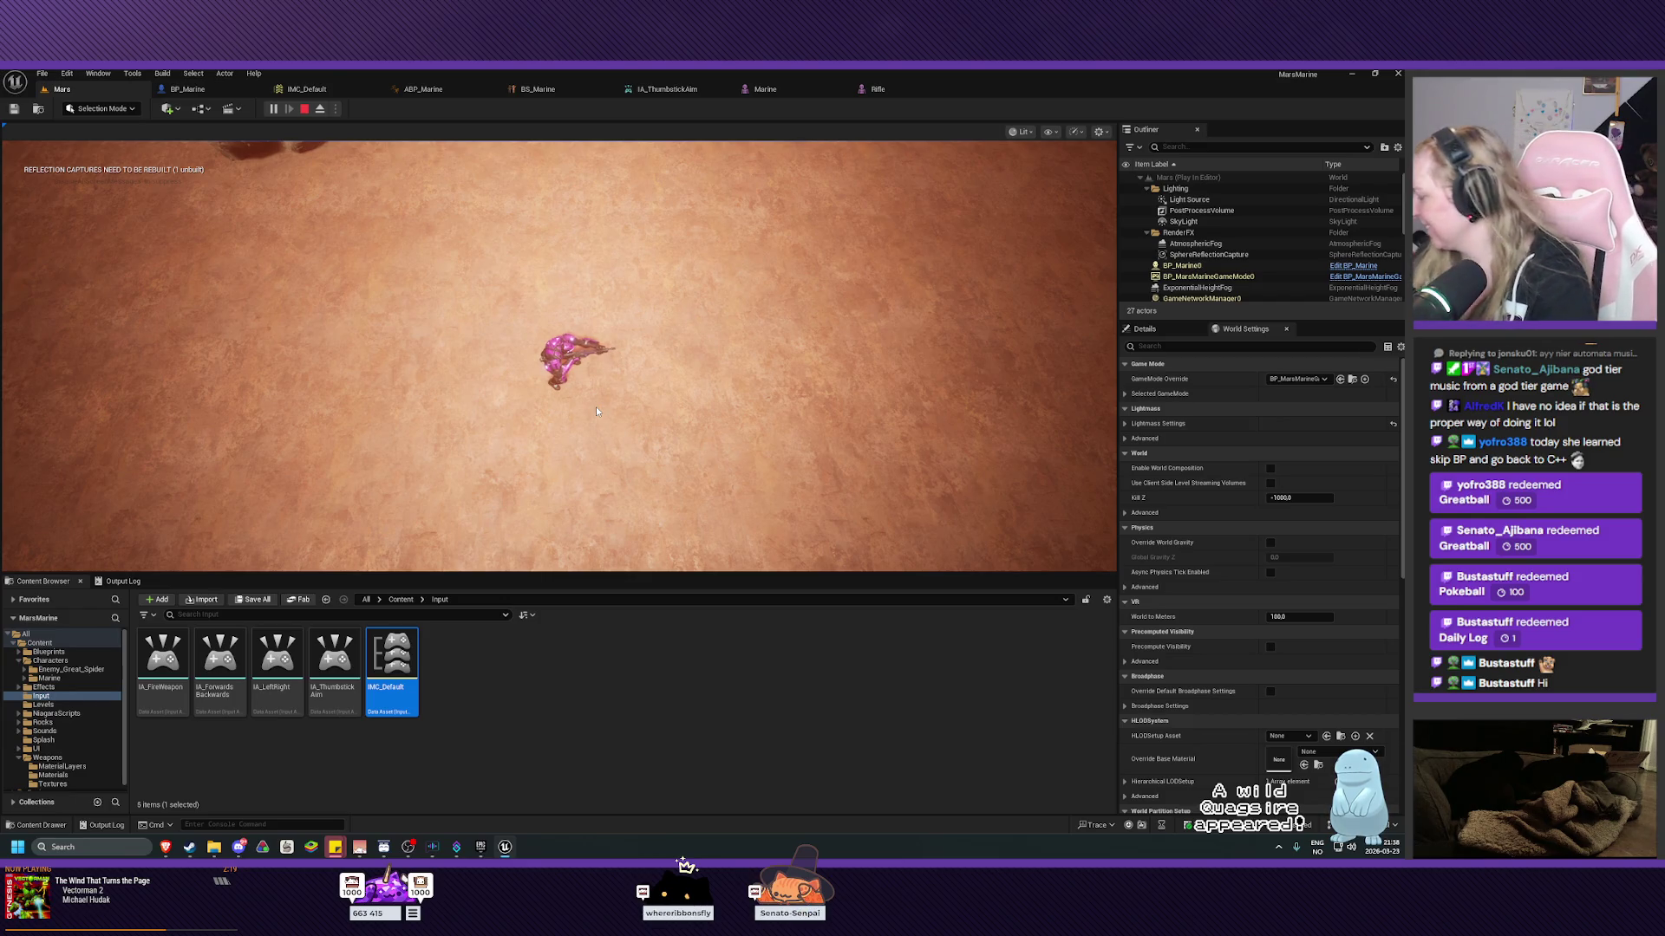
End the play session, look around the level, and go back to BP_Marine's StopFiringWeapon graph.
{"action": "key", "text": "Escape"}
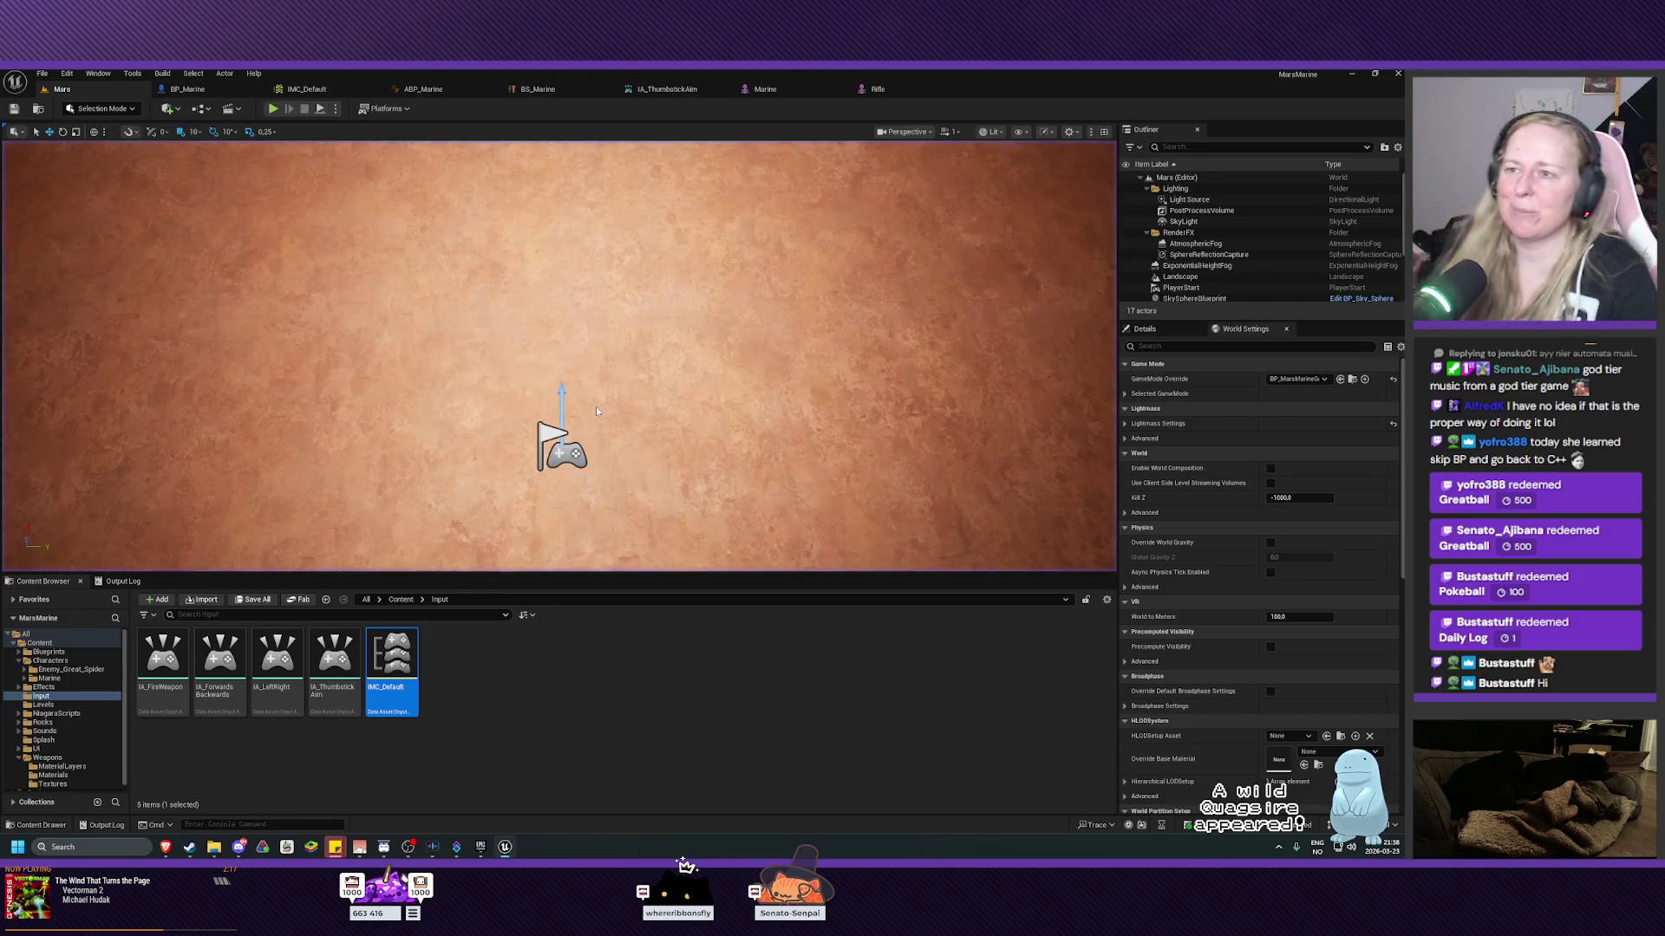
{"action": "scroll", "coordinate": [624, 408], "scroll_direction": "down", "scroll_amount": 3}
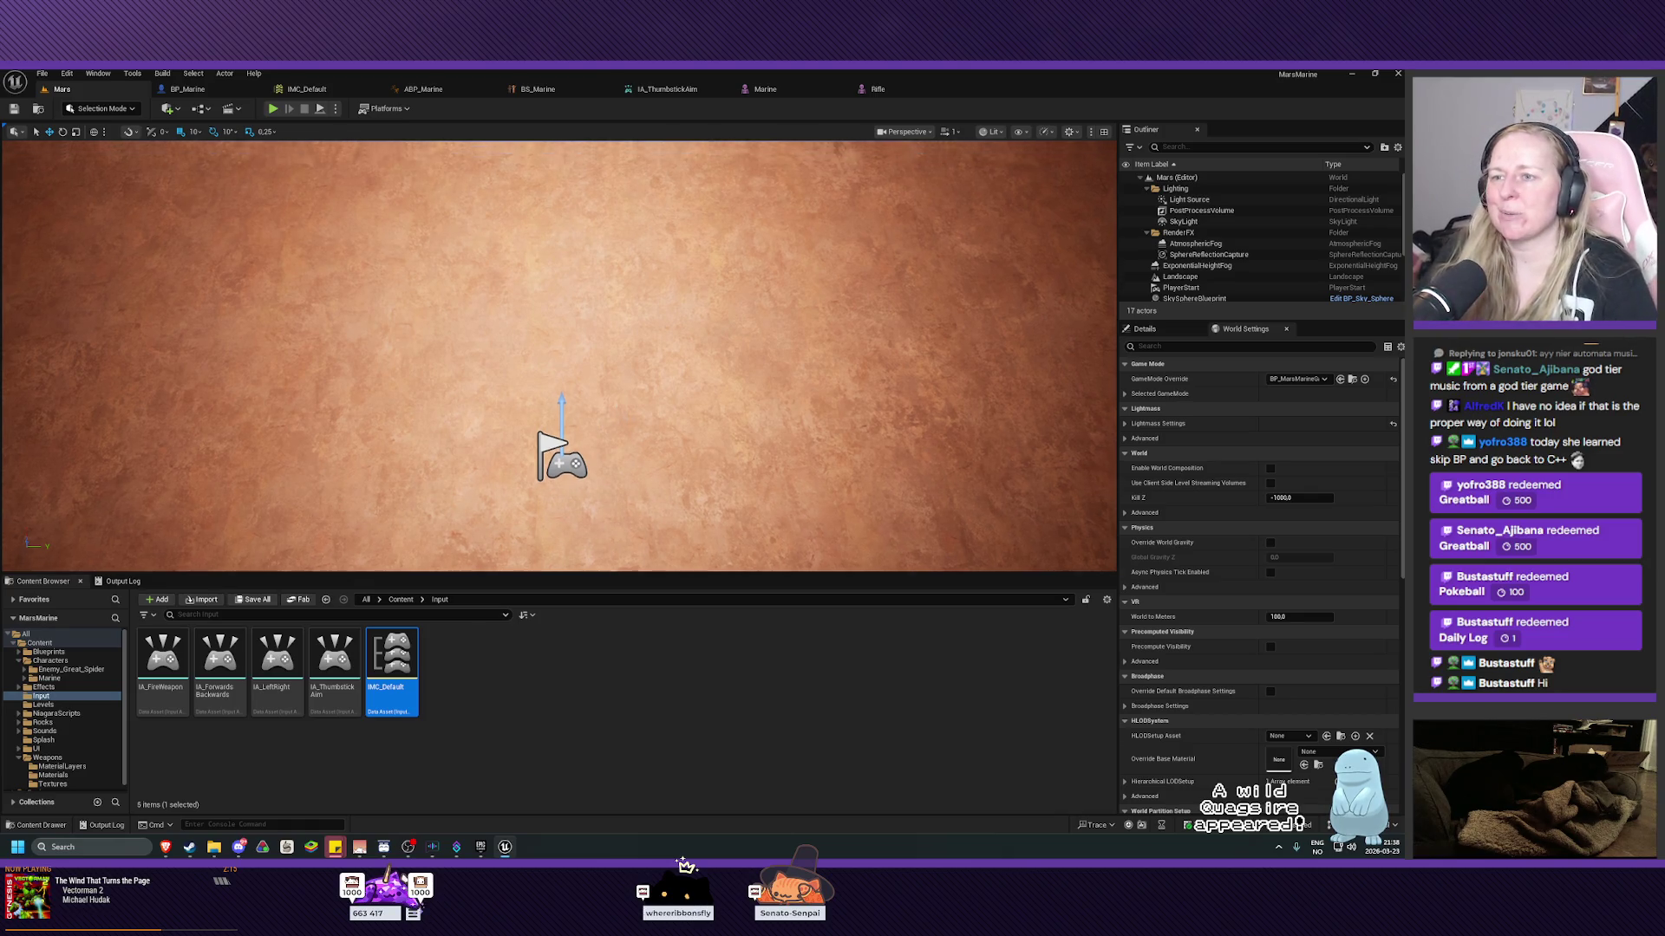
{"action": "mouse_move", "coordinate": [624, 409]}
{"action": "left_mouse_down"}
{"action": "mouse_move", "coordinate": [531, 164]}
{"action": "mouse_move", "coordinate": [517, 185]}
{"action": "mouse_move", "coordinate": [504, 144]}
{"action": "mouse_move", "coordinate": [510, 164]}
{"action": "left_mouse_up"}
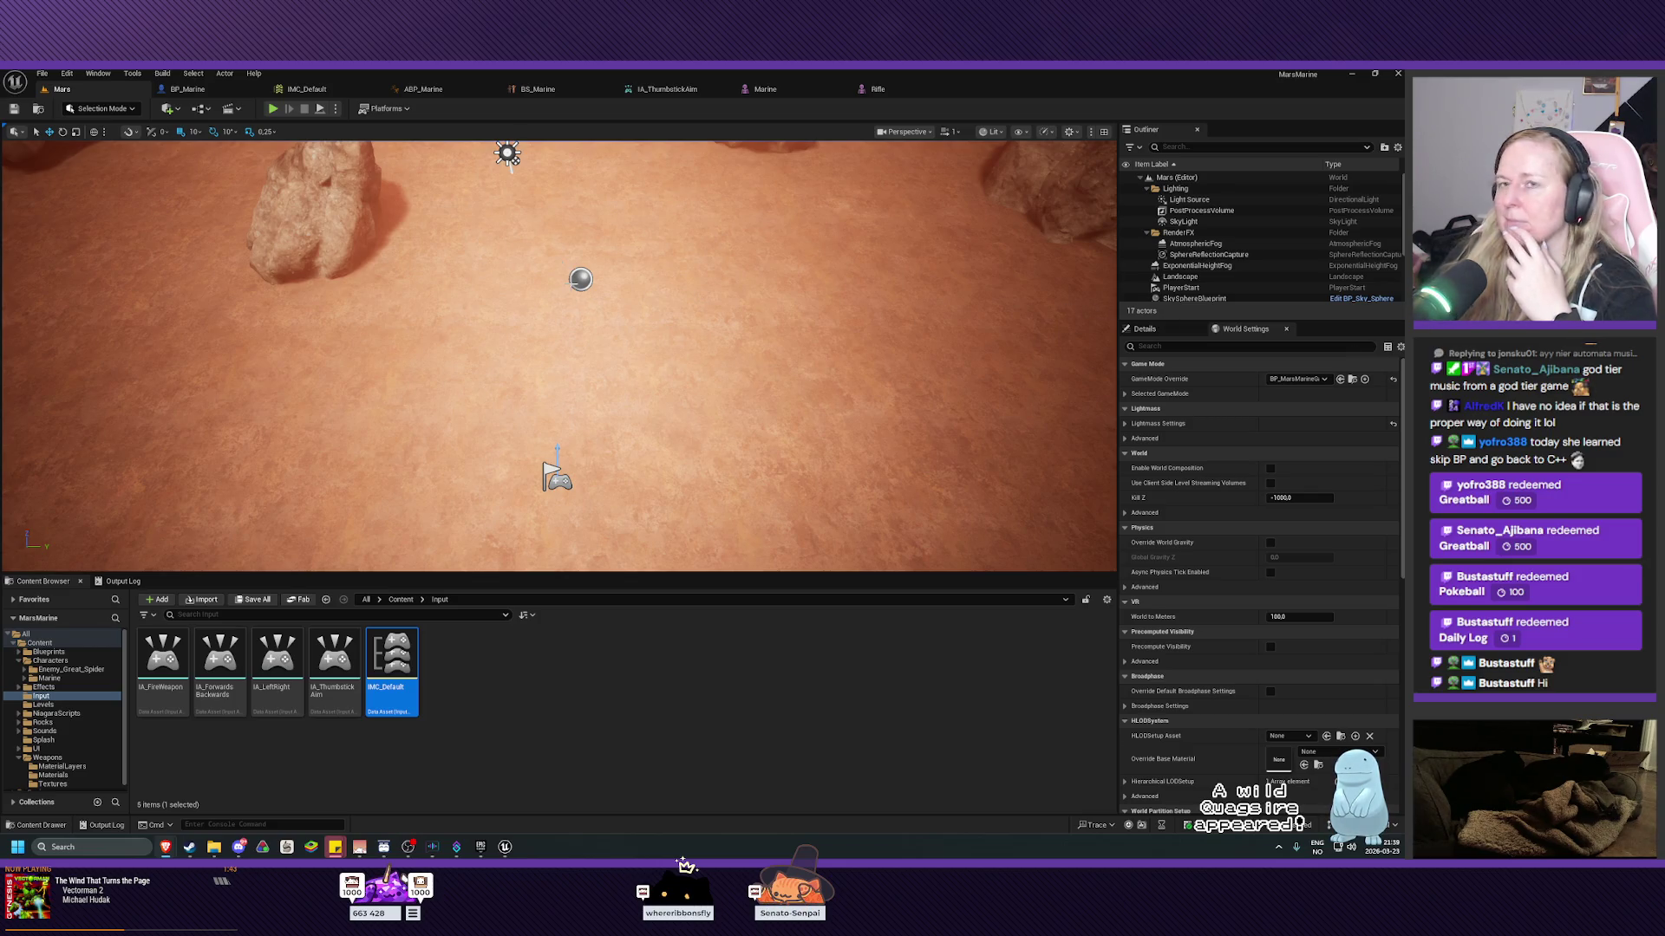
{"action": "left_click", "coordinate": [225, 88]}
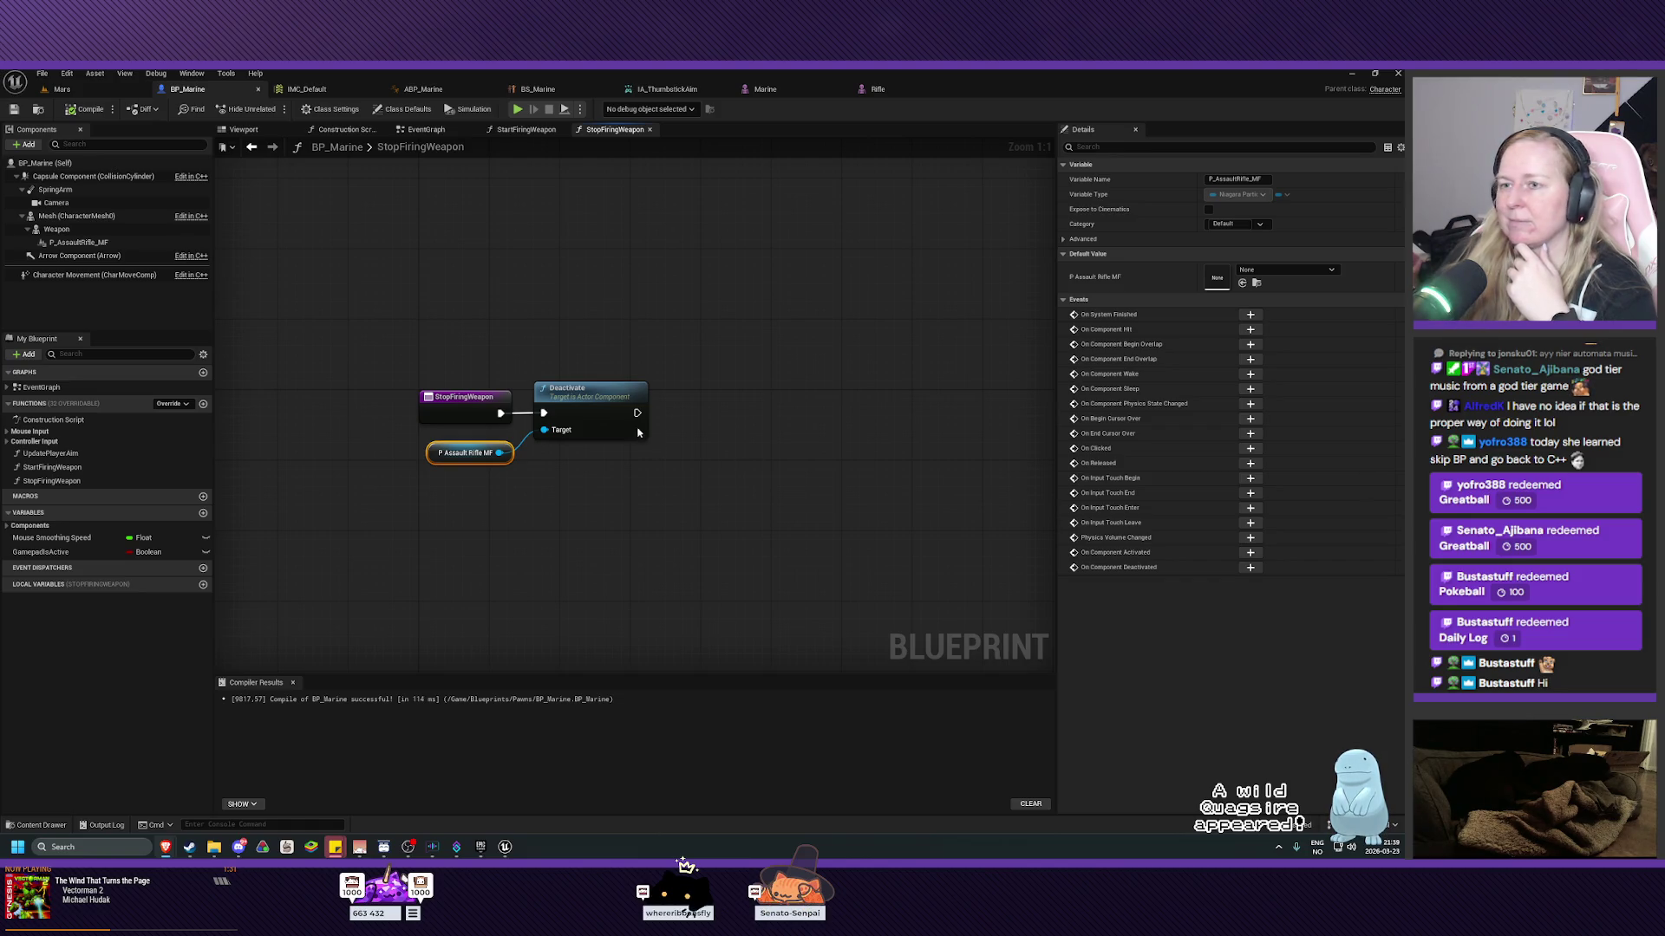
Show and recentre the StartFiringWeapon graph, then open the Content Drawer at Effects/Weapons/Muzzle.
{"action": "left_click", "coordinate": [525, 130]}
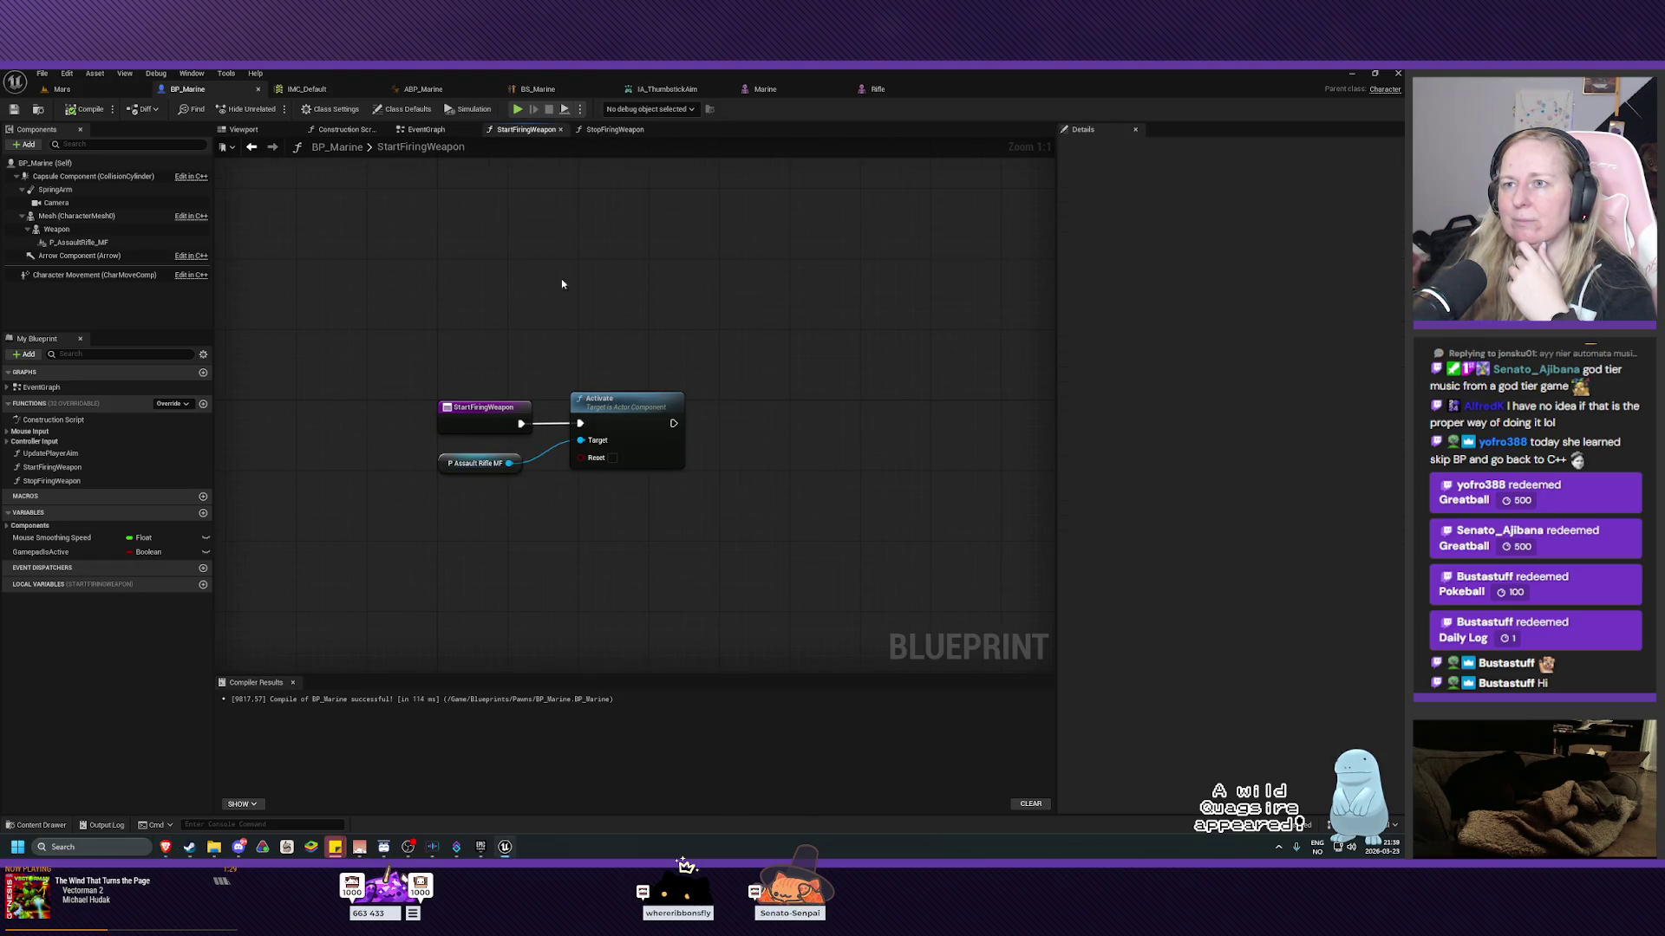
{"action": "mouse_move", "coordinate": [754, 432]}
{"action": "left_mouse_down"}
{"action": "mouse_move", "coordinate": [806, 398]}
{"action": "mouse_move", "coordinate": [788, 383]}
{"action": "mouse_move", "coordinate": [755, 402]}
{"action": "left_mouse_up"}
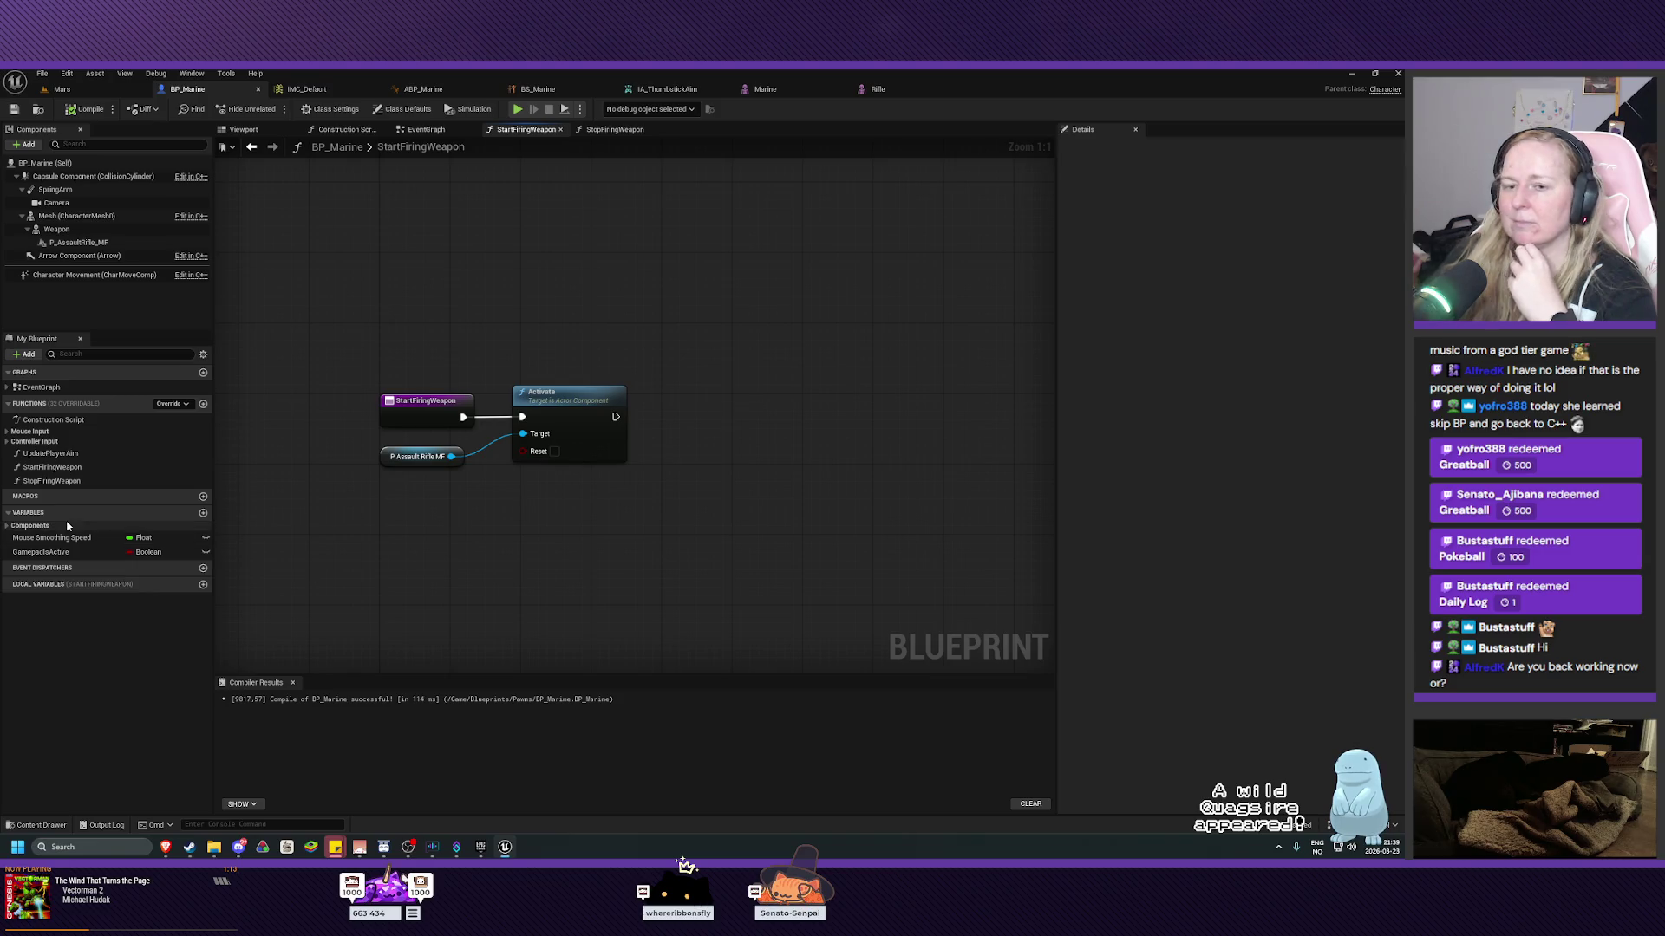
{"action": "left_click", "coordinate": [27, 828]}
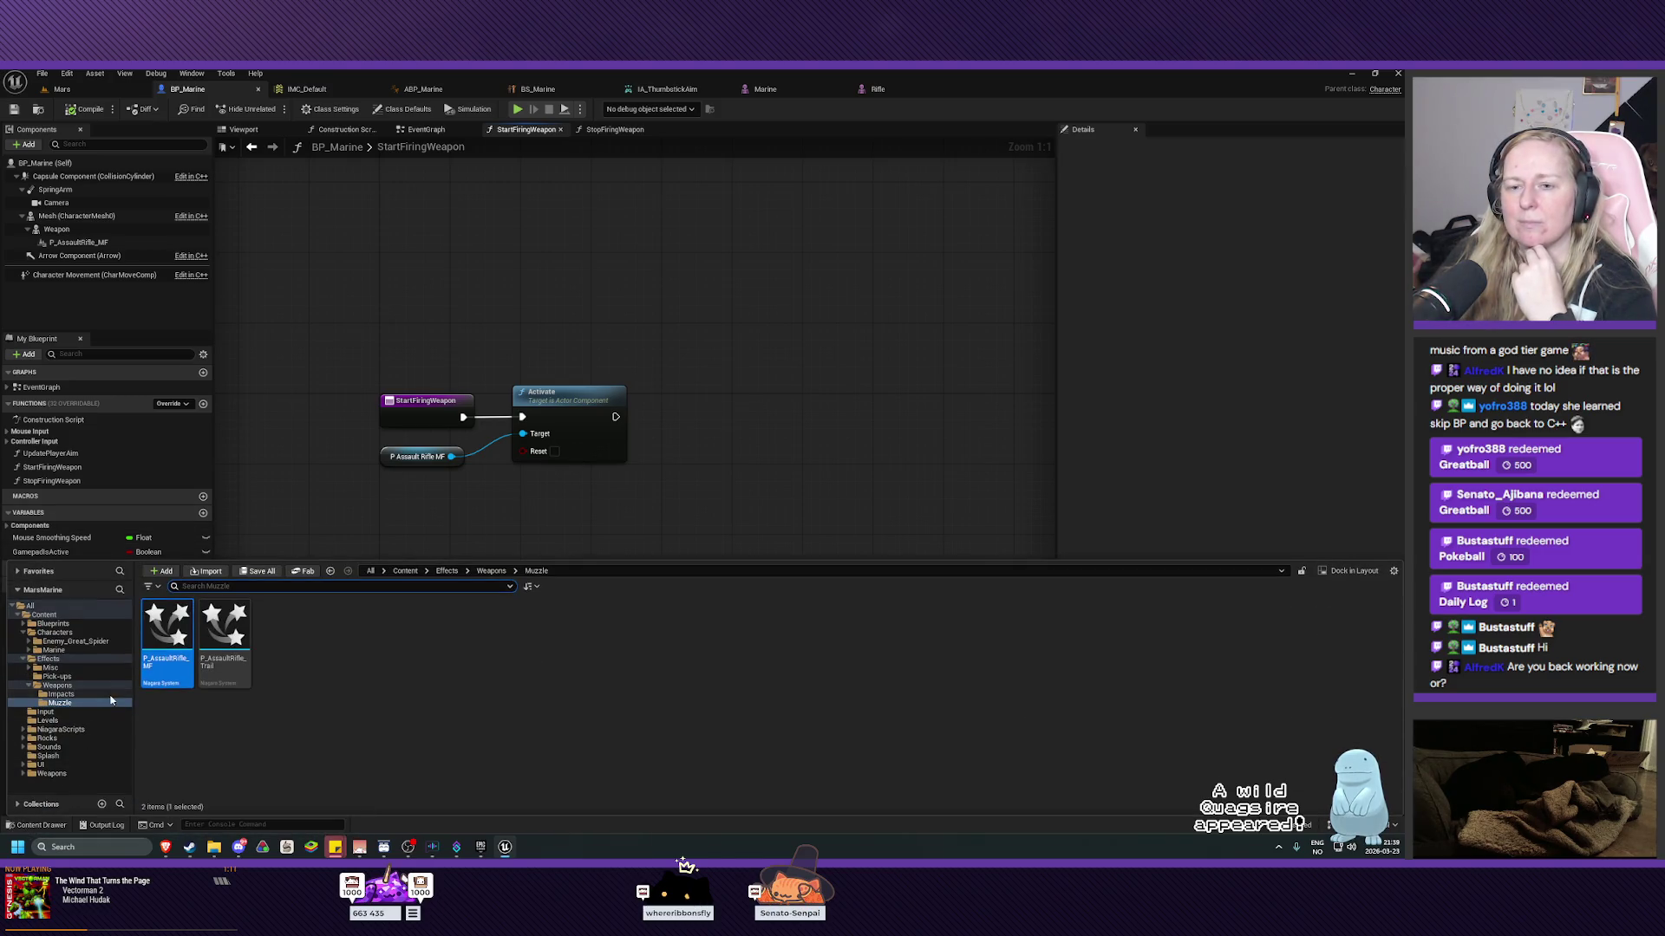
Browse the Content Drawer to Sounds > Weapon_AssaultRifle > Stereo.
{"action": "left_click", "coordinate": [52, 747]}
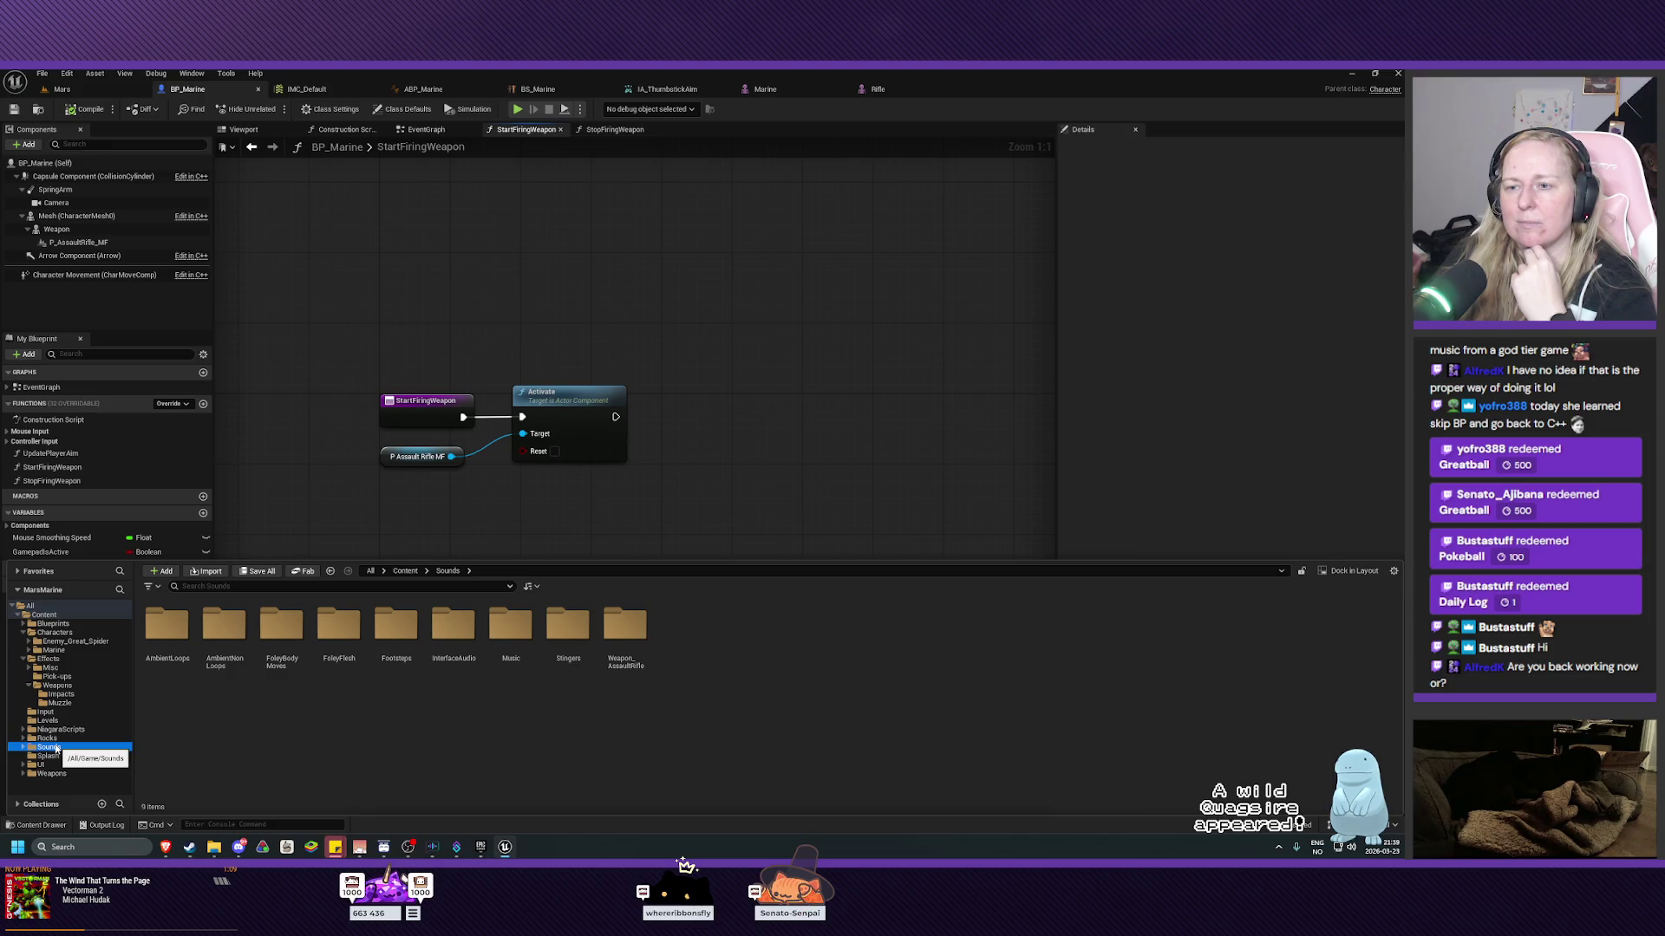
{"action": "double_click", "coordinate": [635, 655]}
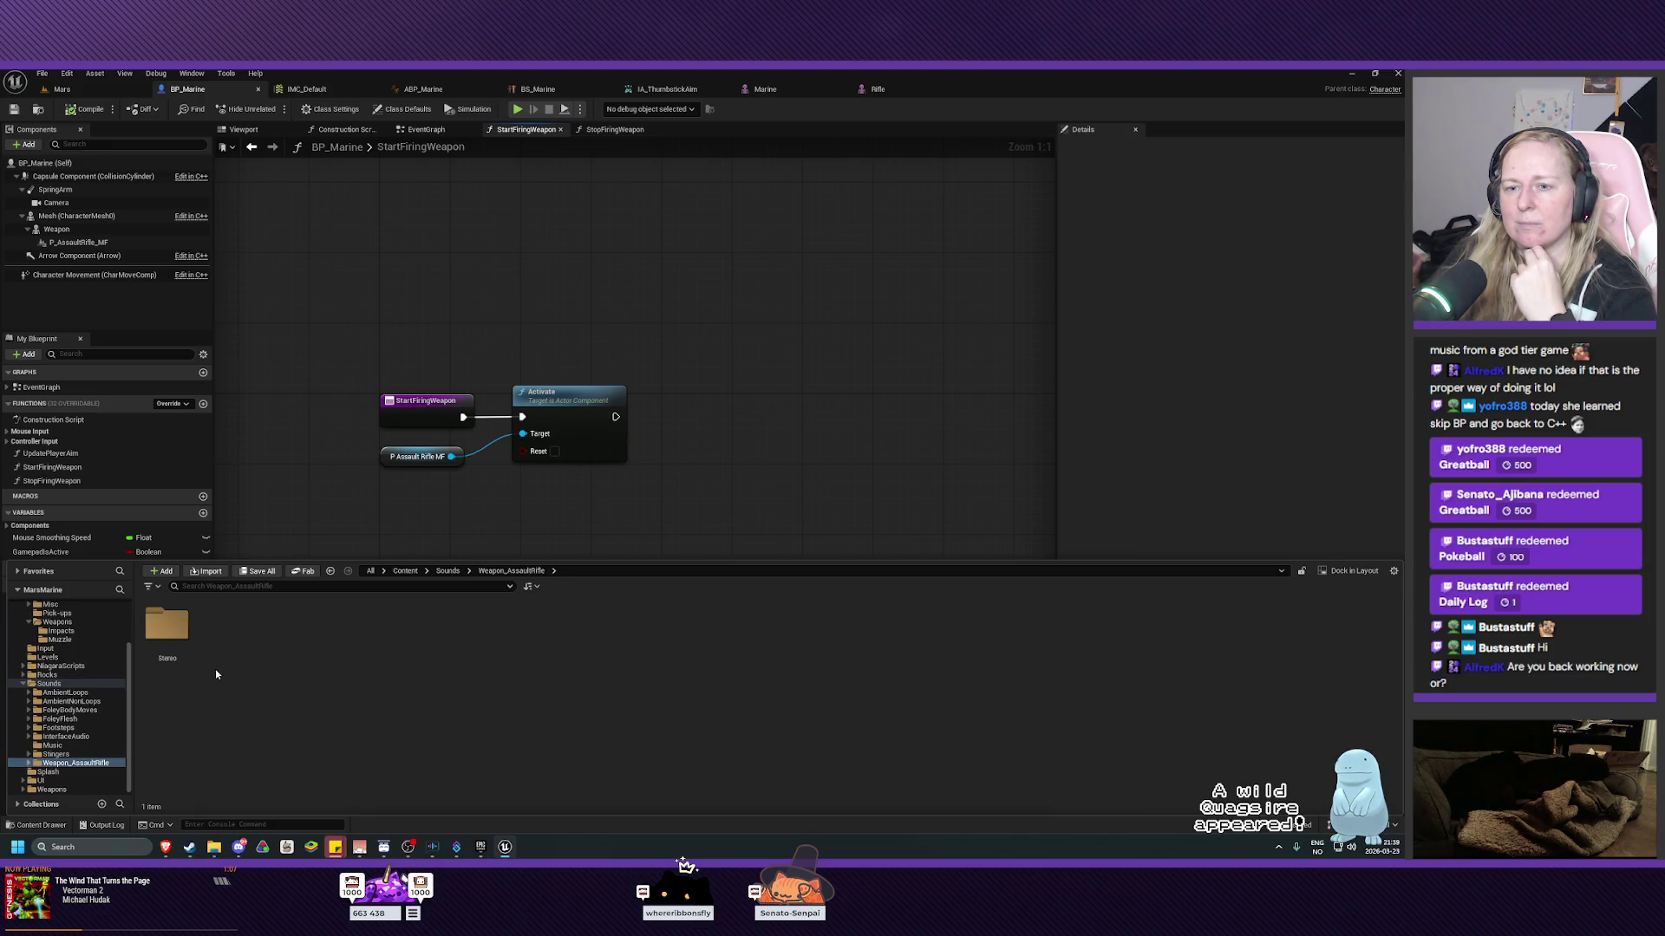
{"action": "double_click", "coordinate": [167, 626]}
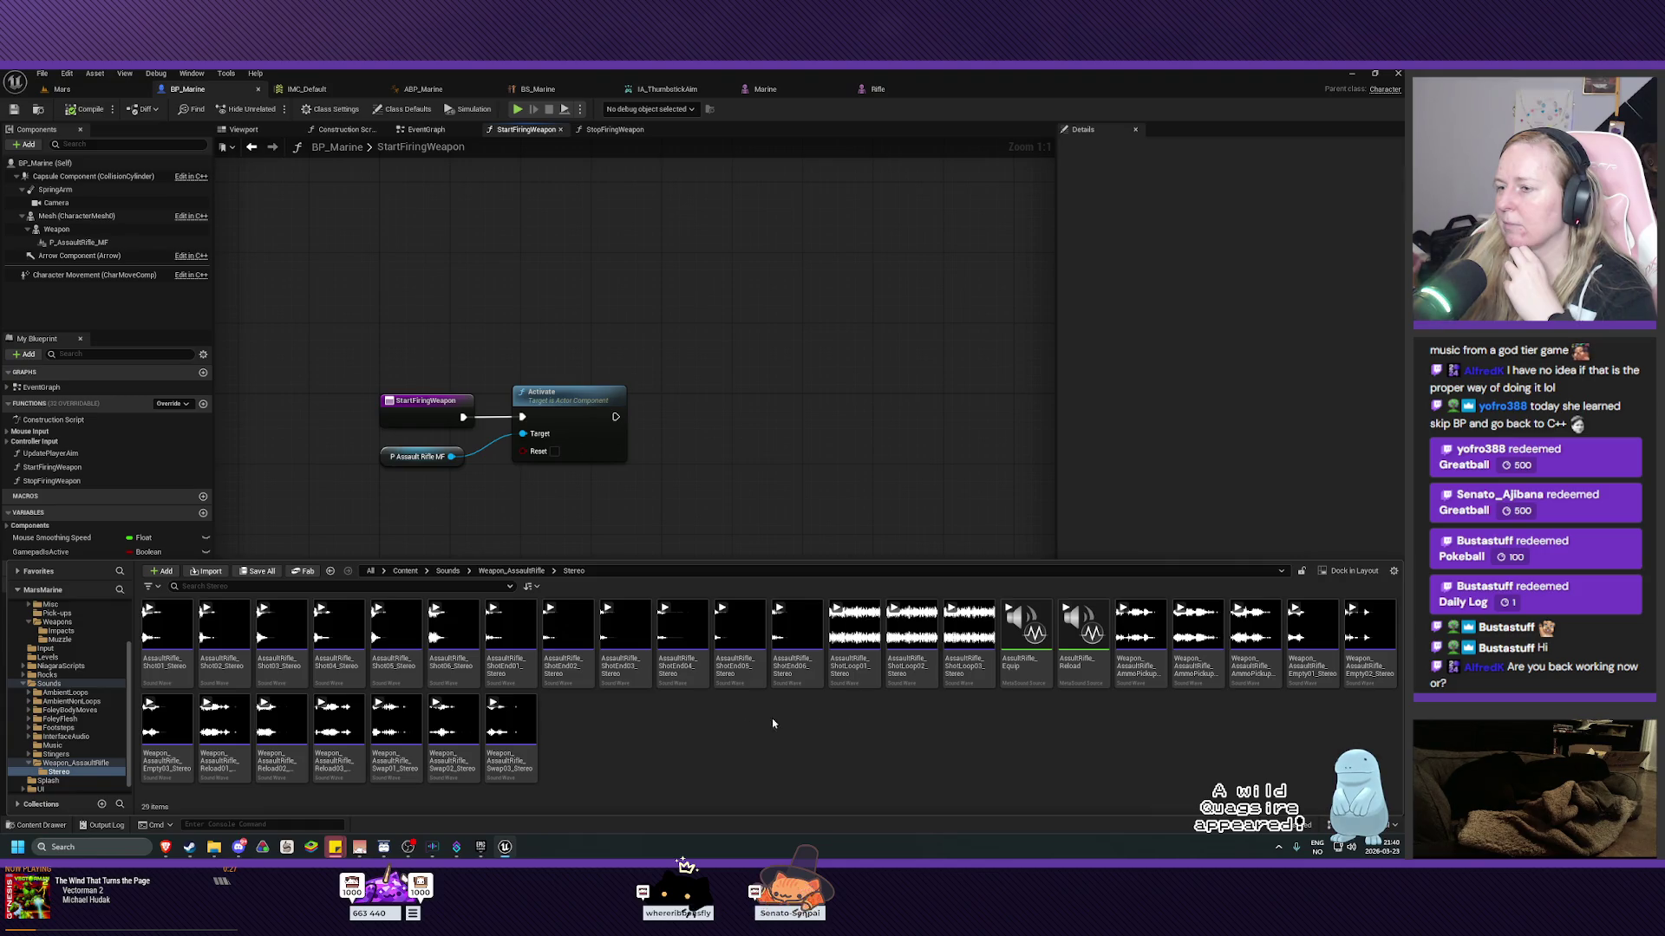
Create a new MetaSound Source from the content browser's Audio creation menu.
{"action": "right_click", "coordinate": [694, 730]}
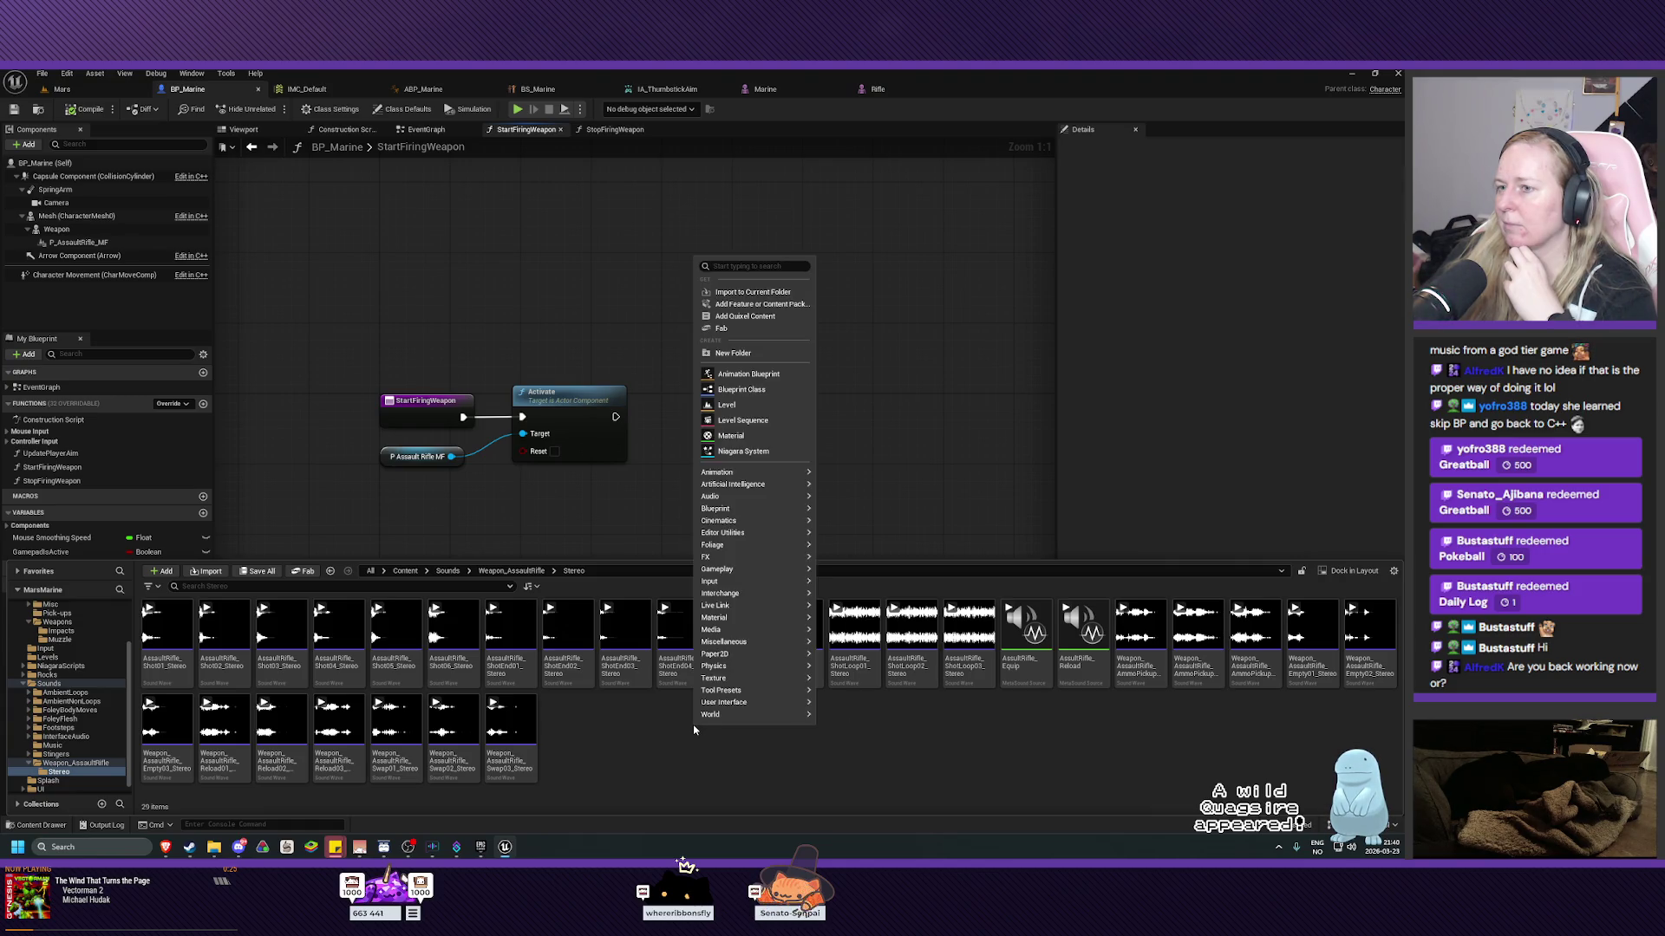
{"action": "mouse_move", "coordinate": [707, 715]}
{"action": "left_click", "coordinate": [633, 747]}
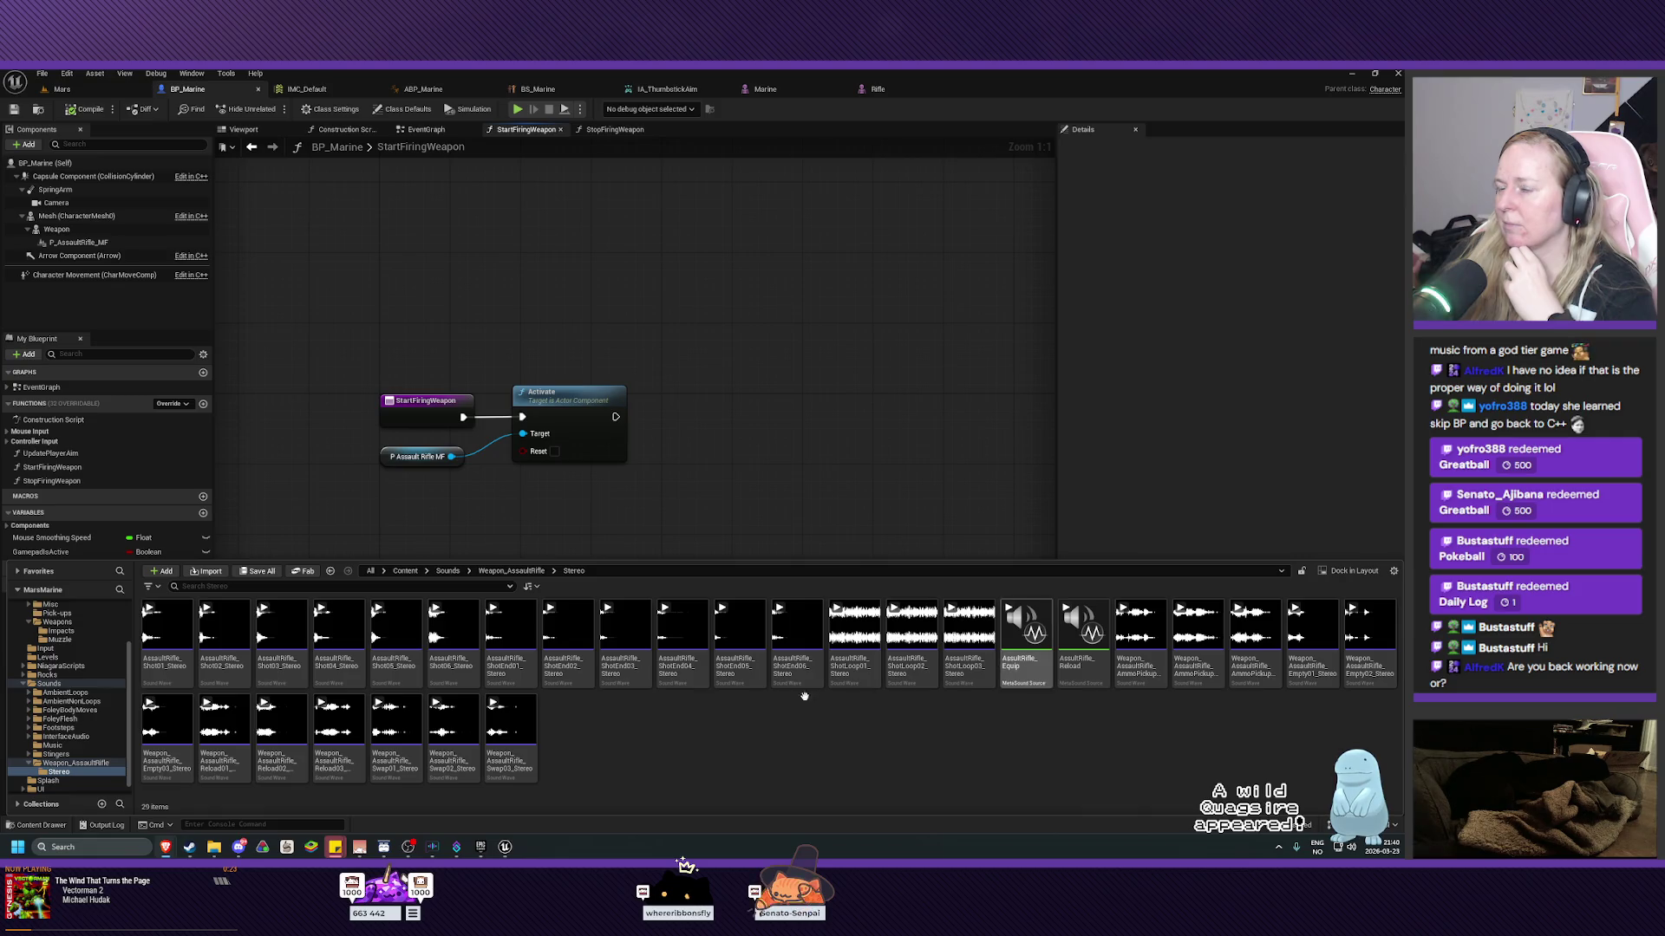
{"action": "right_click", "coordinate": [634, 747]}
{"action": "mouse_move", "coordinate": [685, 514]}
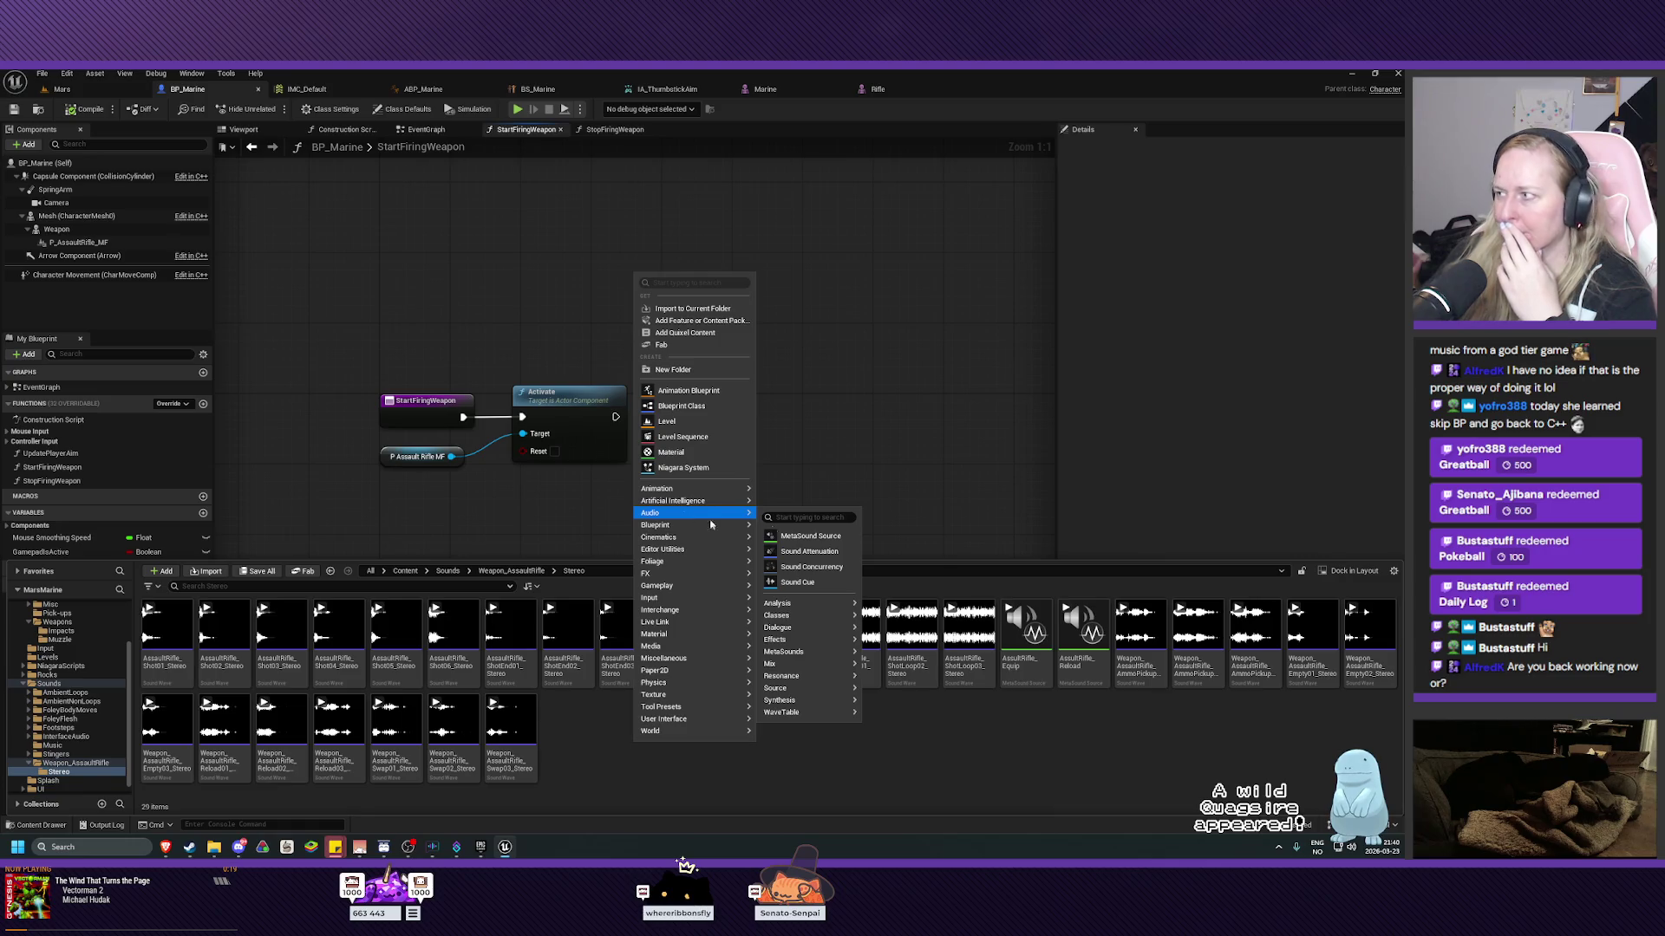
{"action": "key", "text": "Escape"}
{"action": "right_click", "coordinate": [643, 742]}
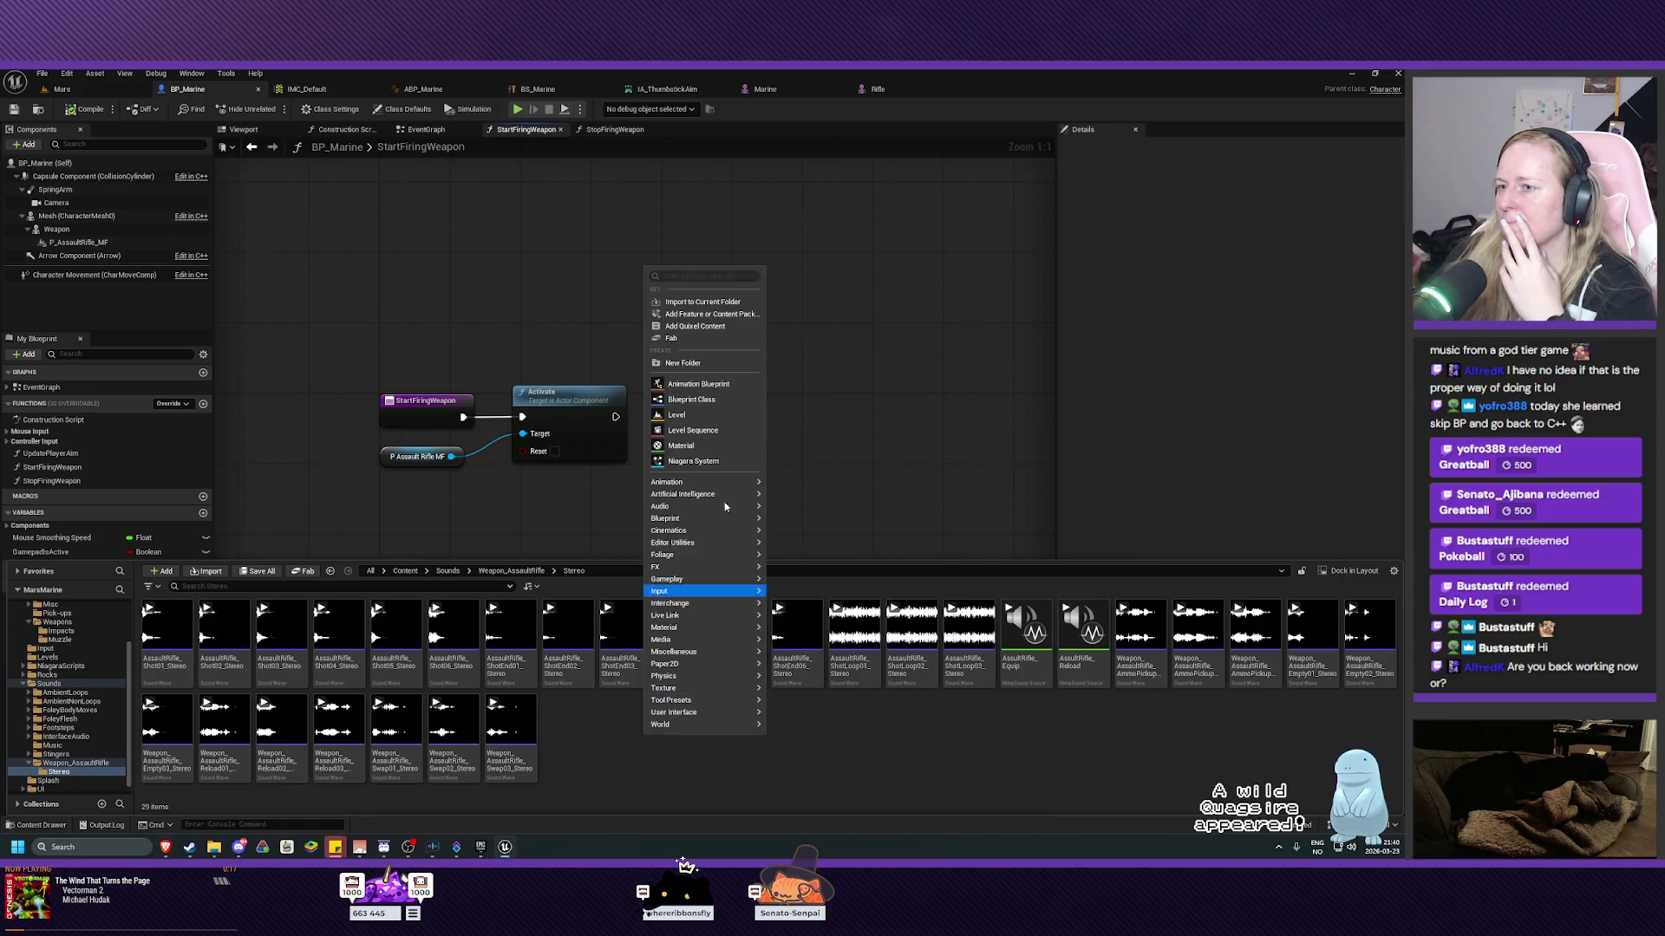
{"action": "mouse_move", "coordinate": [700, 508]}
{"action": "left_click", "coordinate": [812, 526]}
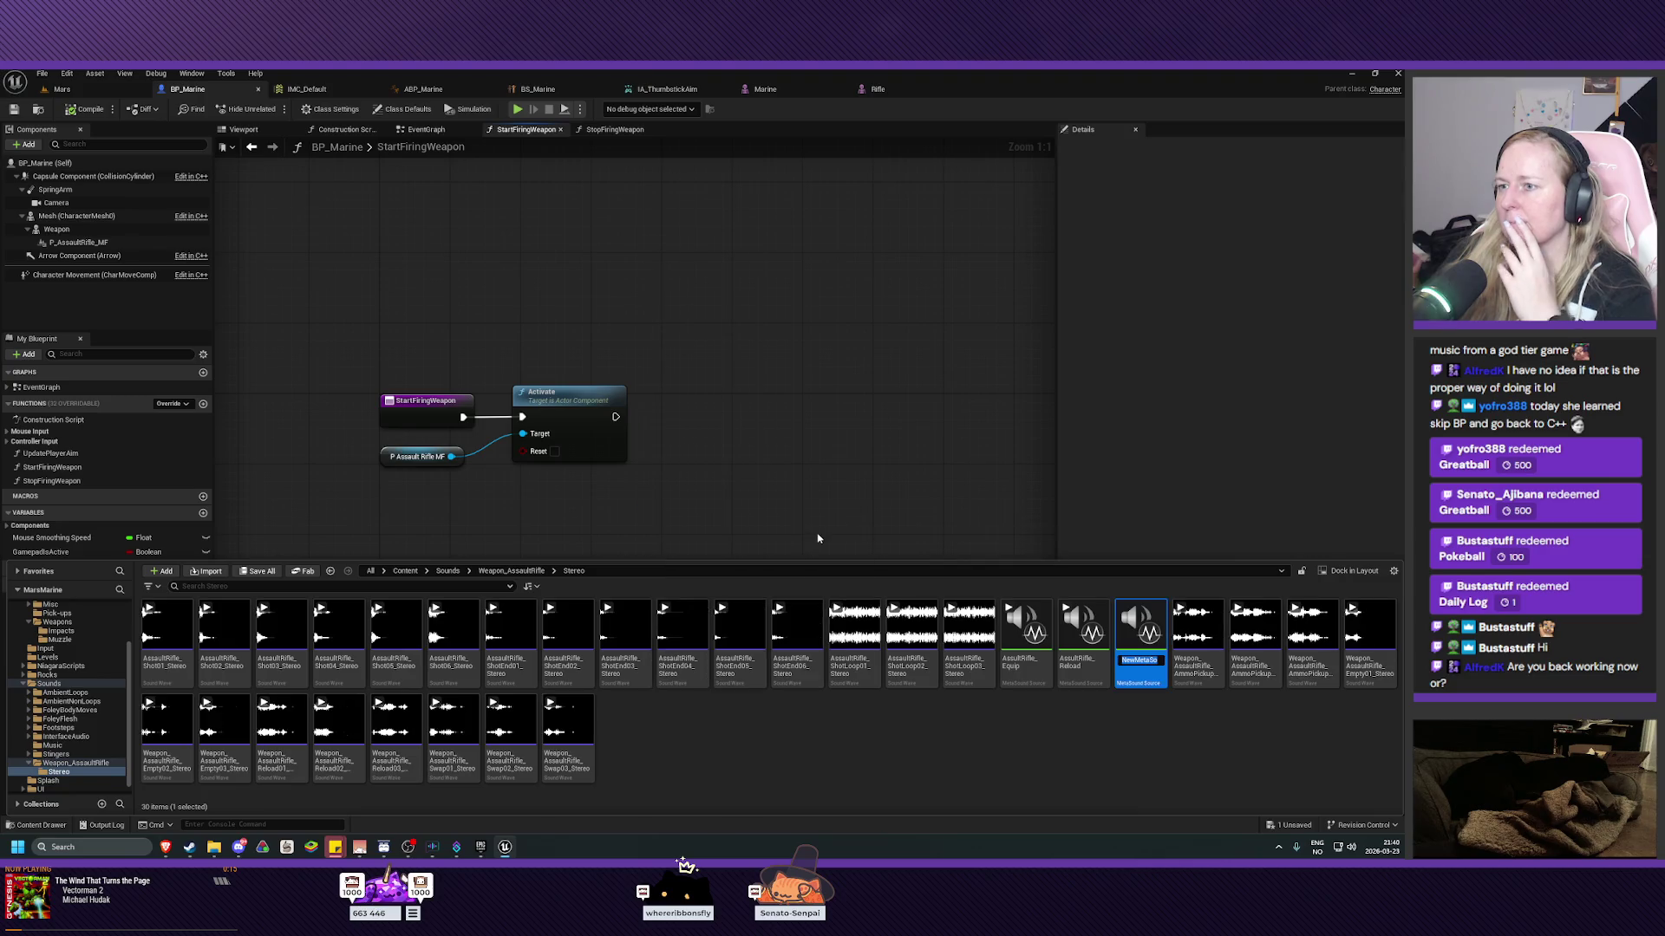
Name the new MetaSound Source AssaultRifle_ShotLoop.
{"action": "type", "text": "Assault"}
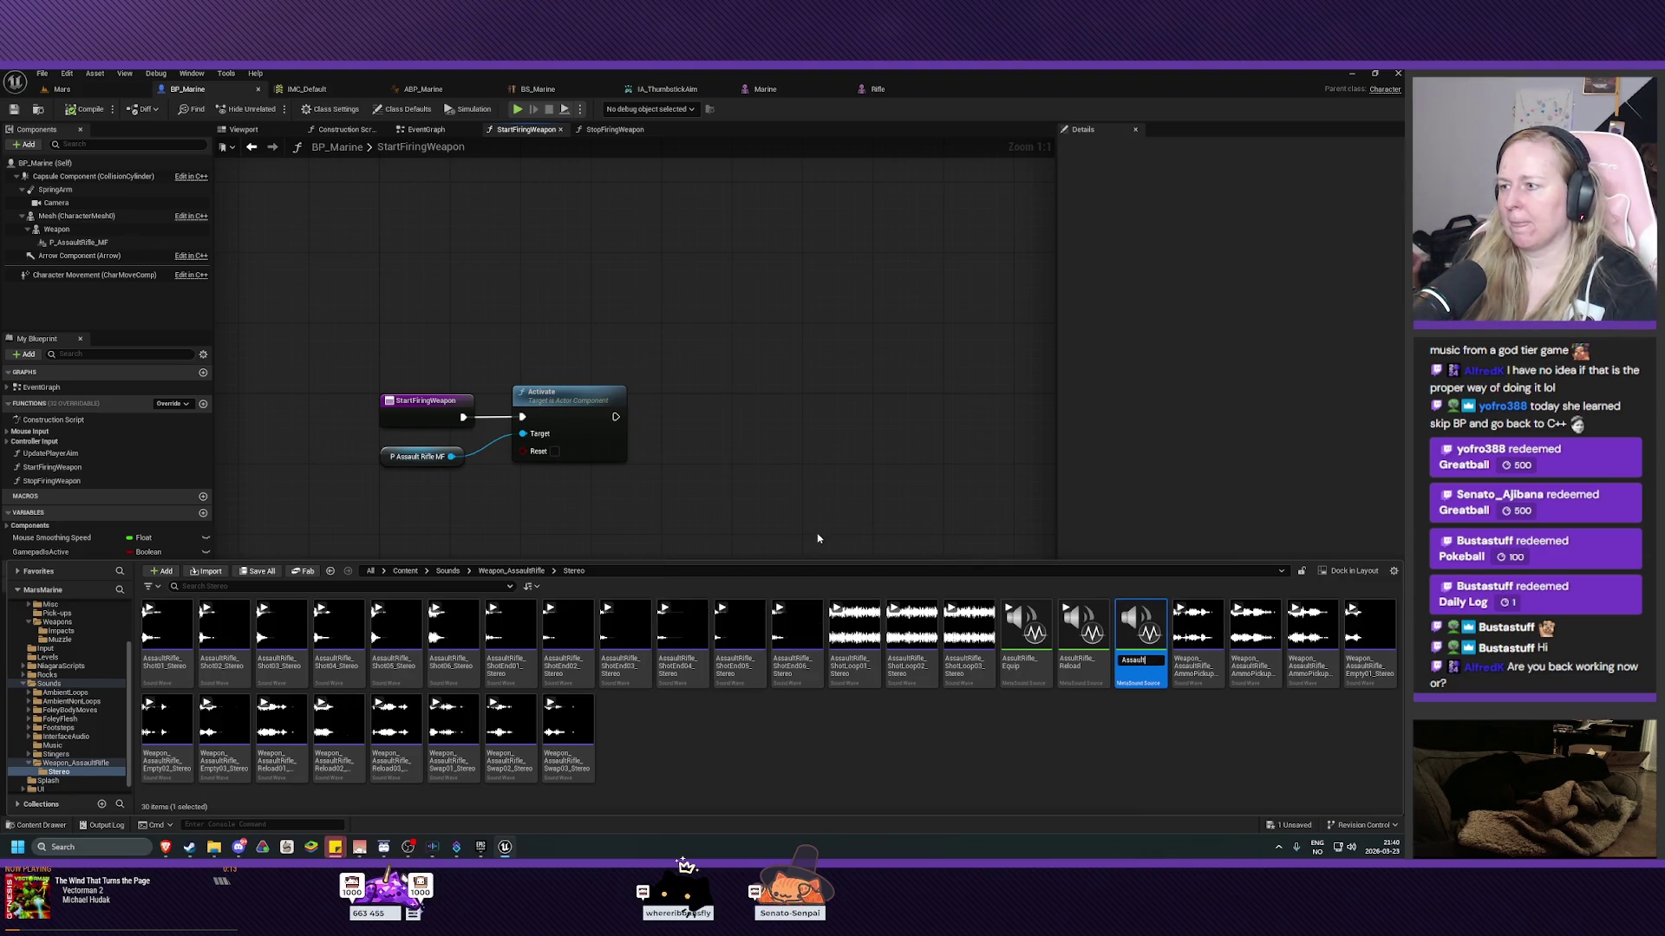
{"action": "key", "text": "BackSpace"}
{"action": "key", "text": "BackSpace"}
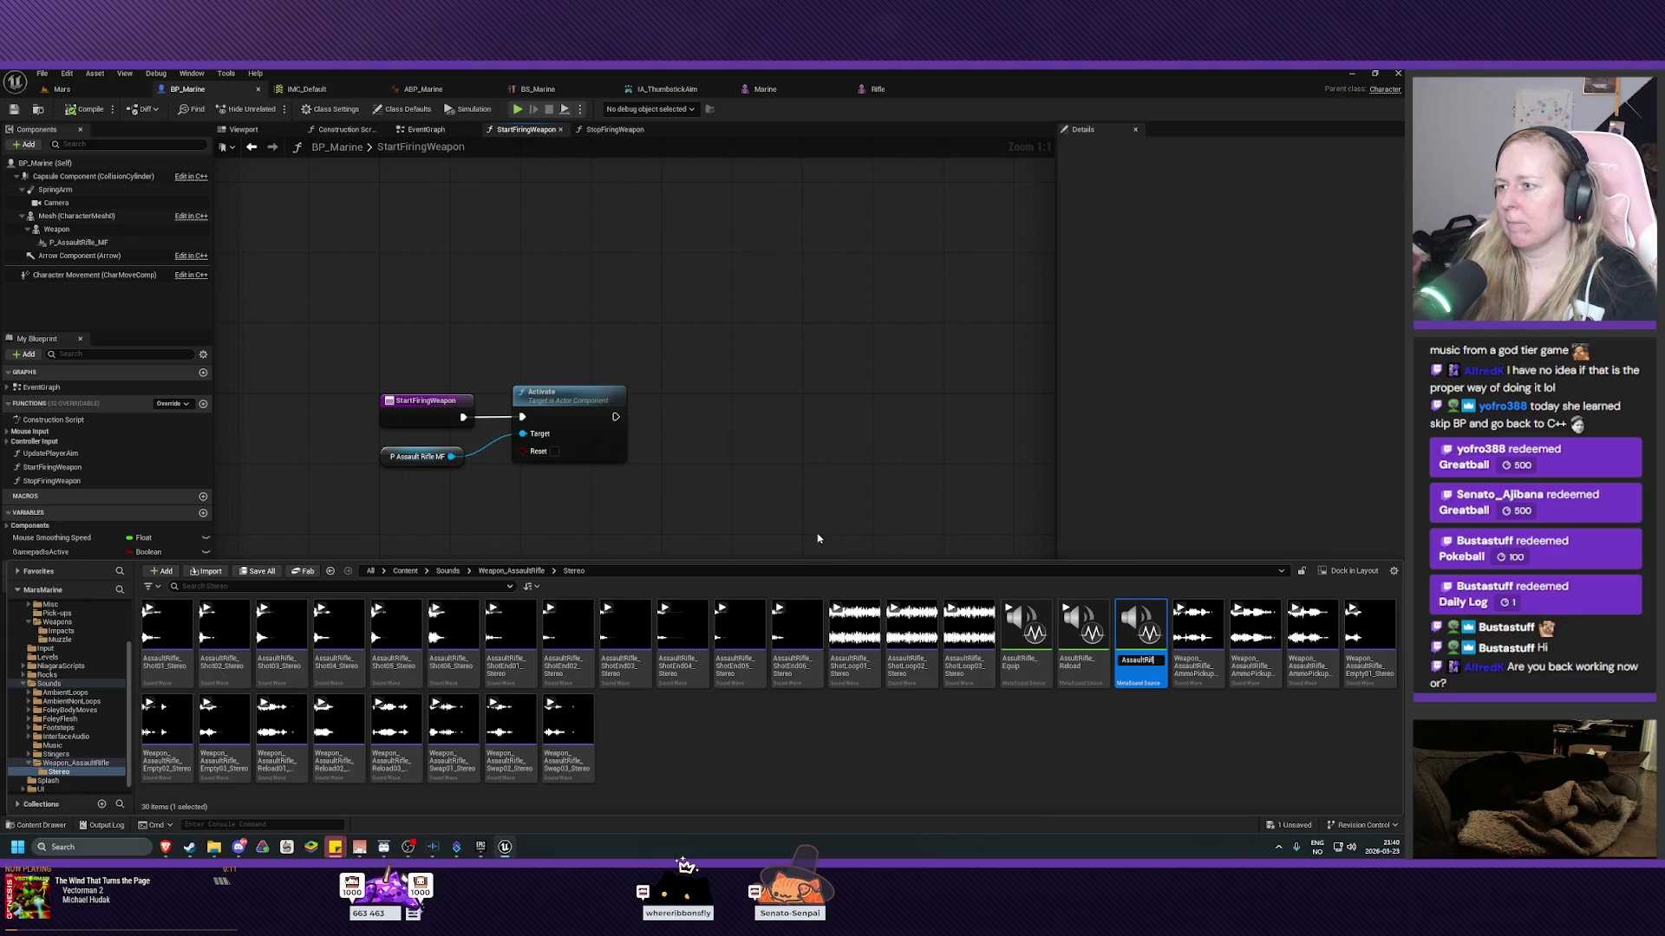
{"action": "key", "text": "BackSpace"}
{"action": "key", "text": "Return"}
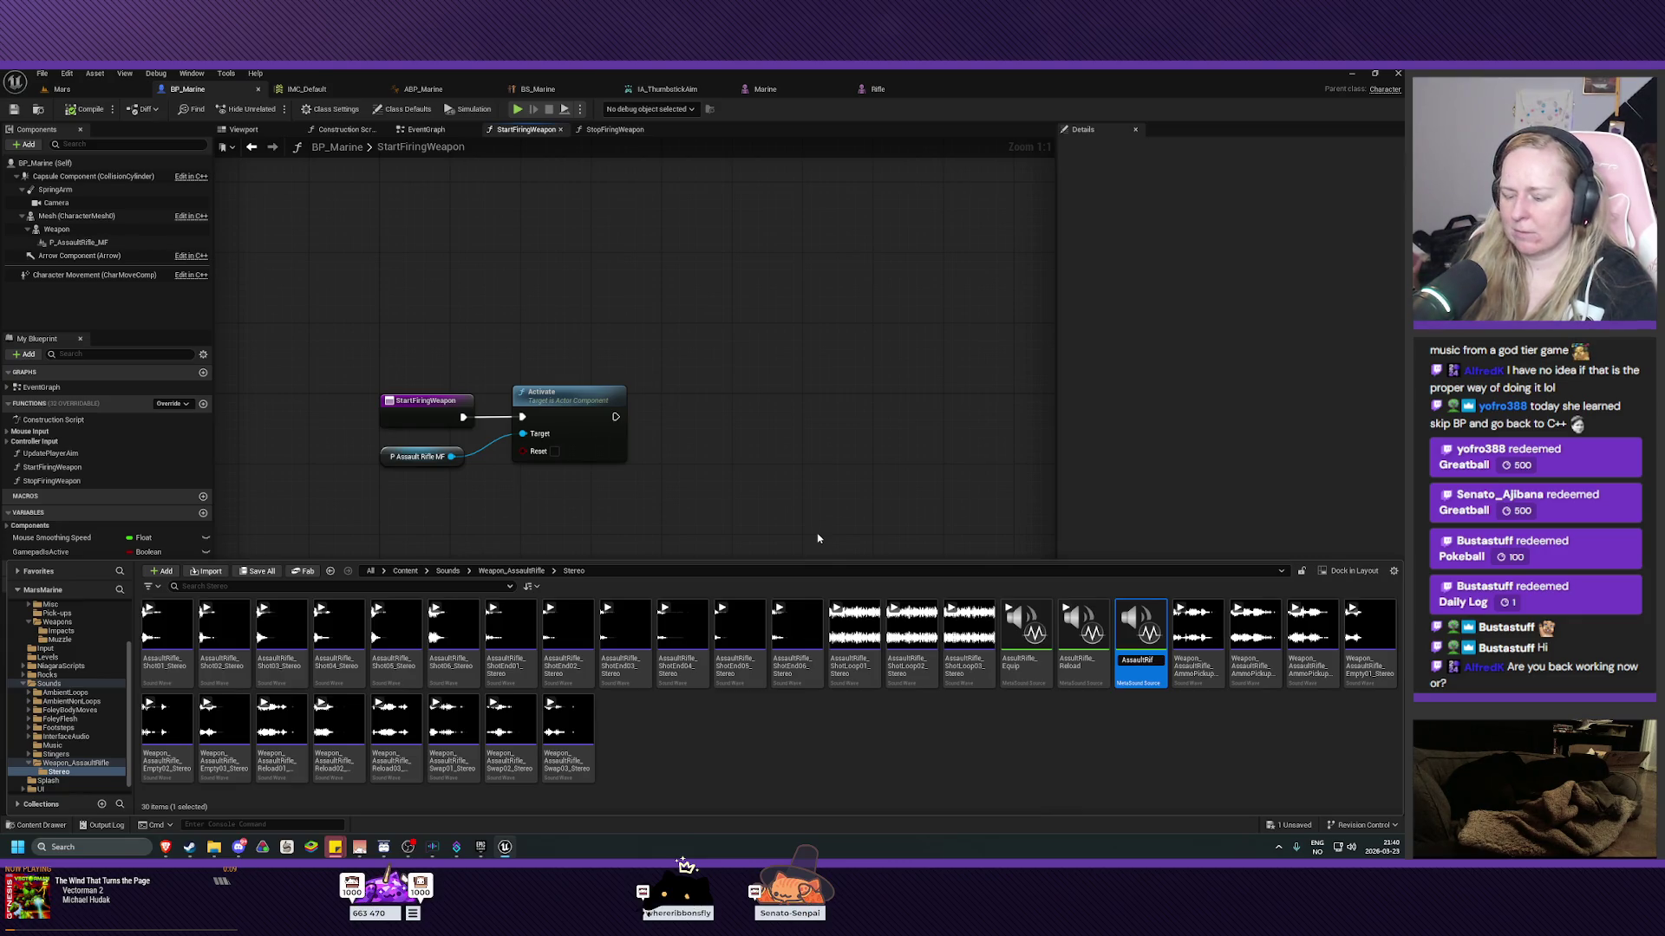
{"action": "type", "text": "h"}
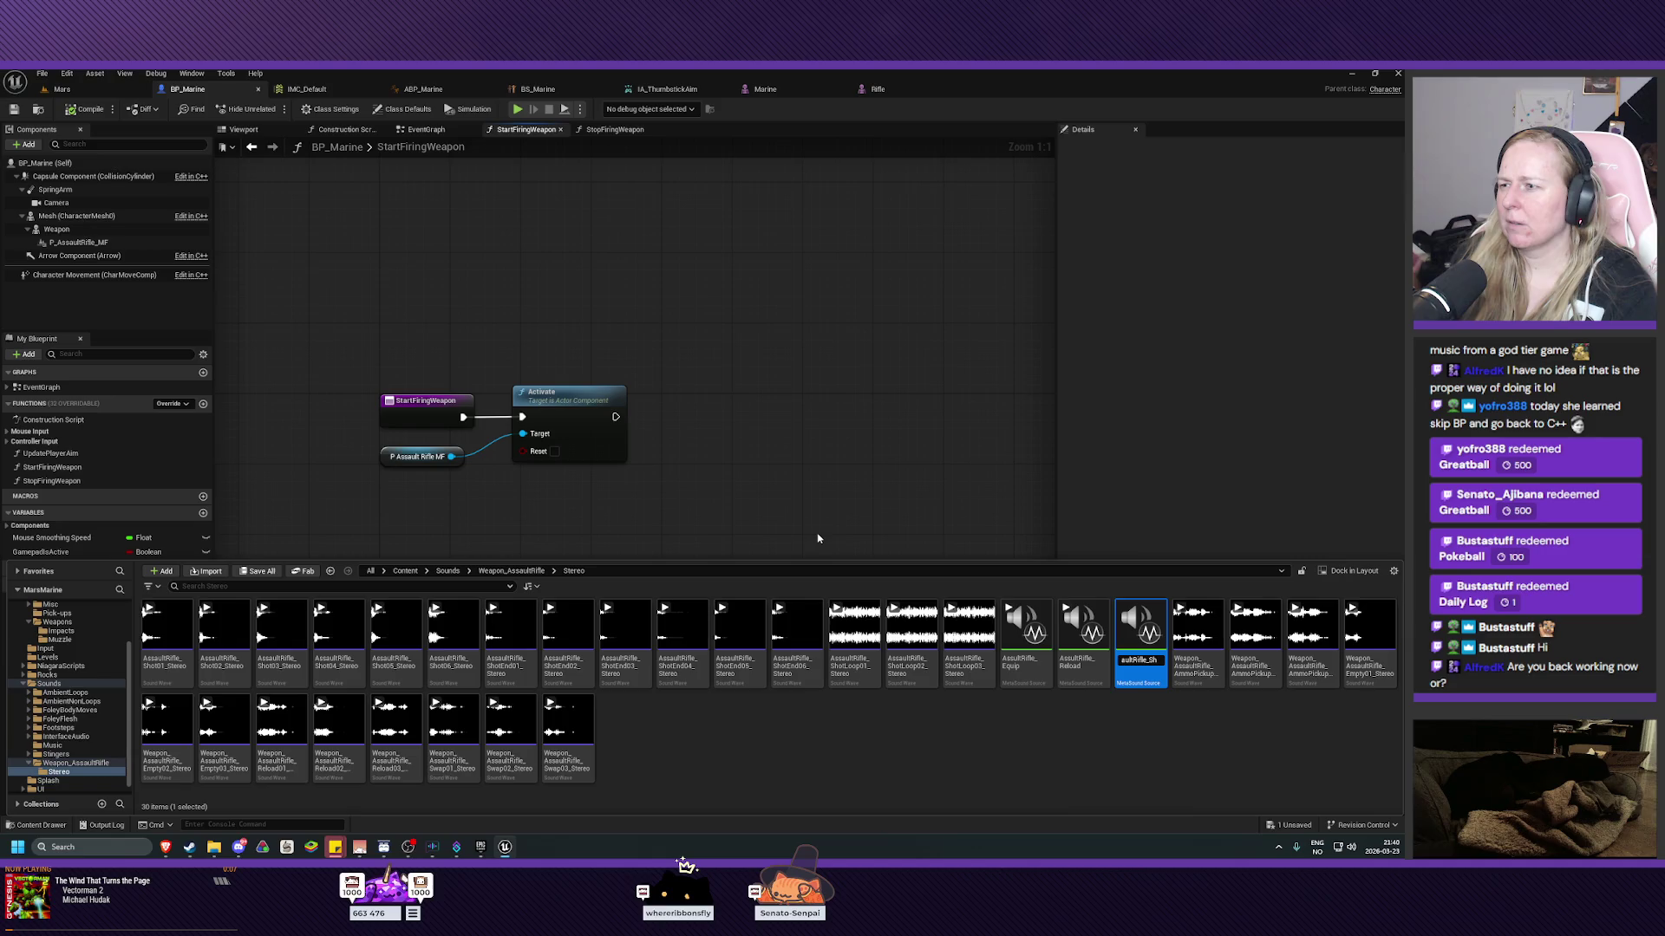
{"action": "type", "text": "otLoop"}
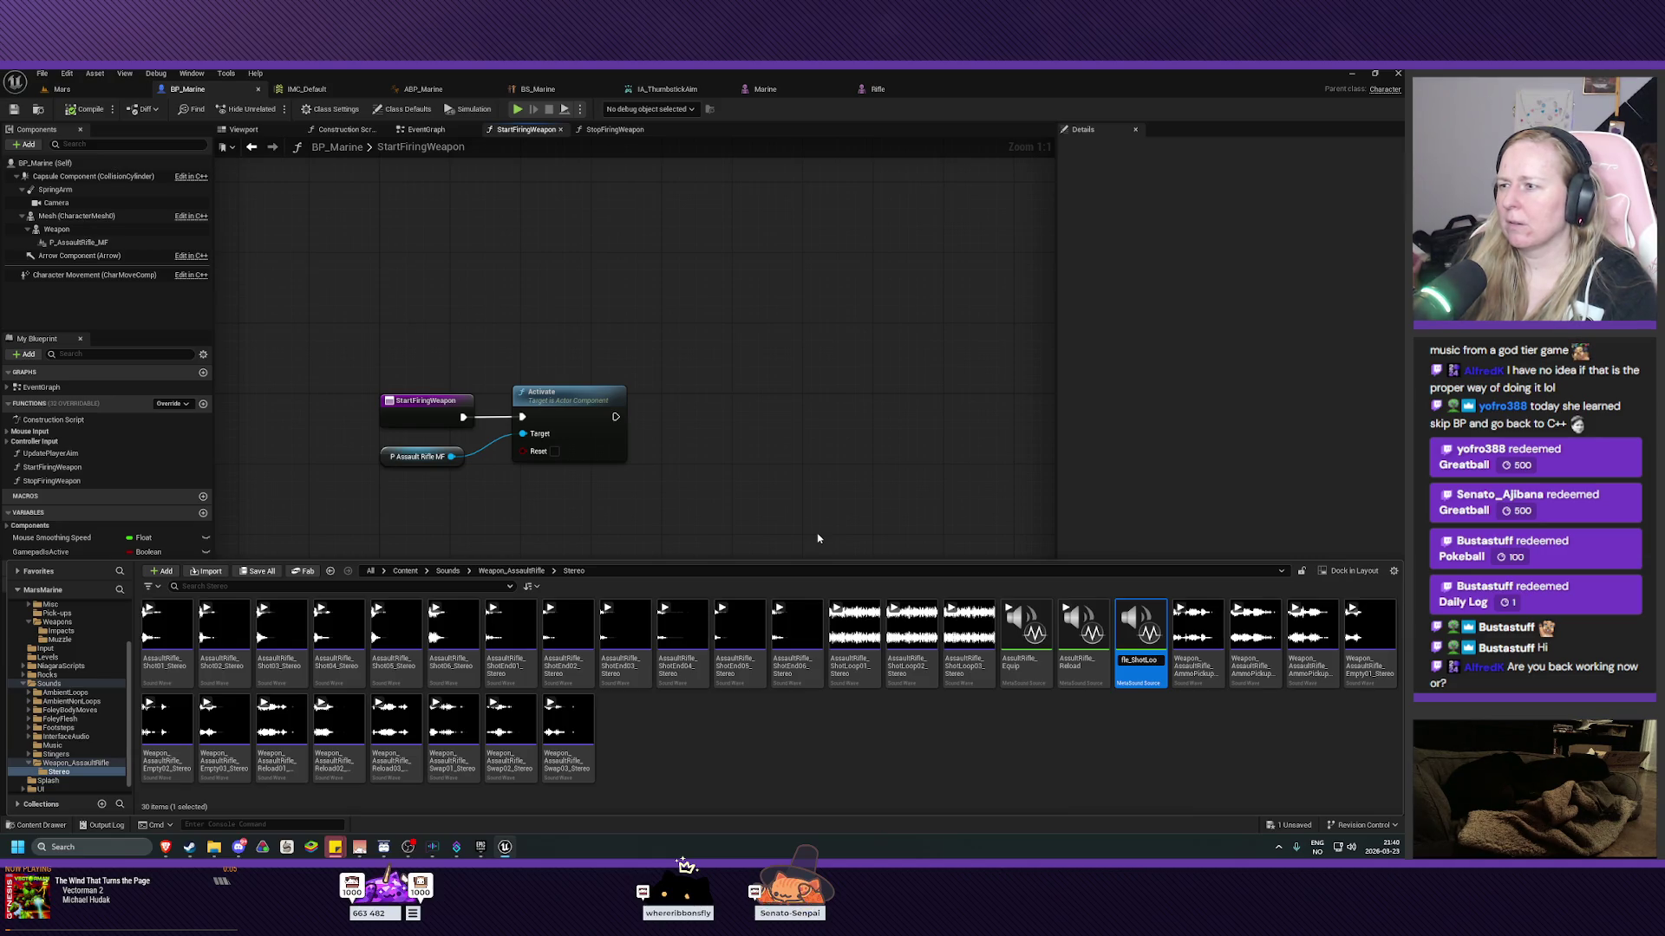
{"action": "key", "text": "Return"}
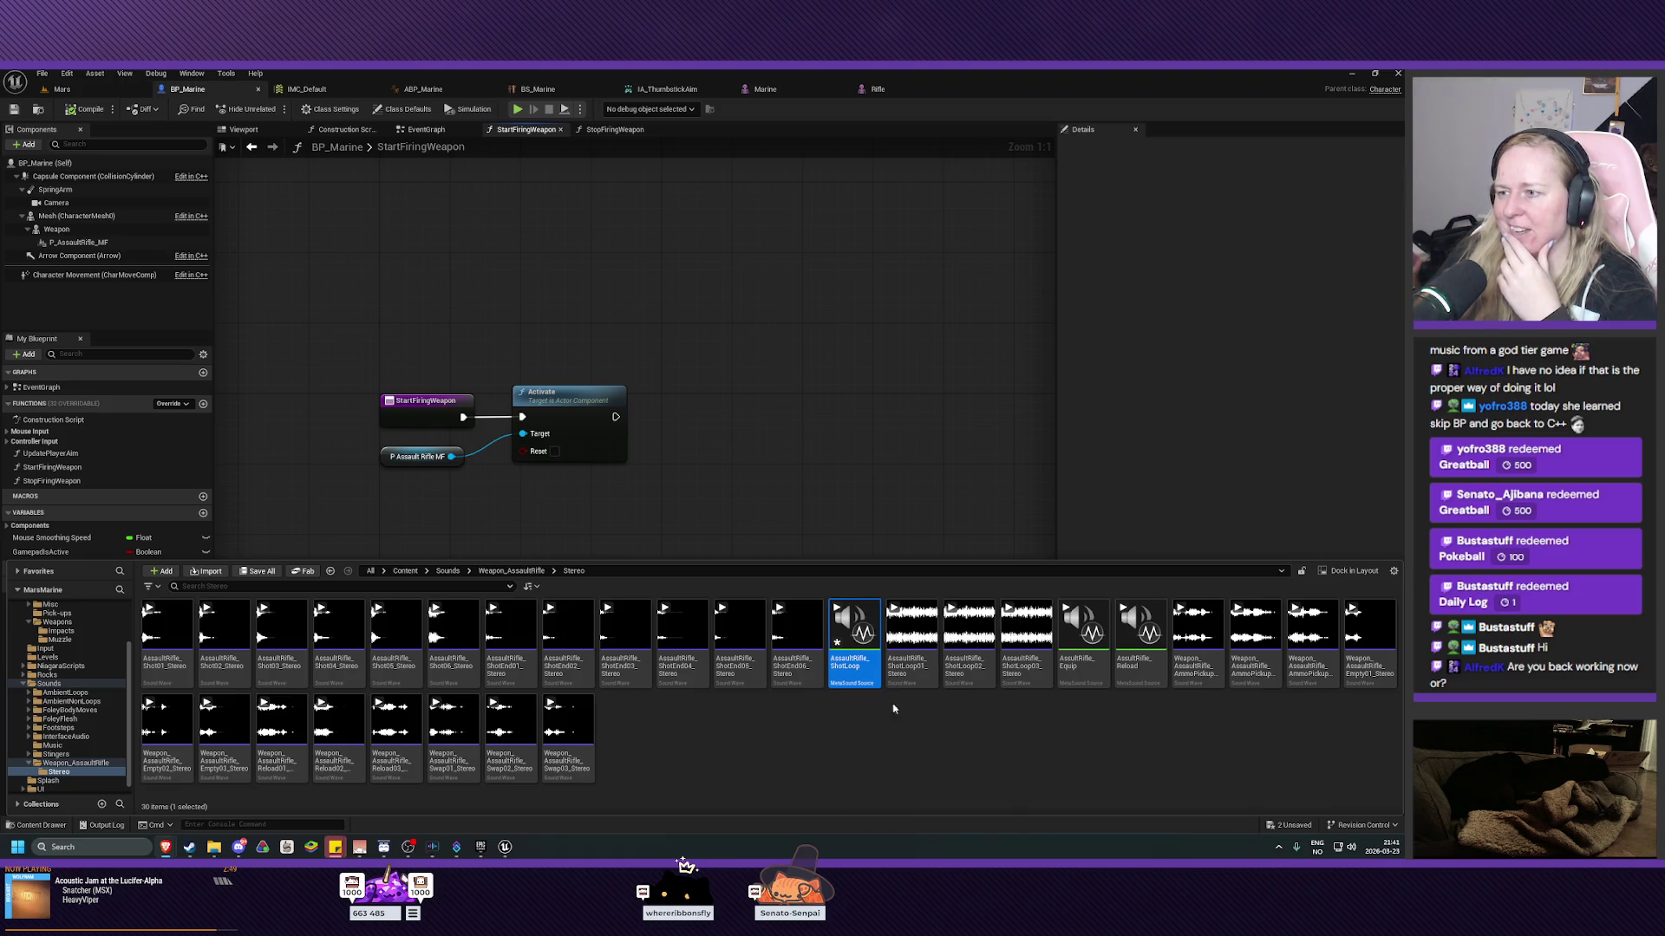
Open AssaultRifle_ShotLoop in the MetaSound editor and recenter its On Play input and output nodes.
{"action": "double_click", "coordinate": [851, 663]}
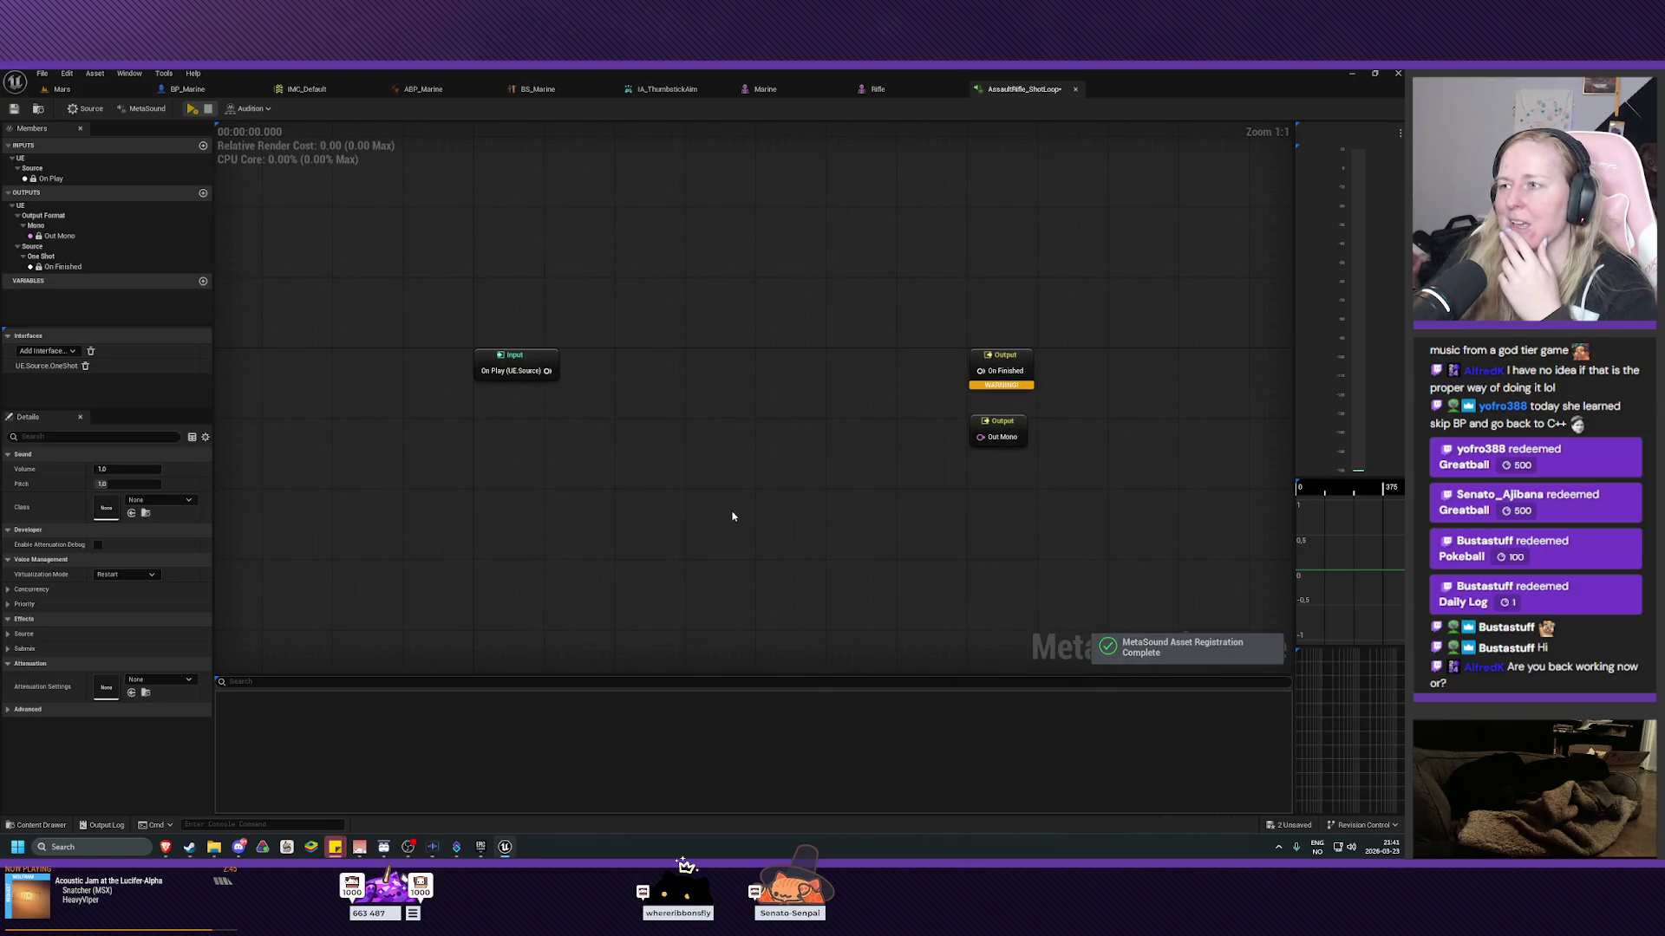
{"action": "mouse_move", "coordinate": [741, 437]}
{"action": "left_mouse_down"}
{"action": "mouse_move", "coordinate": [742, 463]}
{"action": "mouse_move", "coordinate": [720, 457]}
{"action": "left_mouse_up"}
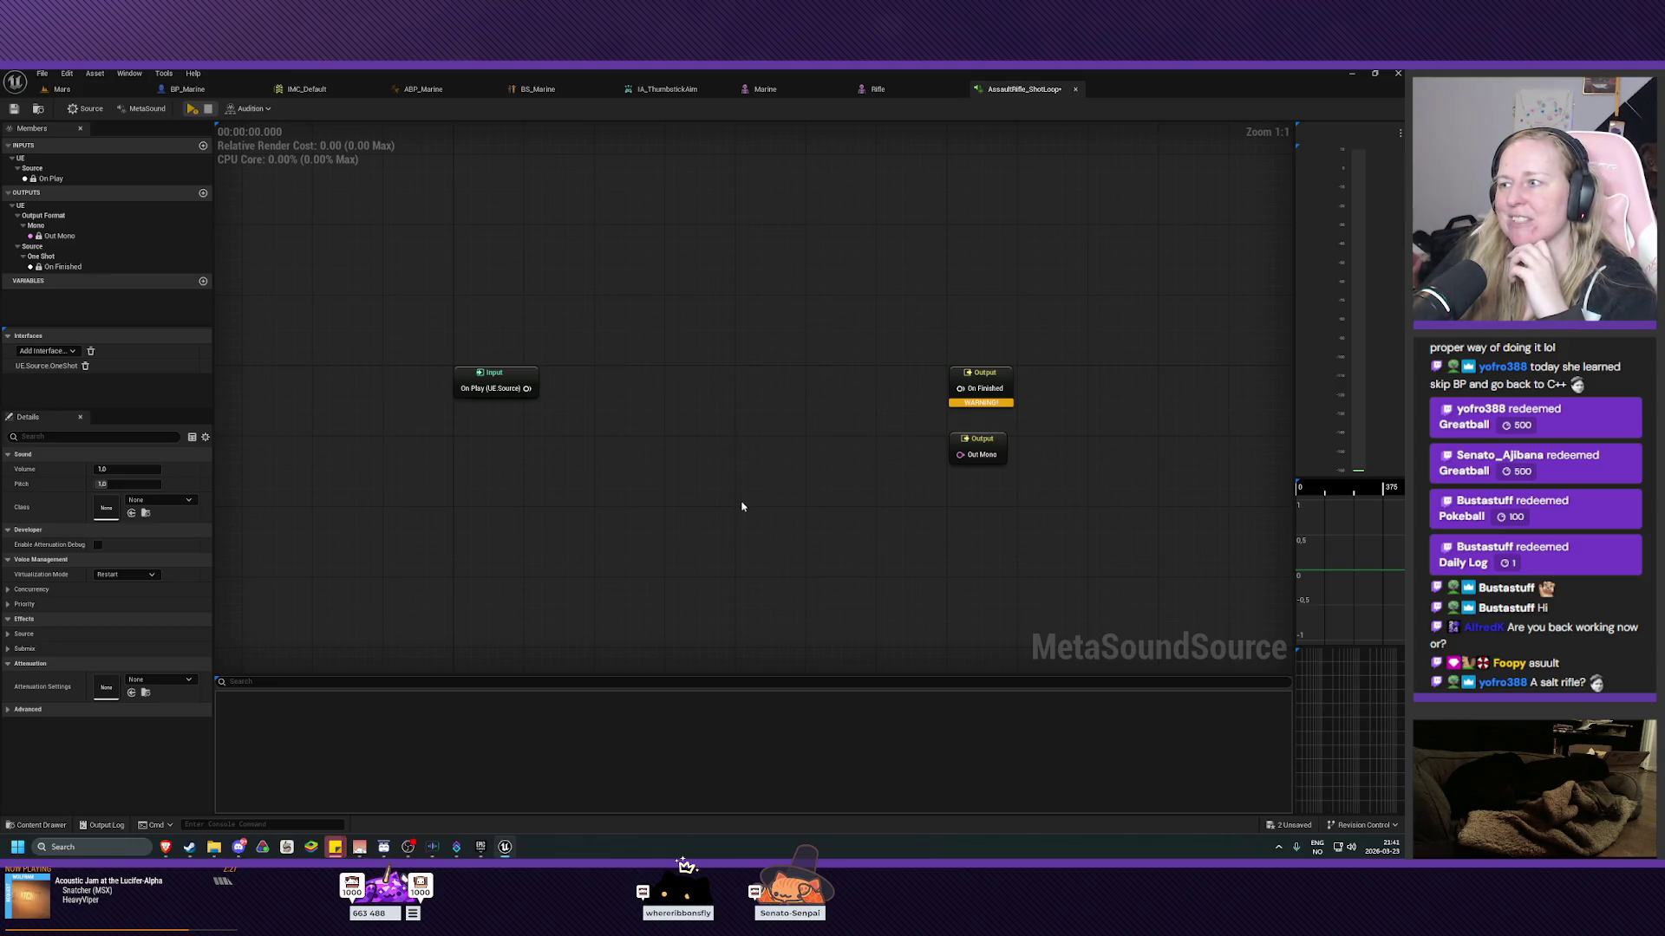
{"action": "mouse_move", "coordinate": [741, 506]}
{"action": "left_mouse_down"}
{"action": "mouse_move", "coordinate": [769, 509]}
{"action": "mouse_move", "coordinate": [788, 474]}
{"action": "mouse_move", "coordinate": [764, 482]}
{"action": "left_mouse_up"}
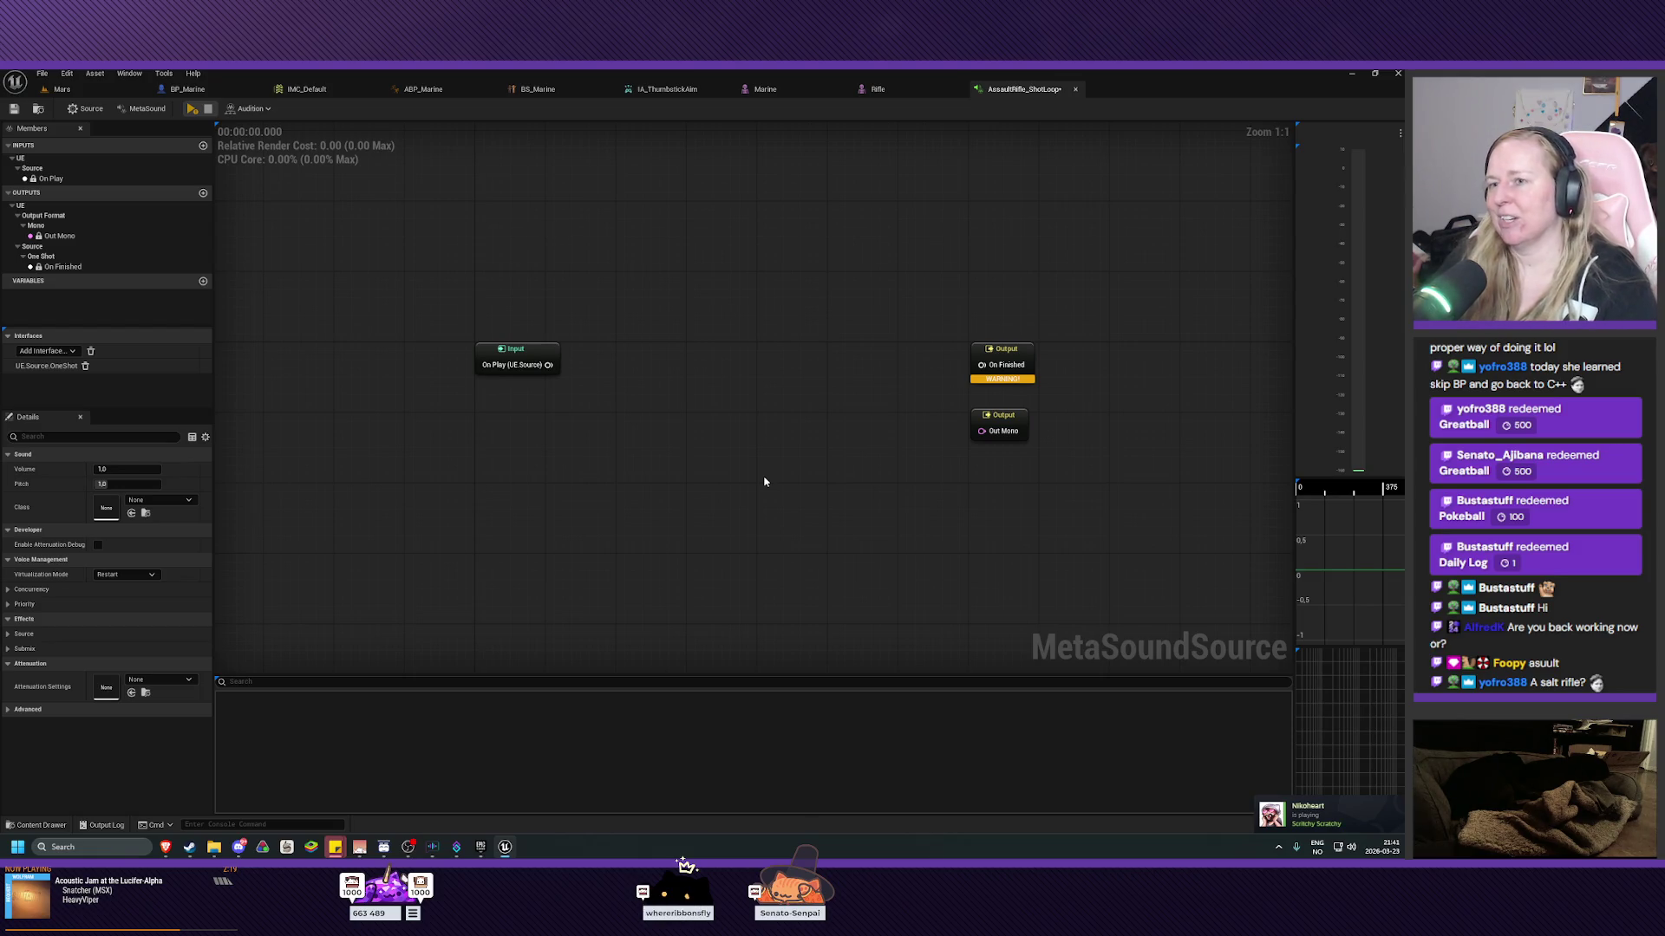
{"action": "left_click_drag", "start_coordinate": [764, 482], "coordinate": [757, 497]}
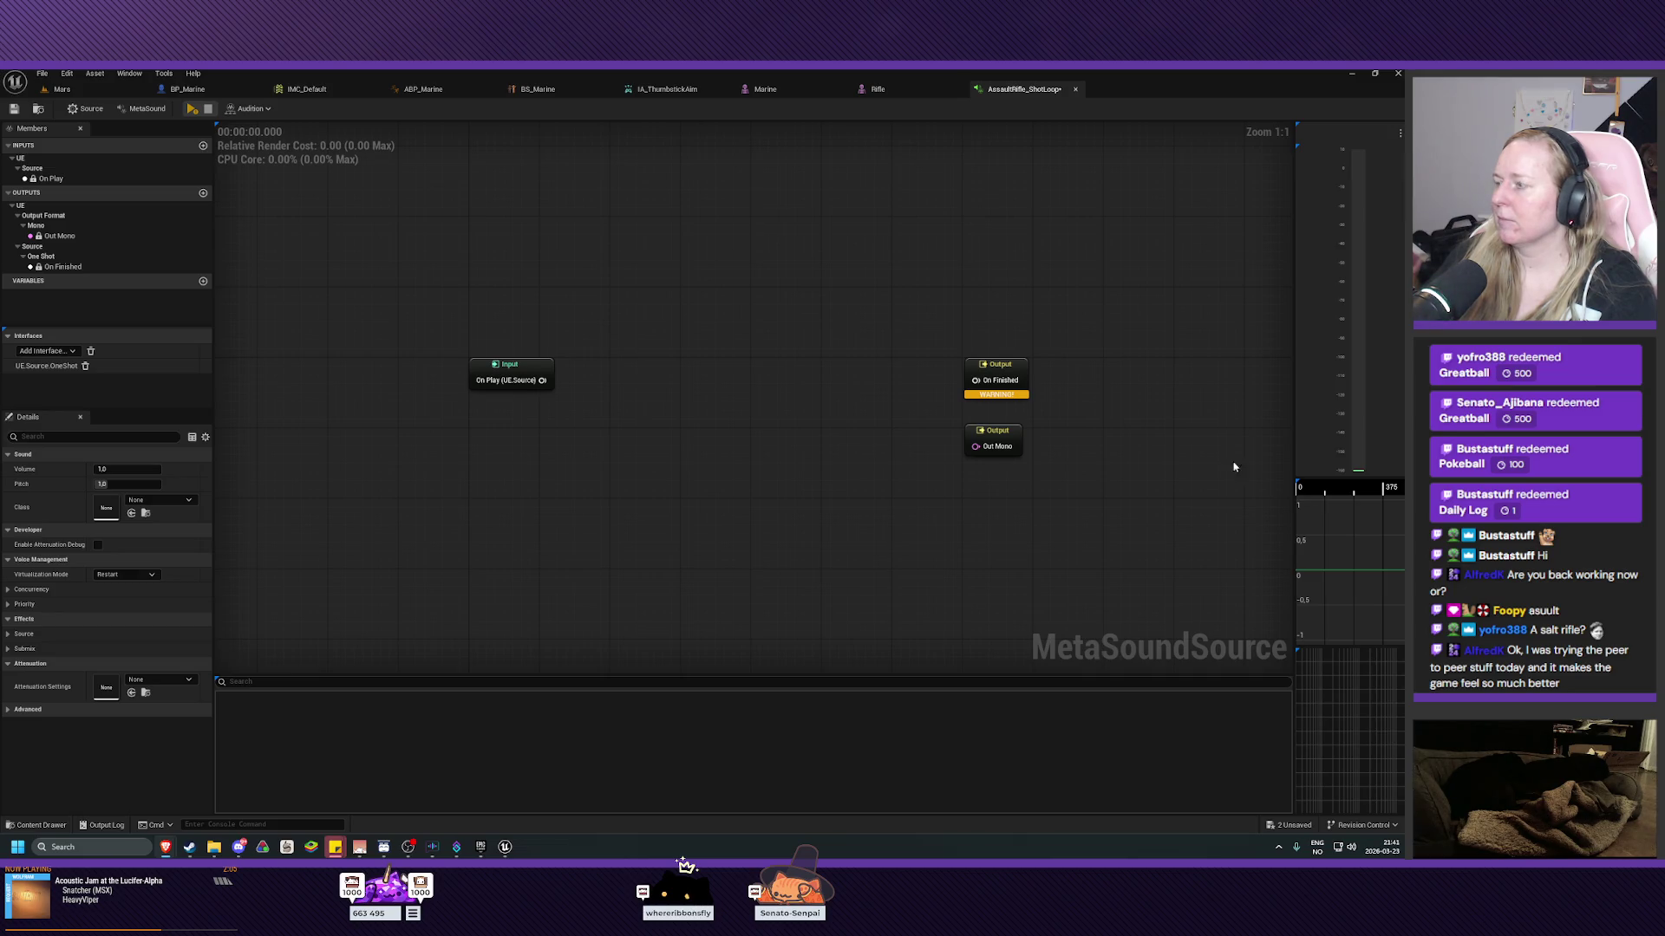
Add a Play Random Loop node, save, and wire Input On Play to its On Play pin.
{"action": "right_click", "coordinate": [655, 370]}
{"action": "type", "text": "random"}
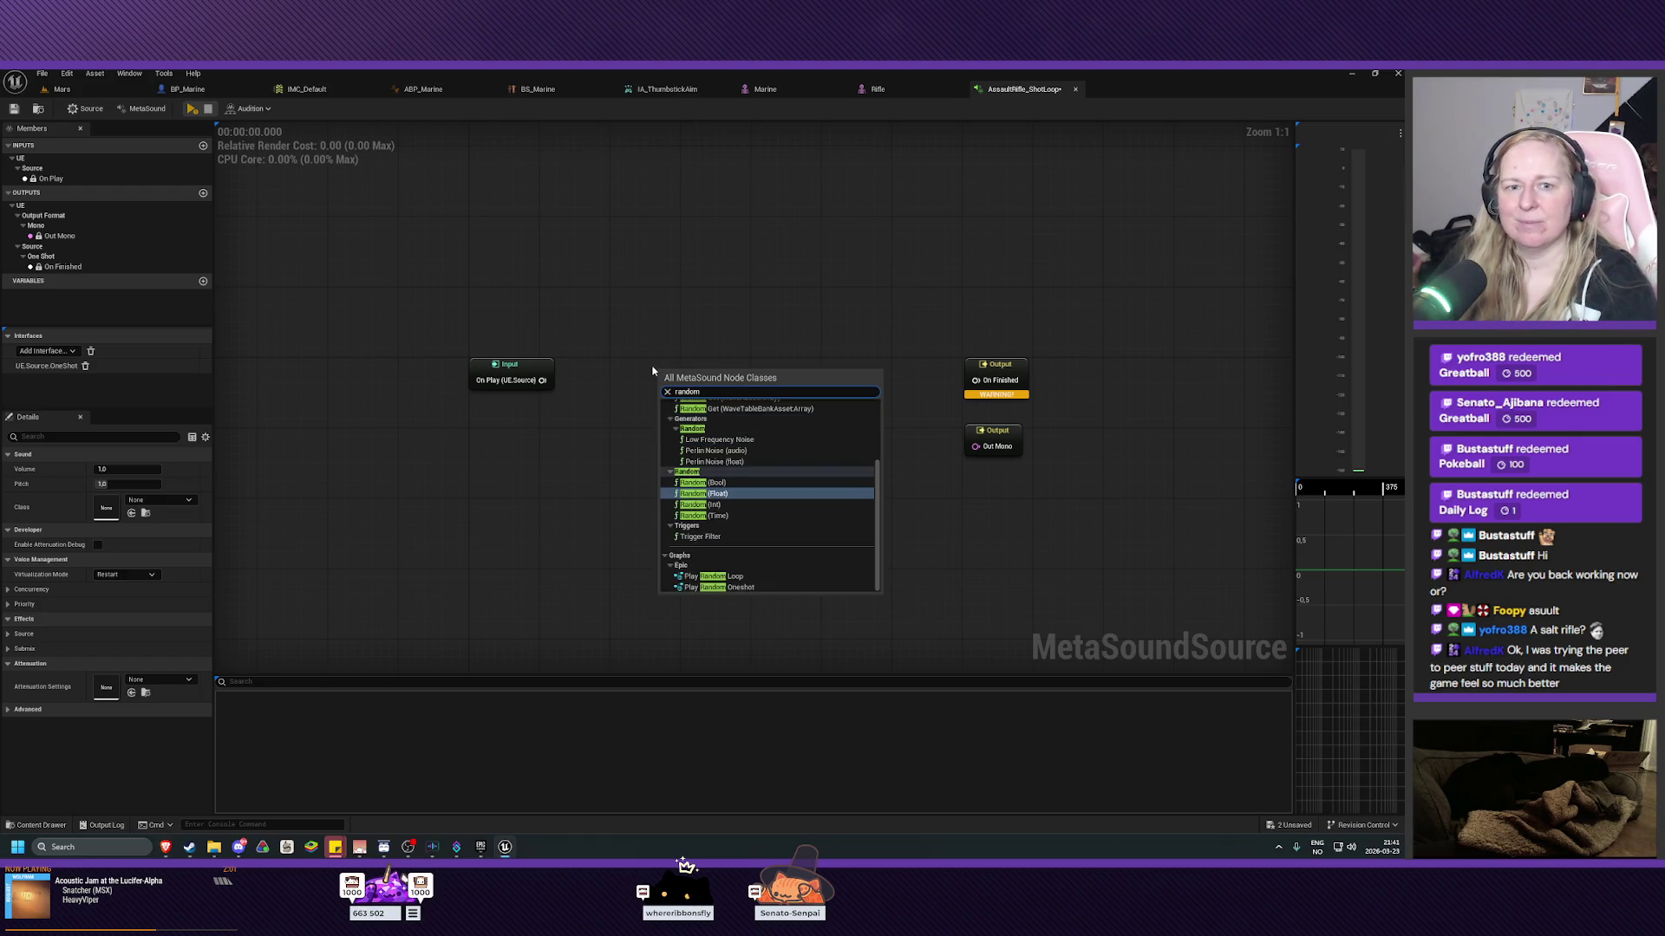
{"action": "left_click", "coordinate": [728, 576]}
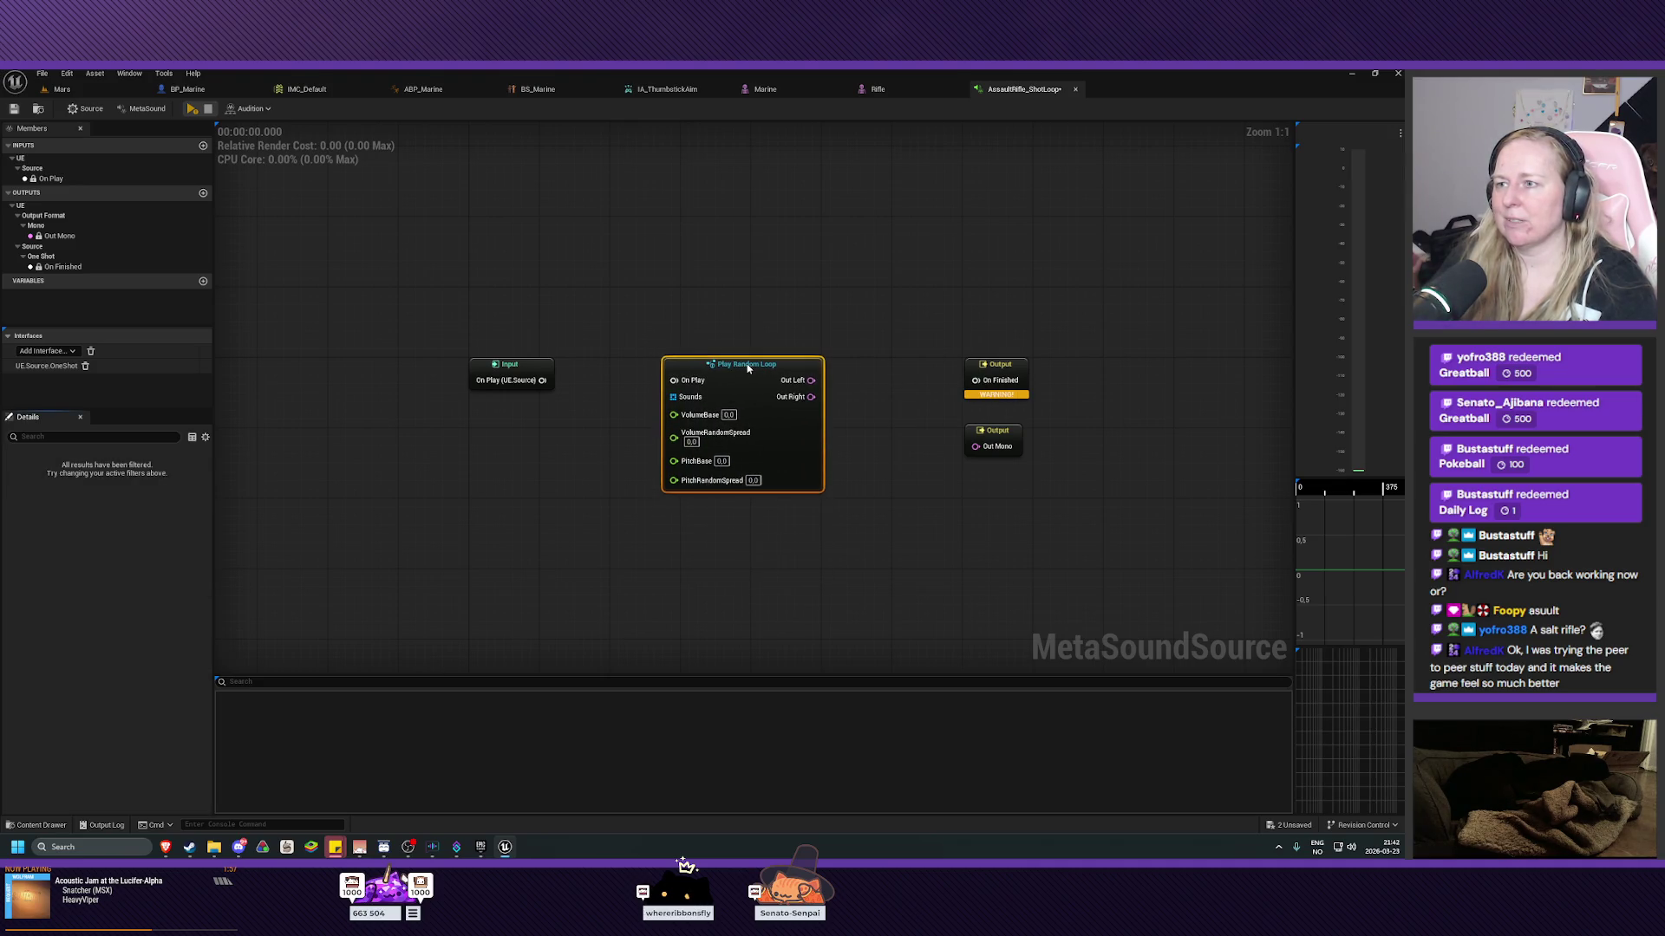
{"action": "left_click_drag", "start_coordinate": [748, 368], "coordinate": [739, 368]}
{"action": "left_click", "coordinate": [728, 312]}
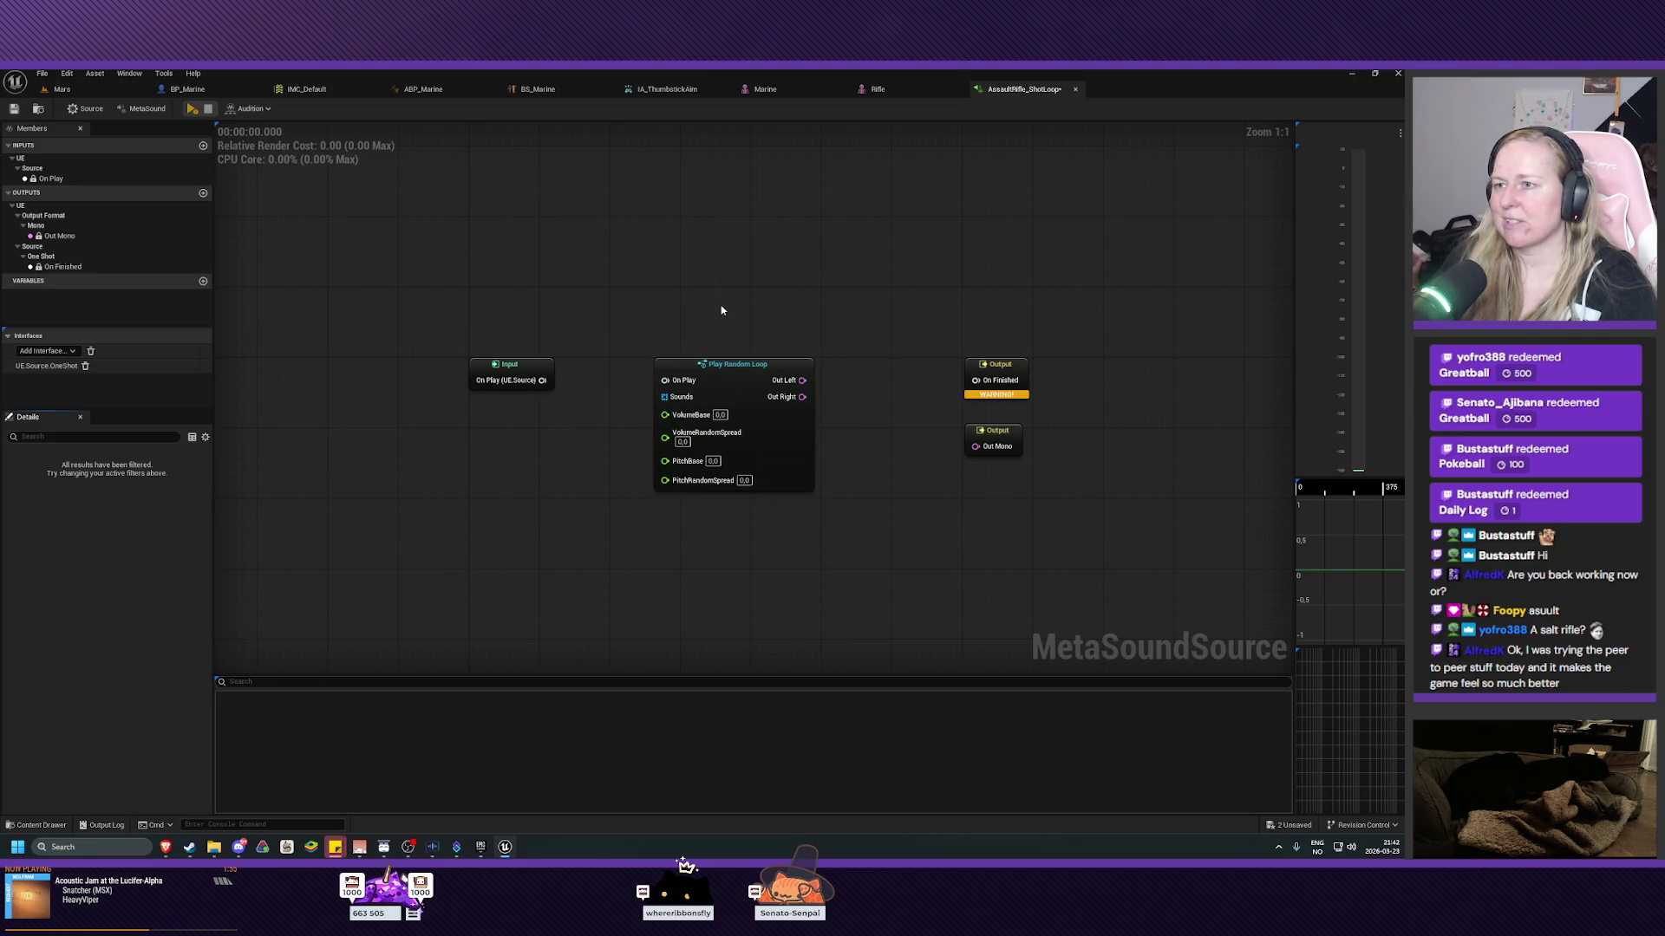
{"action": "mouse_move", "coordinate": [807, 322]}
{"action": "left_mouse_down"}
{"action": "mouse_move", "coordinate": [820, 343]}
{"action": "mouse_move", "coordinate": [802, 302]}
{"action": "left_mouse_up"}
{"action": "key", "text": "ctrl+s"}
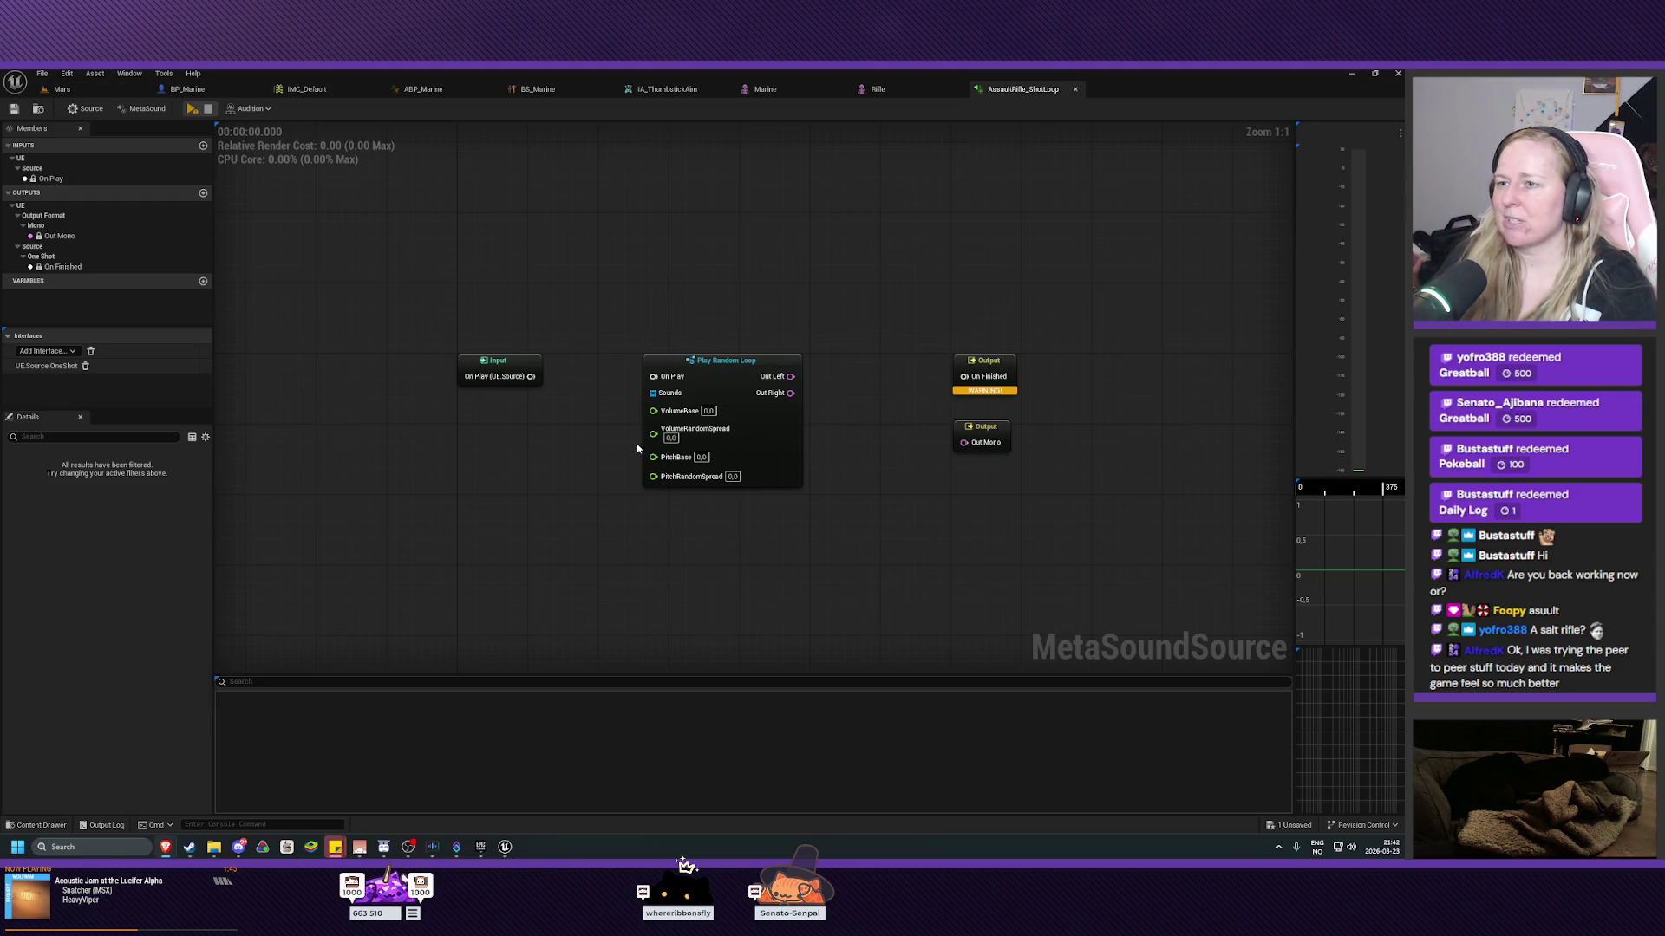
{"action": "left_click_drag", "start_coordinate": [531, 376], "coordinate": [653, 376]}
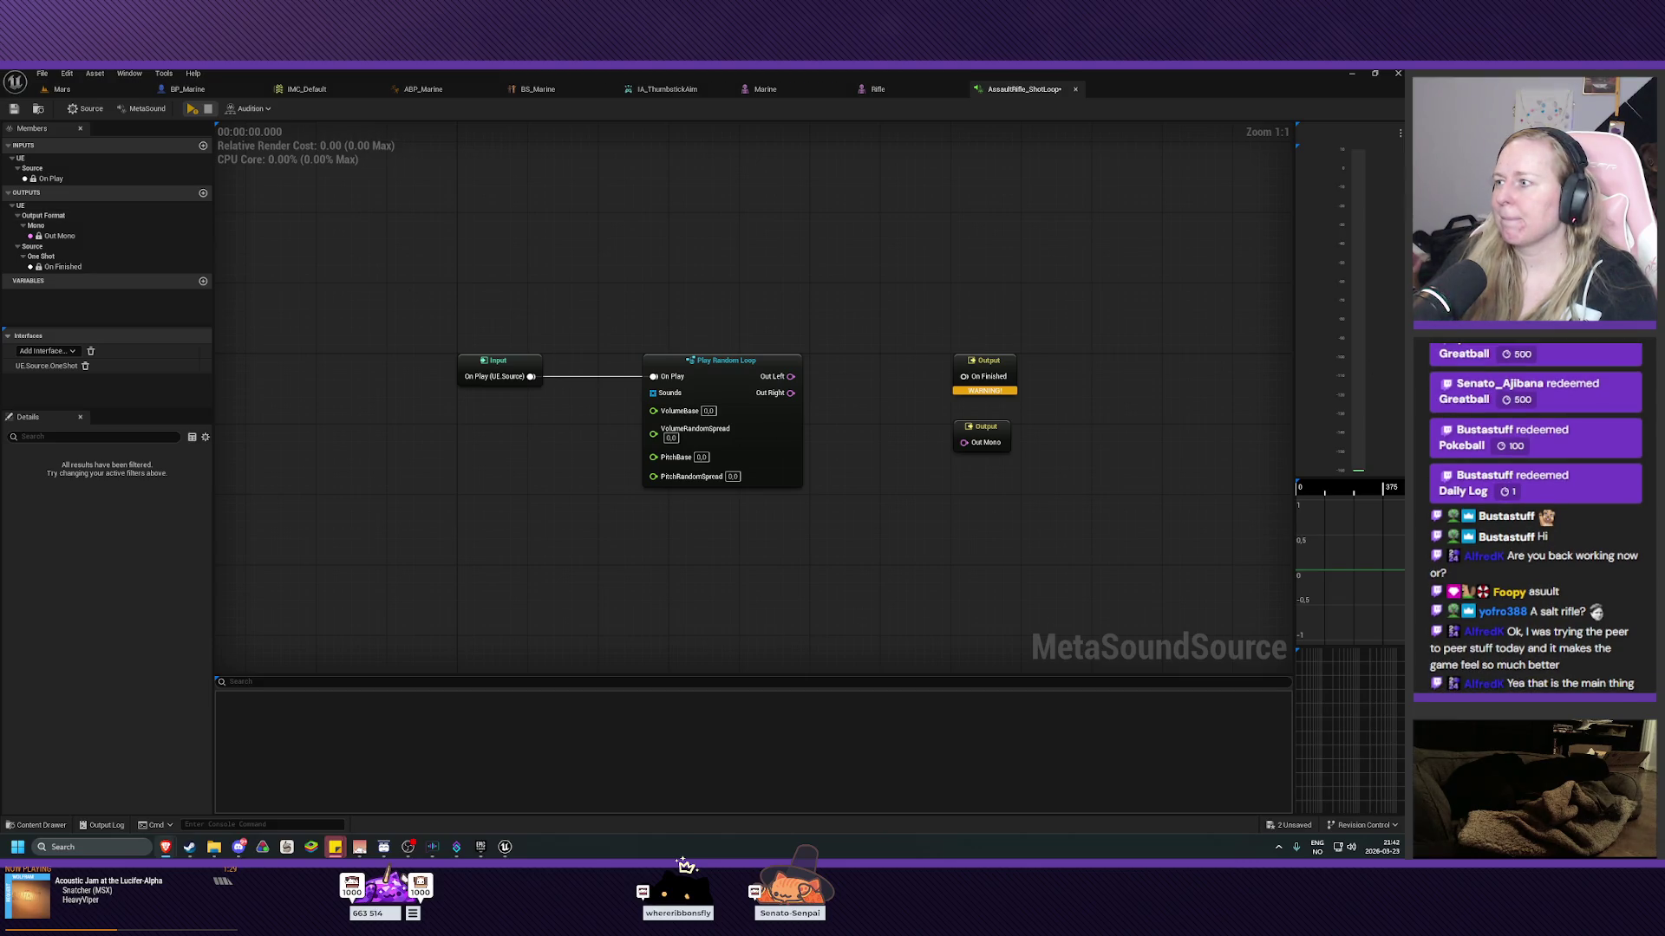
Set the MetaSound's Output Format to Stereo.
{"action": "left_click", "coordinate": [147, 110]}
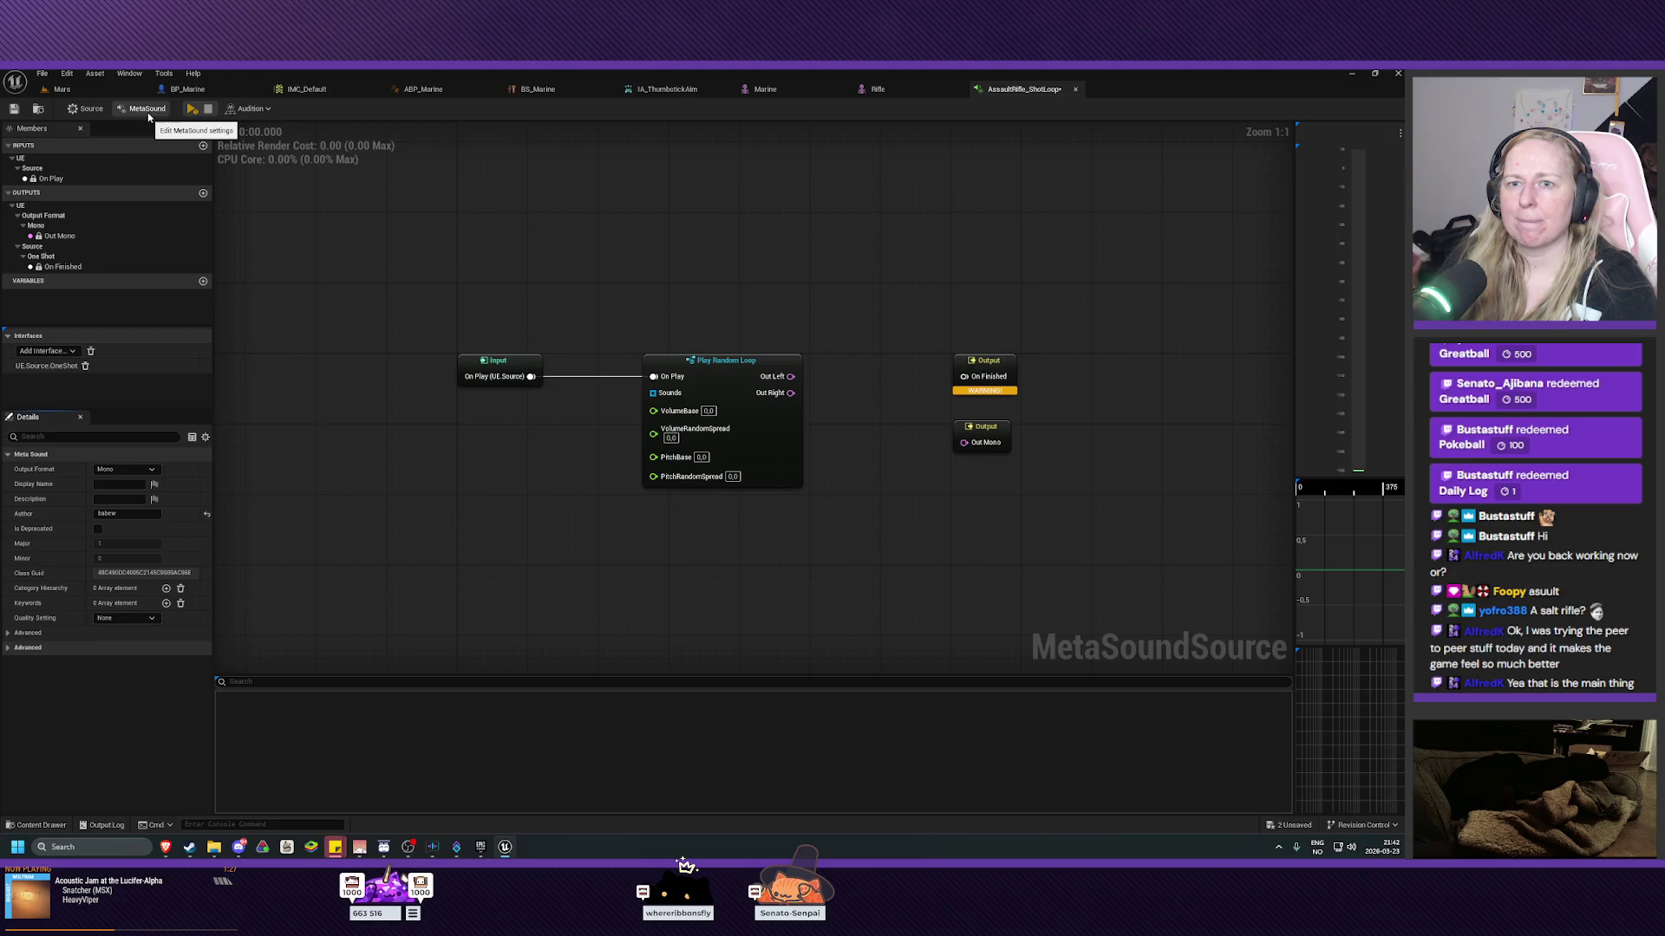
{"action": "left_click", "coordinate": [123, 469]}
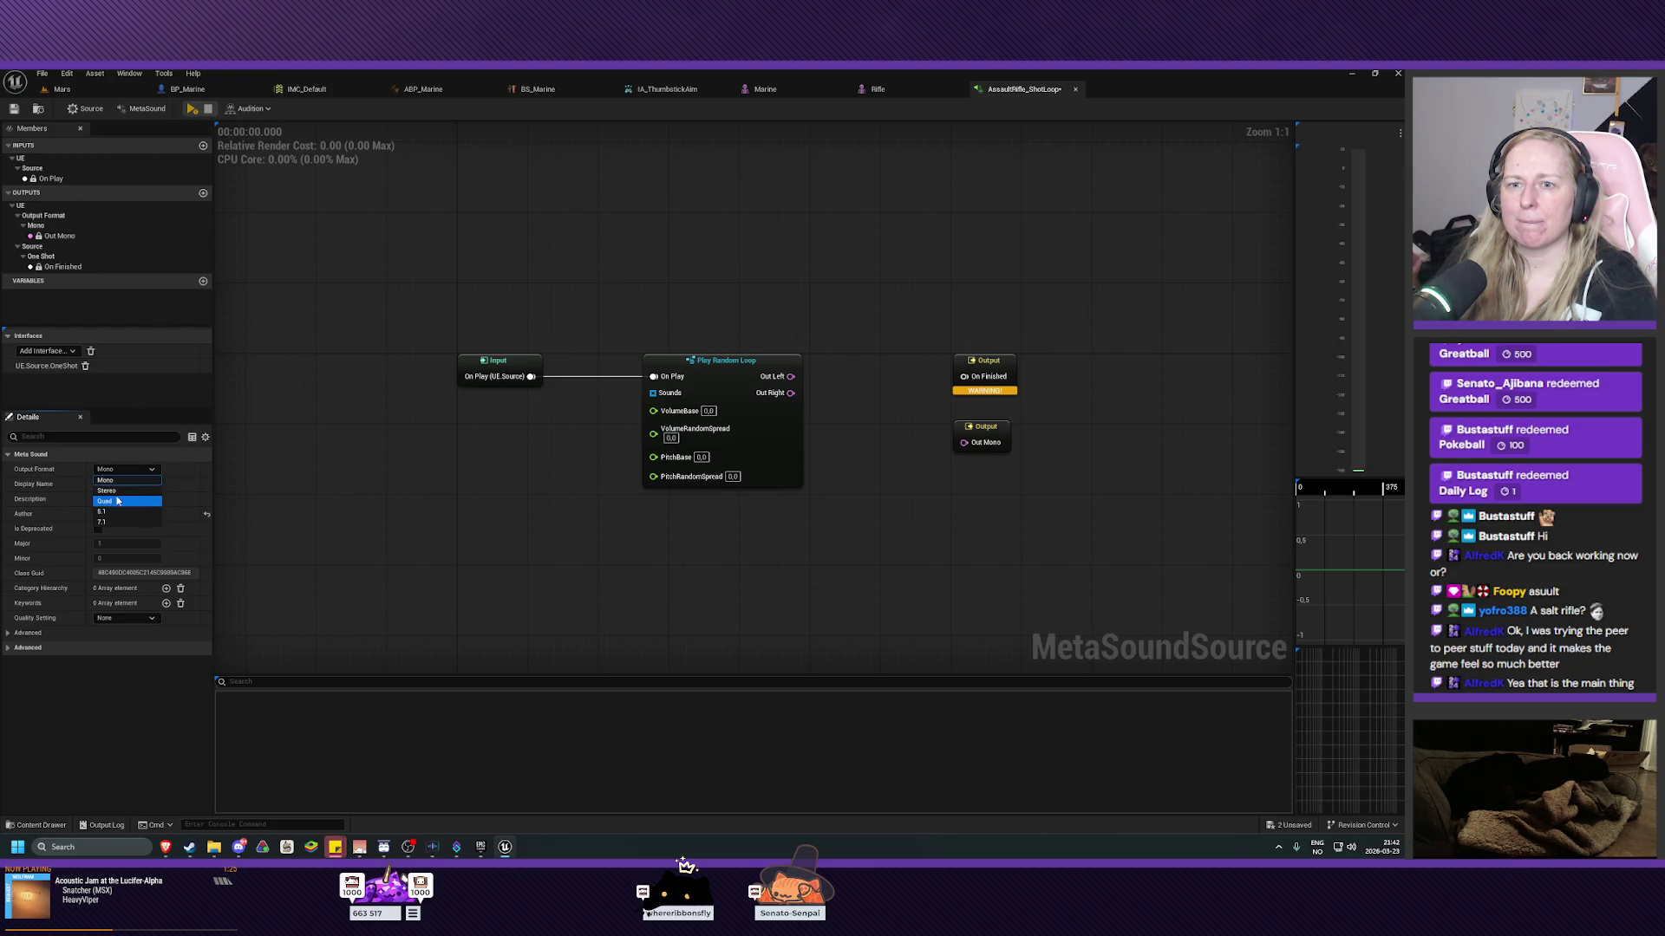
{"action": "left_click", "coordinate": [107, 491]}
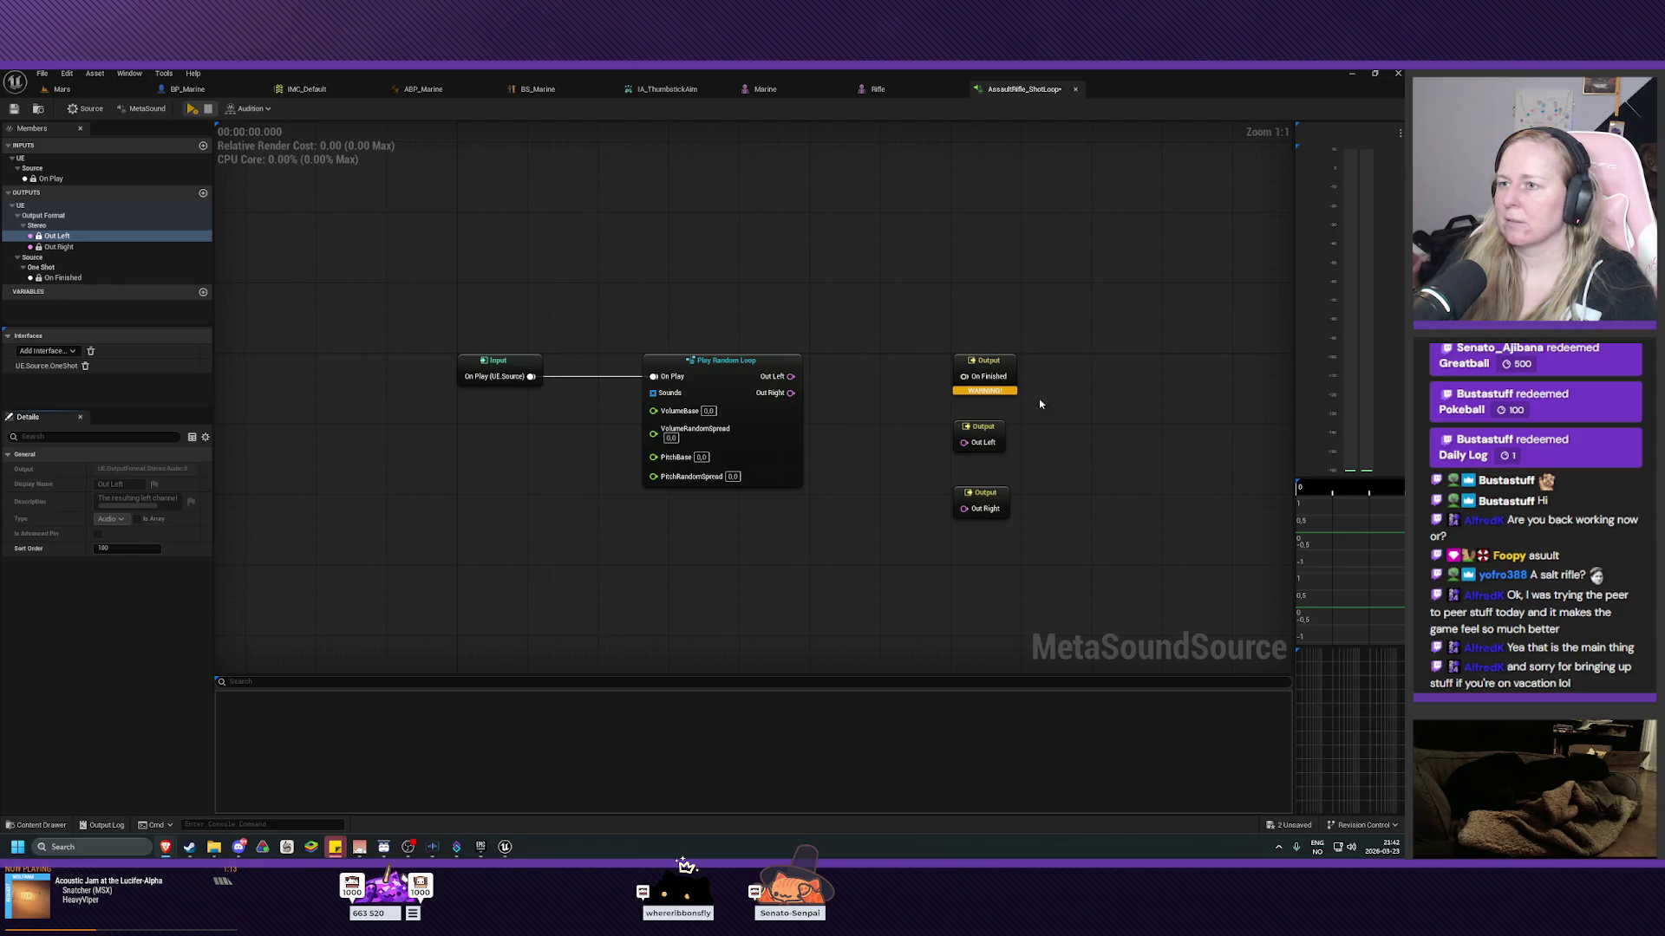
Wire Play Random Loop's Out Left and Out Right to the stereo outputs and save.
{"action": "left_click_drag", "start_coordinate": [798, 377], "coordinate": [963, 442]}
{"action": "mouse_move", "coordinate": [786, 397]}
{"action": "left_mouse_down"}
{"action": "mouse_move", "coordinate": [922, 460]}
{"action": "mouse_move", "coordinate": [964, 509]}
{"action": "left_mouse_up"}
{"action": "left_click", "coordinate": [14, 109]}
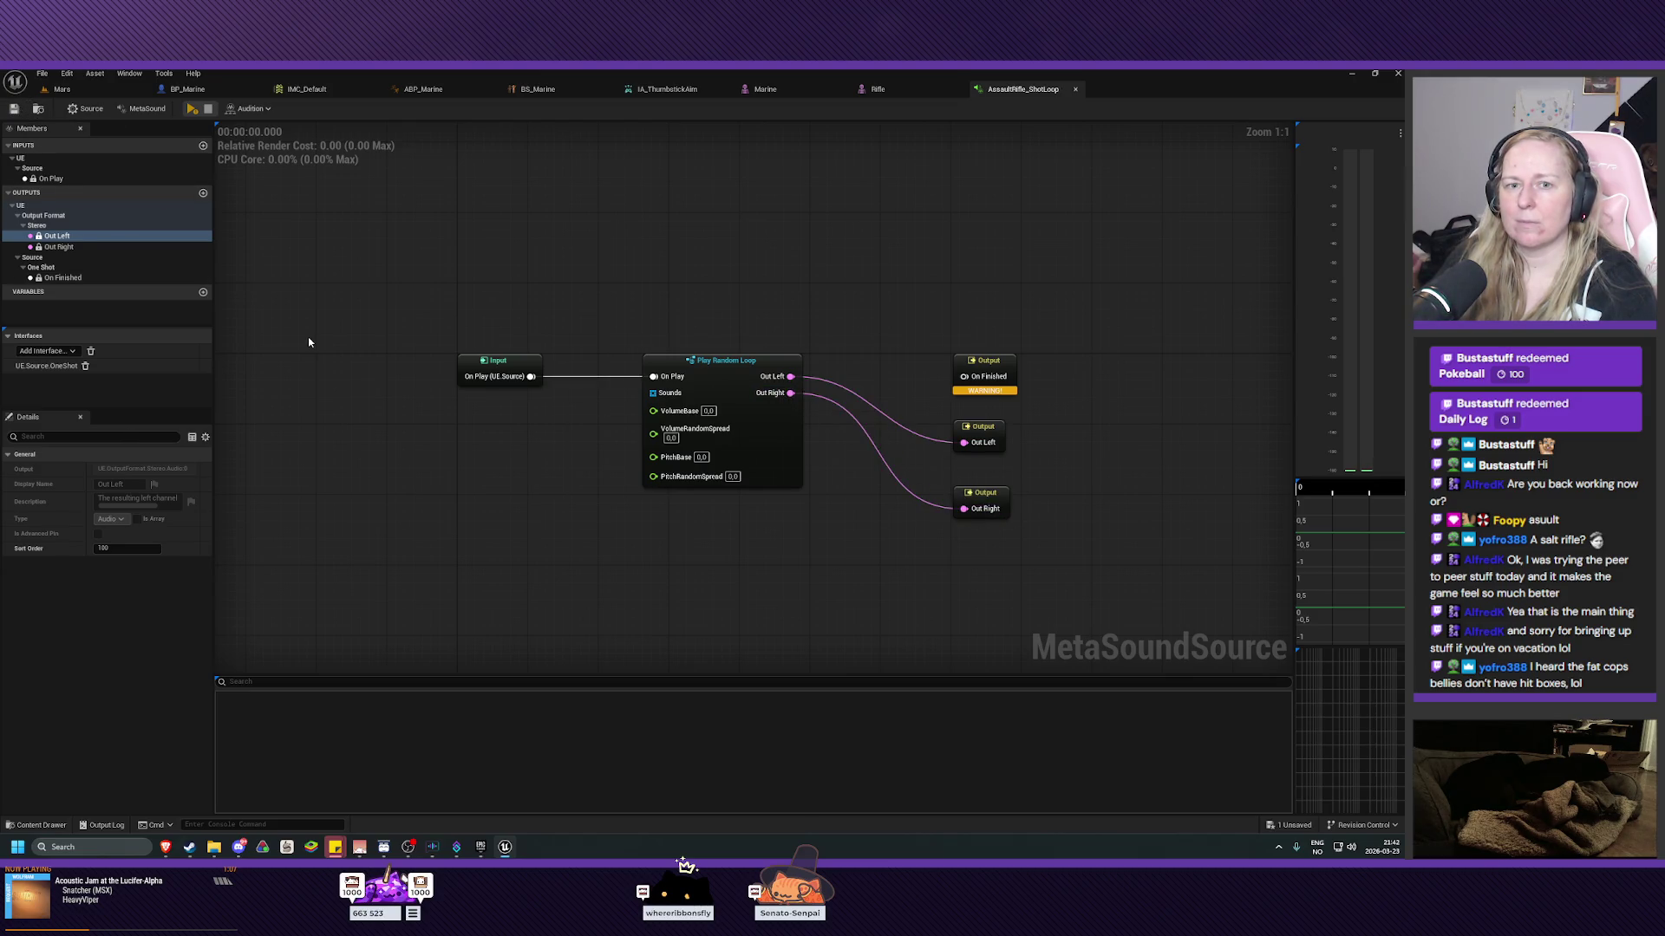
{"action": "mouse_move", "coordinate": [564, 446]}
{"action": "left_mouse_down"}
{"action": "mouse_move", "coordinate": [550, 453]}
{"action": "mouse_move", "coordinate": [543, 423]}
{"action": "mouse_move", "coordinate": [569, 447]}
{"action": "left_mouse_up"}
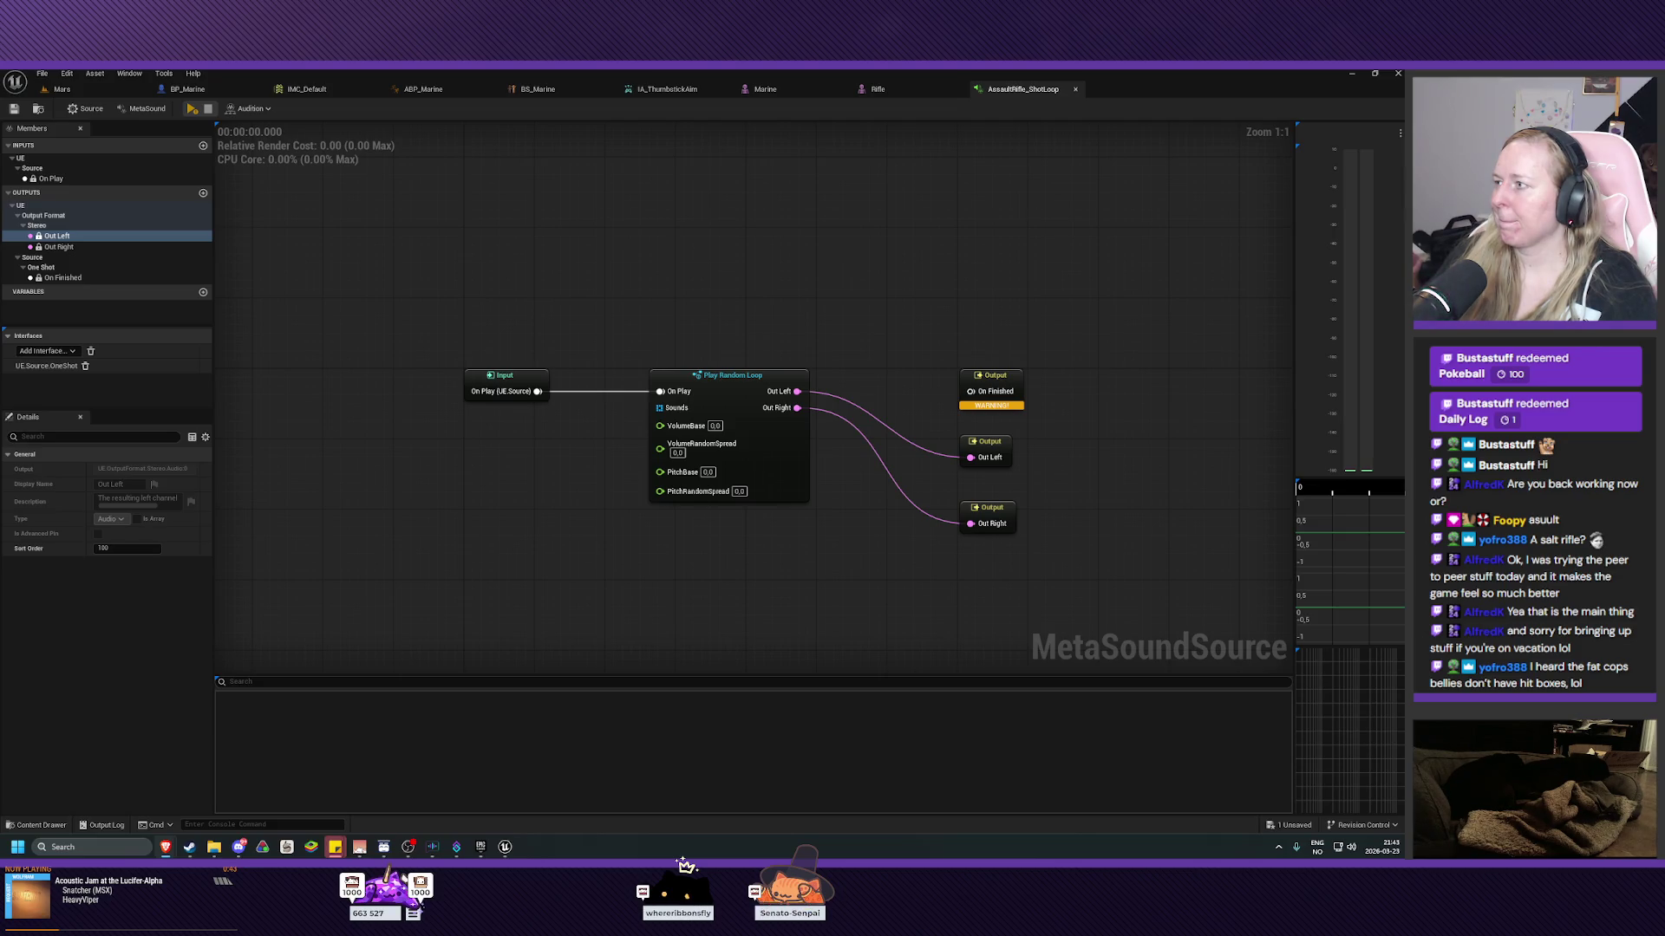
Promote the Sounds pin to a graph input and place it and On Play beside Play Random Loop.
{"action": "right_click", "coordinate": [661, 407]}
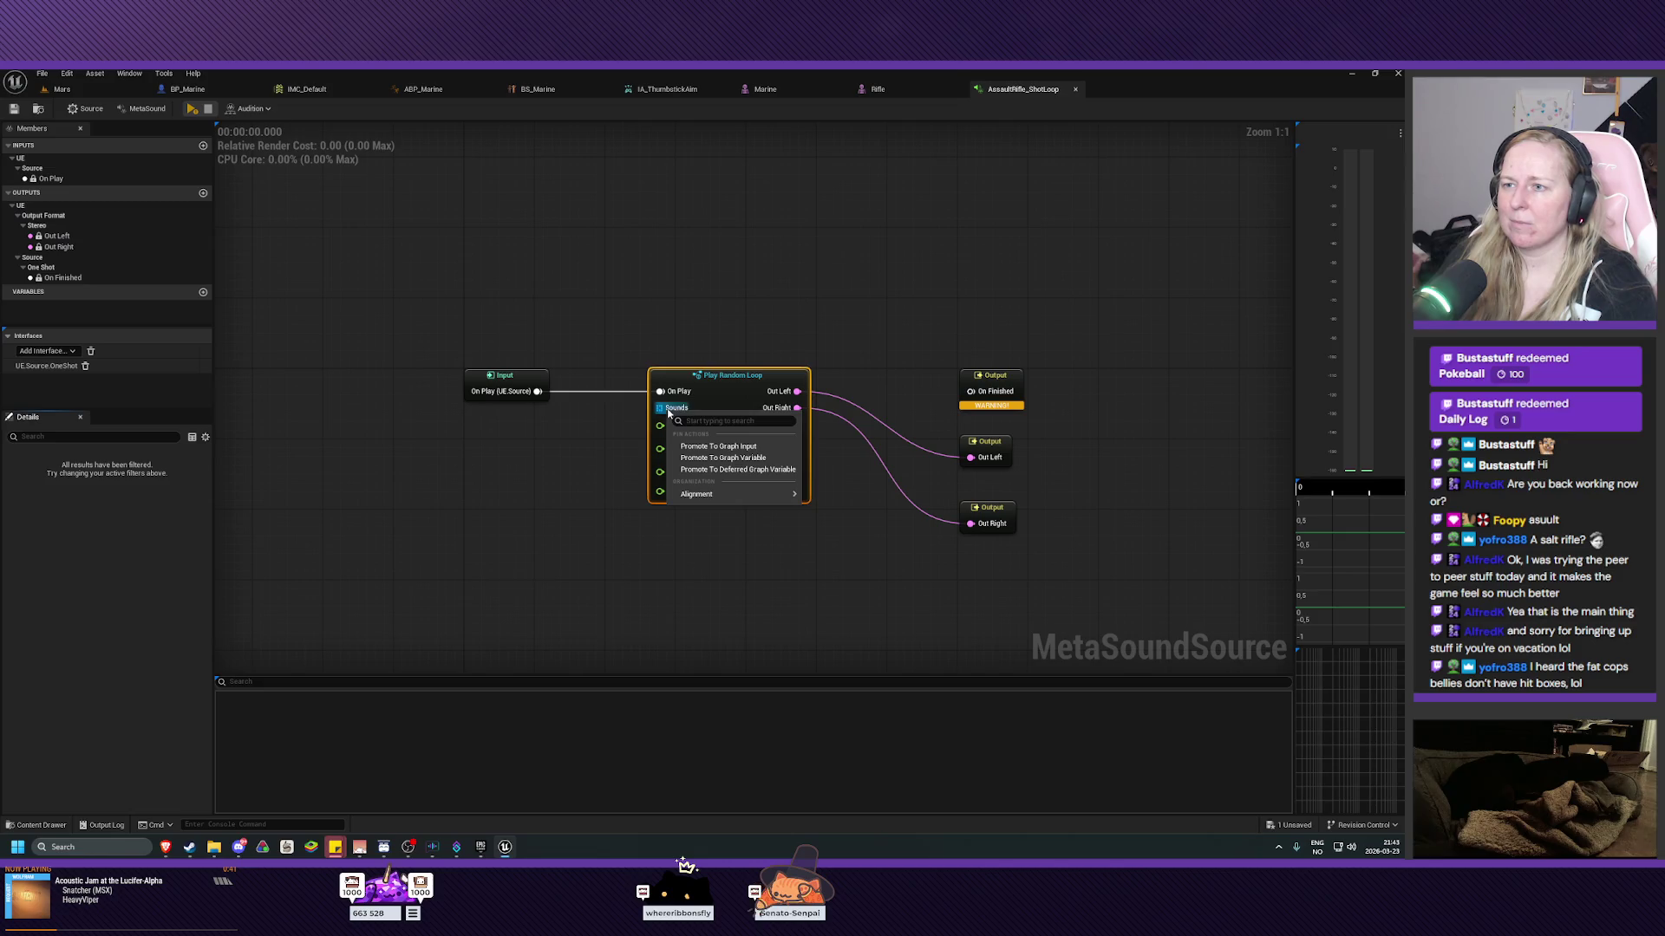
{"action": "left_click", "coordinate": [719, 449]}
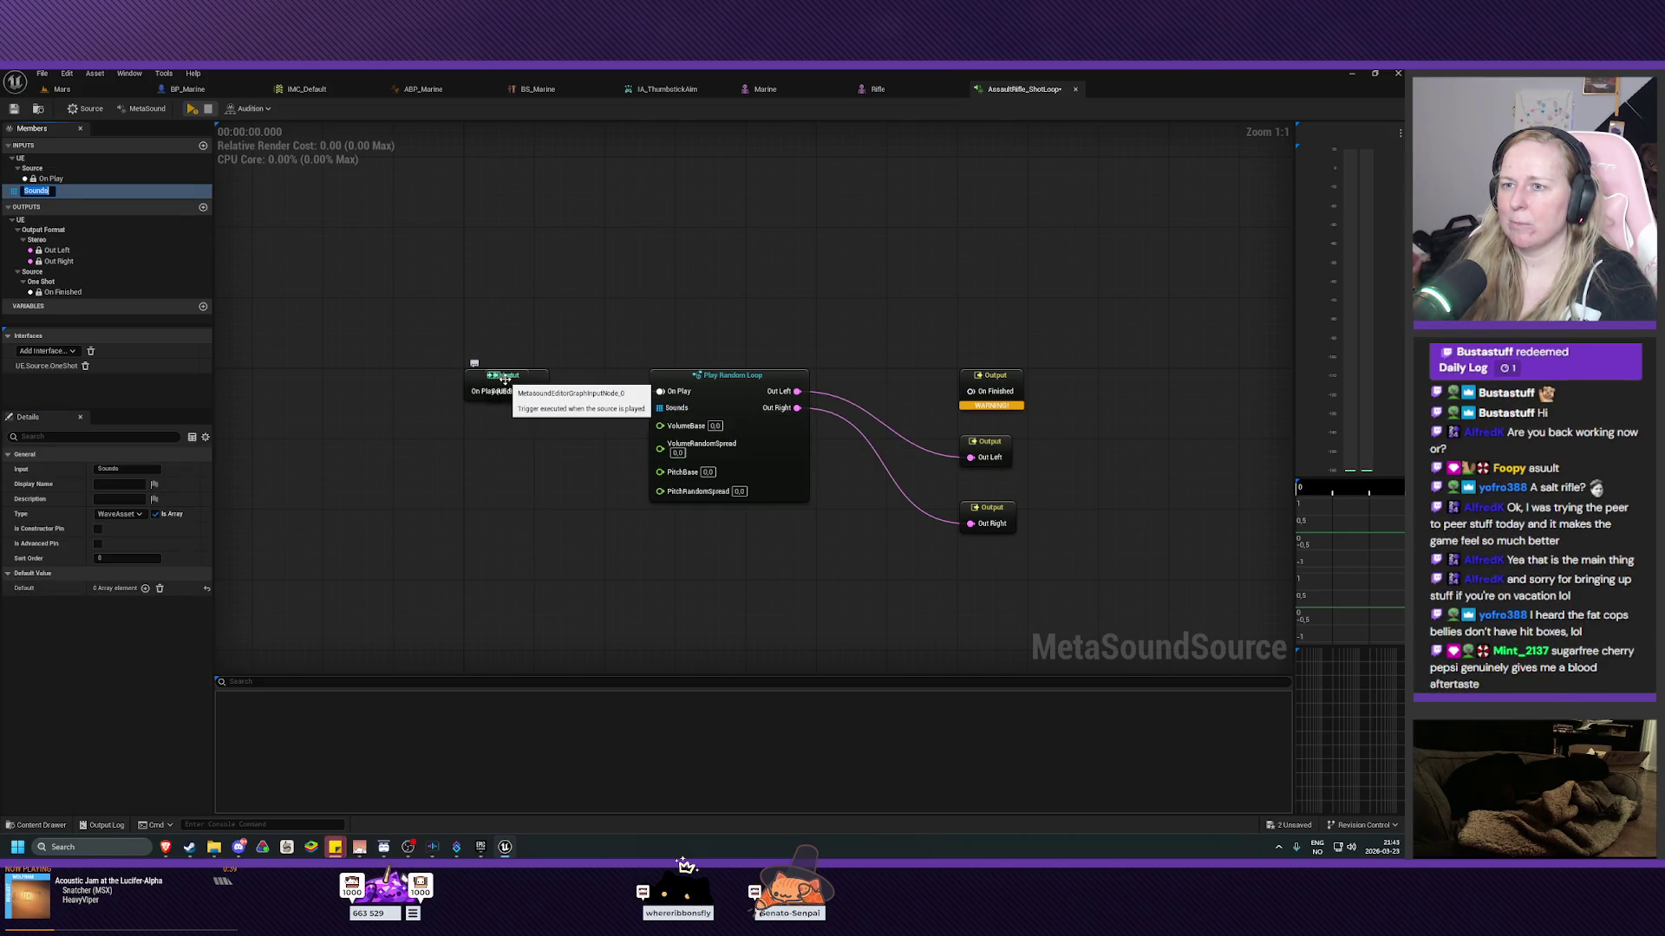
{"action": "mouse_move", "coordinate": [507, 384]}
{"action": "left_mouse_down"}
{"action": "mouse_move", "coordinate": [499, 454]}
{"action": "mouse_move", "coordinate": [518, 322]}
{"action": "mouse_move", "coordinate": [502, 499]}
{"action": "left_mouse_up"}
{"action": "left_click_drag", "start_coordinate": [537, 336], "coordinate": [528, 398]}
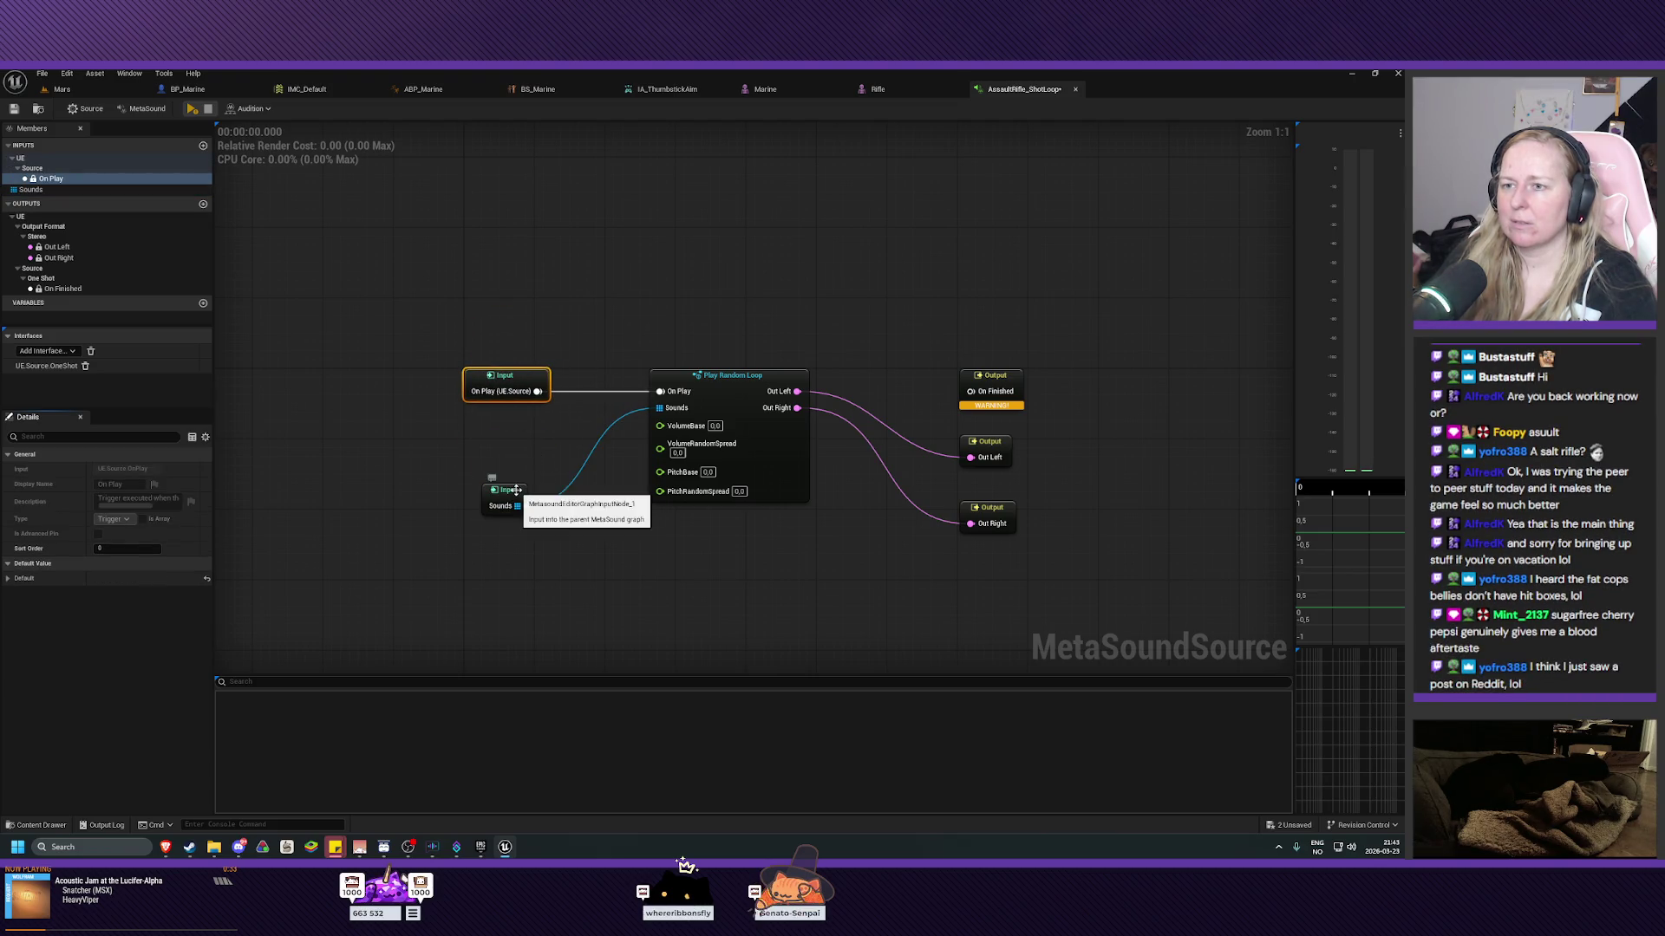
{"action": "mouse_move", "coordinate": [521, 496]}
{"action": "left_mouse_down"}
{"action": "mouse_move", "coordinate": [532, 437]}
{"action": "mouse_move", "coordinate": [589, 428]}
{"action": "left_mouse_up"}
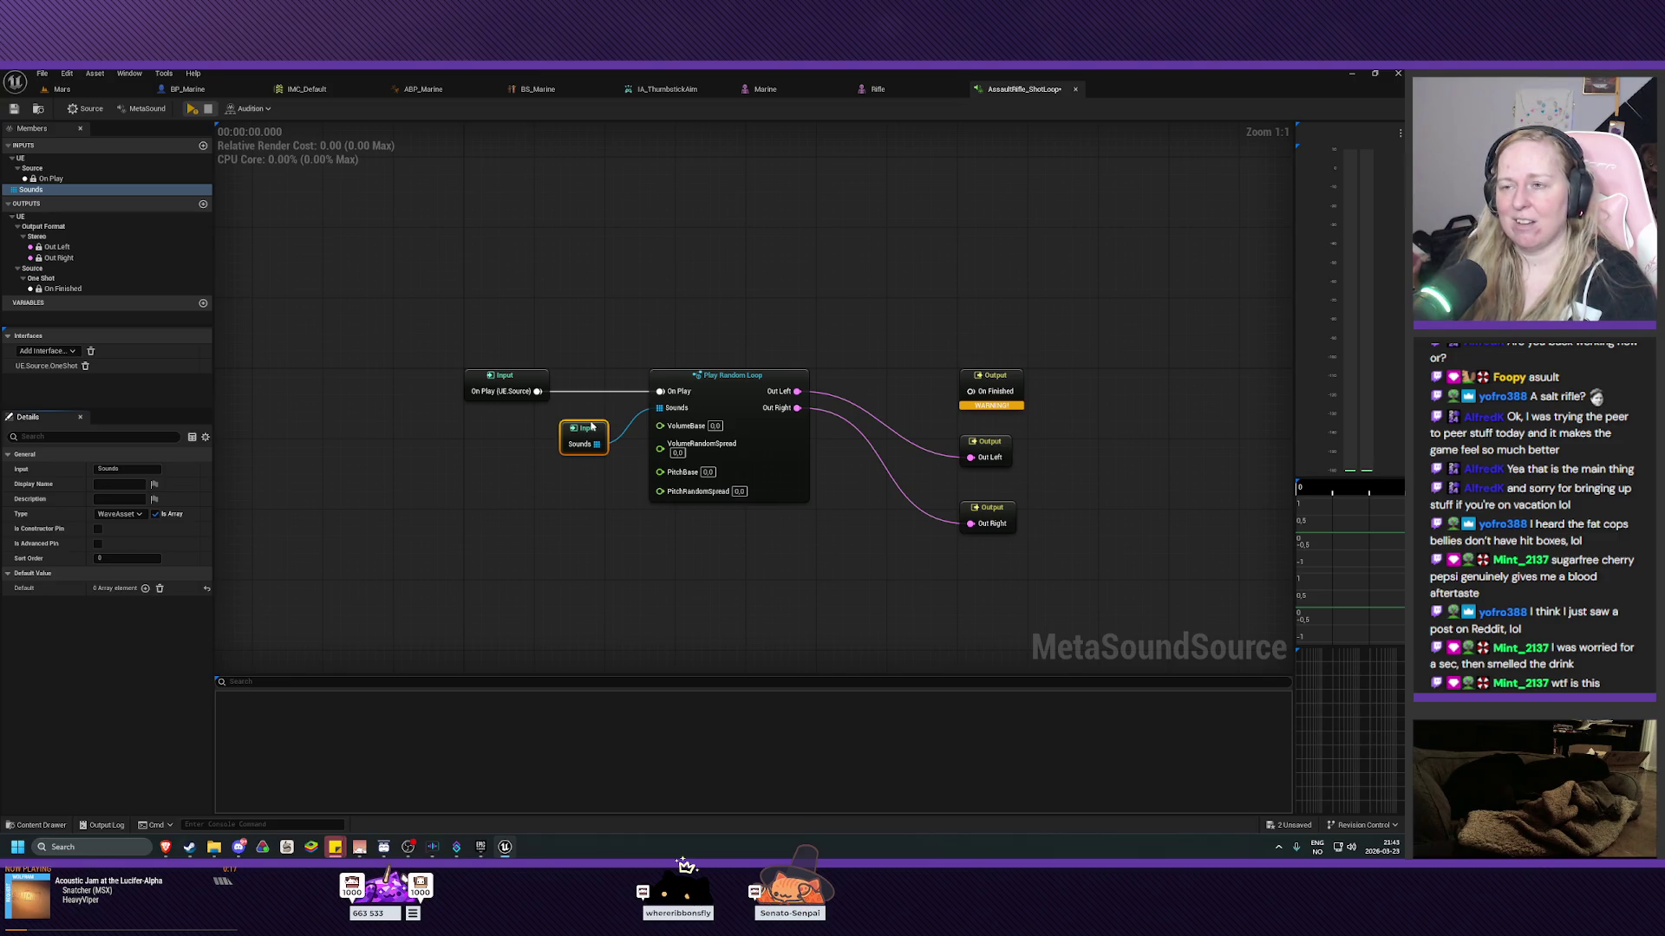
{"action": "left_click", "coordinate": [525, 466]}
{"action": "left_click_drag", "start_coordinate": [526, 465], "coordinate": [499, 436]}
{"action": "scroll", "coordinate": [498, 440], "scroll_direction": "up", "scroll_amount": 1}
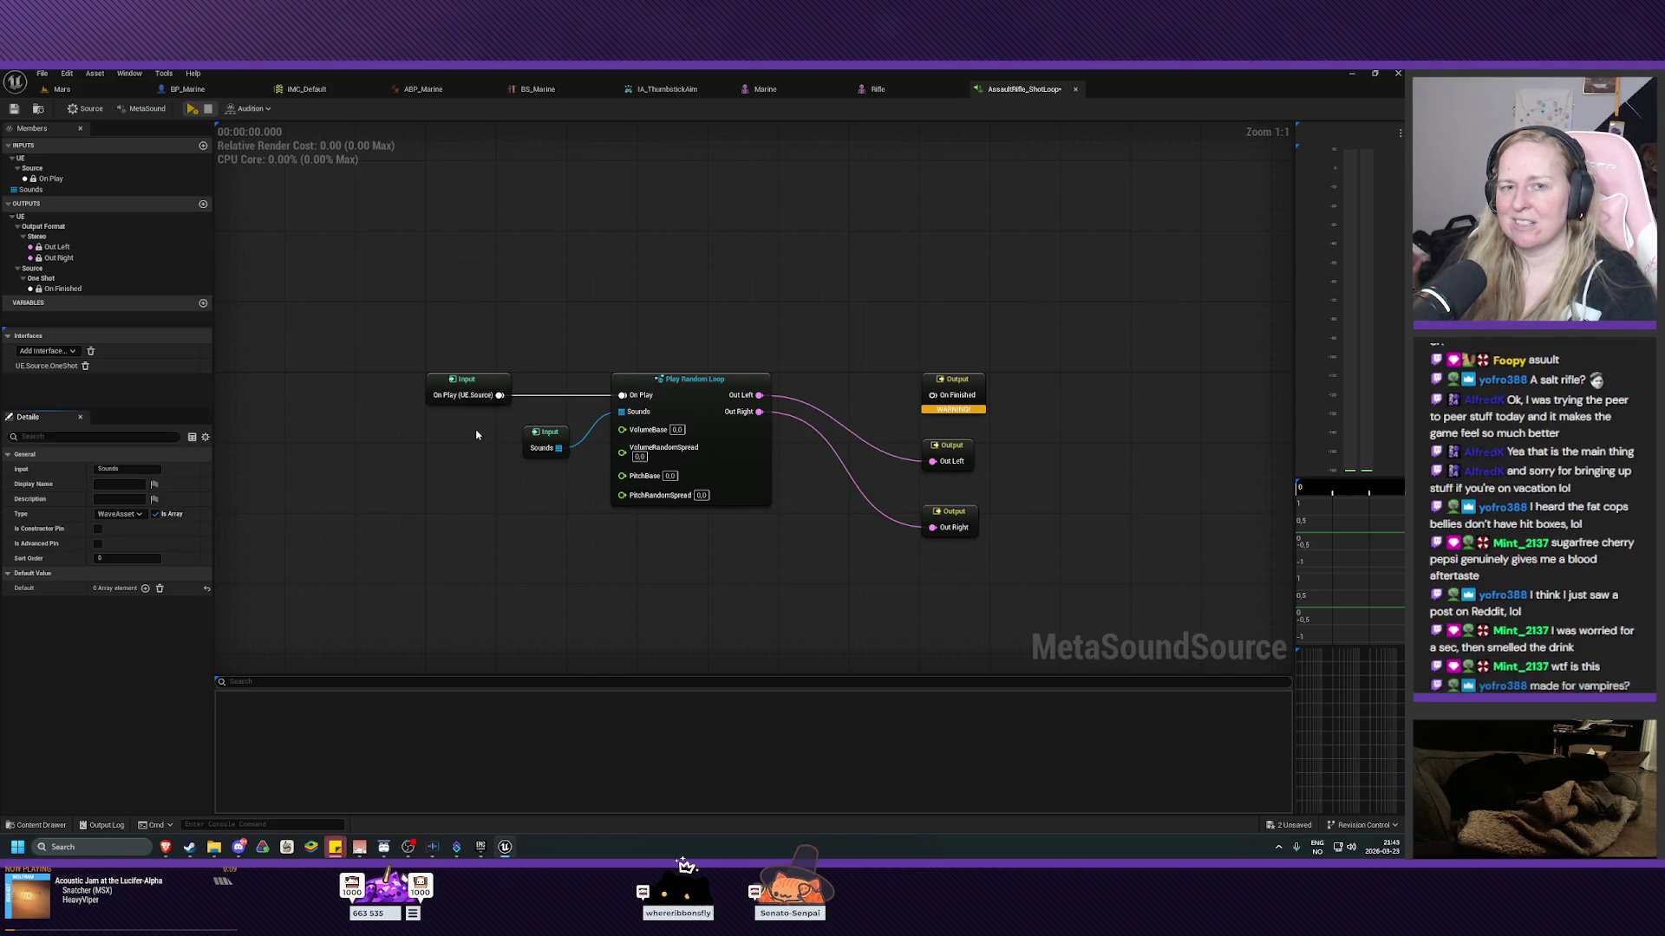
{"action": "left_click_drag", "start_coordinate": [466, 432], "coordinate": [464, 456]}
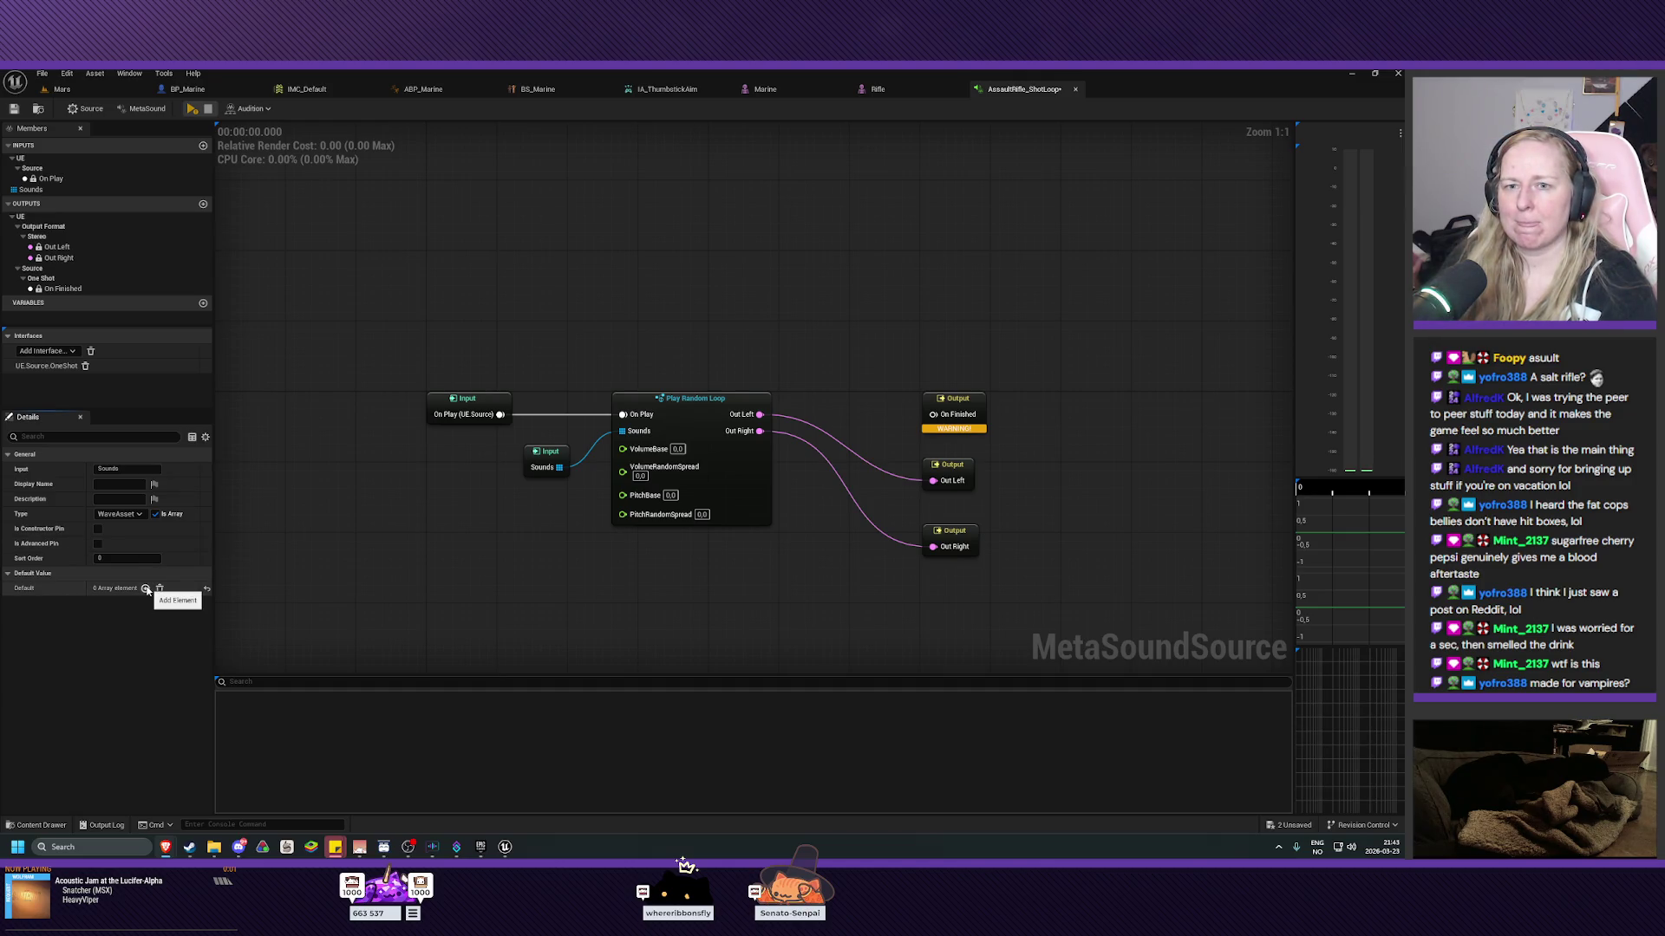
Drag ShotLoop01–03 from Weapon_AssaultRifle/Stereo into the Sounds input's Default array.
{"action": "left_click", "coordinate": [549, 457]}
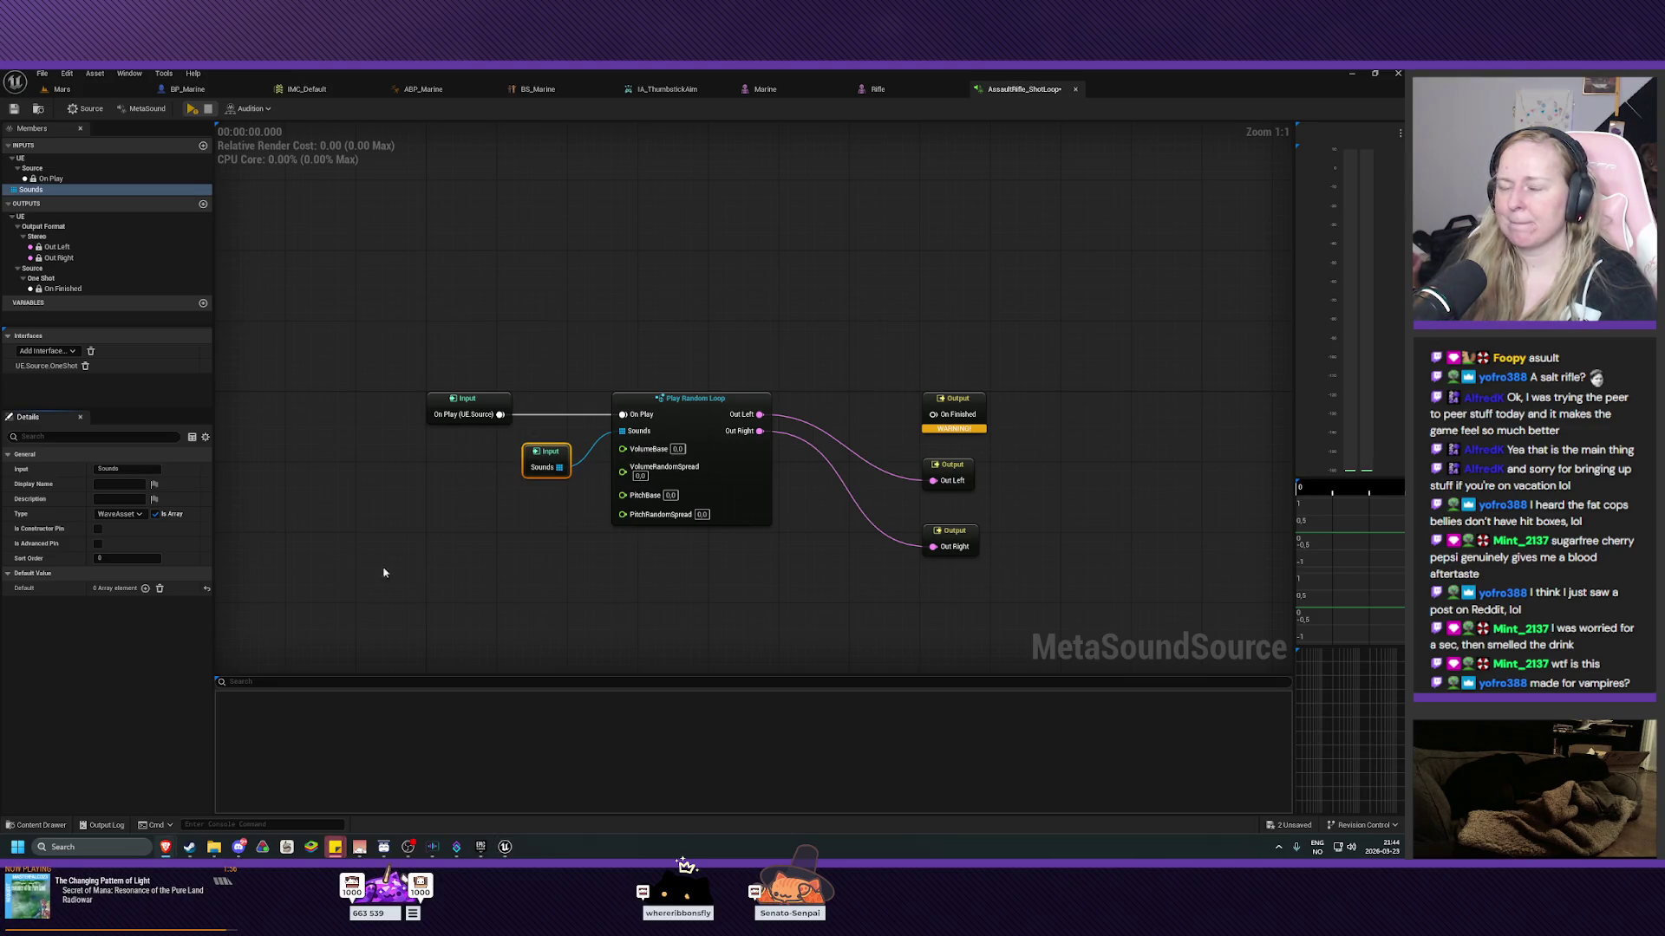
{"action": "left_click", "coordinate": [36, 825]}
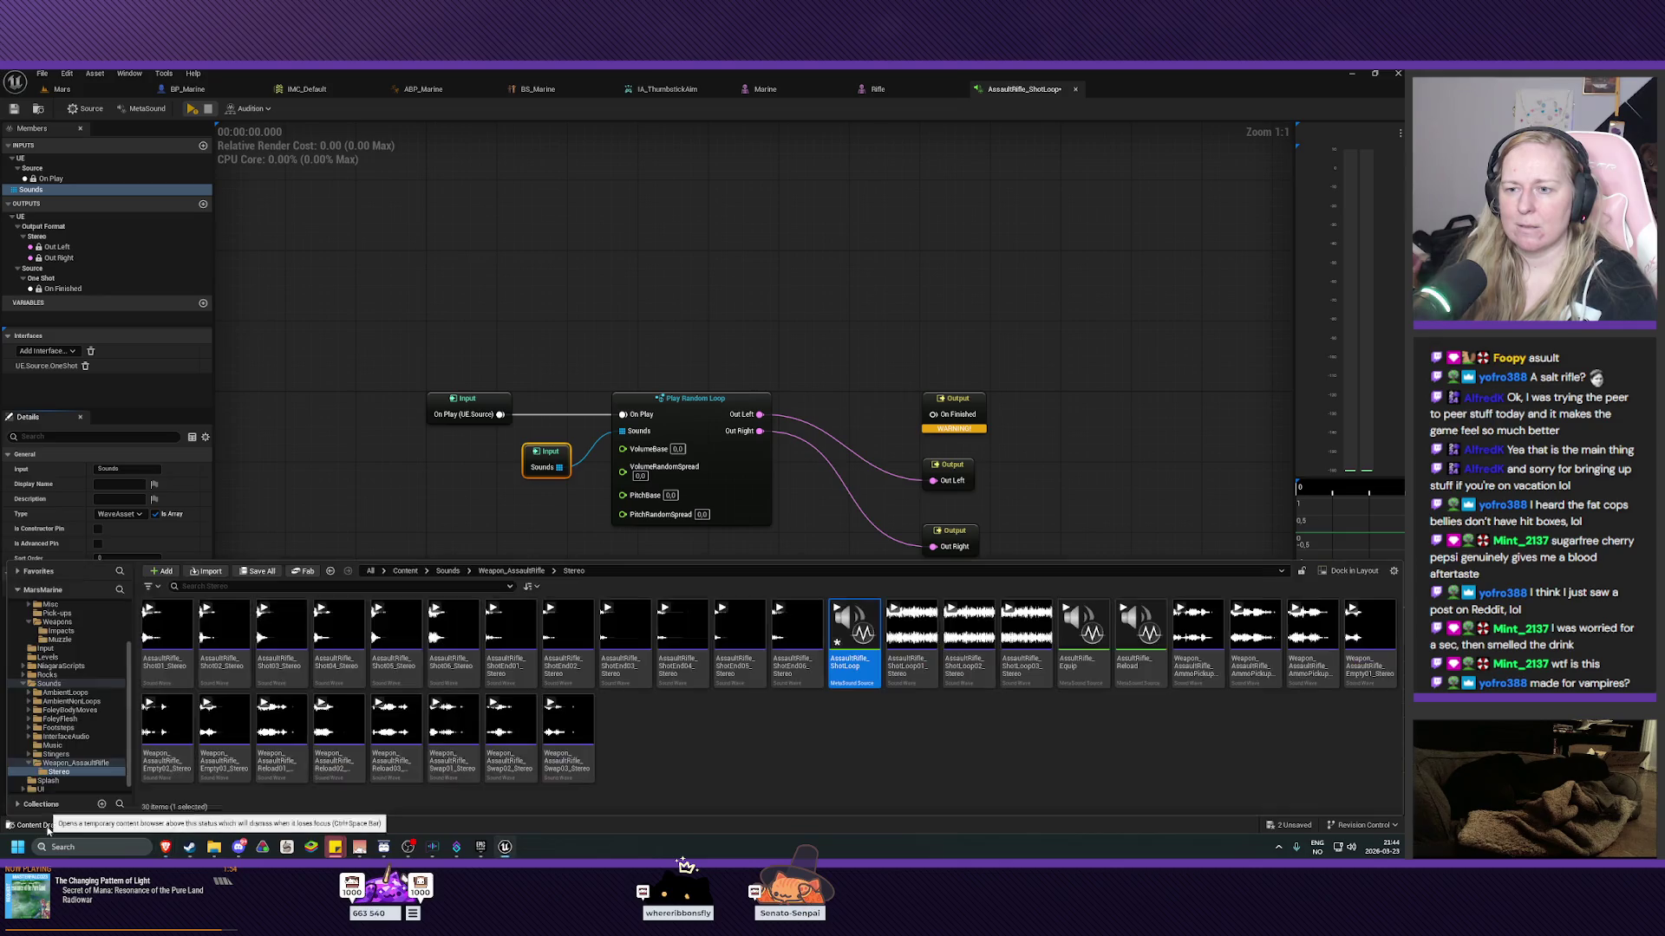
{"action": "left_click", "coordinate": [922, 677]}
{"action": "left_click", "coordinate": [1026, 646], "text": "shift"}
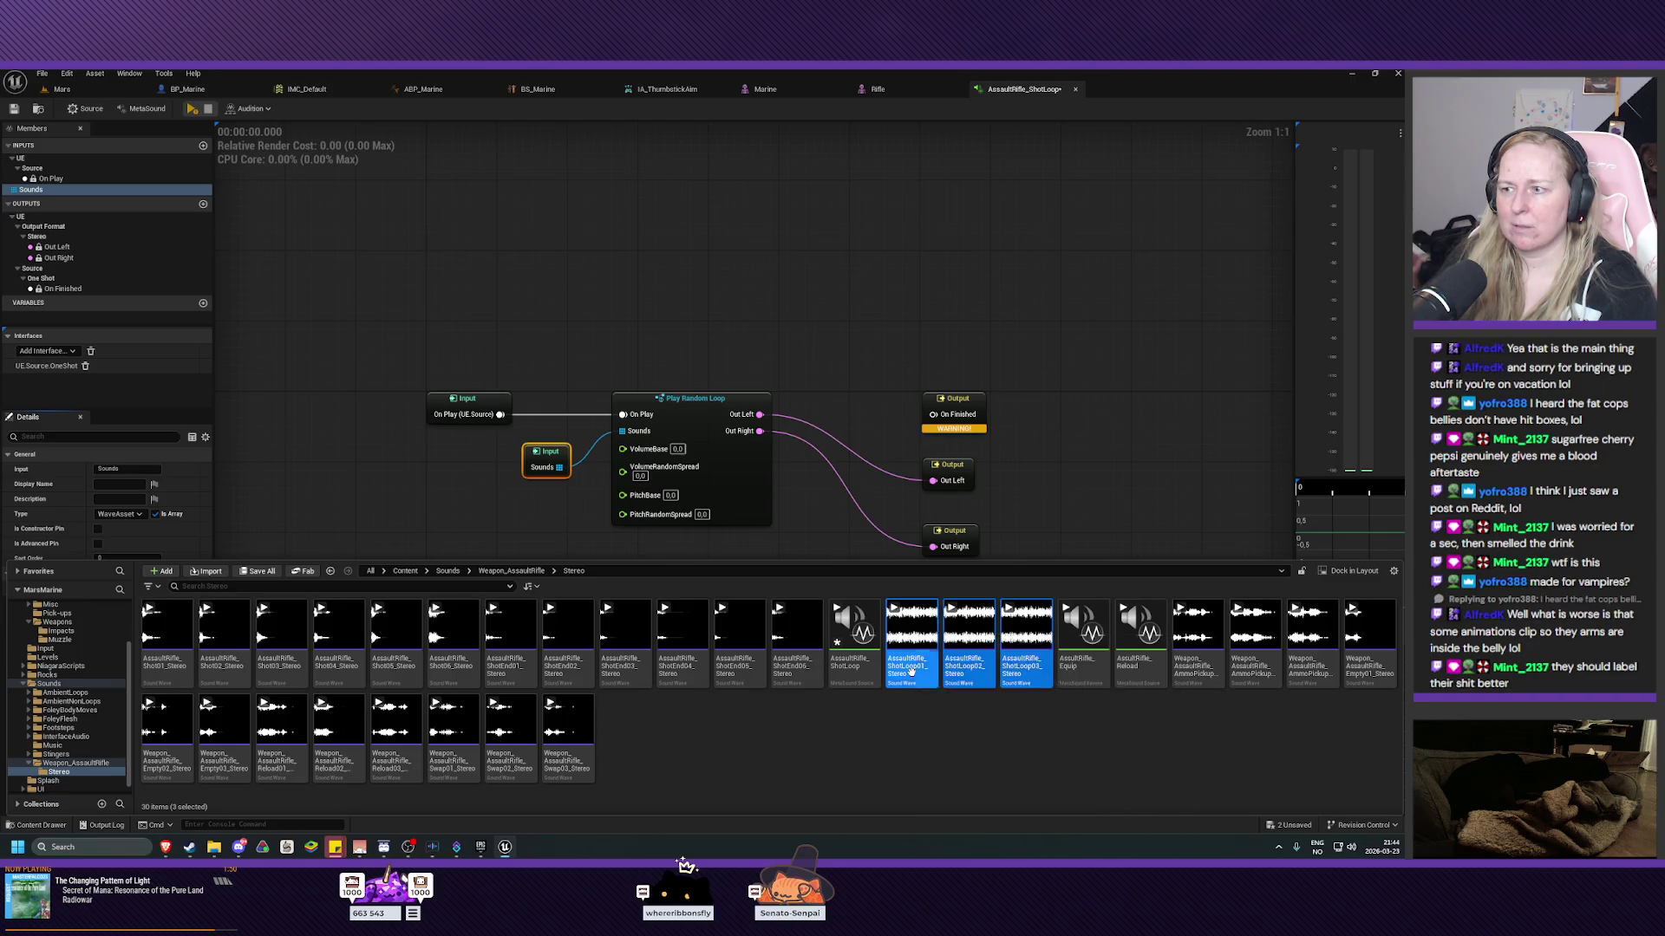
{"action": "mouse_move", "coordinate": [910, 629]}
{"action": "left_mouse_down"}
{"action": "mouse_move", "coordinate": [121, 541]}
{"action": "mouse_move", "coordinate": [123, 590]}
{"action": "left_mouse_up"}
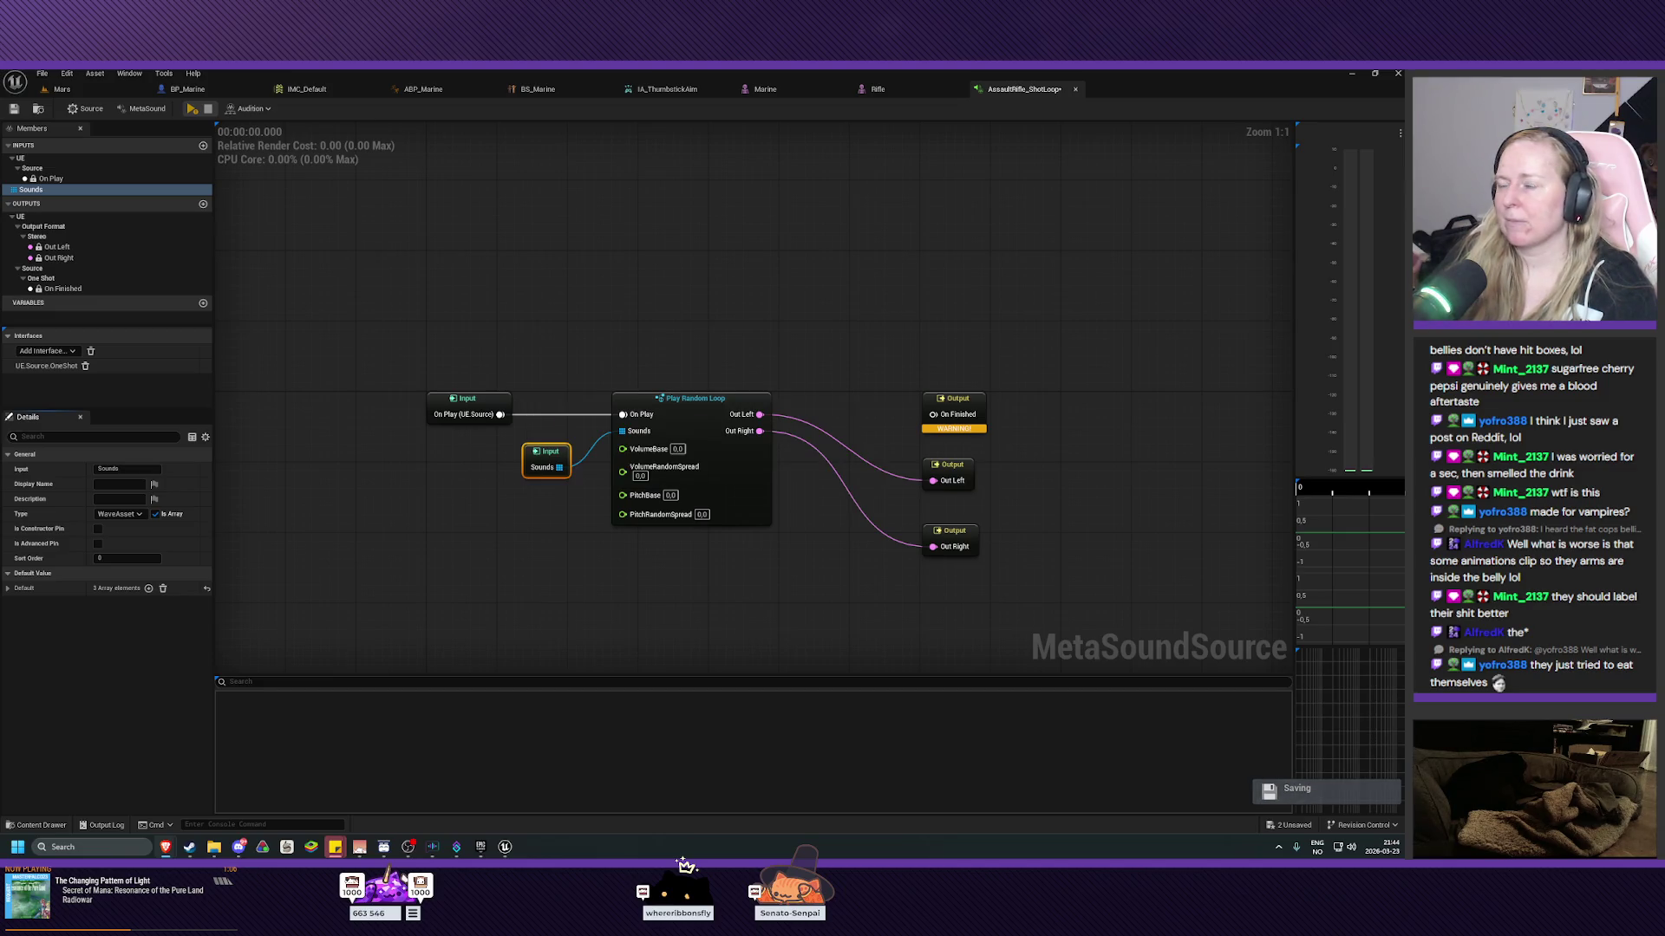
Remove the UE.Source.OneShot interface, align the Out Left and Out Right output nodes, and save.
{"action": "left_click", "coordinate": [85, 365]}
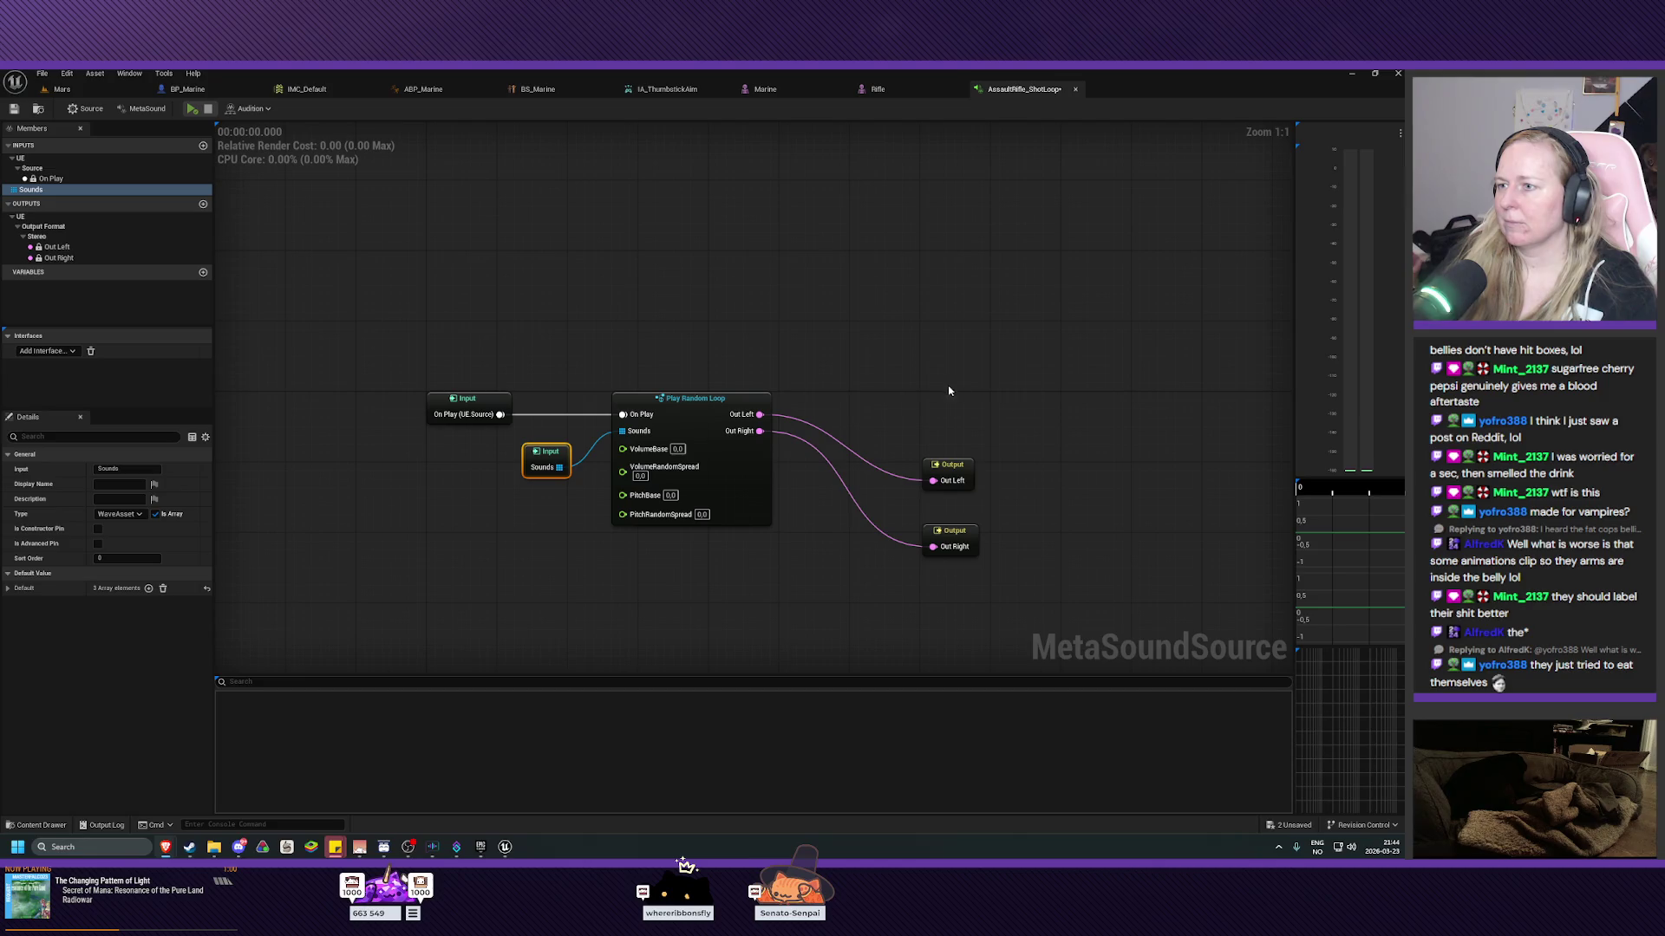
{"action": "left_click_drag", "start_coordinate": [949, 391], "coordinate": [980, 568]}
{"action": "mouse_move", "coordinate": [954, 468]}
{"action": "left_mouse_down"}
{"action": "mouse_move", "coordinate": [951, 400]}
{"action": "mouse_move", "coordinate": [966, 400]}
{"action": "left_mouse_up"}
{"action": "left_click", "coordinate": [942, 565]}
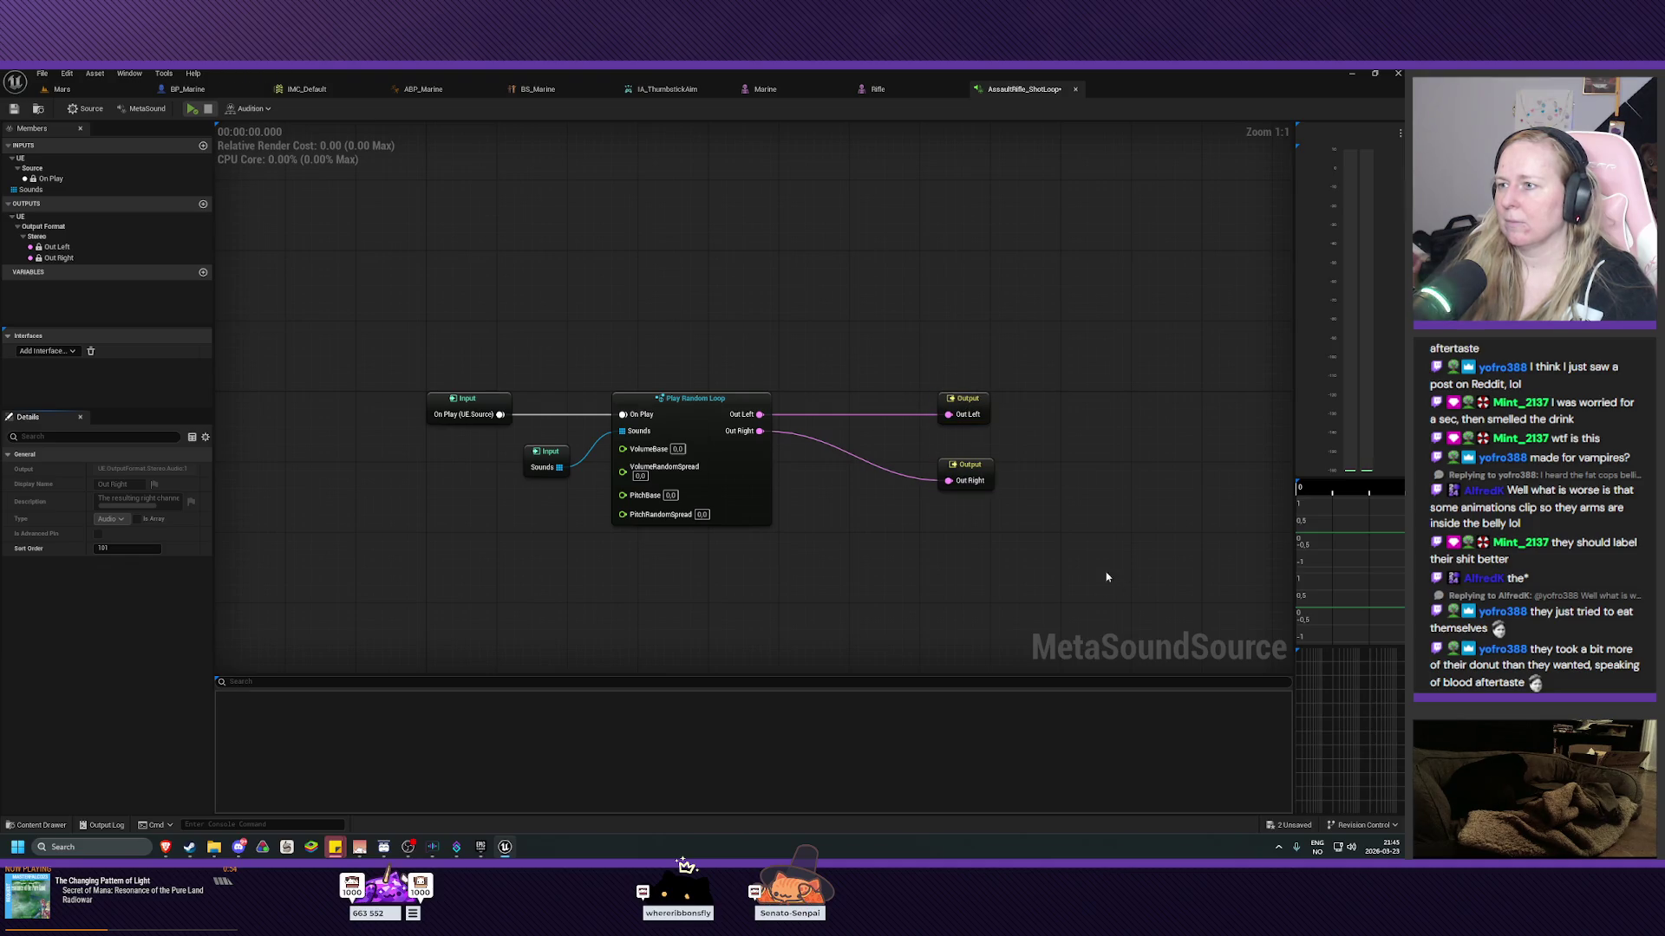
{"action": "left_click_drag", "start_coordinate": [976, 475], "coordinate": [967, 471]}
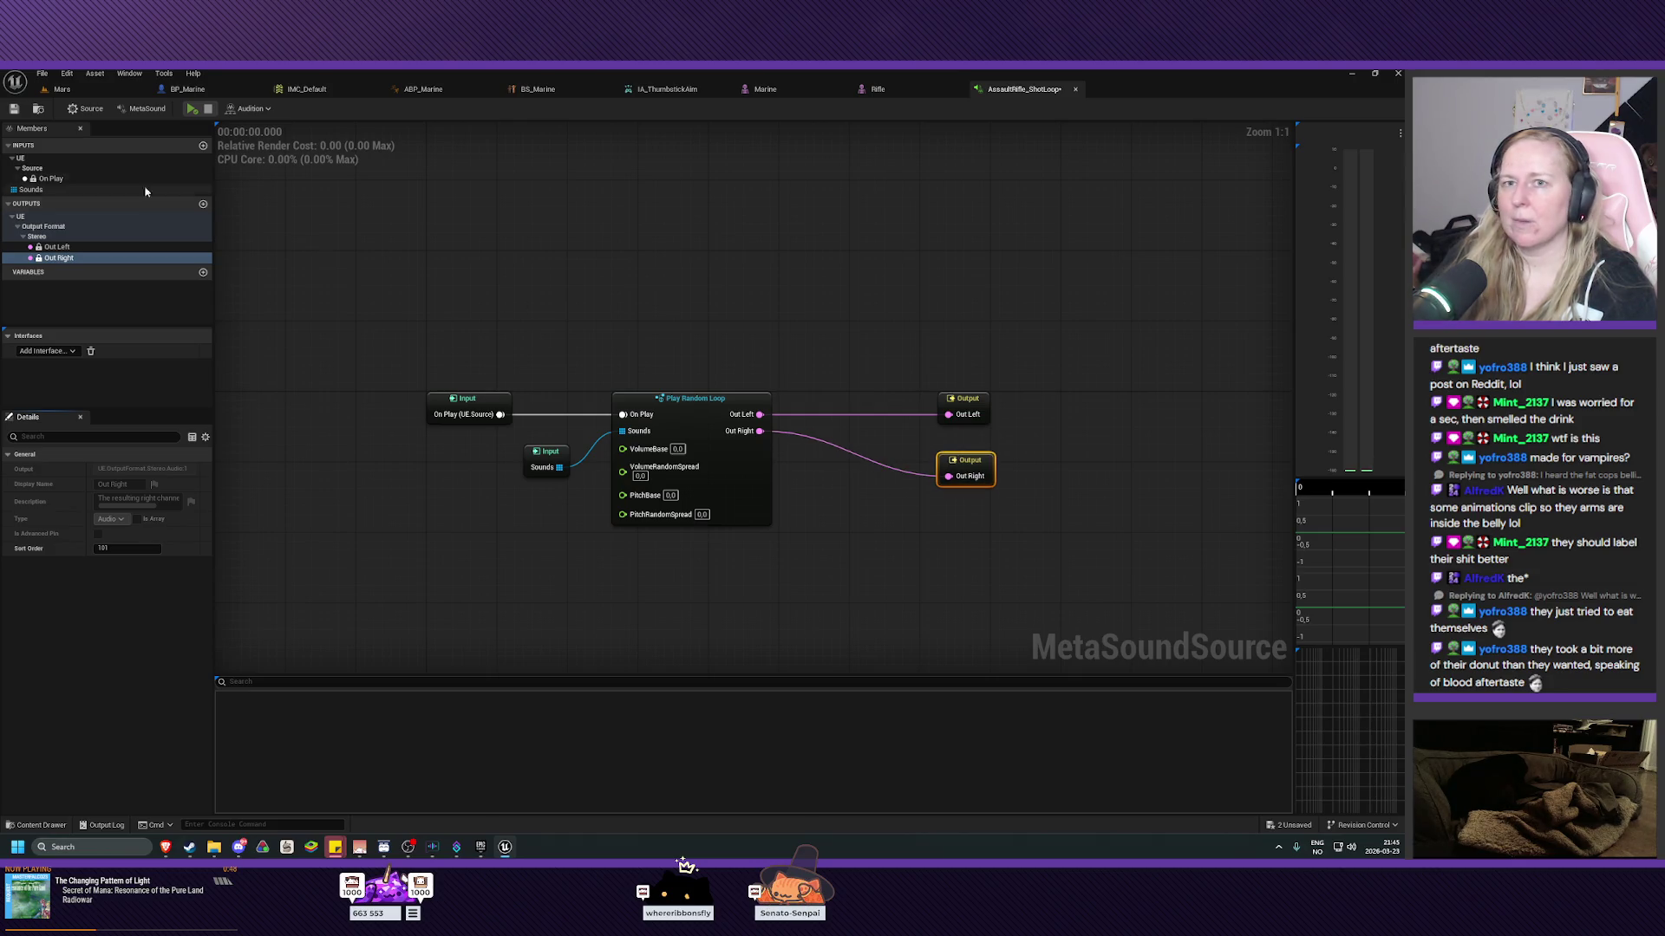
{"action": "left_click", "coordinate": [14, 109]}
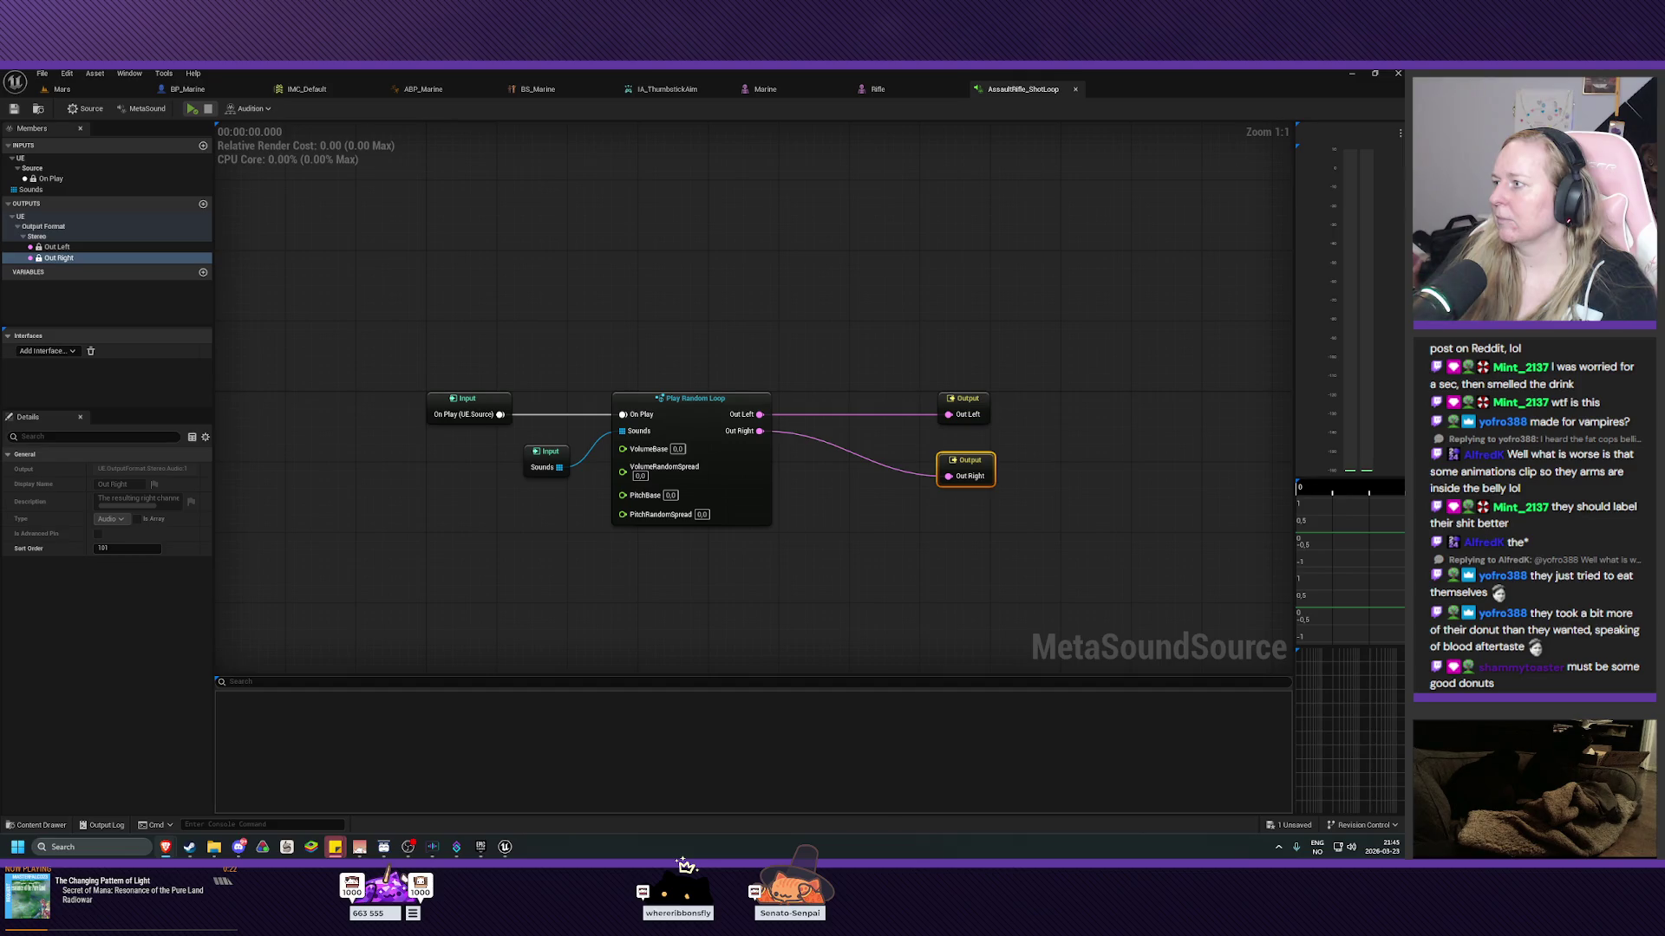
Set Play Random Loop's VolumeRandomSpread to 3 and PitchRandomSpread to 3.
{"action": "left_click", "coordinate": [640, 476]}
{"action": "type", "text": "3"}
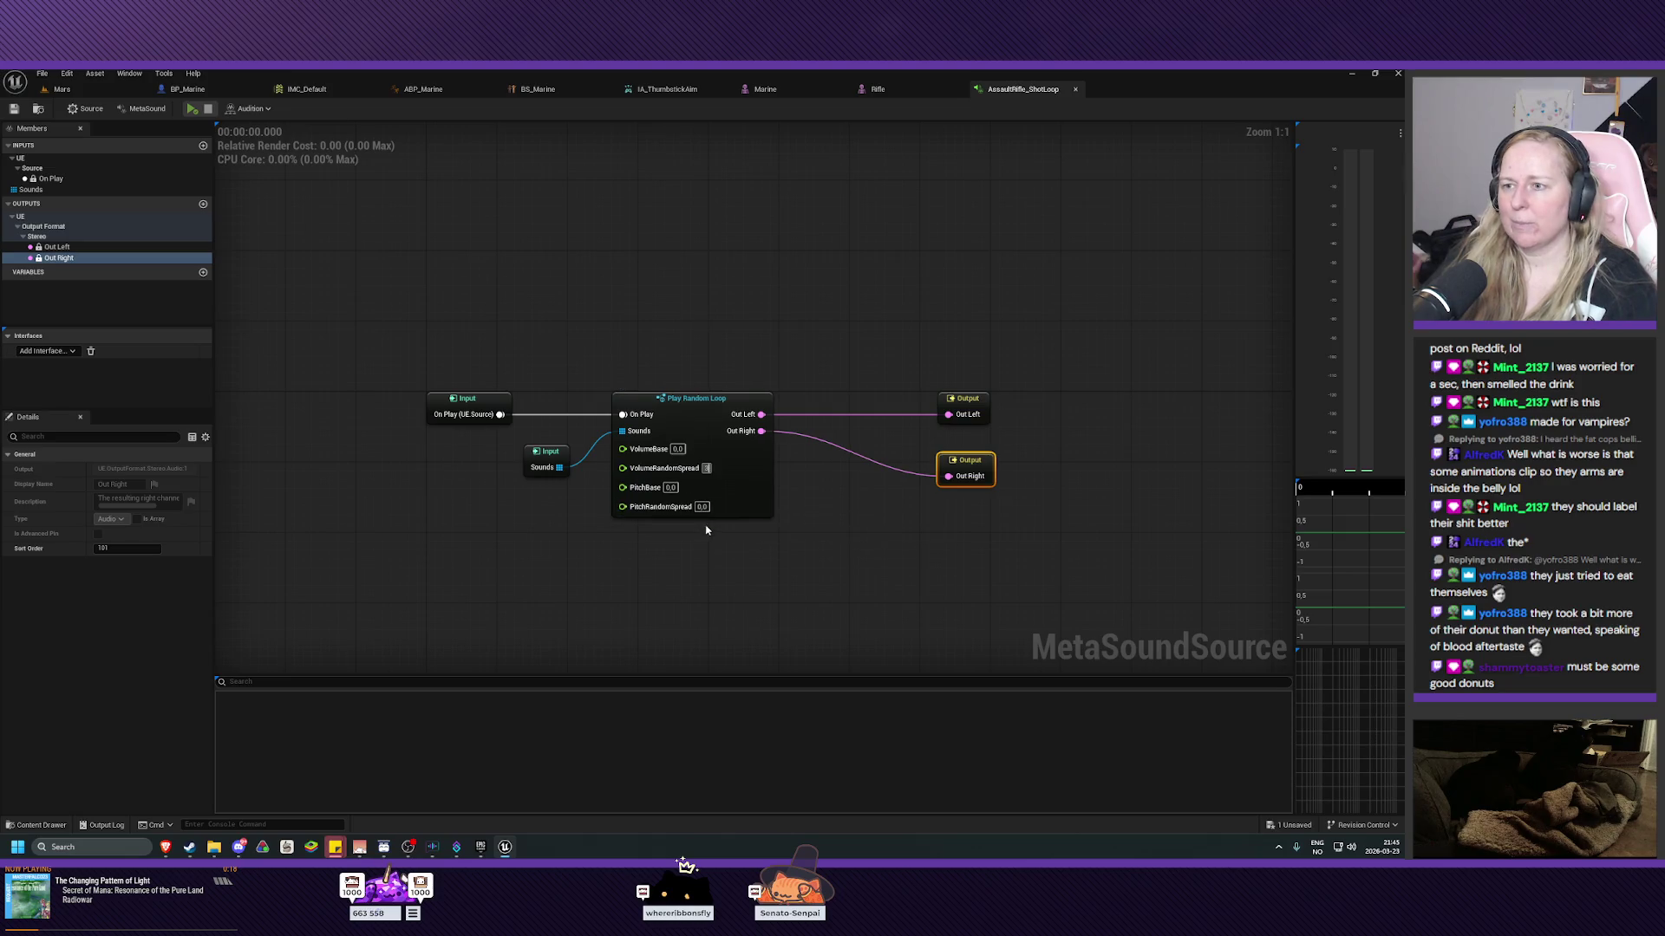
{"action": "left_click", "coordinate": [640, 522]}
{"action": "type", "text": "3"}
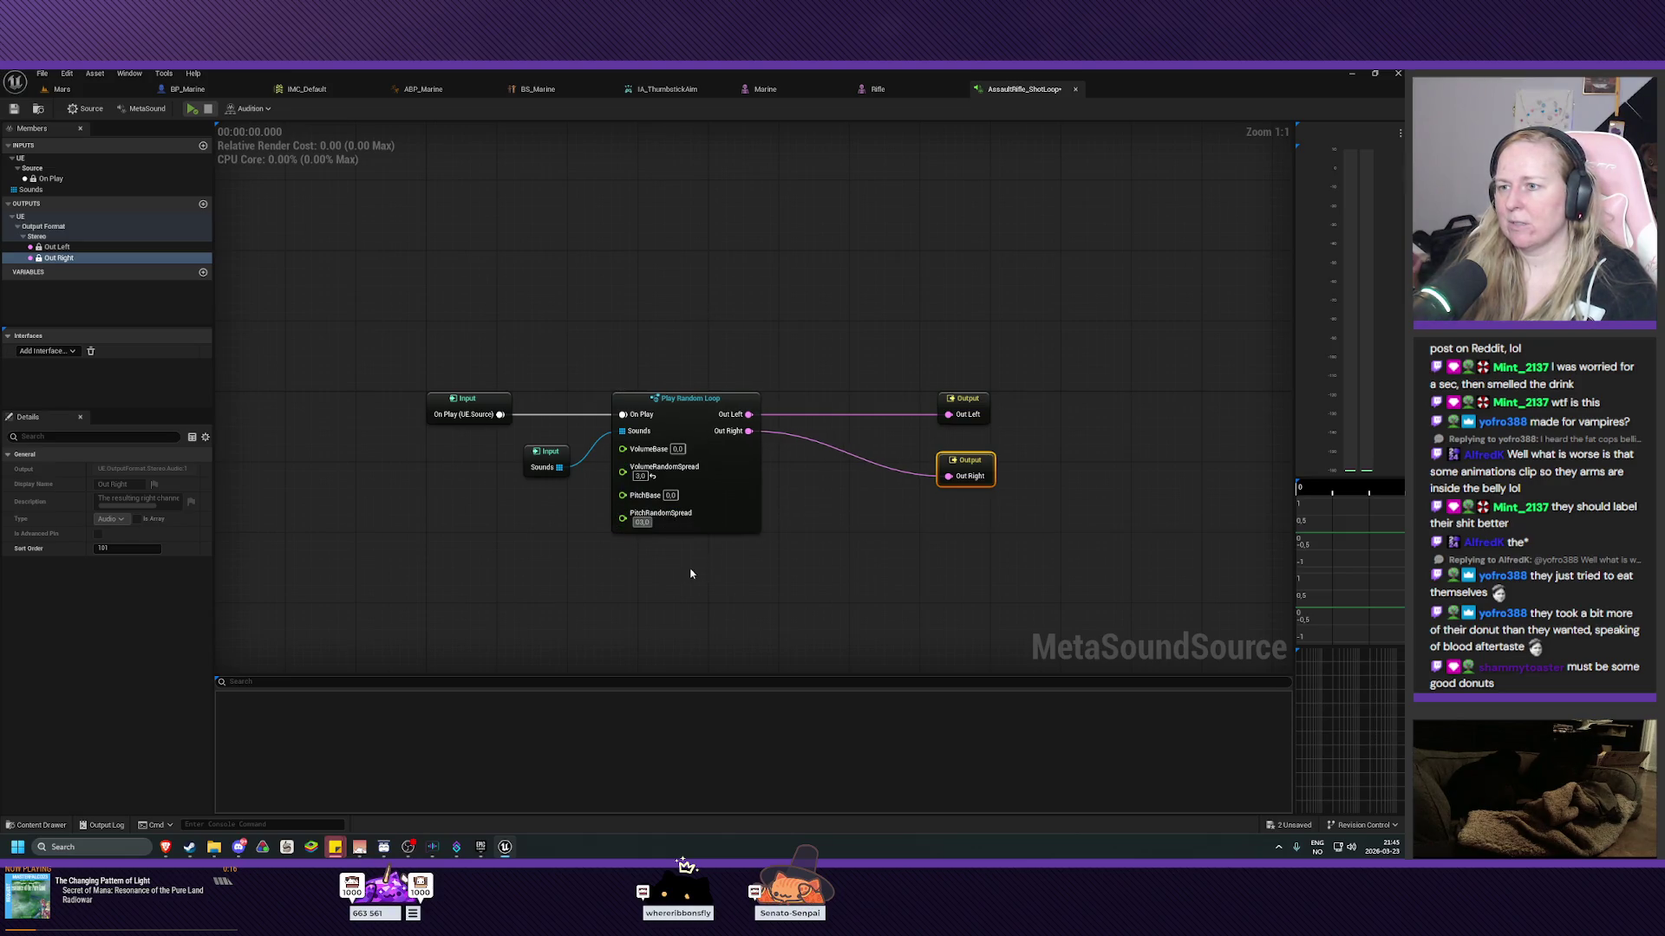
{"action": "key", "text": "Return"}
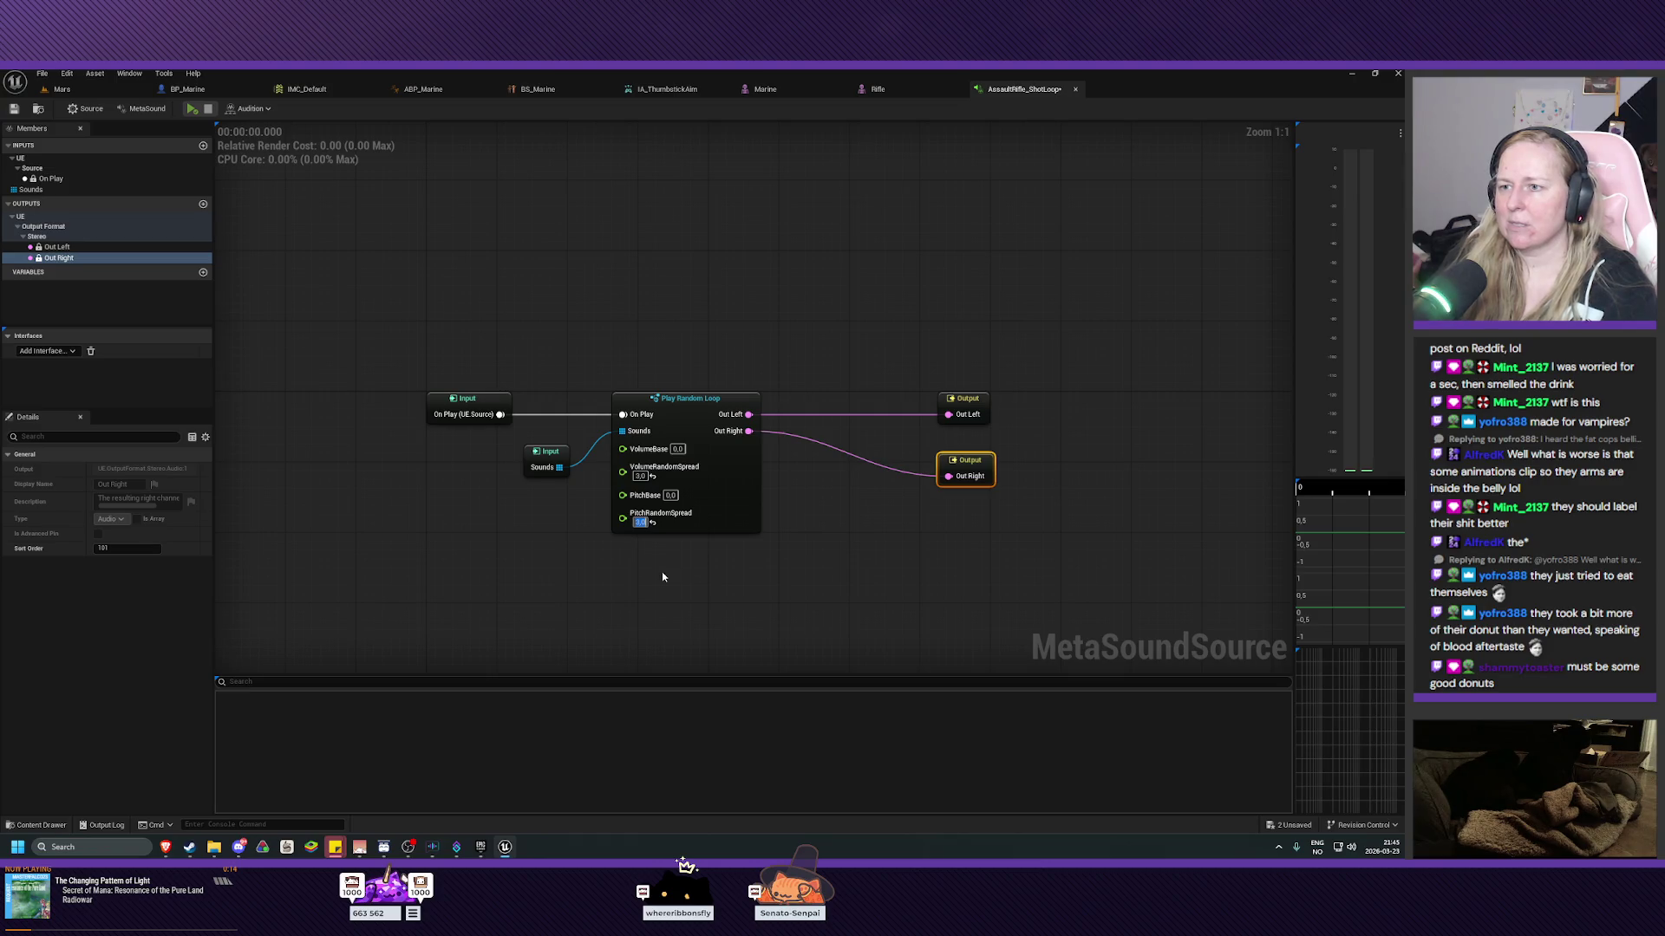
{"action": "left_click", "coordinate": [663, 577]}
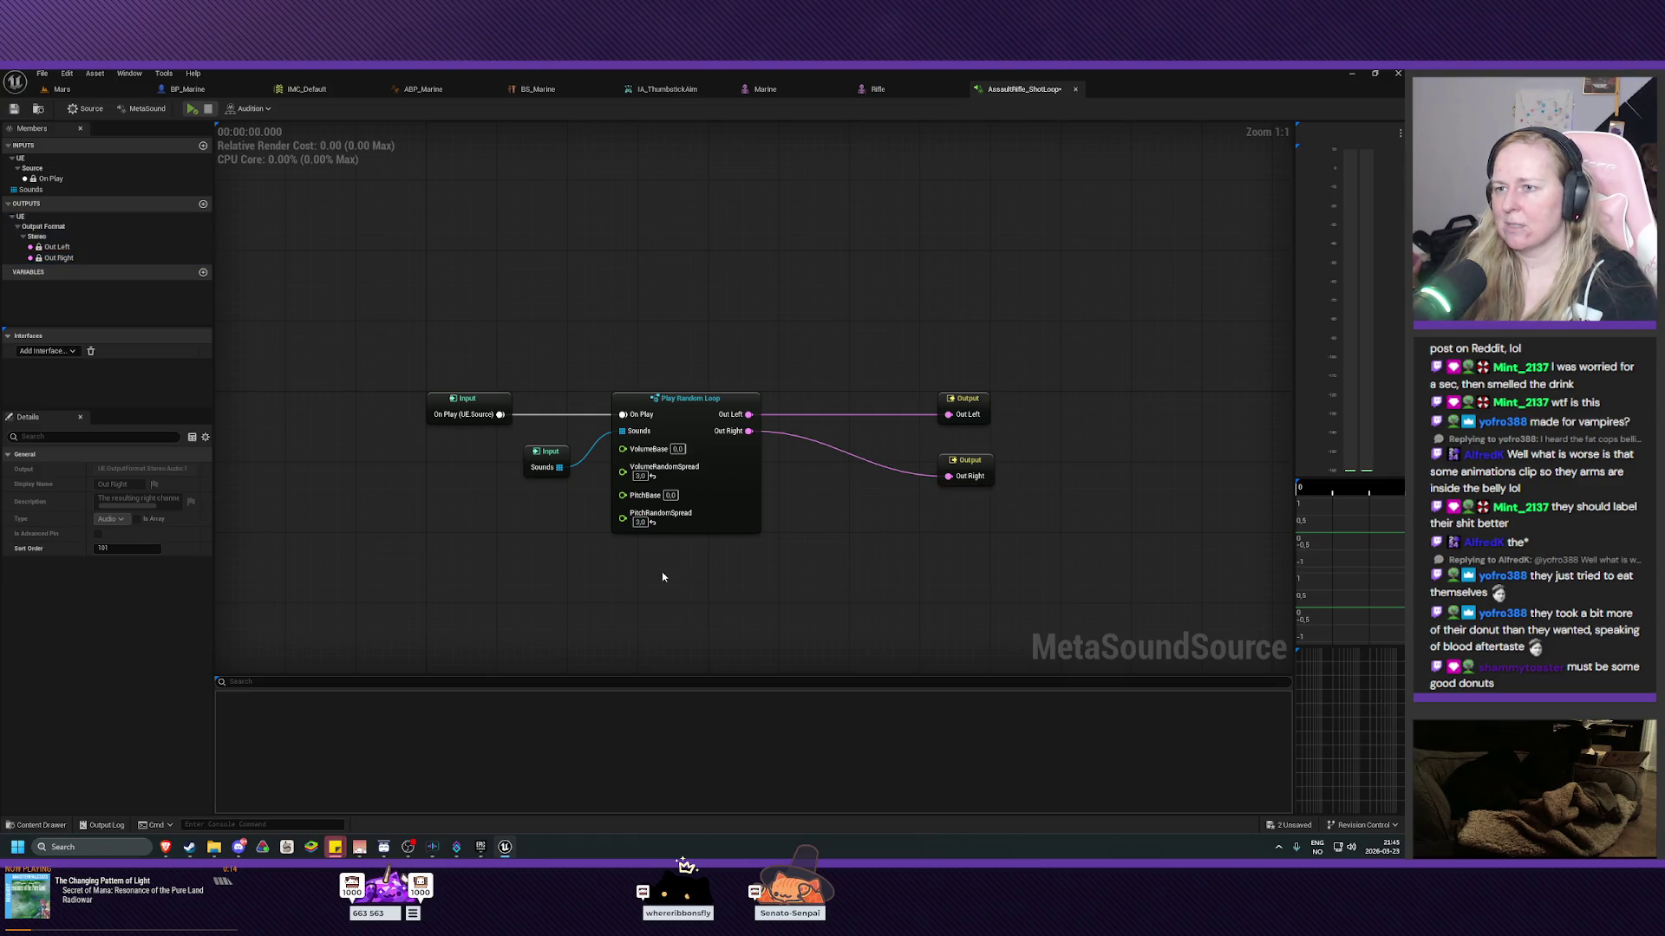
Audition the looping MetaSound several times, then save it.
{"action": "left_click", "coordinate": [192, 109]}
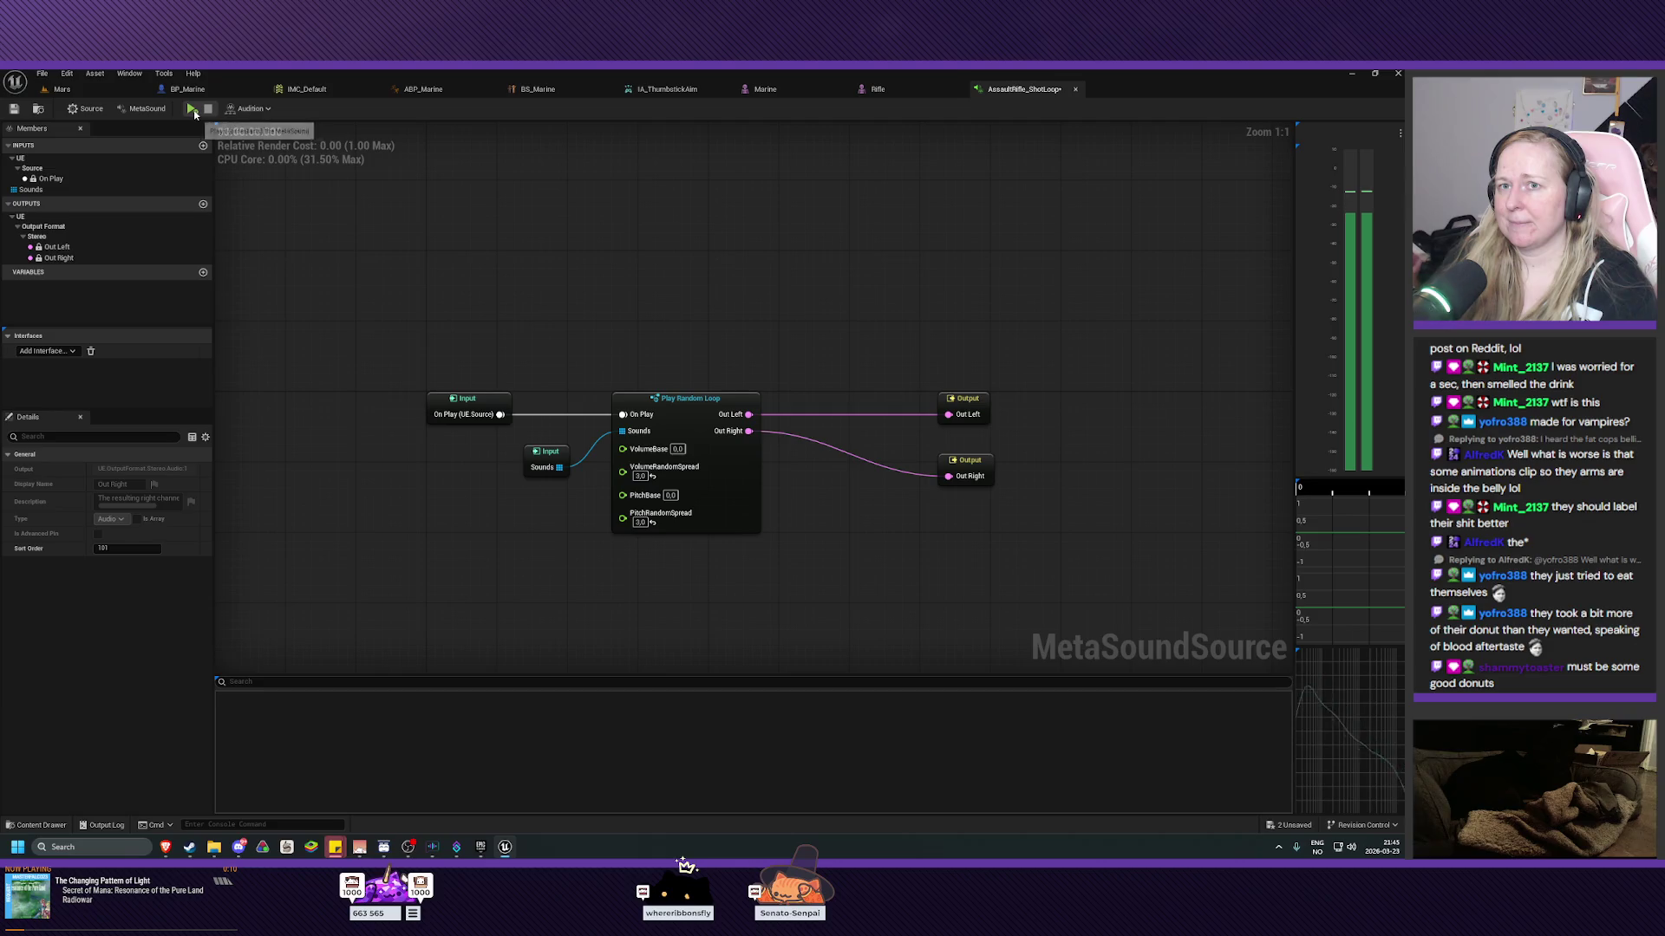
{"action": "left_click", "coordinate": [209, 111]}
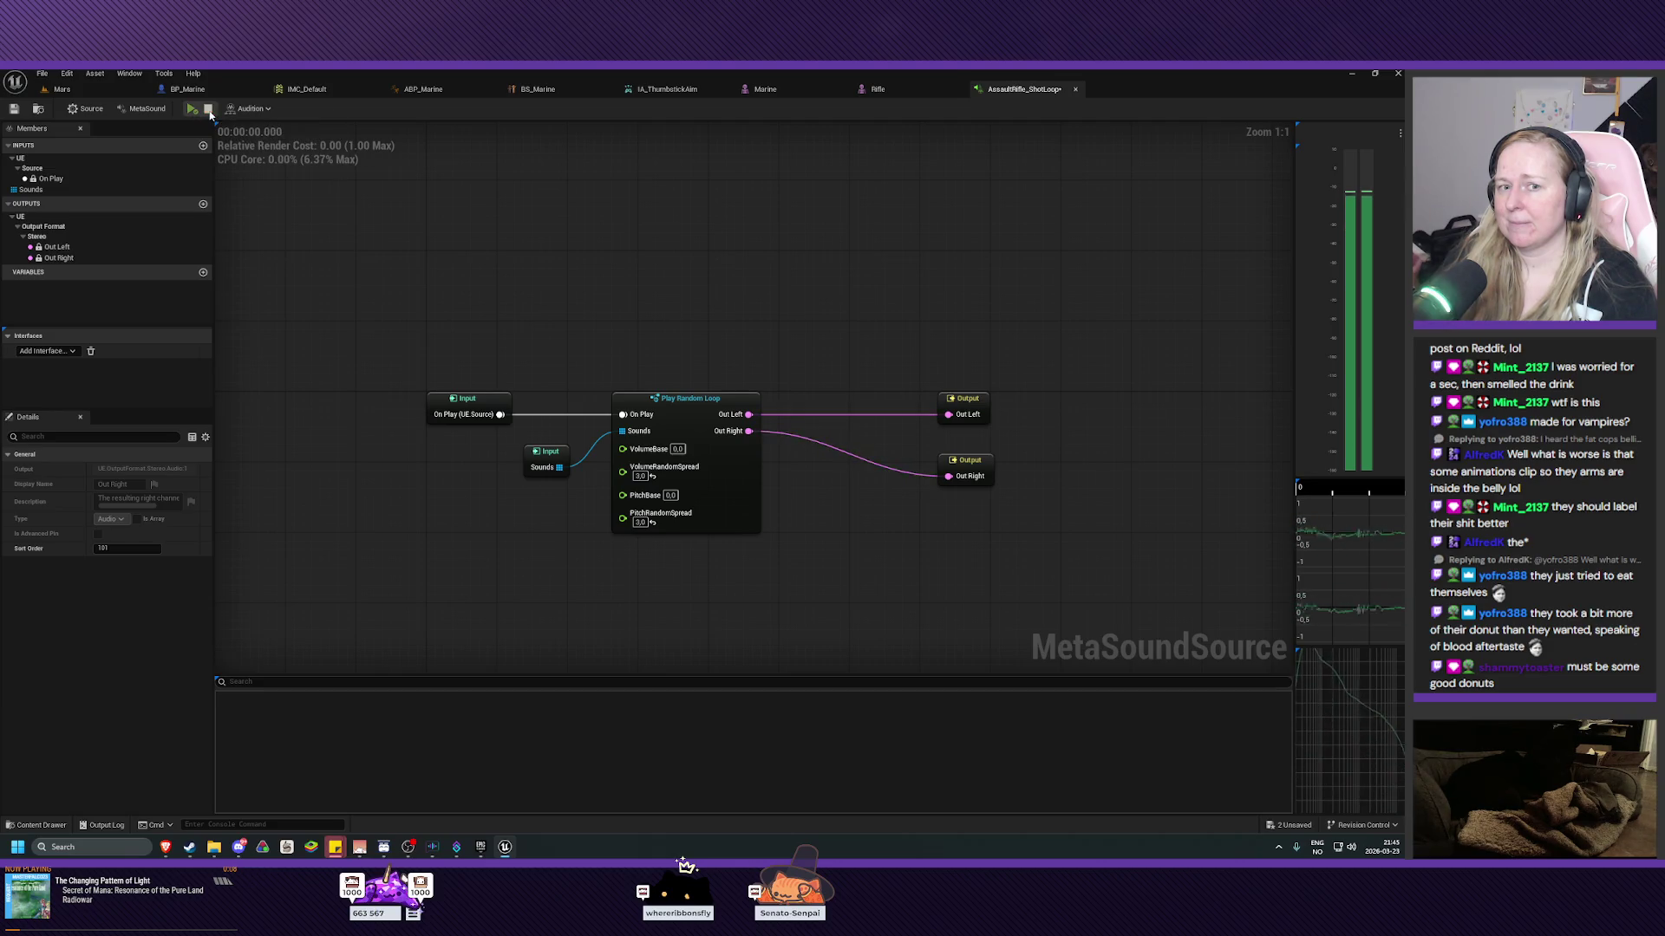
{"action": "left_click", "coordinate": [192, 109]}
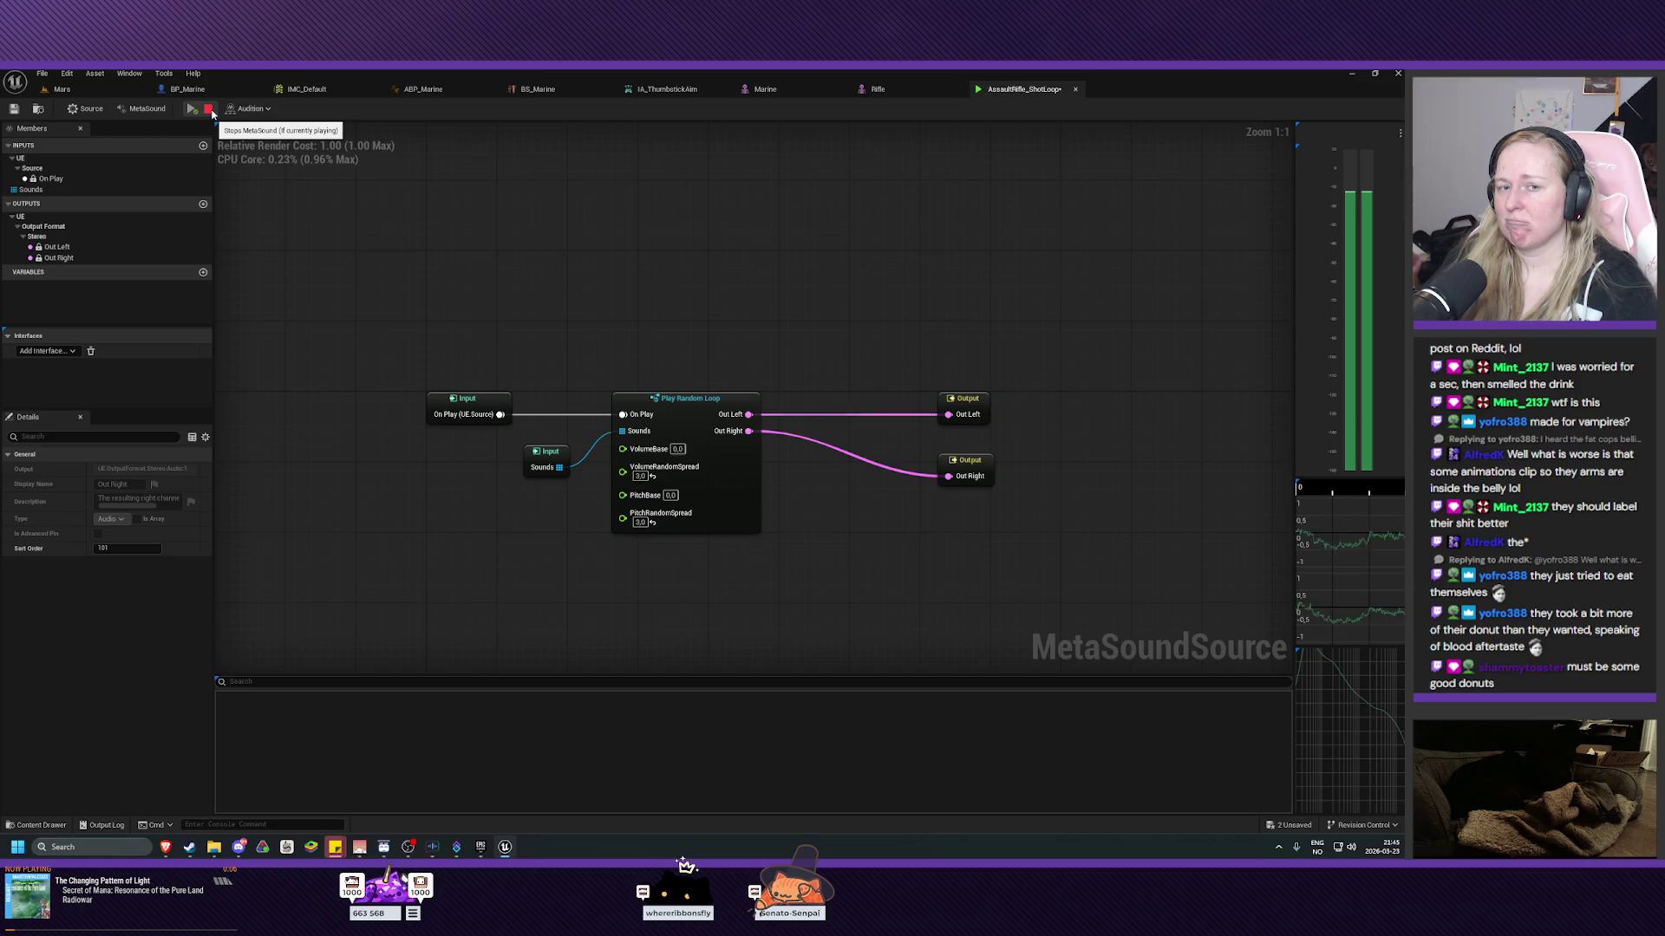
{"action": "left_click", "coordinate": [209, 110]}
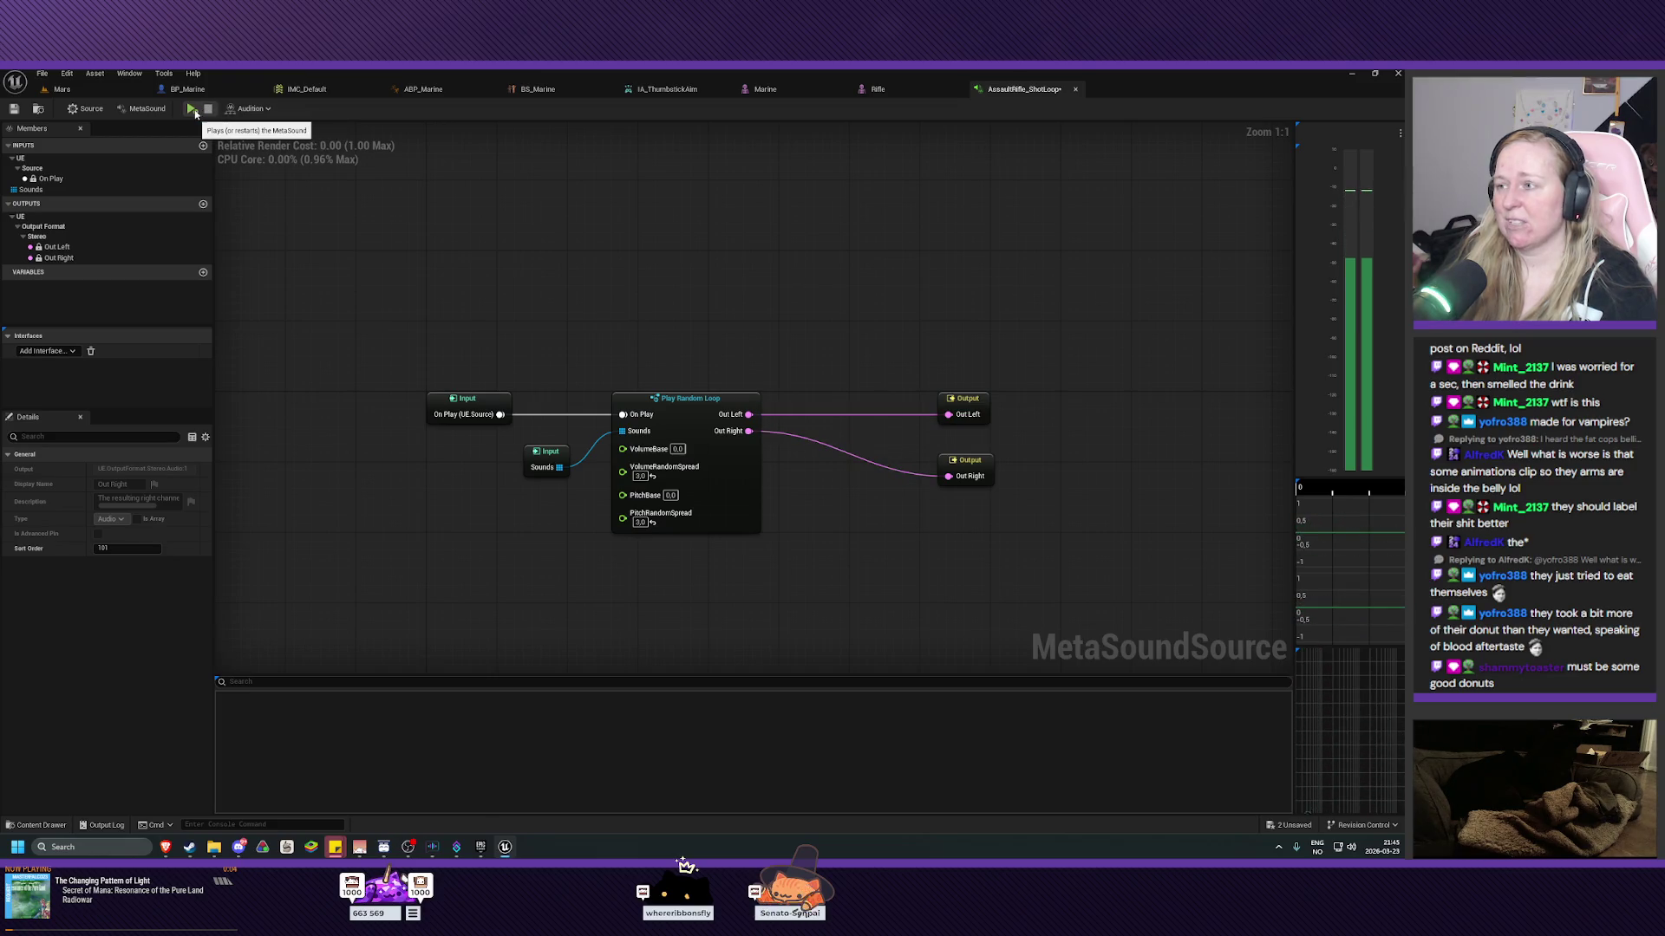
{"action": "left_click", "coordinate": [192, 110]}
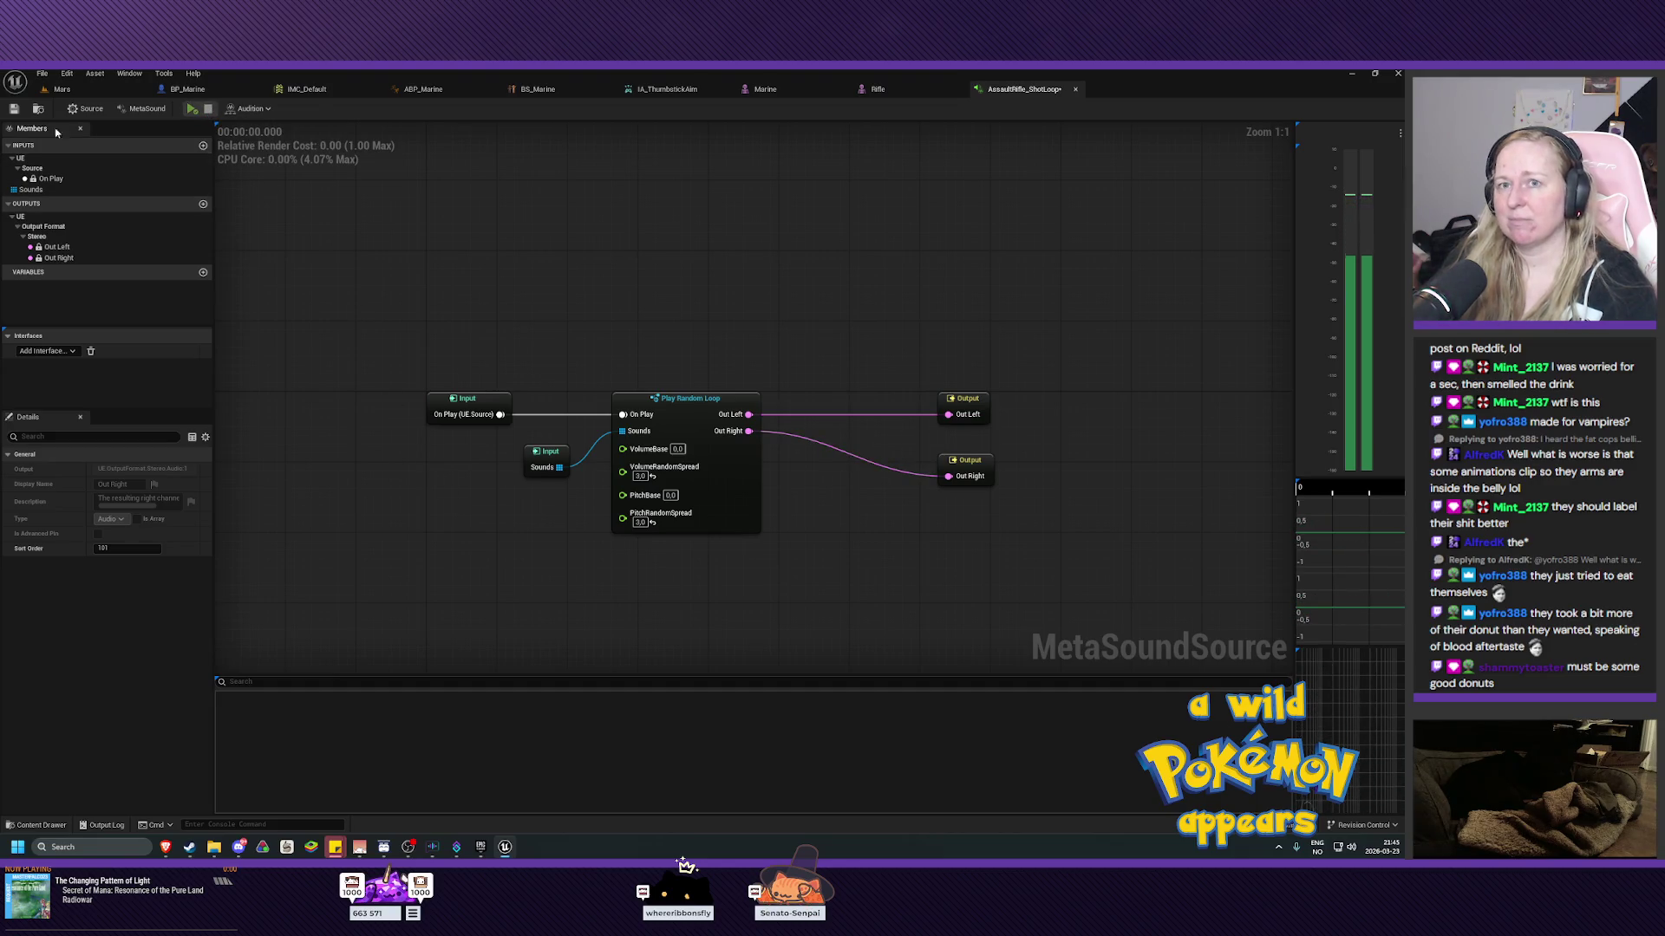
{"action": "left_click", "coordinate": [13, 108]}
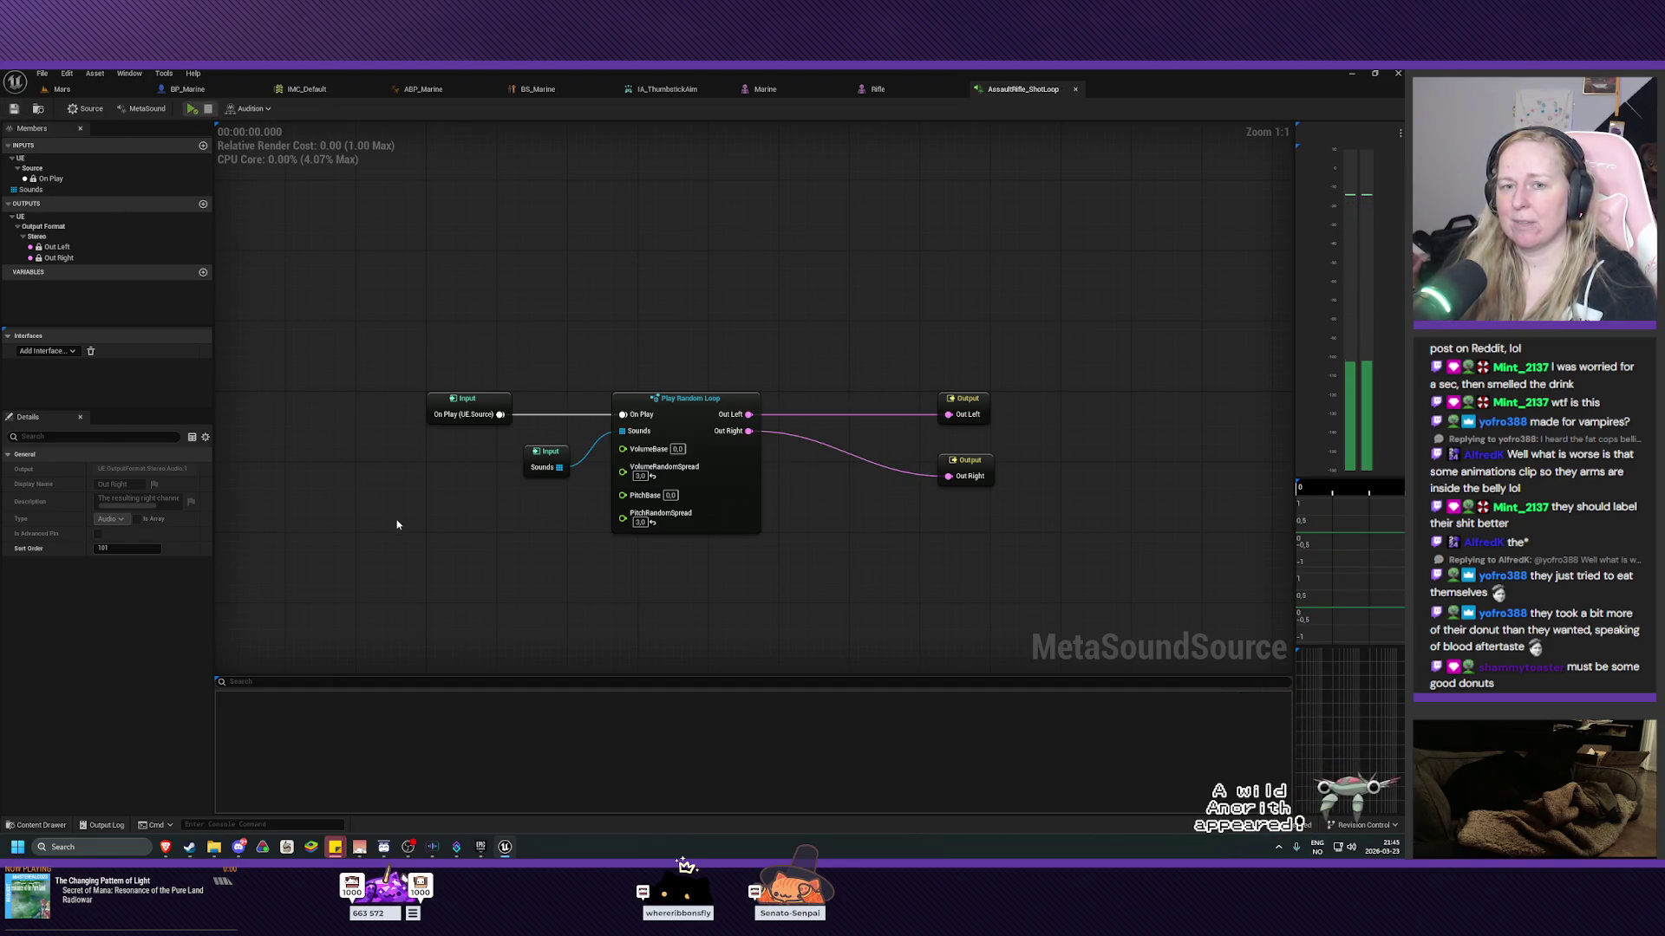
Change PitchRandomSpread to 2 and save the MetaSound.
{"action": "mouse_move", "coordinate": [583, 557]}
{"action": "left_mouse_down"}
{"action": "mouse_move", "coordinate": [524, 550]}
{"action": "mouse_move", "coordinate": [539, 569]}
{"action": "mouse_move", "coordinate": [517, 564]}
{"action": "mouse_move", "coordinate": [526, 537]}
{"action": "left_mouse_up"}
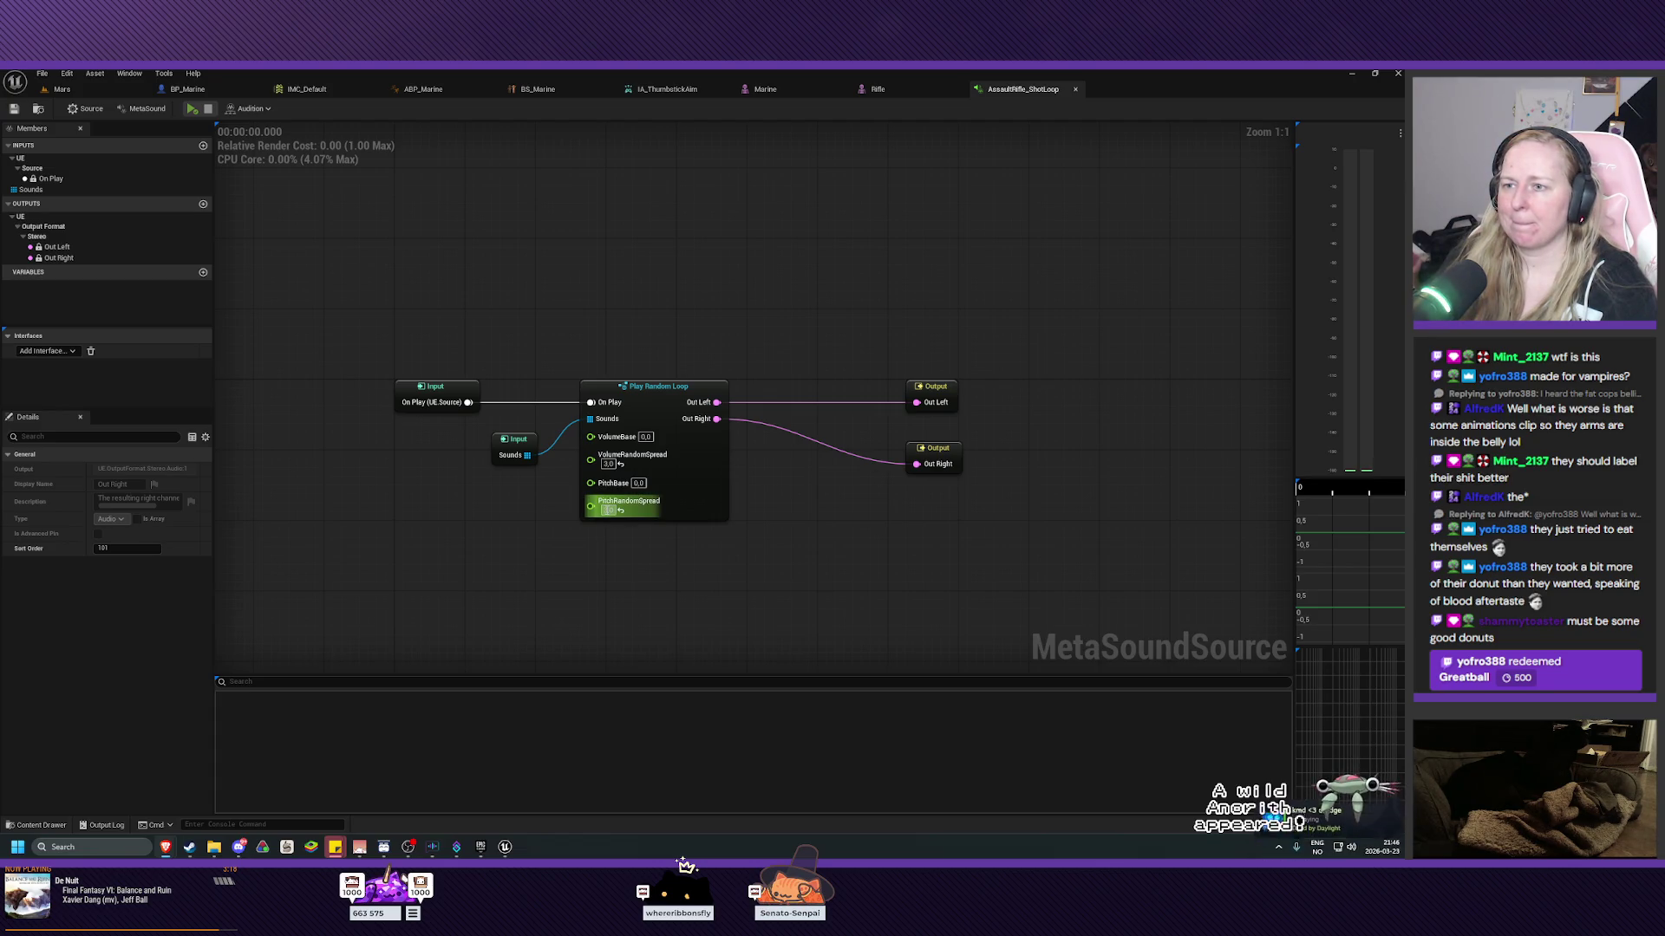
{"action": "left_click", "coordinate": [610, 509]}
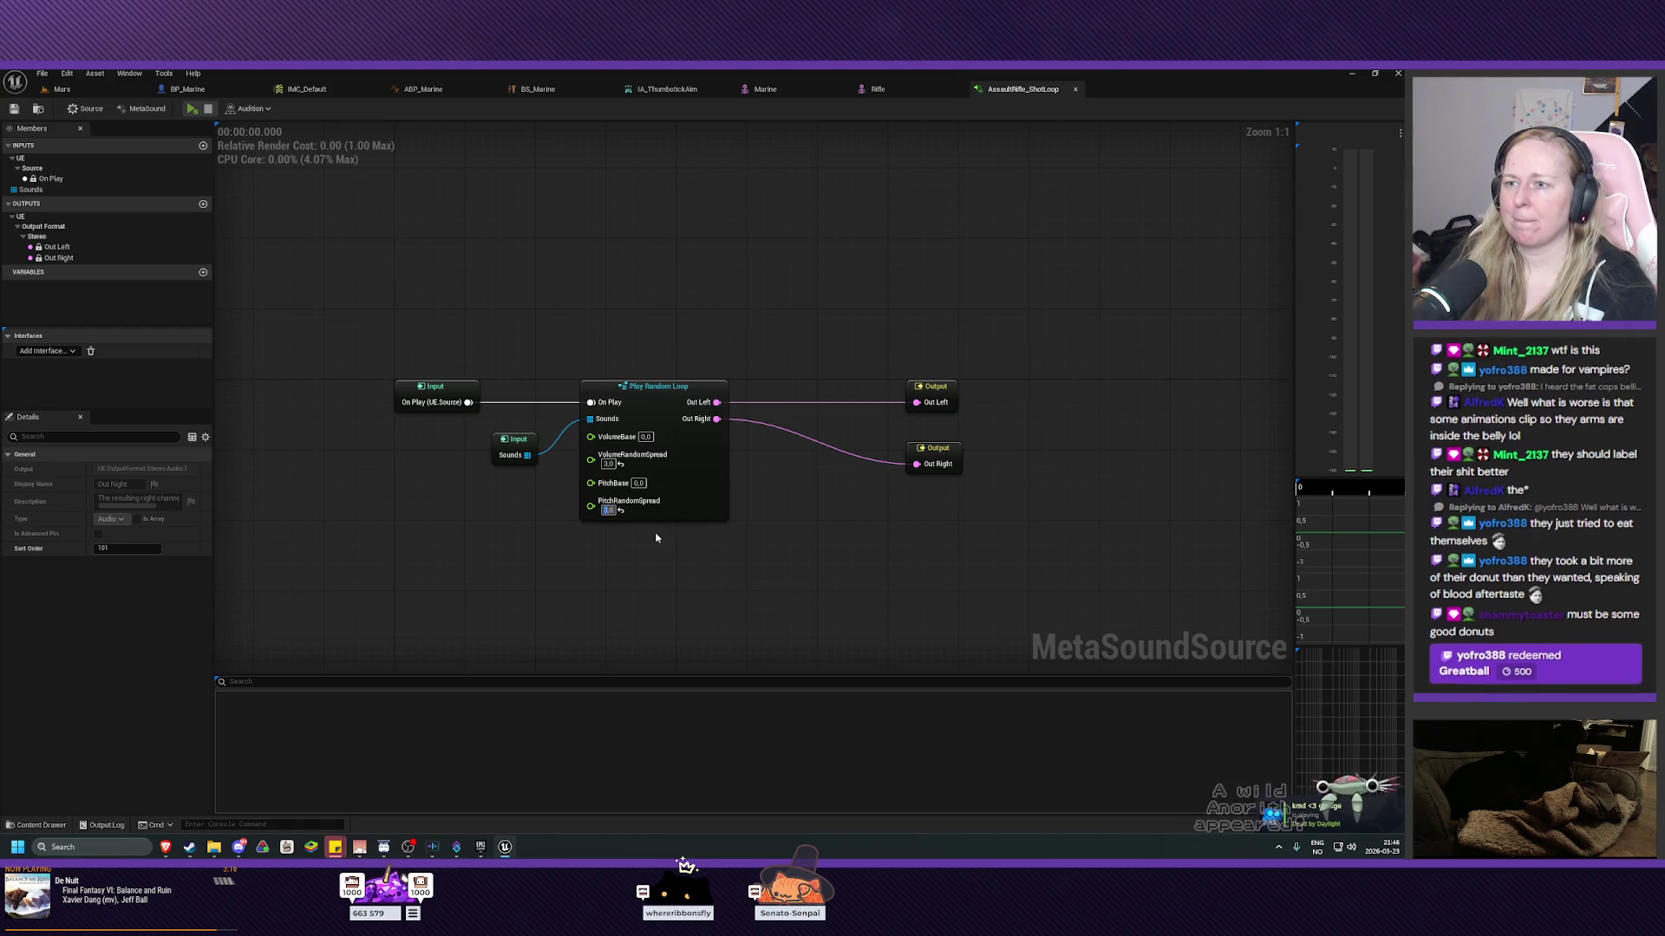
{"action": "type", "text": "2"}
{"action": "key", "text": "Return"}
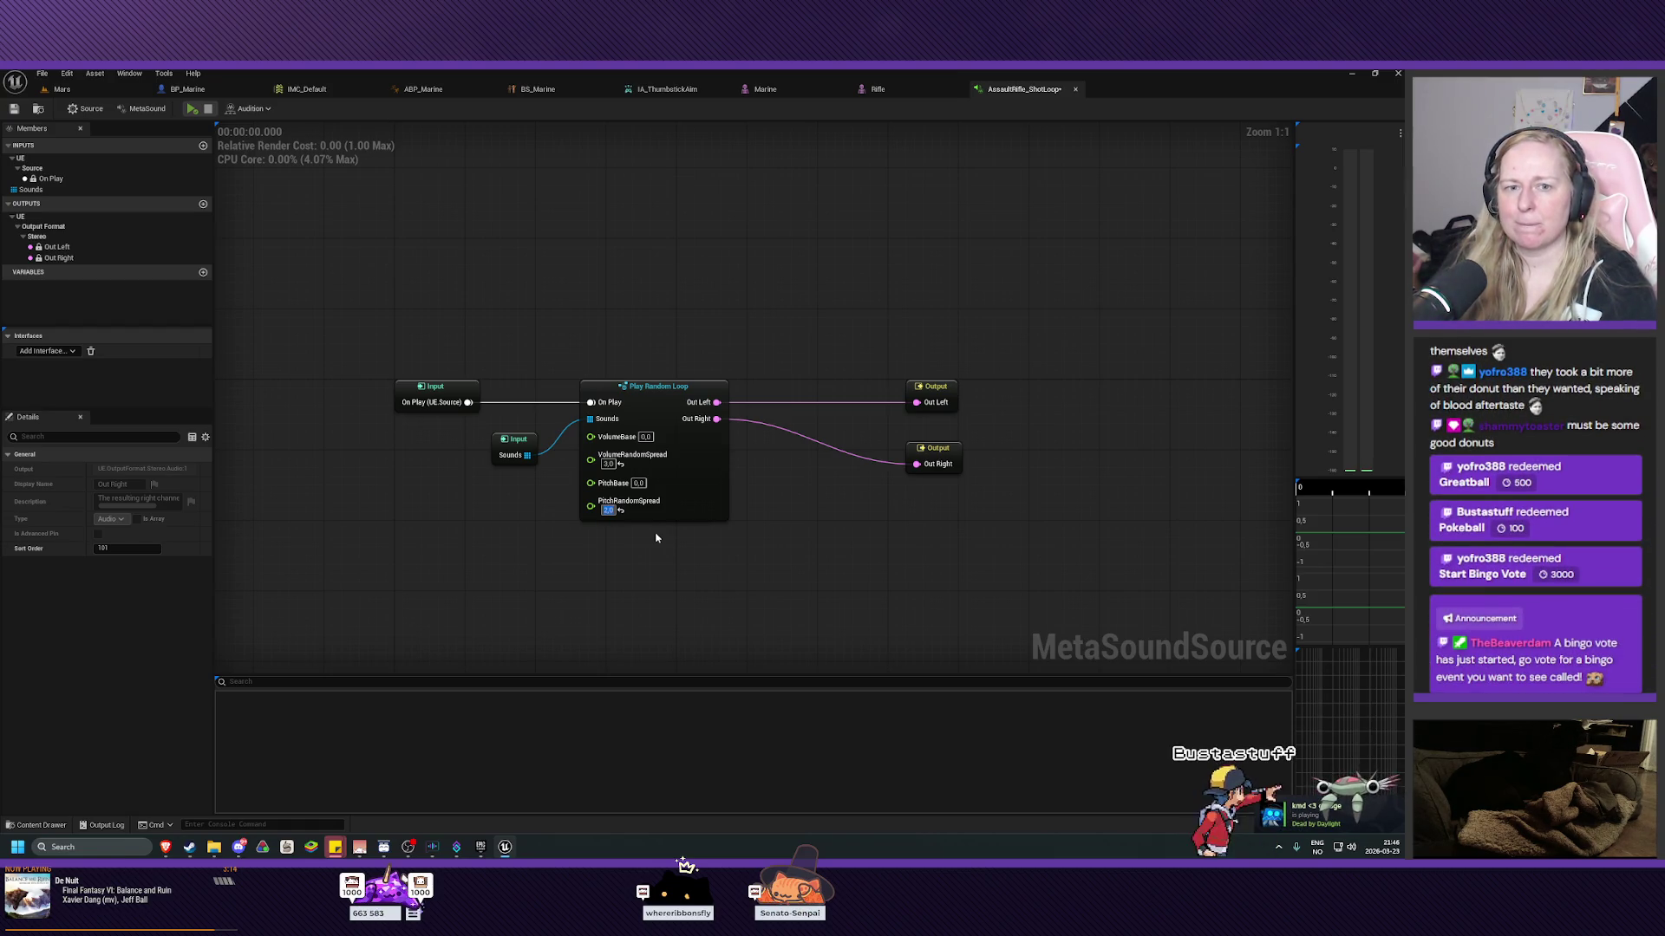
{"action": "key", "text": "ctrl+s"}
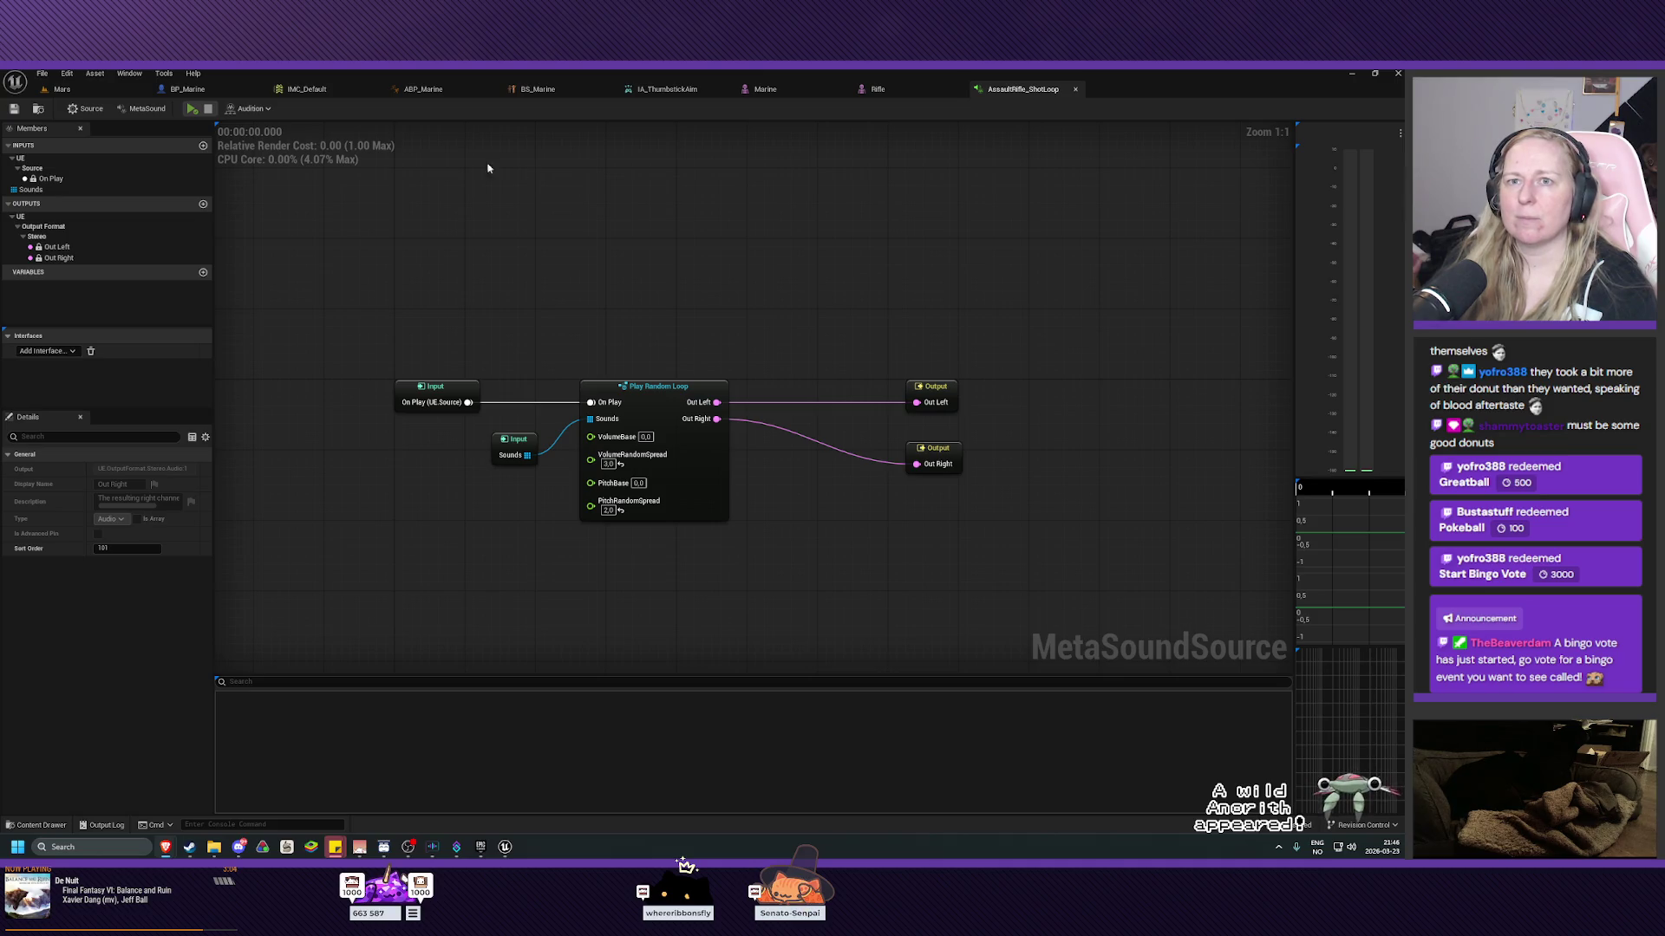
Return to BP_Marine's StartFiringWeapon graph and search 'spawn sound' from Activate's exec output.
{"action": "left_click", "coordinate": [187, 89]}
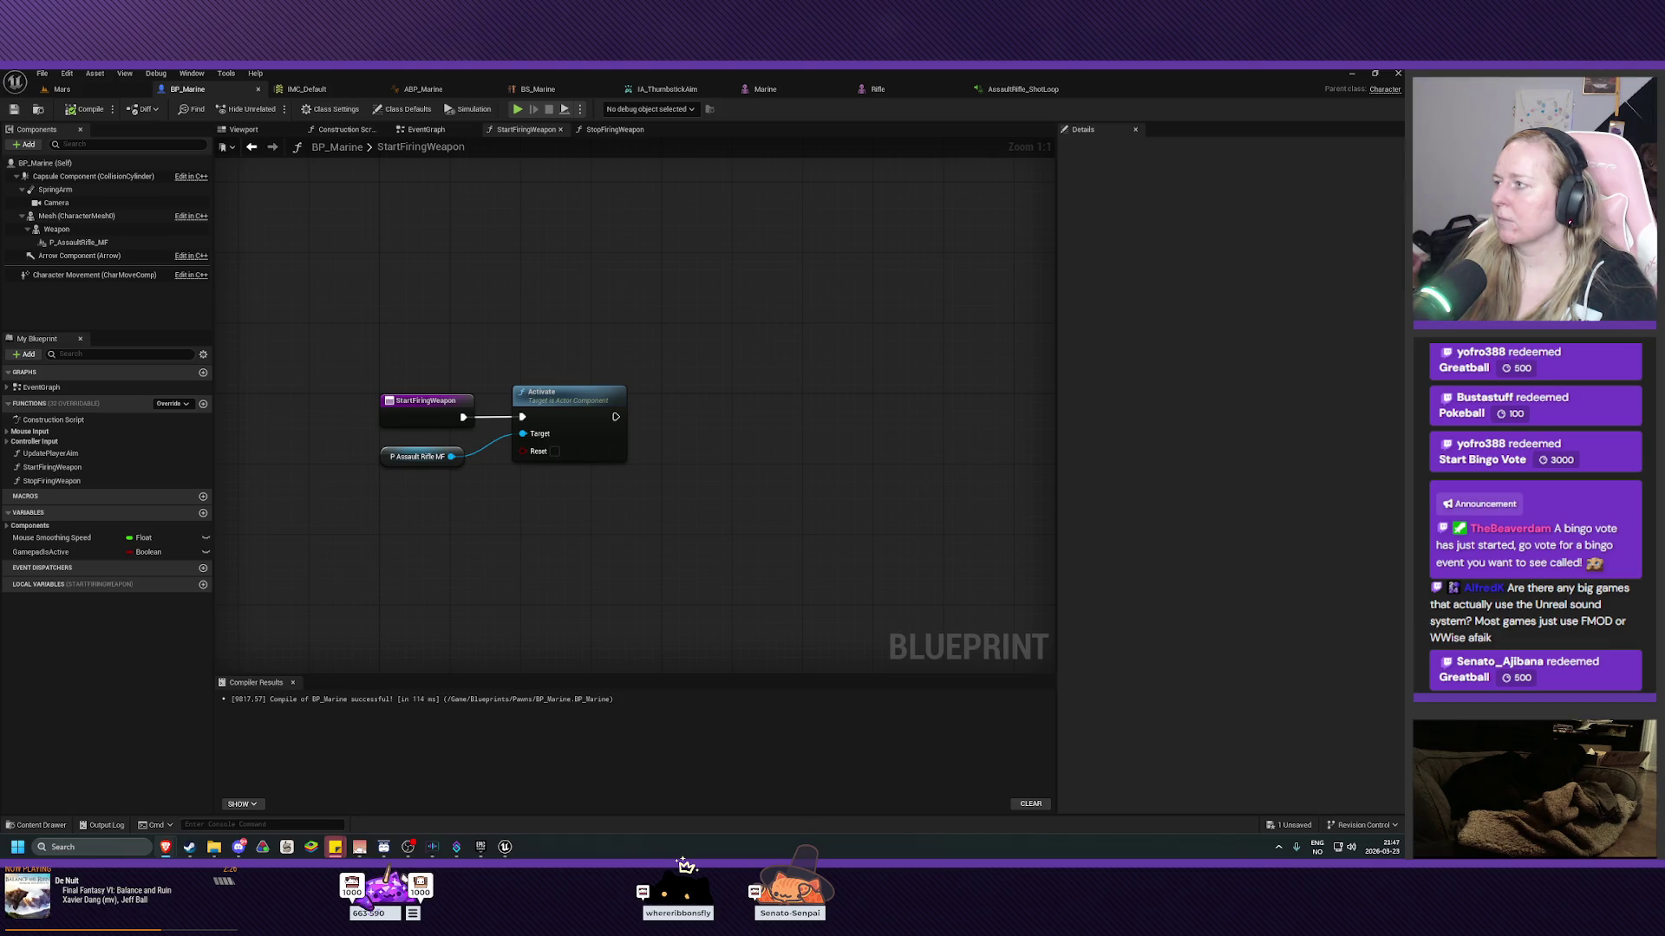
{"action": "left_click_drag", "start_coordinate": [616, 417], "coordinate": [692, 423]}
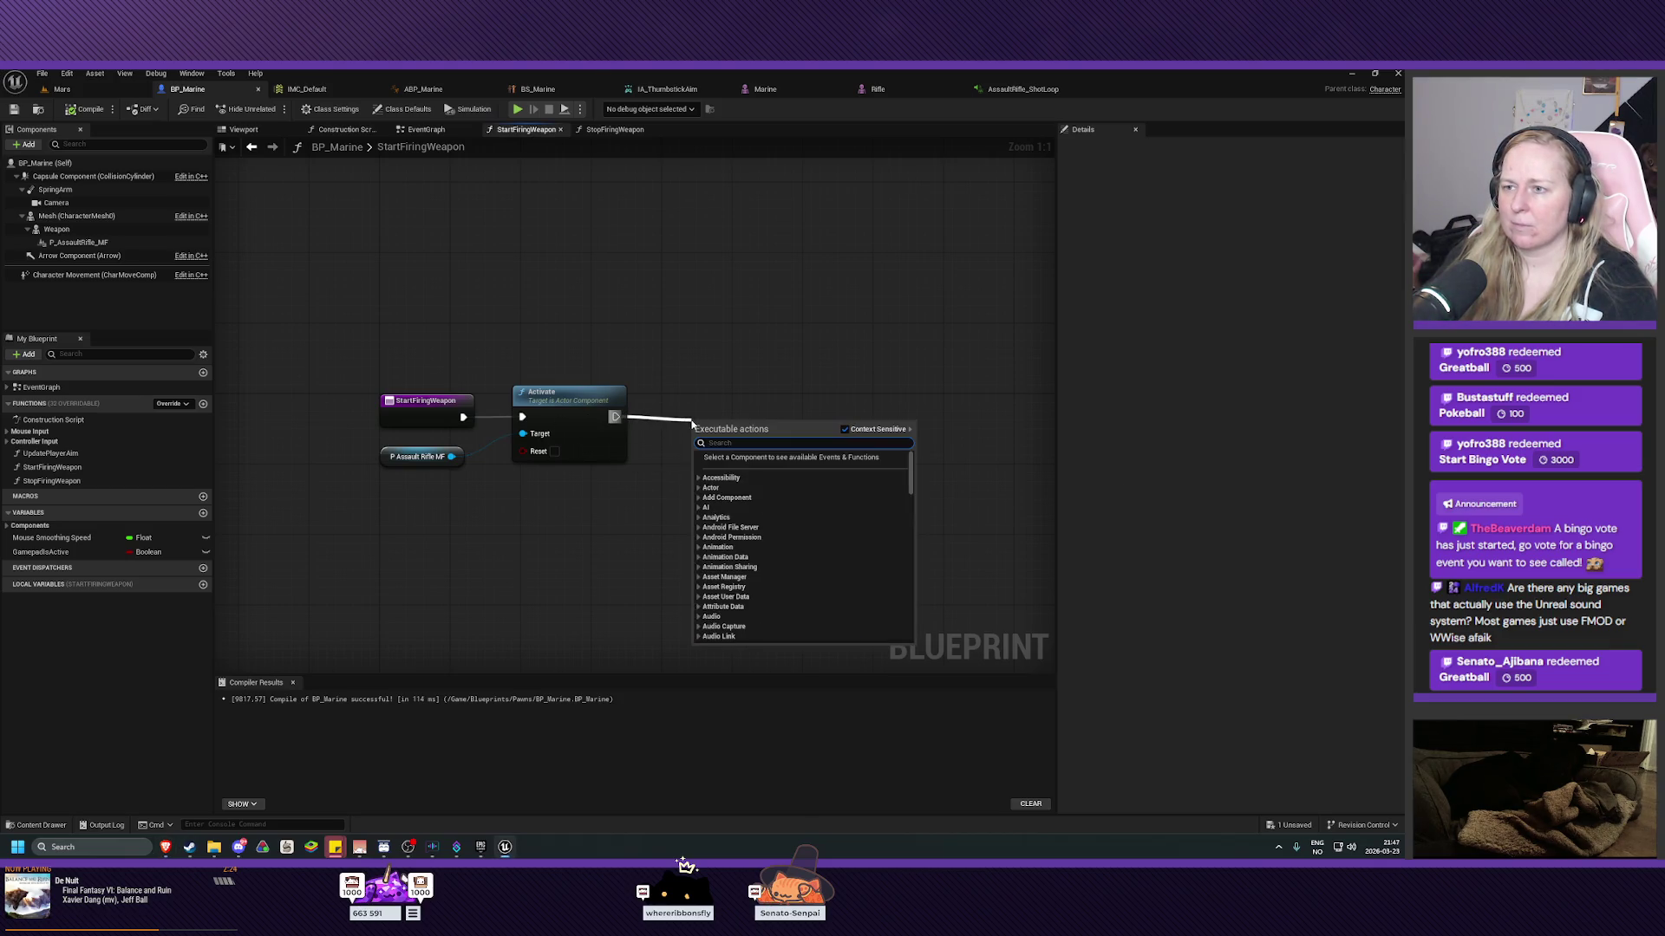
{"action": "type", "text": "spawn sound"}
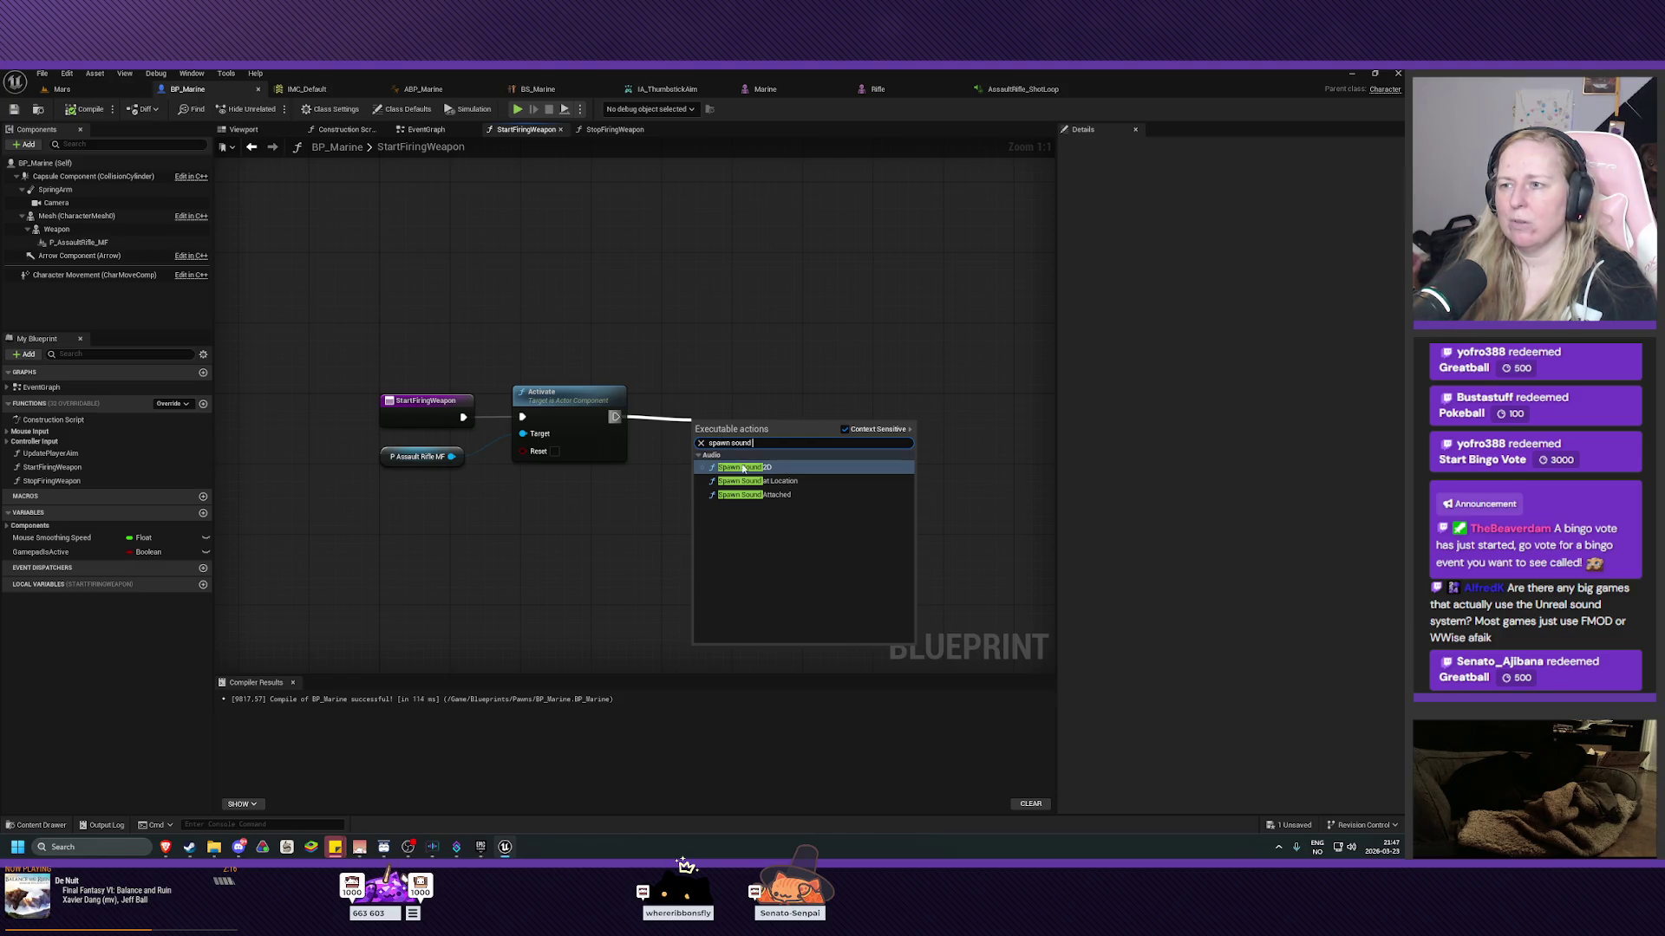
Place a Spawn Sound 2D node after Activate and delete an accidentally added Add Audio Component node.
{"action": "left_click", "coordinate": [738, 467]}
{"action": "left_click_drag", "start_coordinate": [733, 410], "coordinate": [726, 417]}
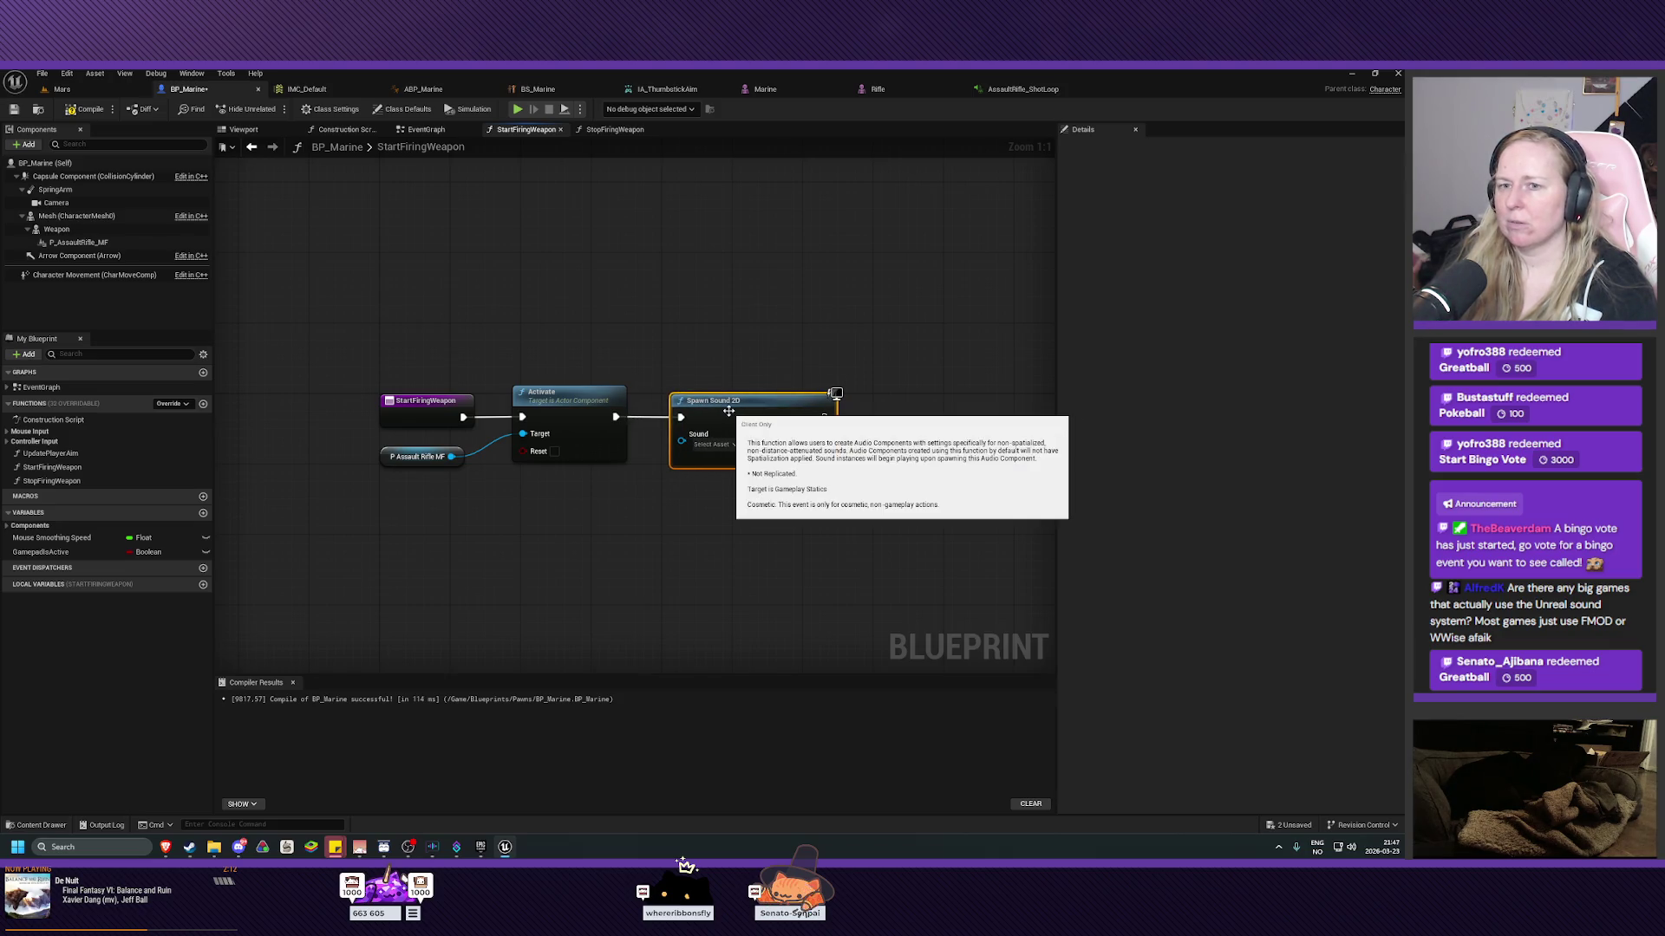
{"action": "left_click", "coordinate": [706, 550]}
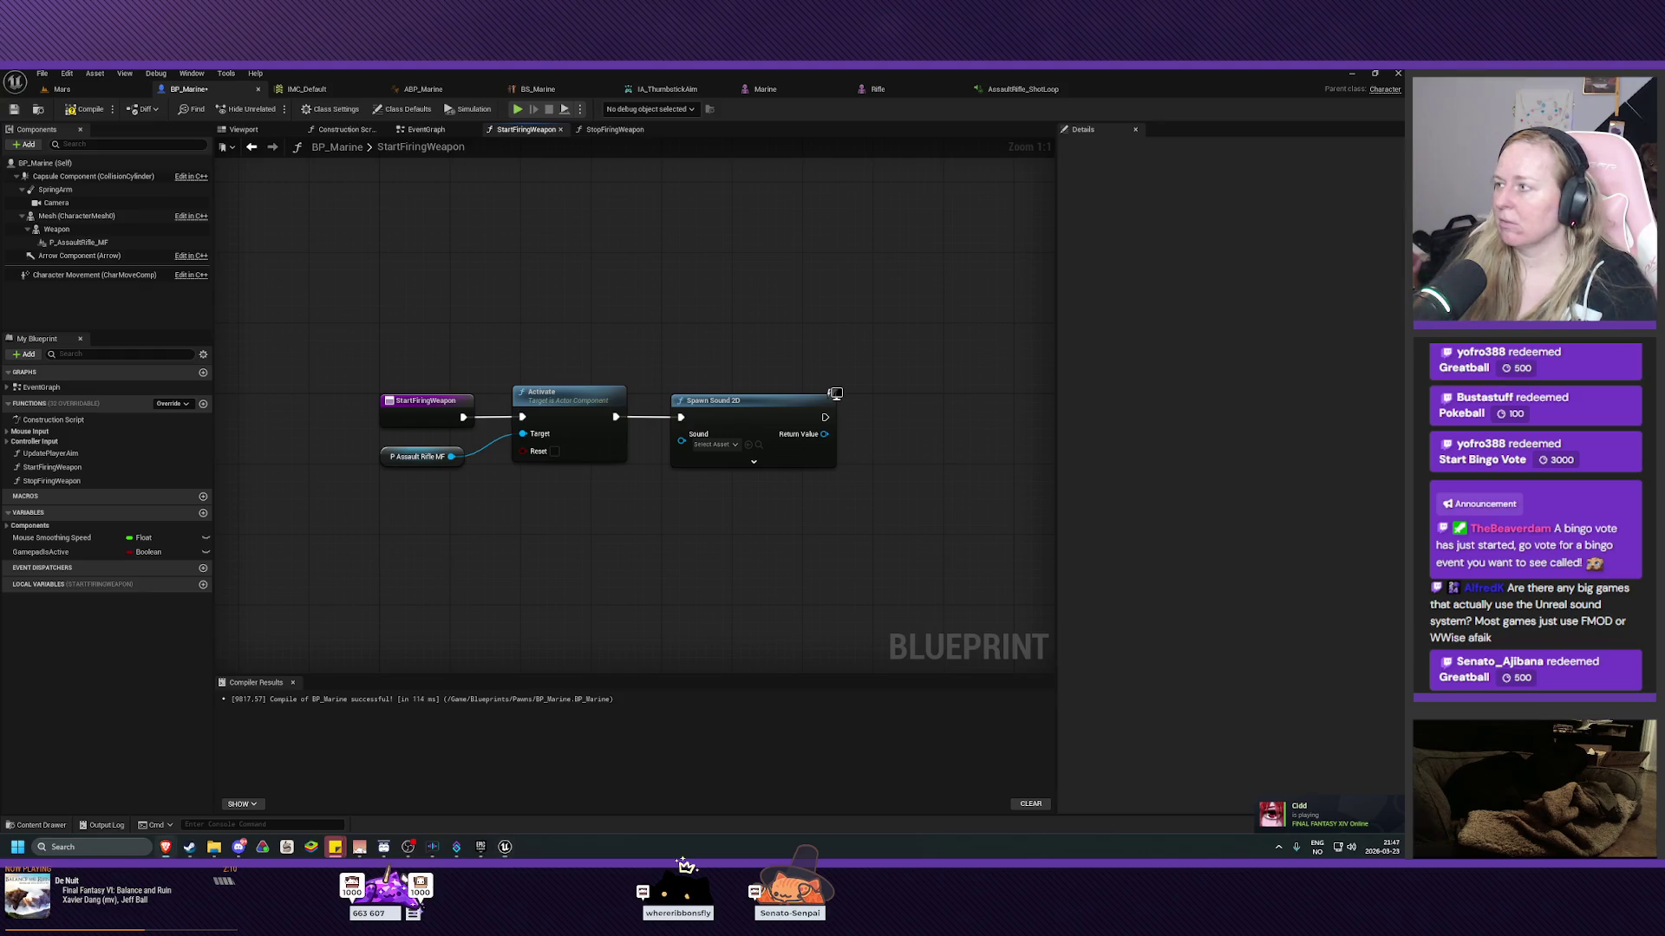
{"action": "left_click", "coordinate": [35, 824]}
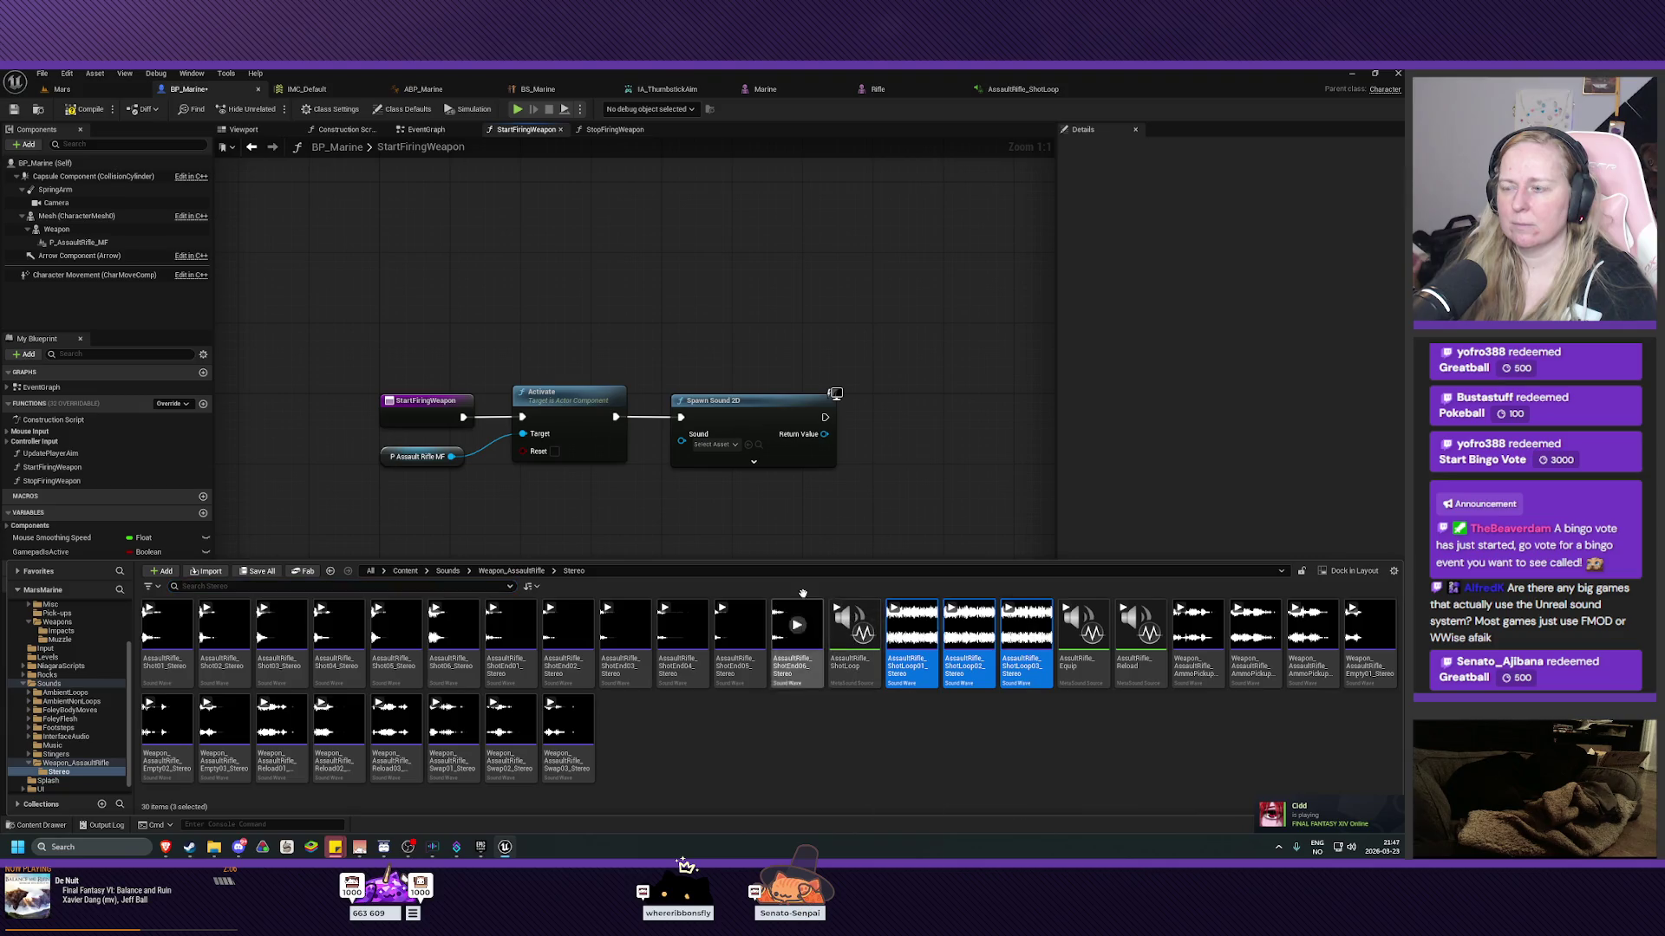
{"action": "mouse_move", "coordinate": [857, 641]}
{"action": "left_mouse_down"}
{"action": "mouse_move", "coordinate": [712, 543]}
{"action": "mouse_move", "coordinate": [572, 515]}
{"action": "left_mouse_up"}
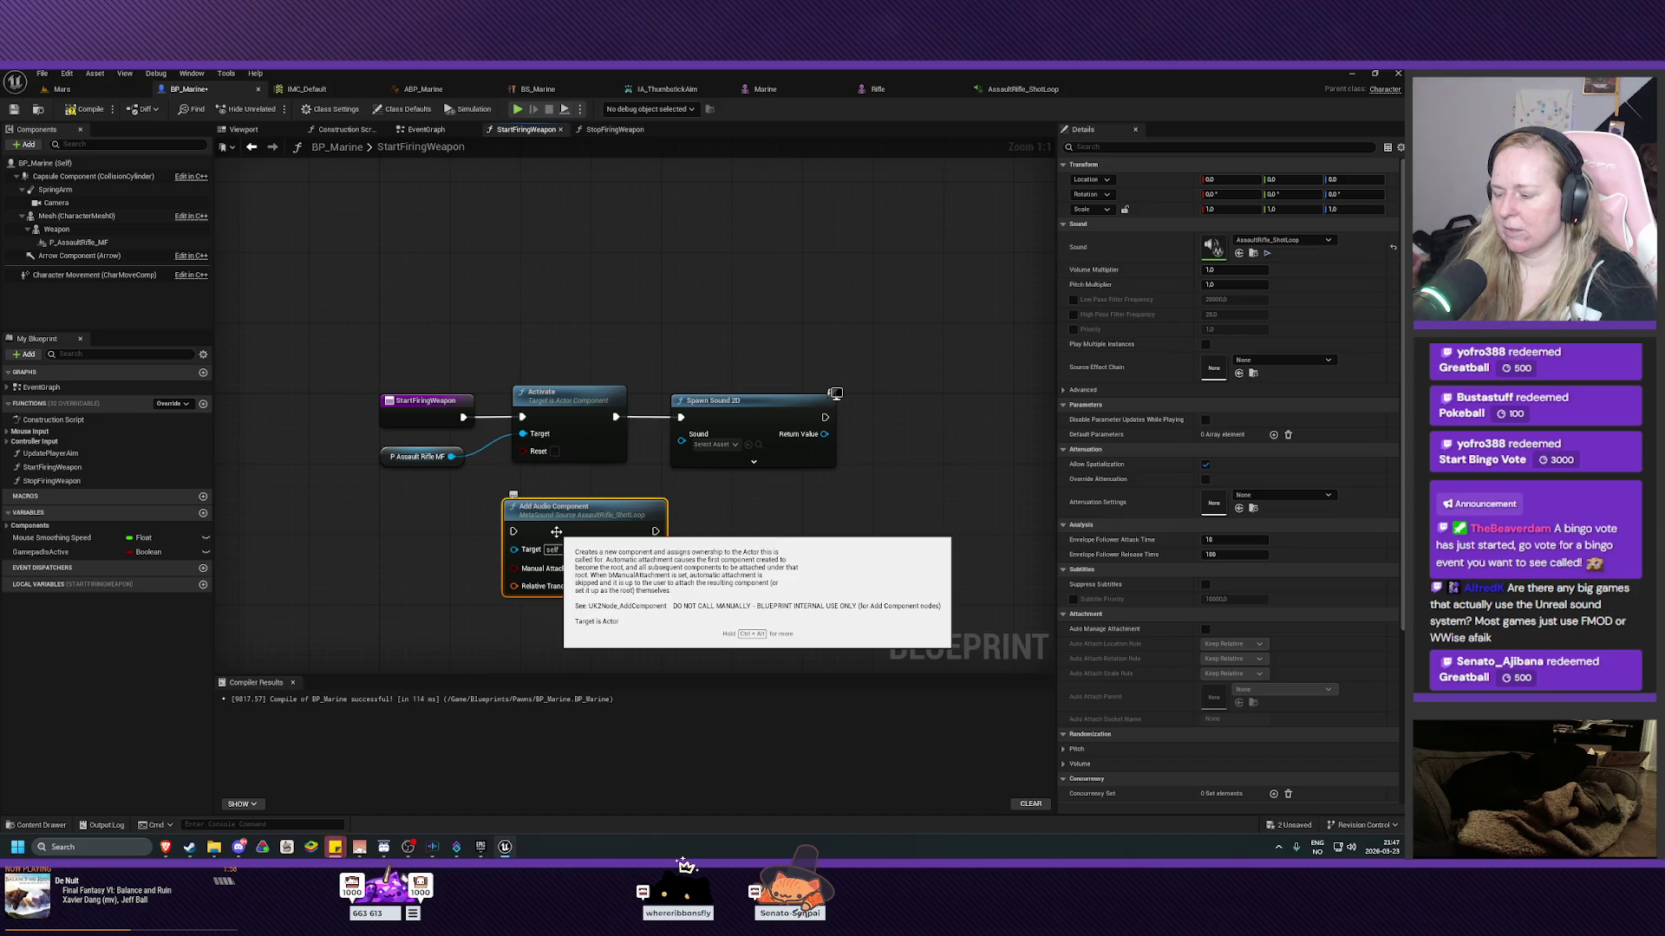
{"action": "key", "text": "Delete"}
Set the Spawn Sound 2D node's Sound to AssaultRifle_ShotLoop.
{"action": "left_click", "coordinate": [715, 444]}
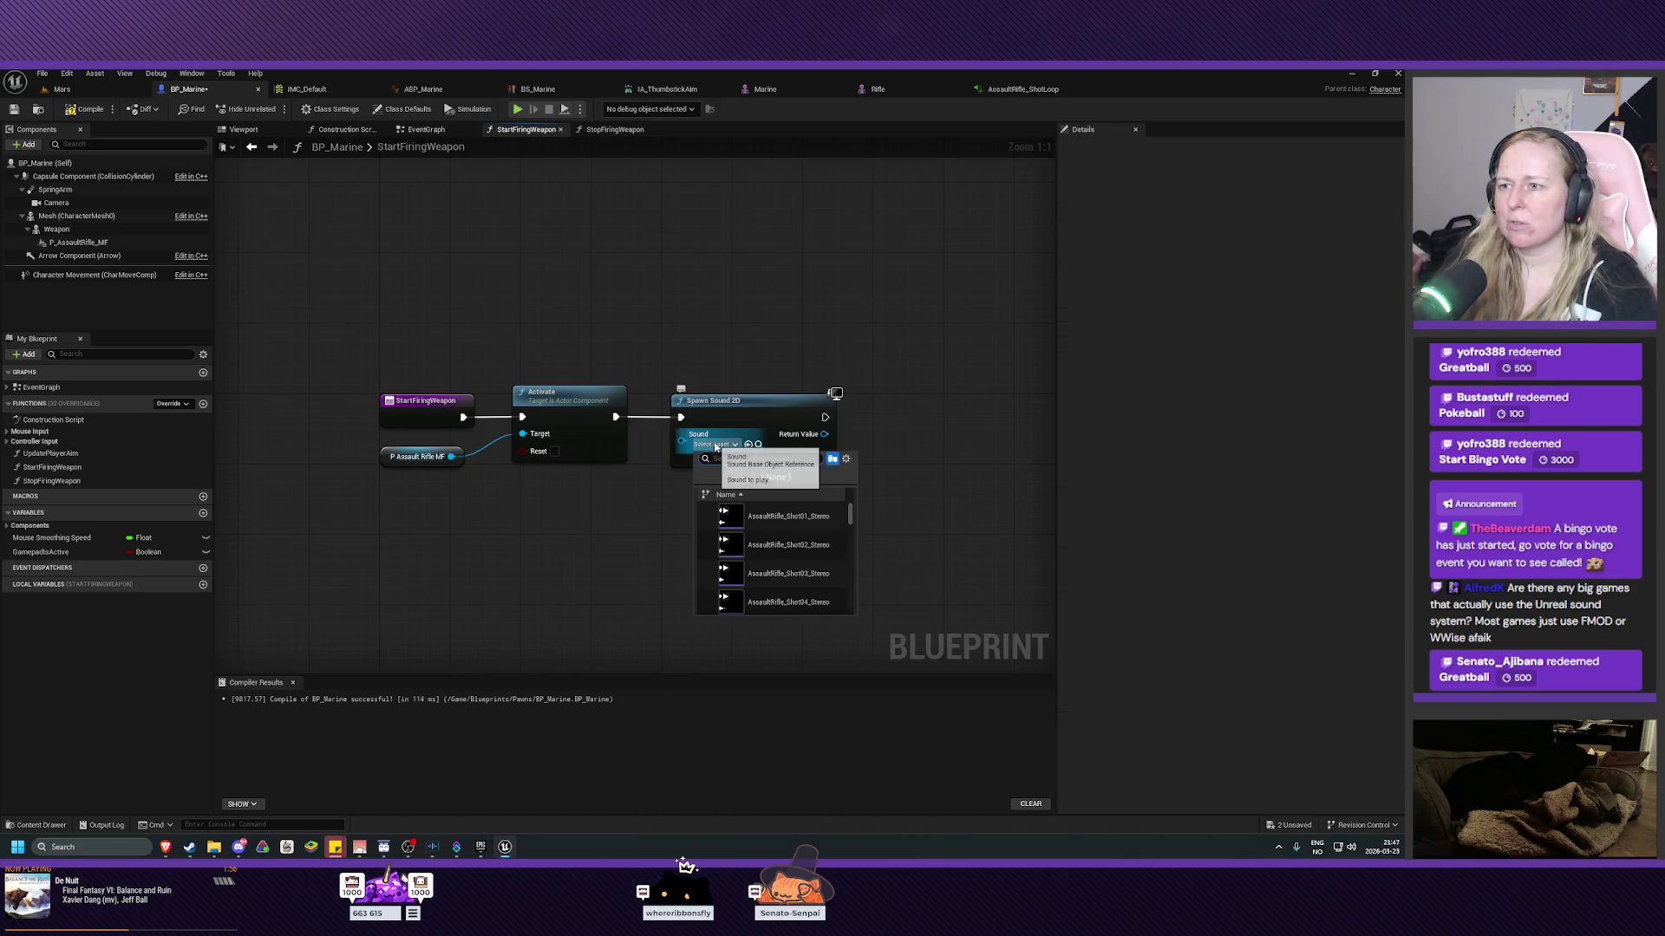
{"action": "scroll", "coordinate": [856, 526], "scroll_direction": "down", "scroll_amount": 5}
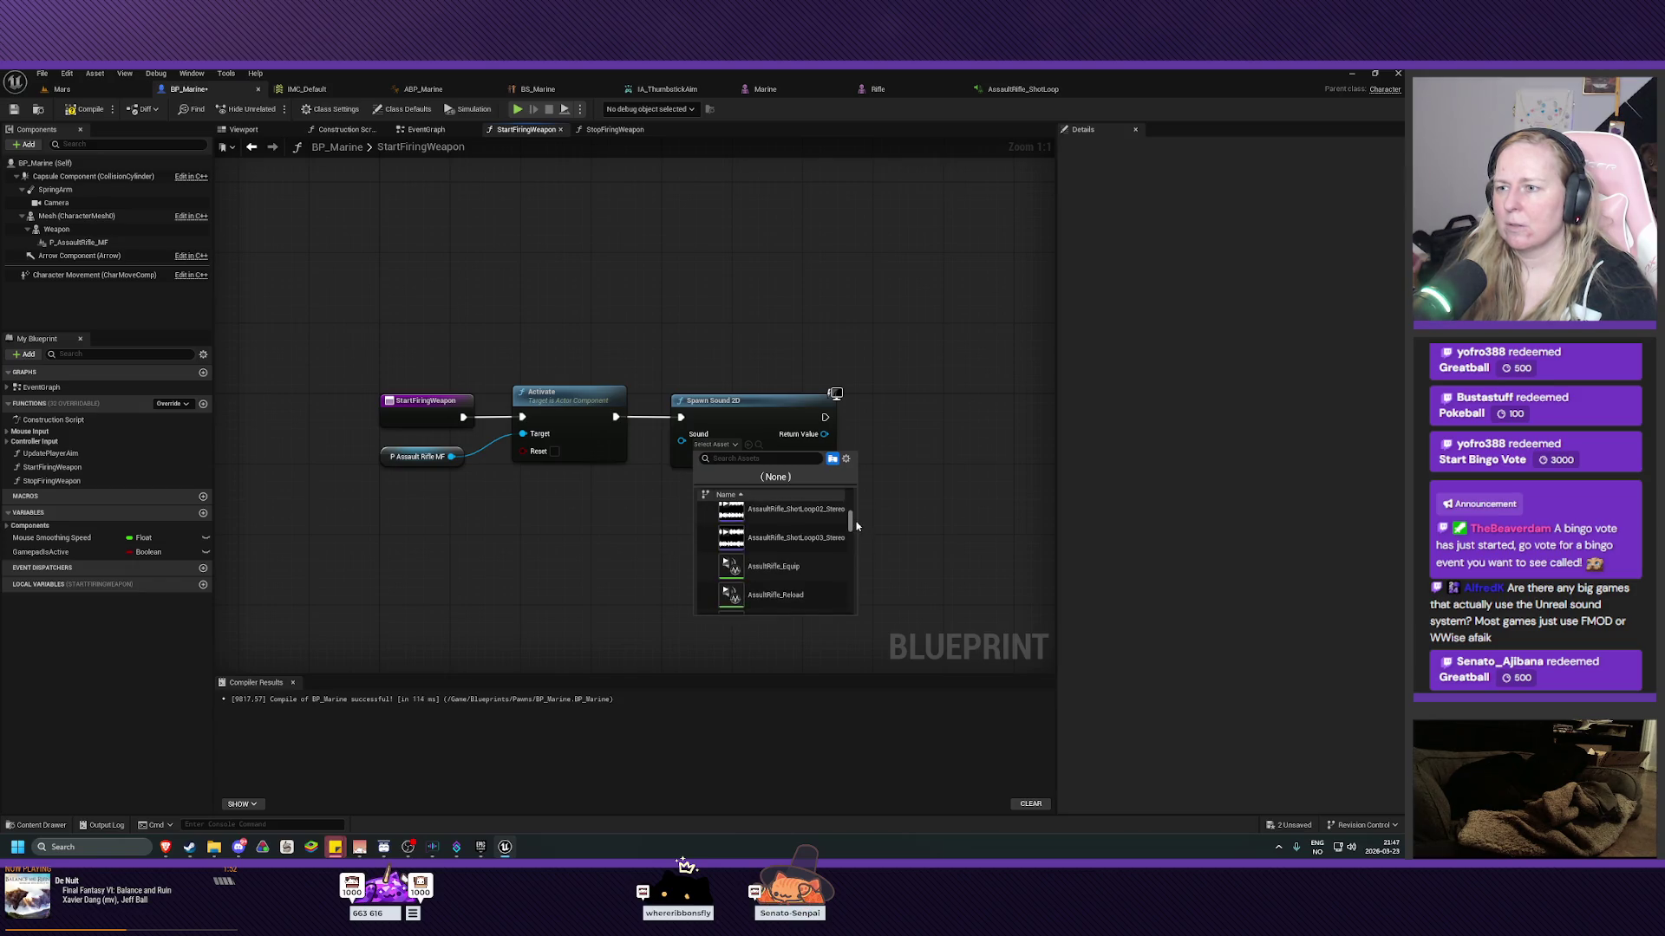
{"action": "scroll", "coordinate": [855, 526], "scroll_direction": "down", "scroll_amount": 2}
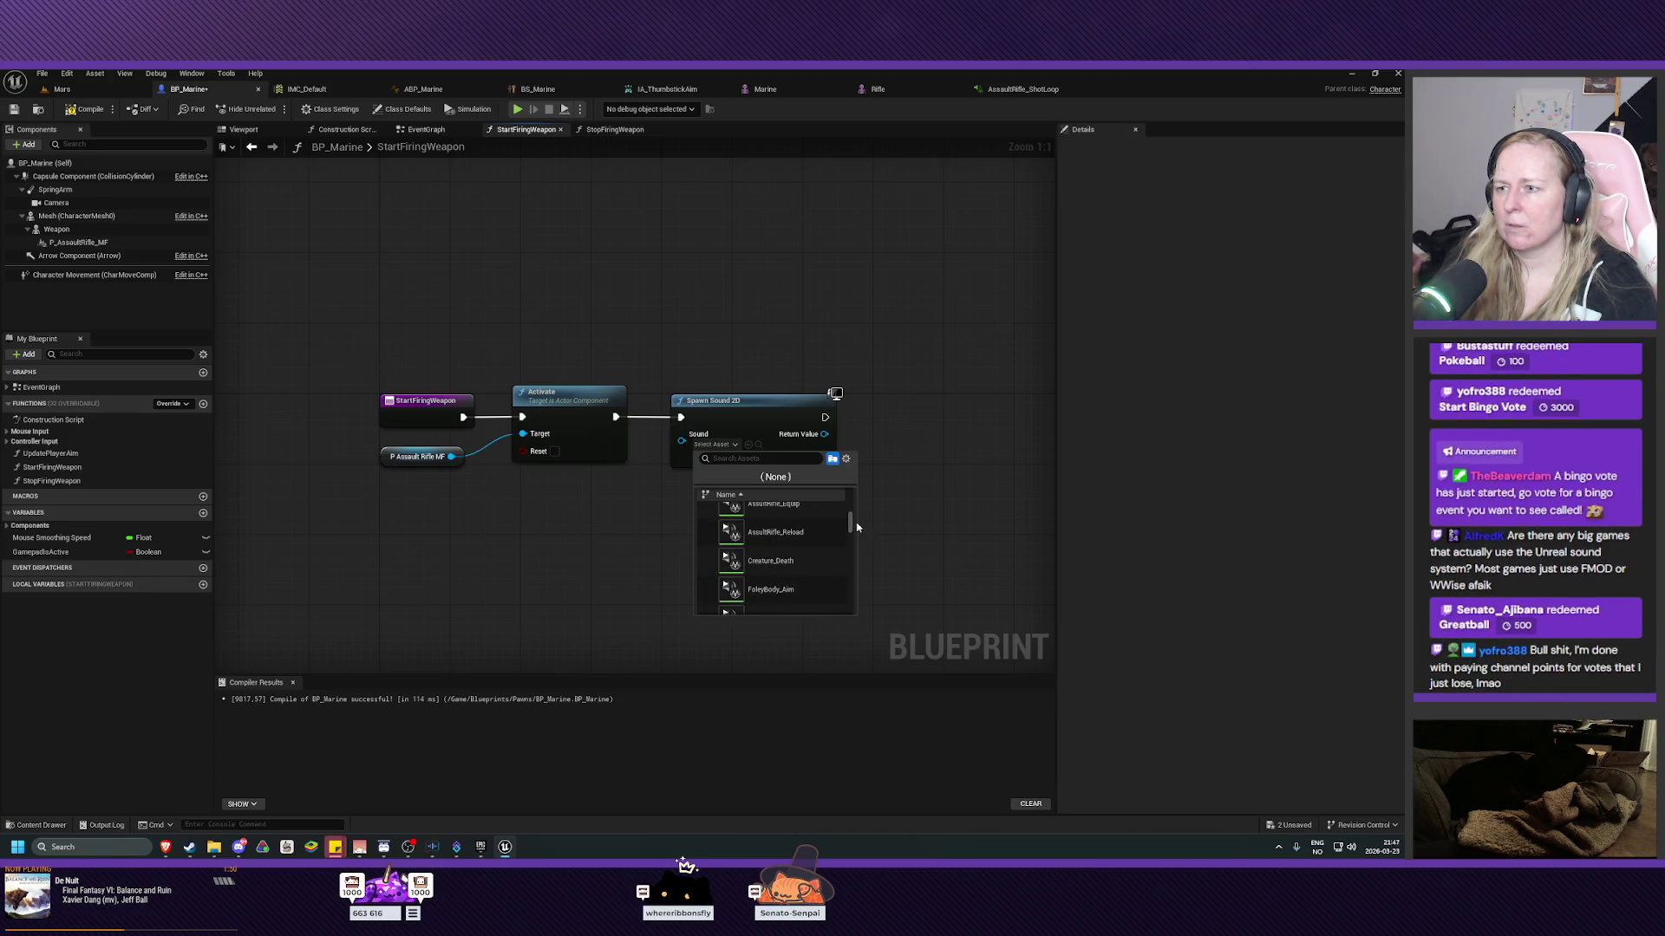
{"action": "scroll", "coordinate": [856, 526], "scroll_direction": "down", "scroll_amount": 3}
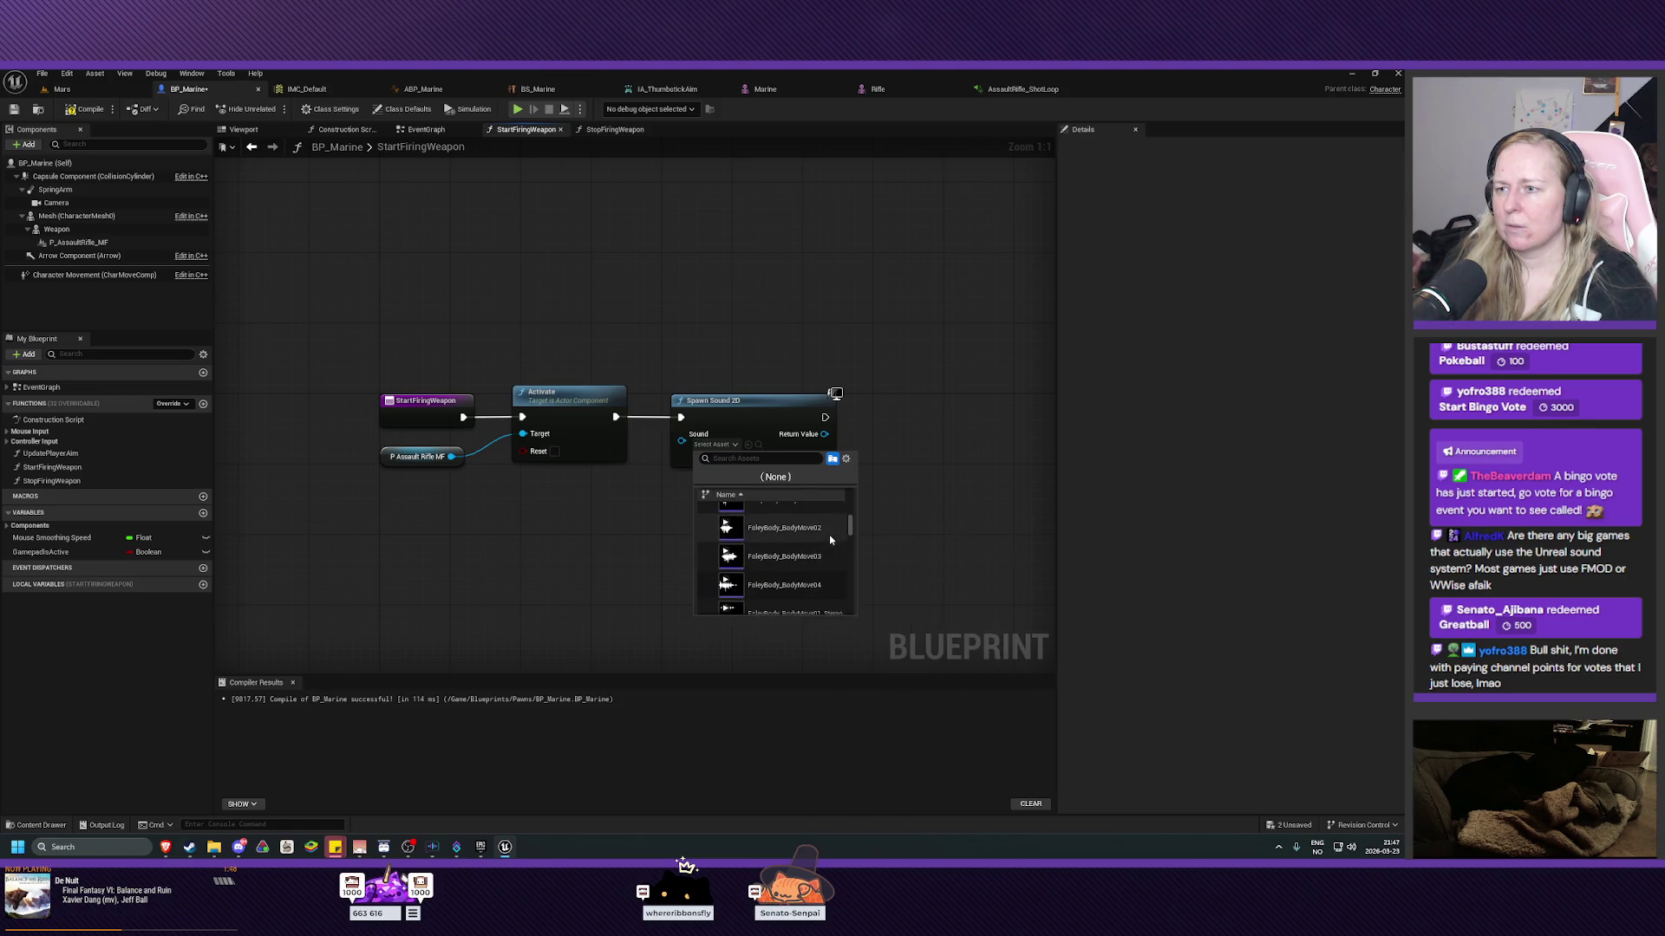
{"action": "scroll", "coordinate": [830, 540], "scroll_direction": "down", "scroll_amount": 2}
{"action": "type", "text": "as"}
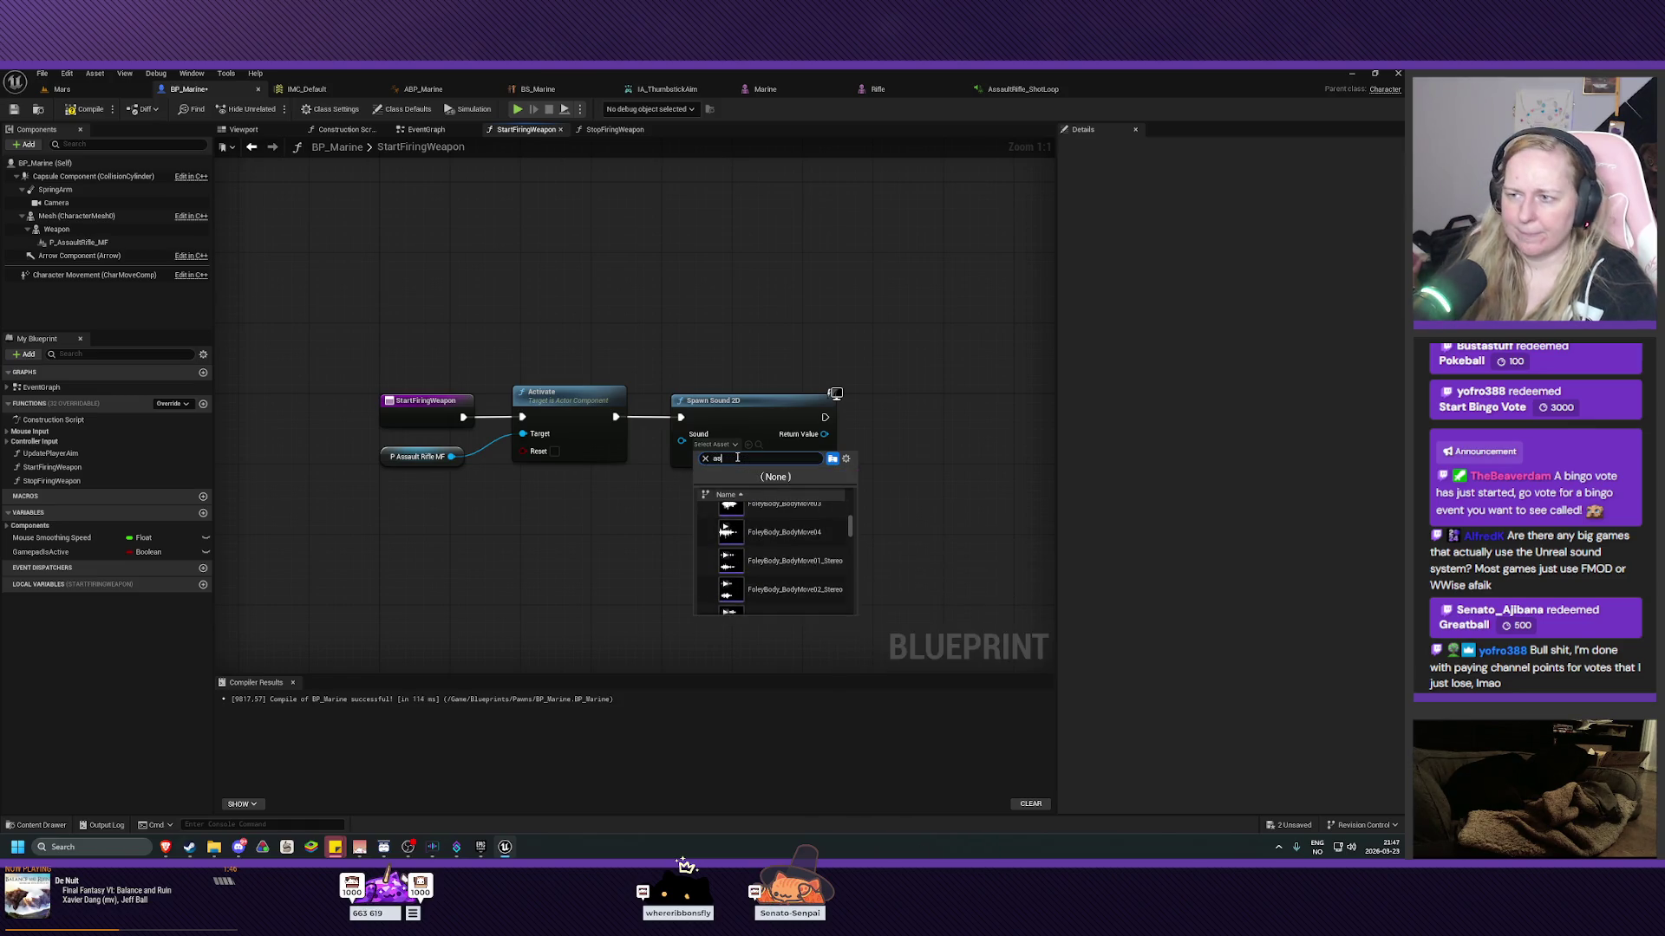
{"action": "type", "text": "sault"}
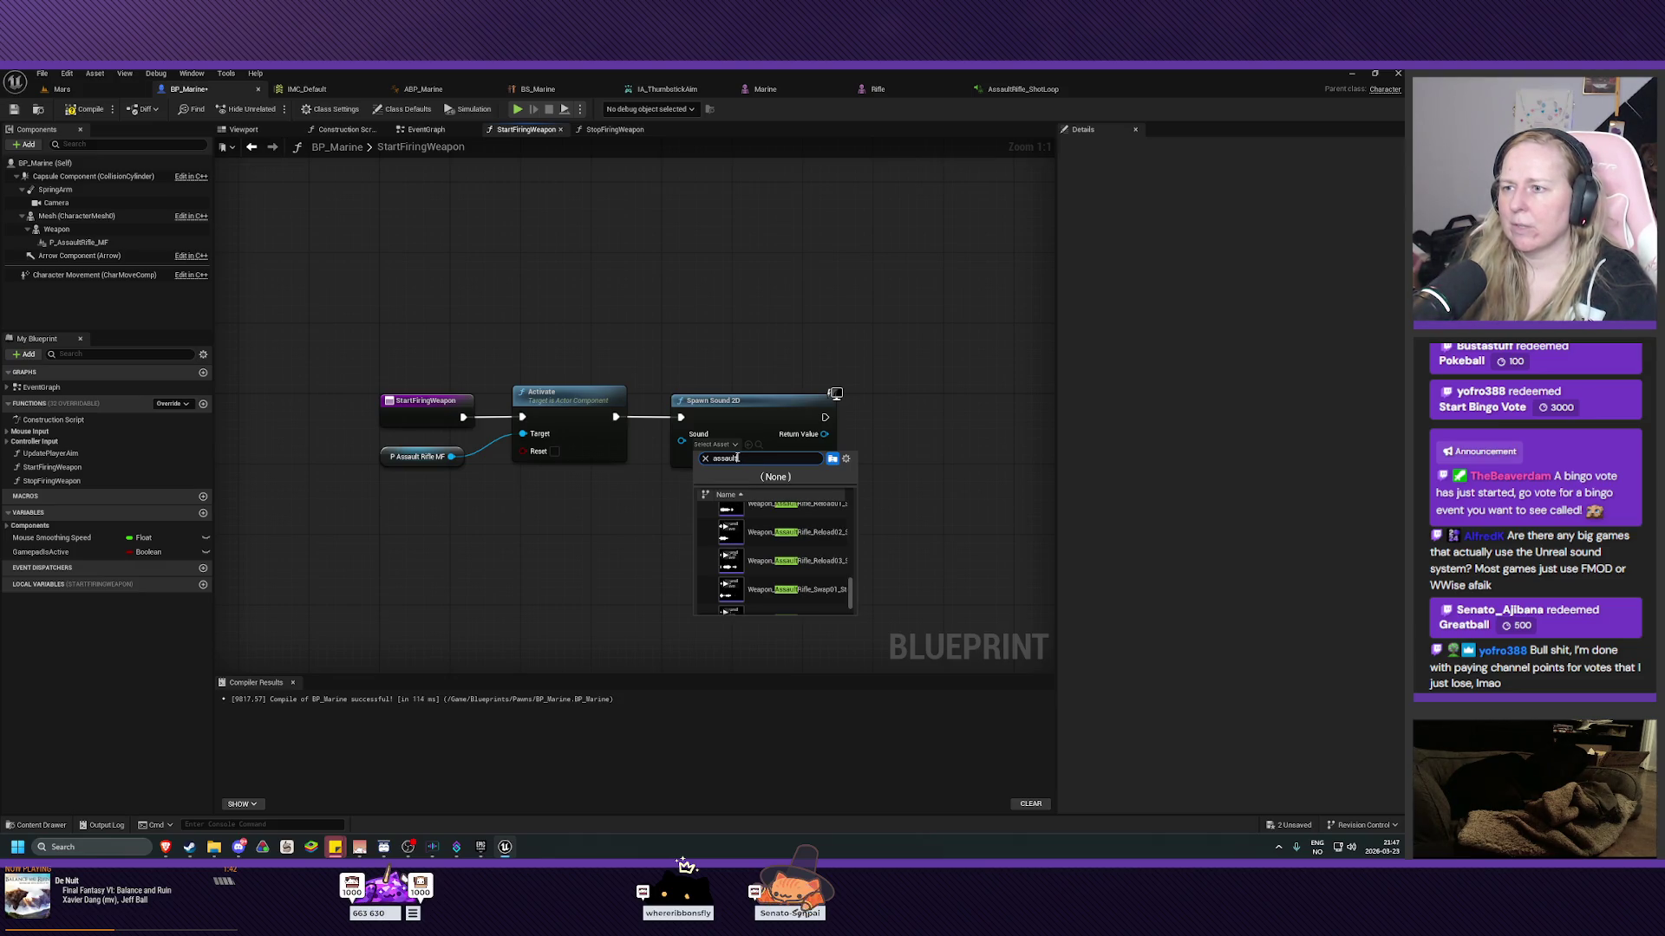
{"action": "left_click", "coordinate": [38, 826]}
{"action": "left_click", "coordinate": [38, 825]}
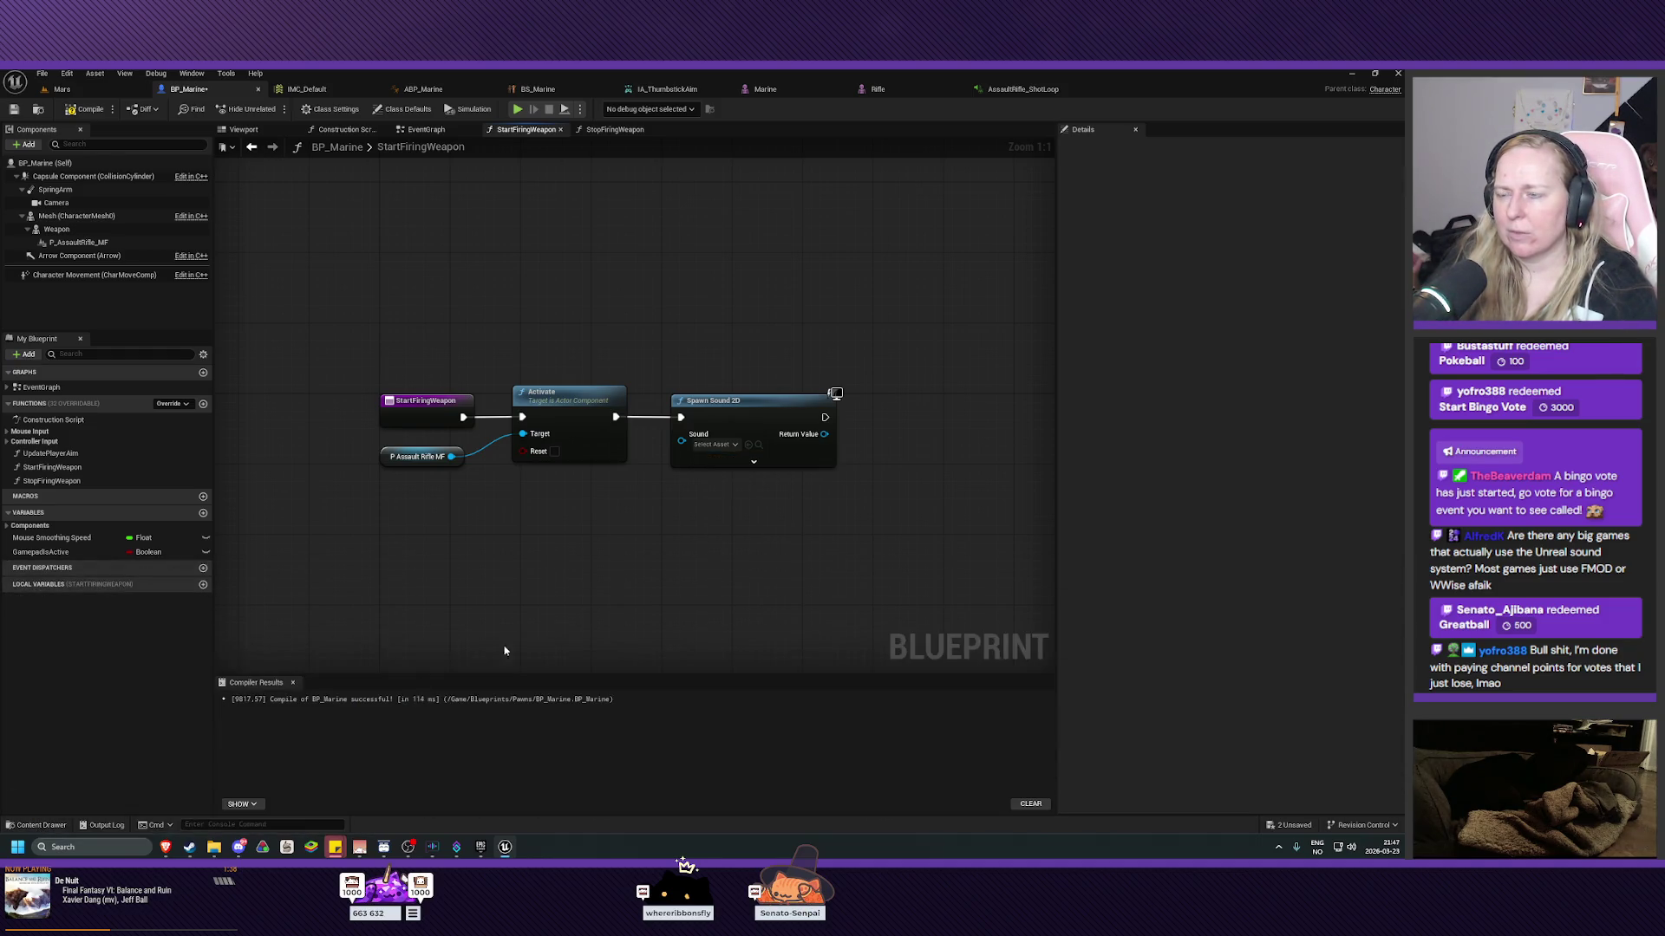
{"action": "left_click", "coordinate": [719, 446]}
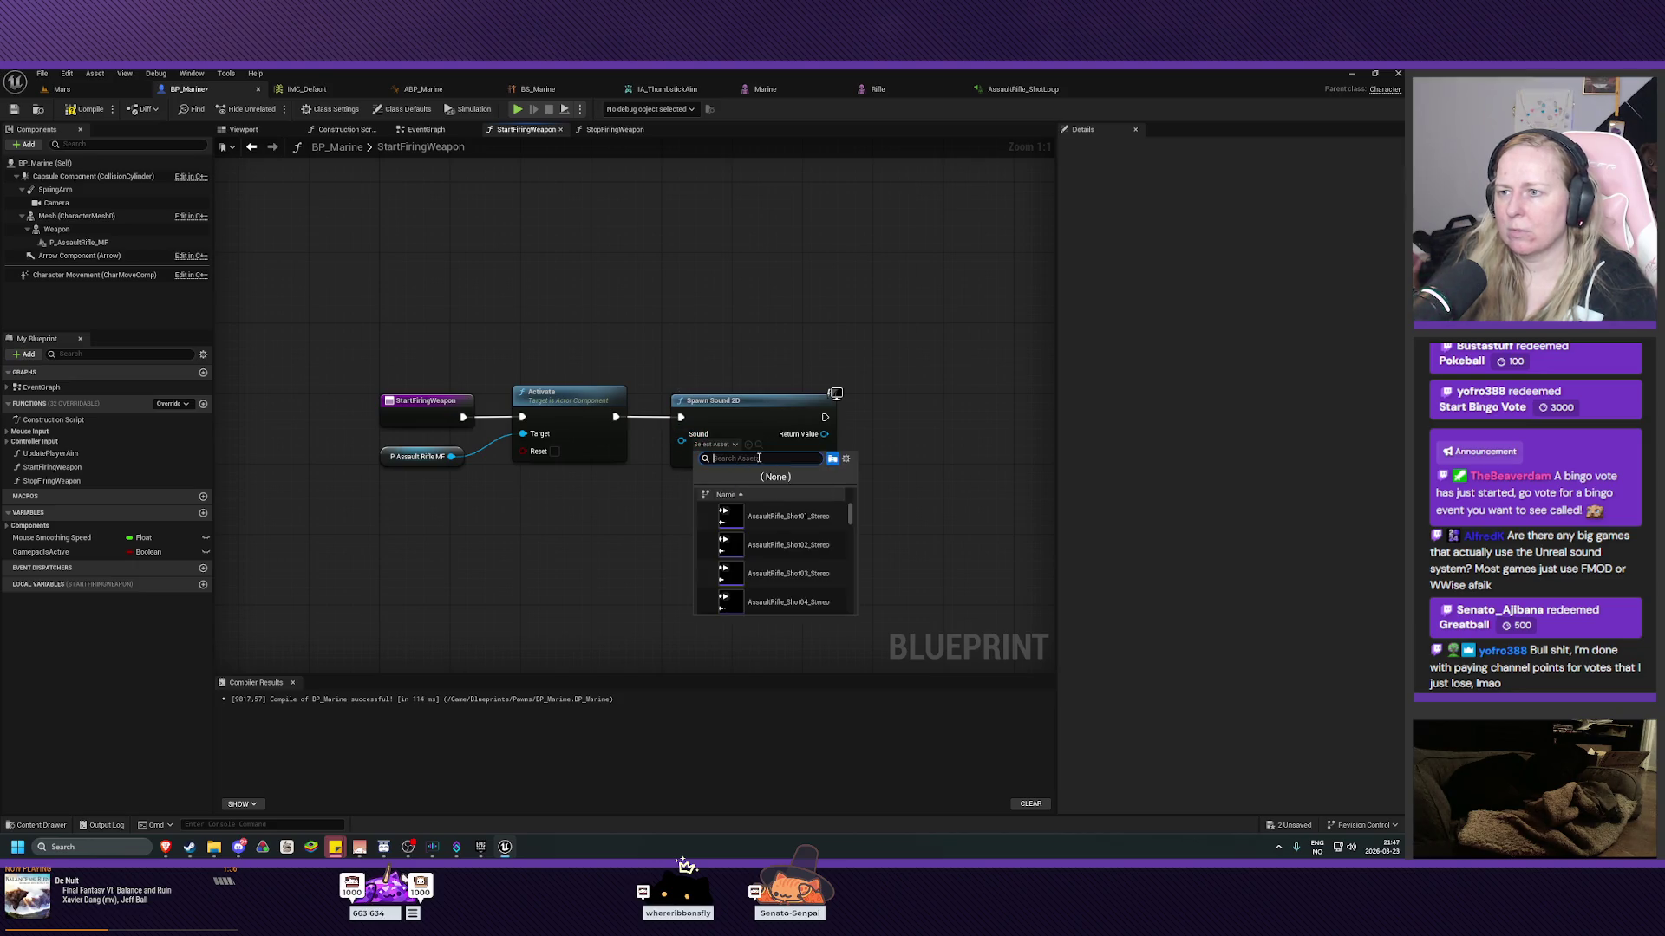
{"action": "type", "text": "shotloop"}
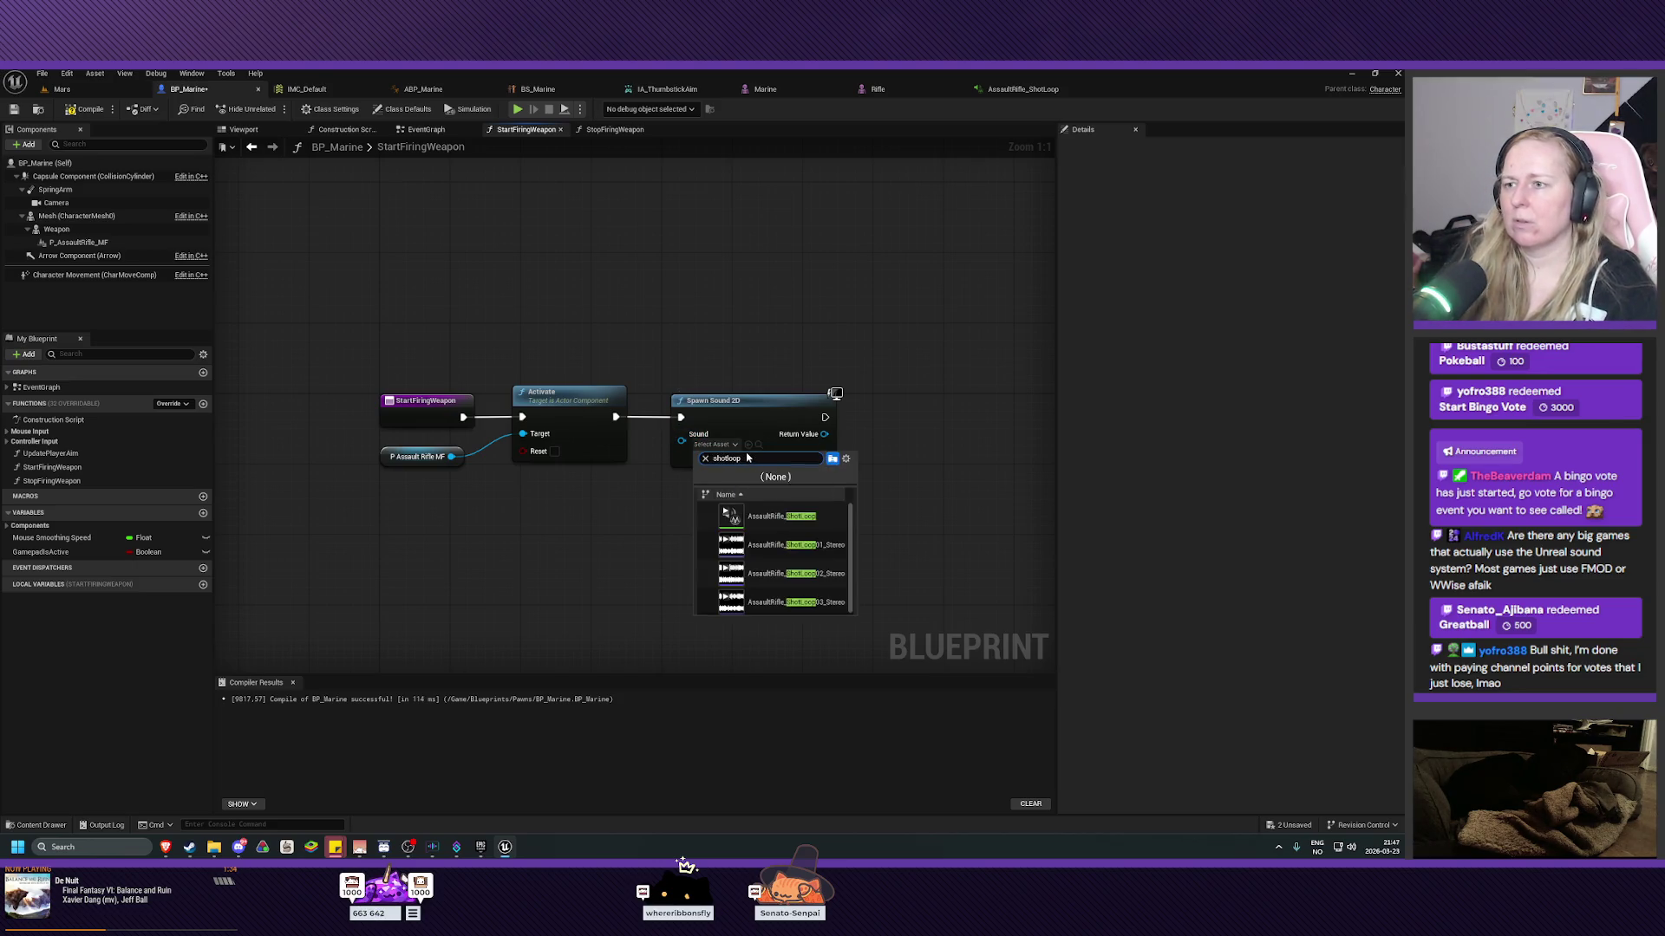
{"action": "left_click", "coordinate": [787, 519]}
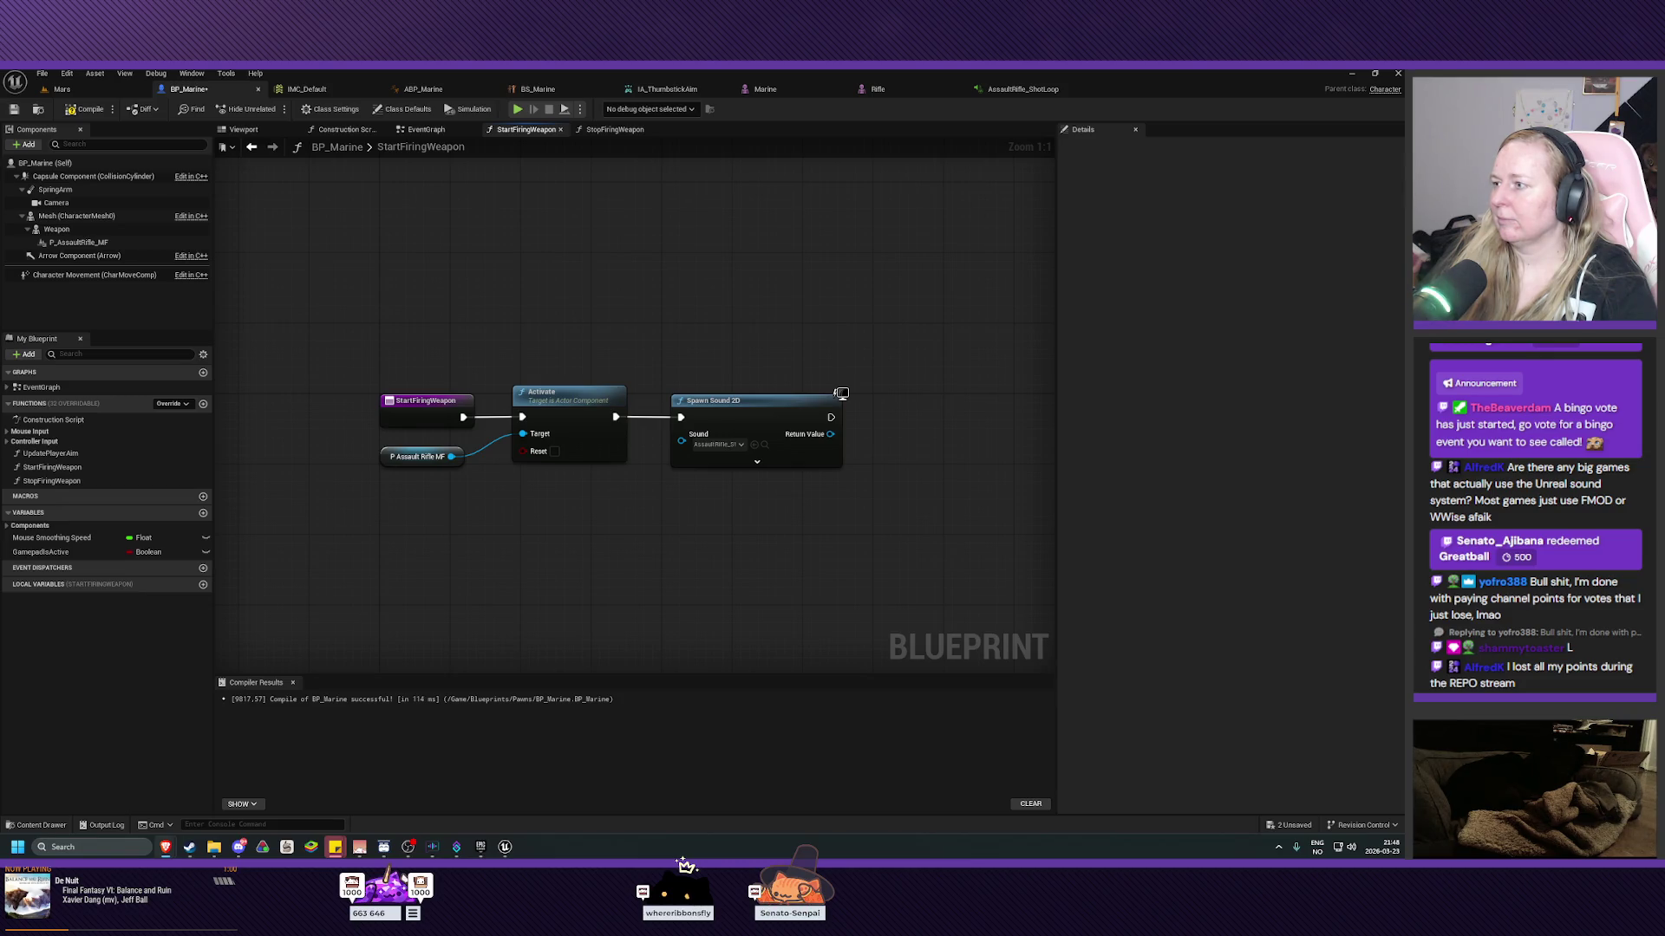
Promote Spawn Sound 2D's Return Value to a new variable named WeaponFireSound.
{"action": "right_click", "coordinate": [831, 434]}
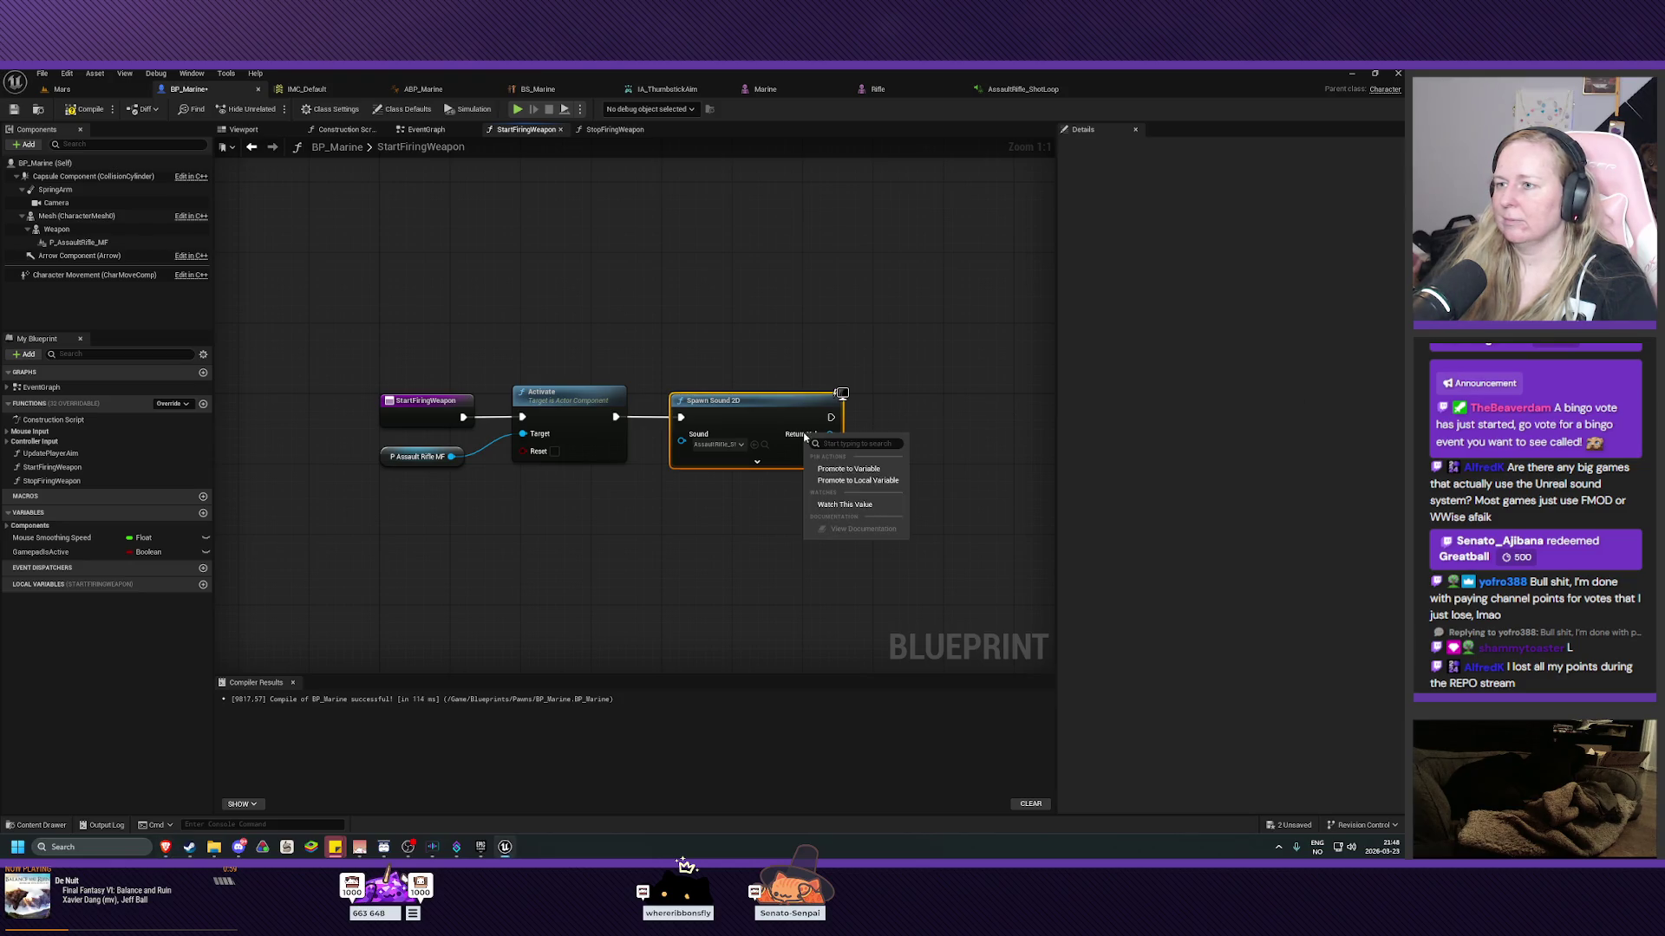
{"action": "left_click", "coordinate": [850, 470]}
{"action": "left_click_drag", "start_coordinate": [934, 404], "coordinate": [925, 414]}
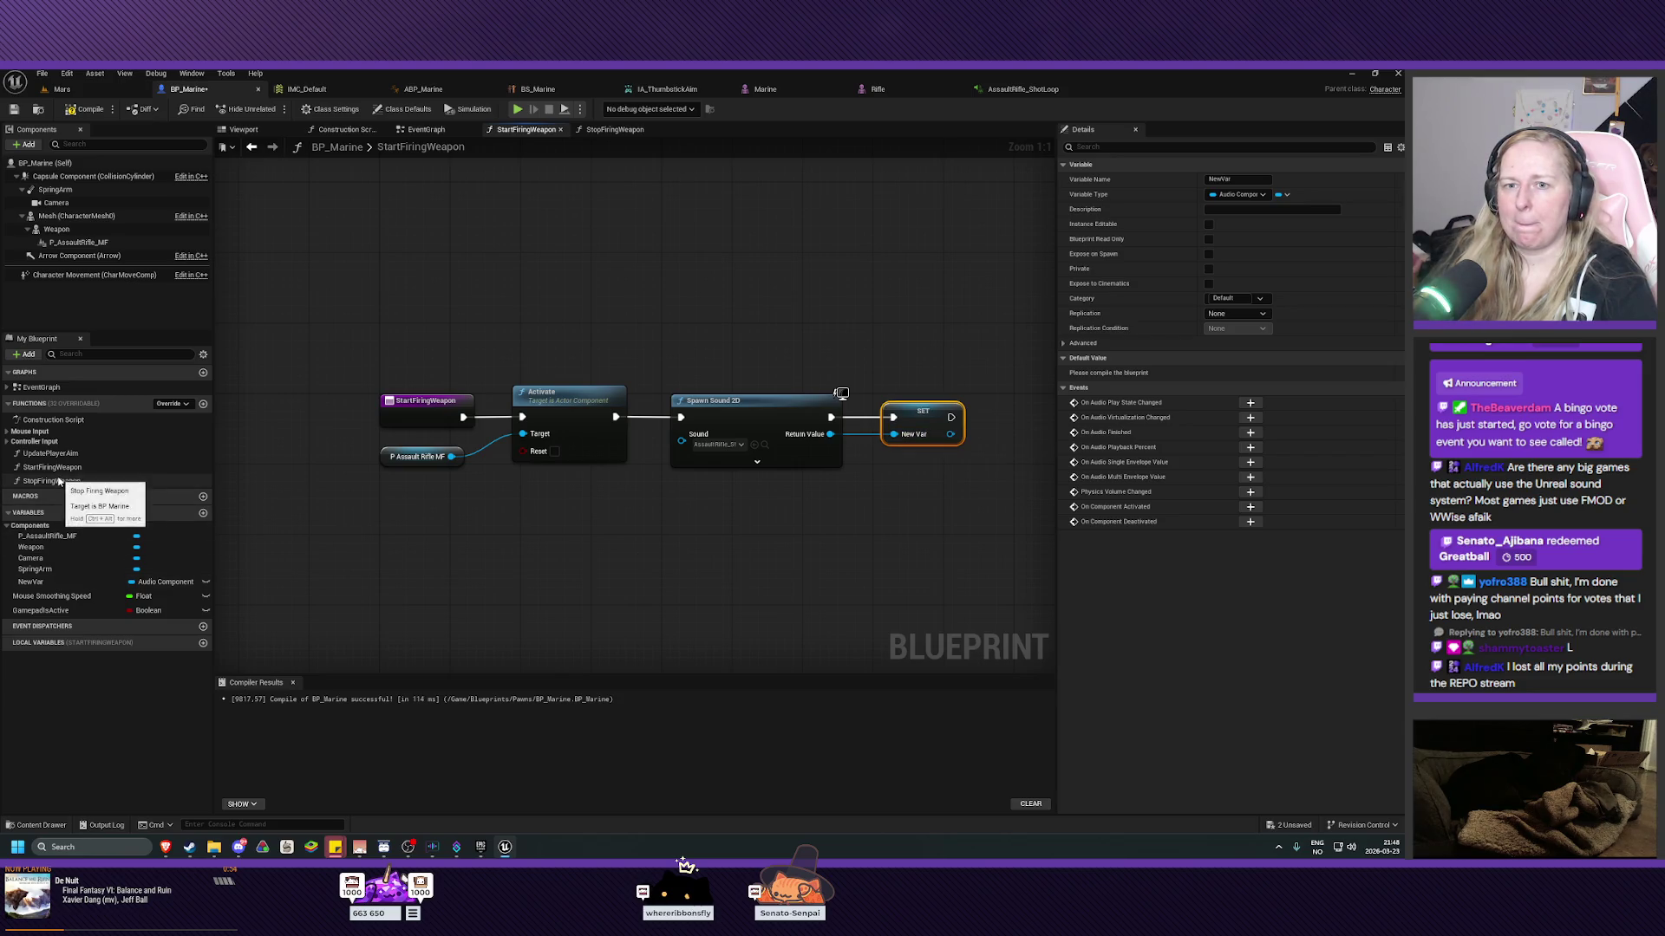
{"action": "left_click", "coordinate": [1141, 176]}
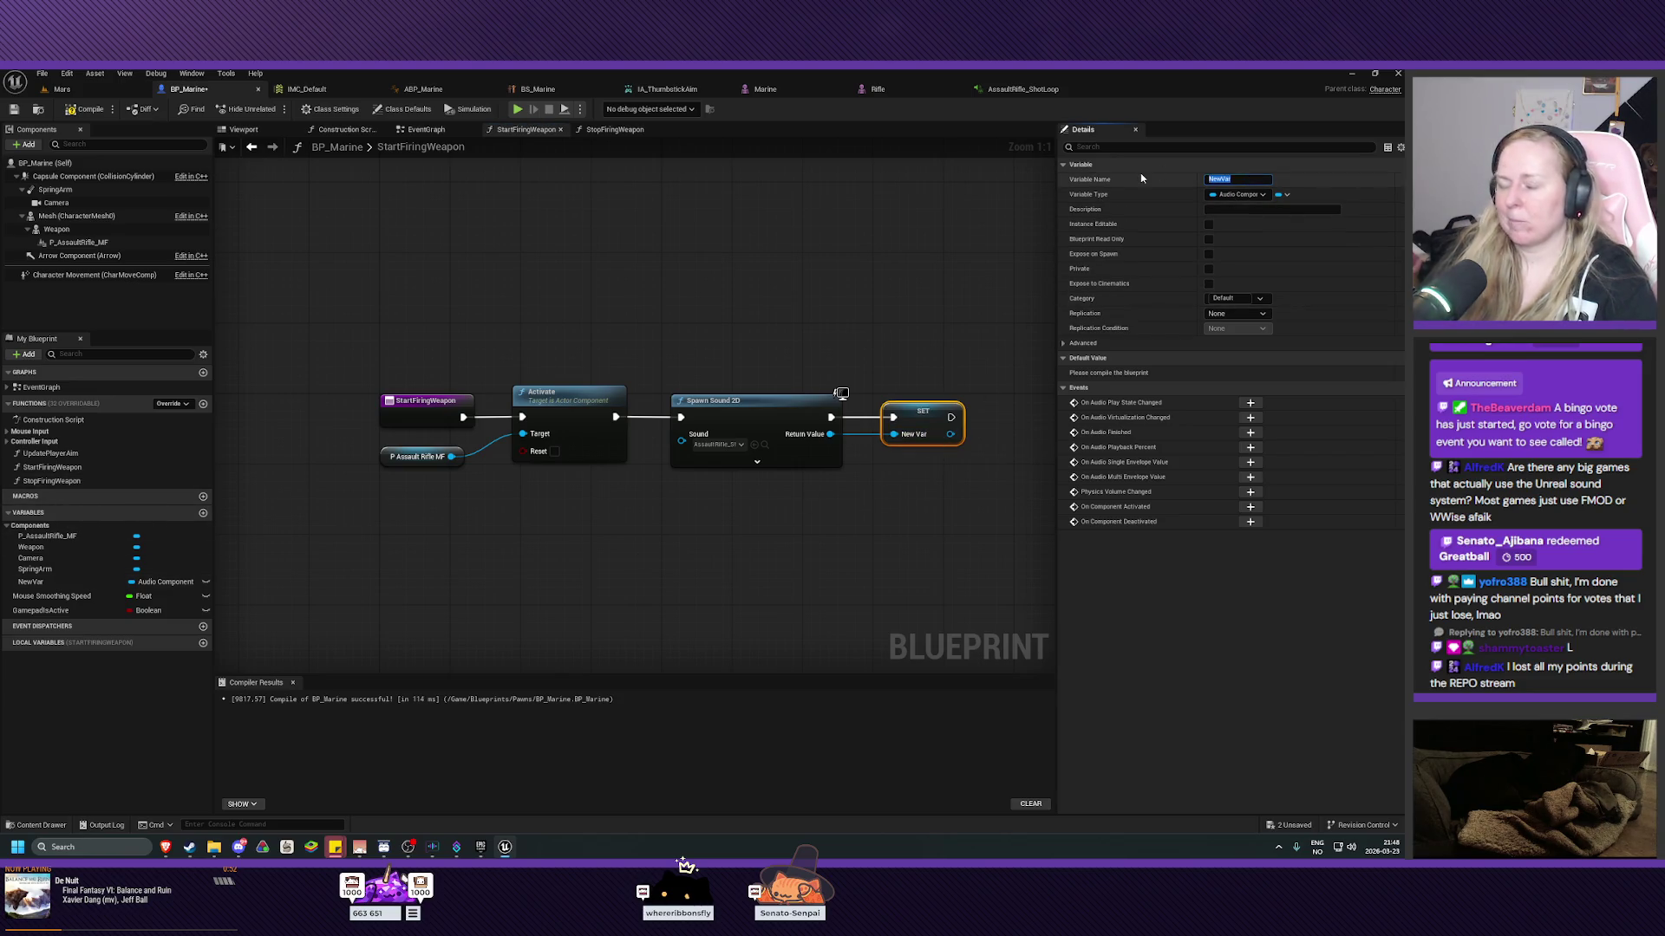
{"action": "type", "text": "WeaponFire"}
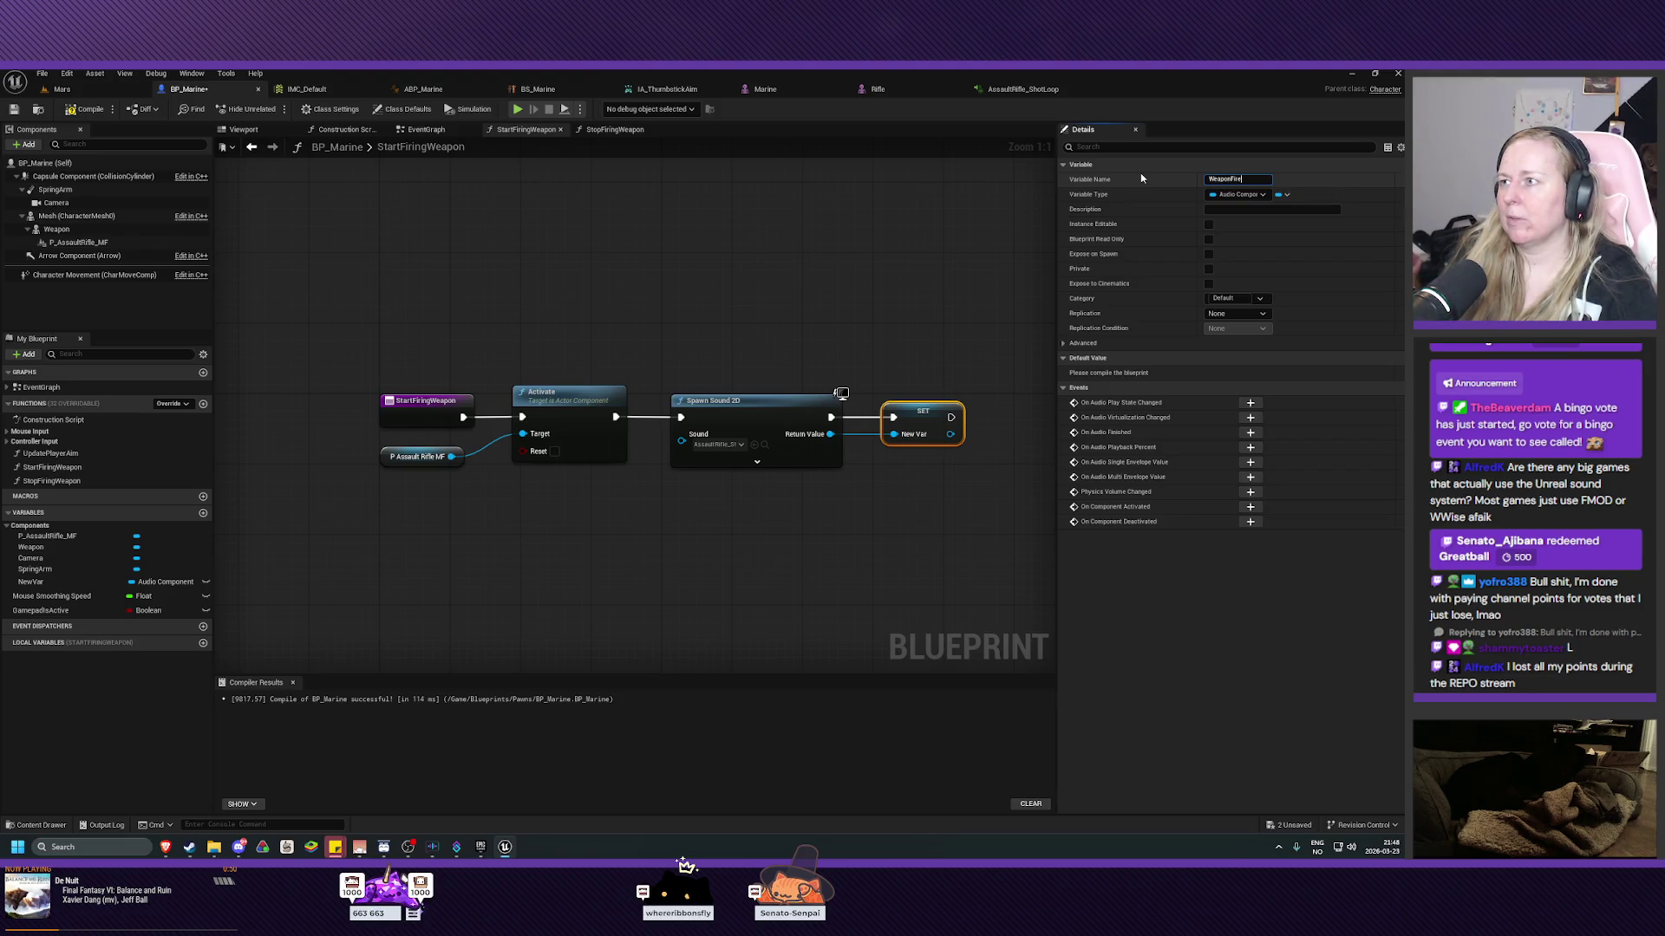
{"action": "type", "text": "Sound"}
{"action": "key", "text": "Return"}
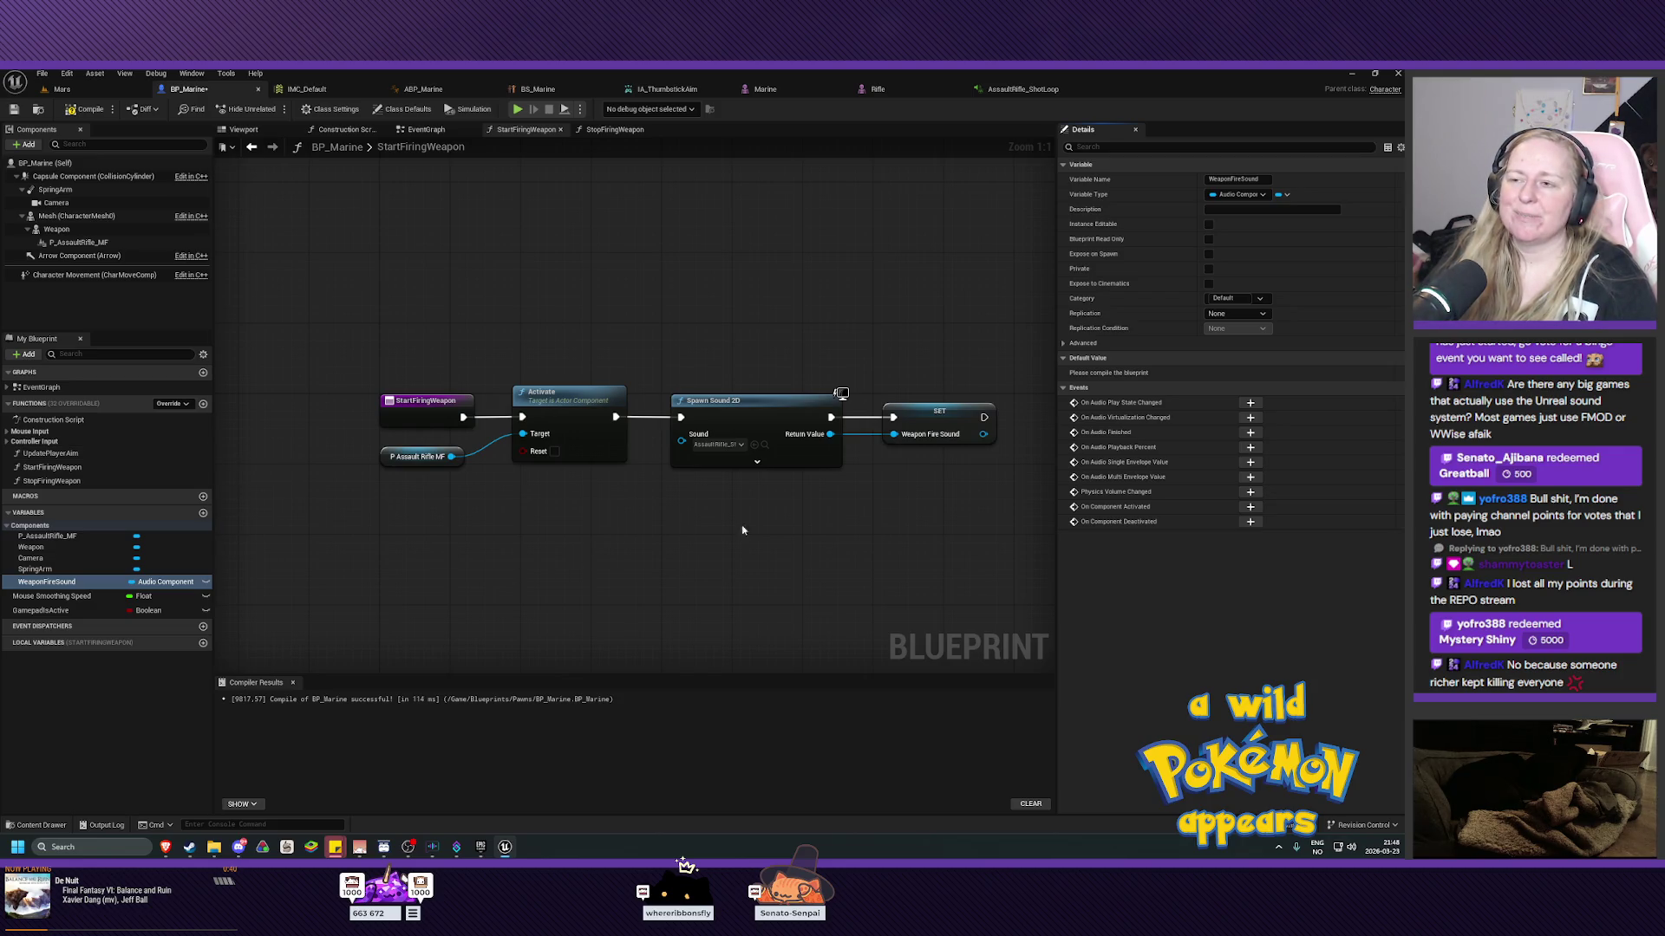
{"action": "mouse_move", "coordinate": [742, 530]}
{"action": "left_mouse_down"}
{"action": "mouse_move", "coordinate": [694, 561]}
{"action": "mouse_move", "coordinate": [680, 528]}
{"action": "mouse_move", "coordinate": [706, 472]}
{"action": "left_mouse_up"}
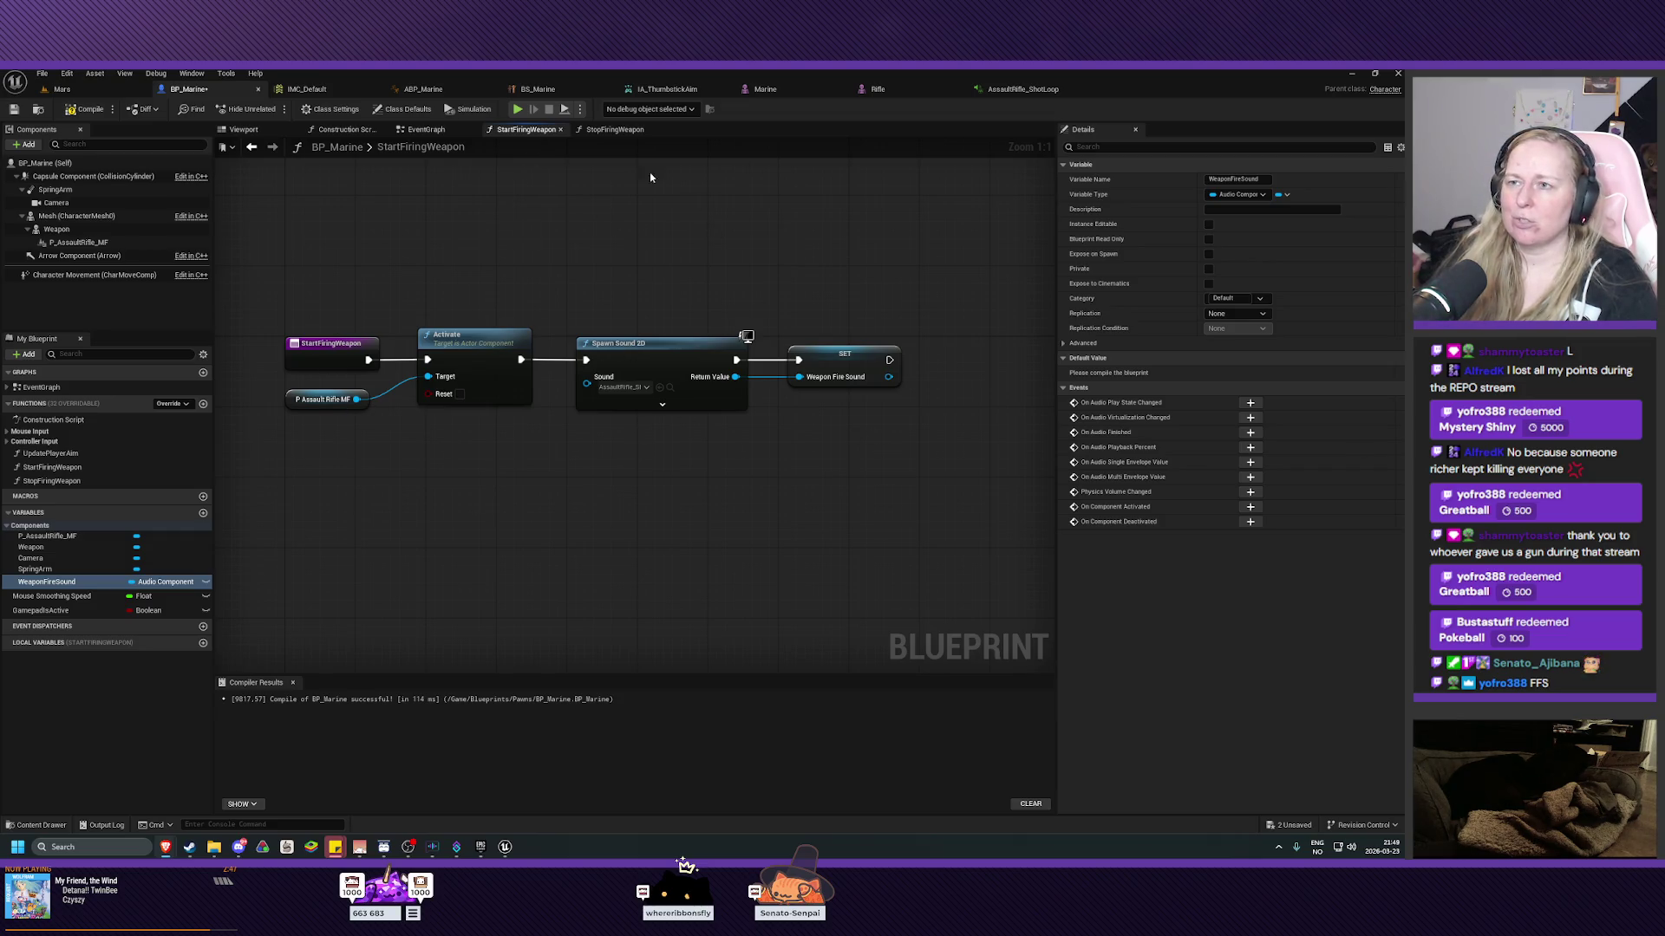
In the StopFiringWeapon graph, place a Get node for the Weapon Fire Sound variable.
{"action": "left_click", "coordinate": [615, 129]}
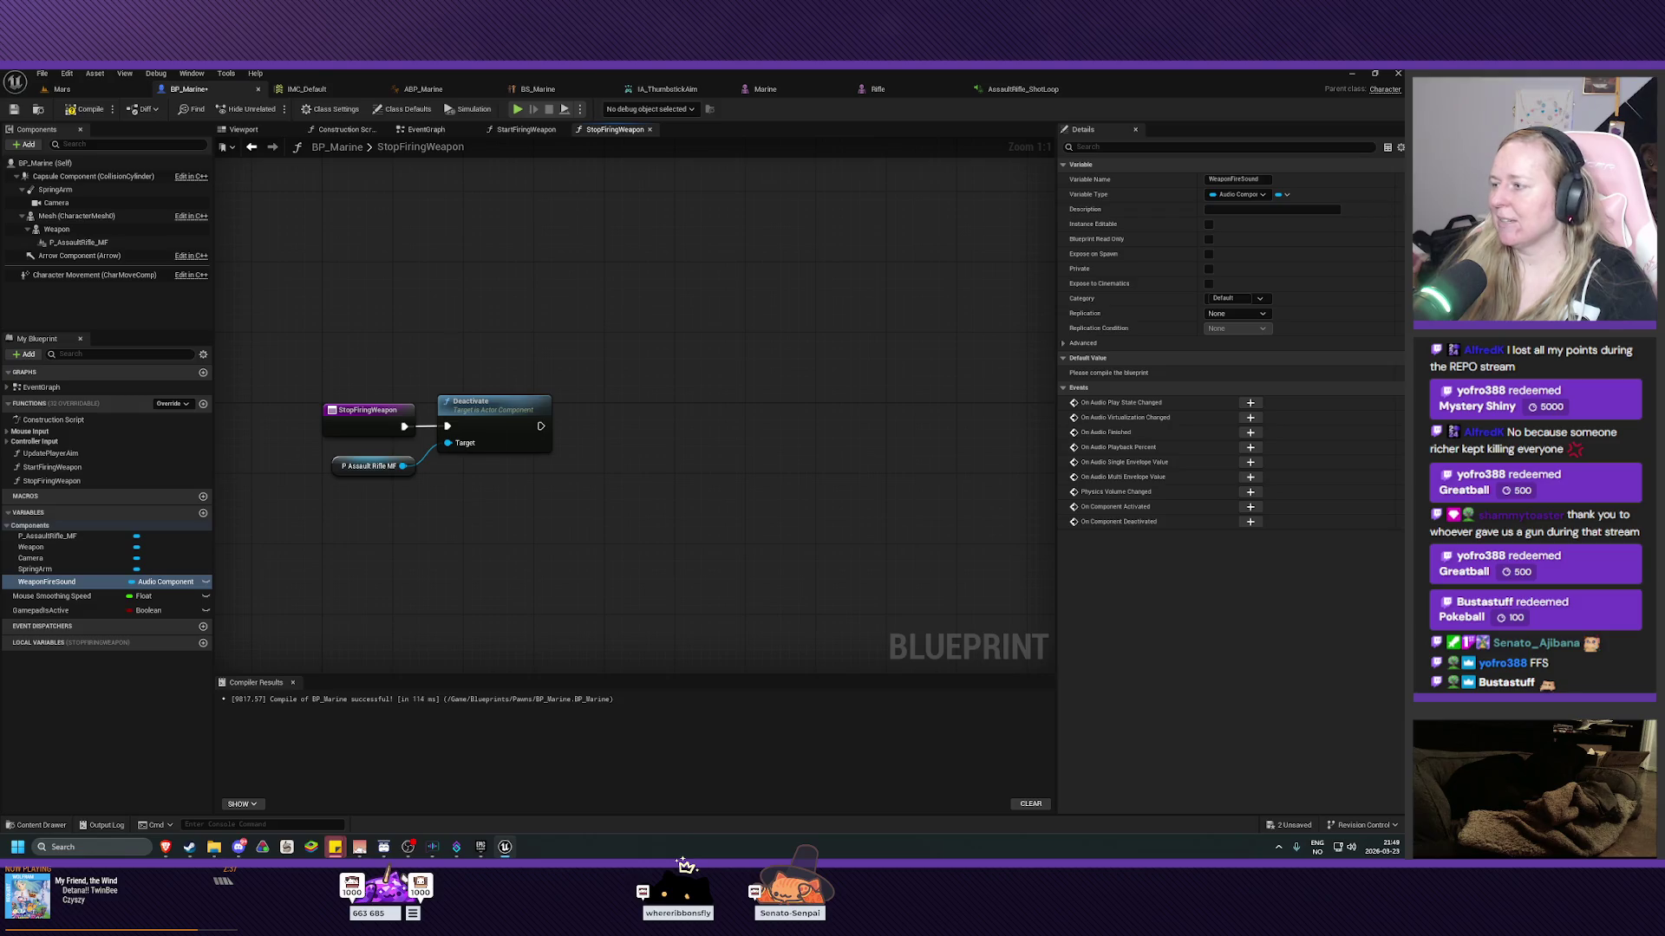
{"action": "left_click", "coordinate": [504, 847]}
{"action": "left_click", "coordinate": [505, 847]}
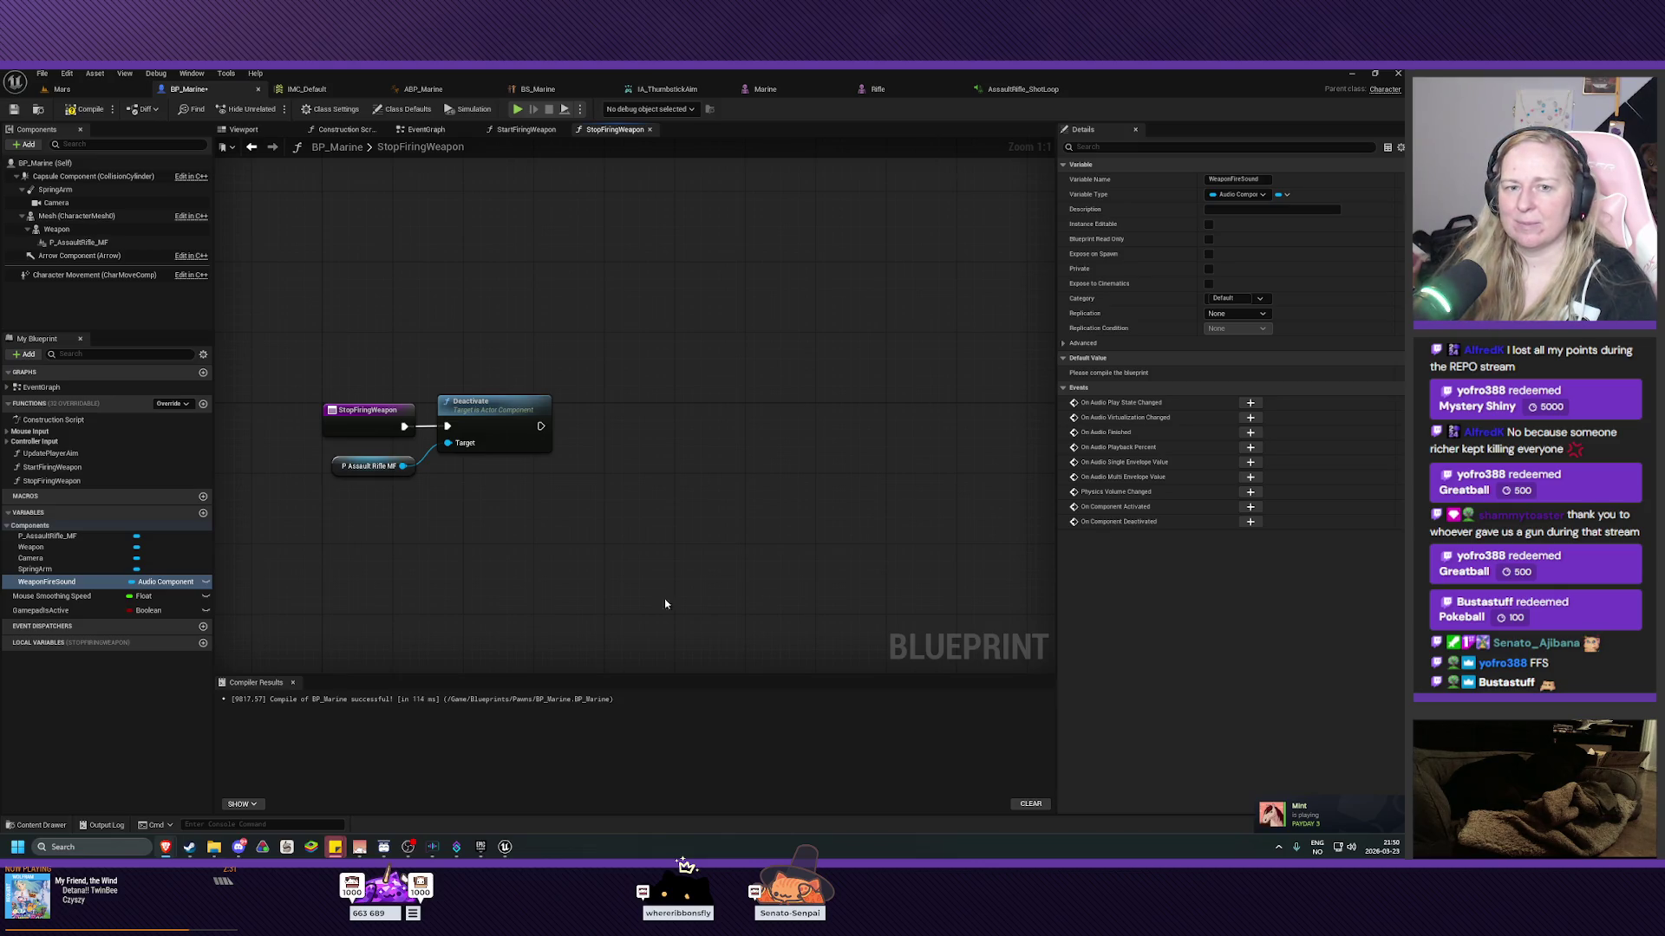
{"action": "mouse_move", "coordinate": [130, 582]}
{"action": "left_mouse_down"}
{"action": "mouse_move", "coordinate": [562, 542]}
{"action": "mouse_move", "coordinate": [560, 503]}
{"action": "mouse_move", "coordinate": [594, 476]}
{"action": "mouse_move", "coordinate": [599, 490]}
{"action": "mouse_move", "coordinate": [558, 510]}
{"action": "left_mouse_up"}
{"action": "left_click", "coordinate": [602, 521]}
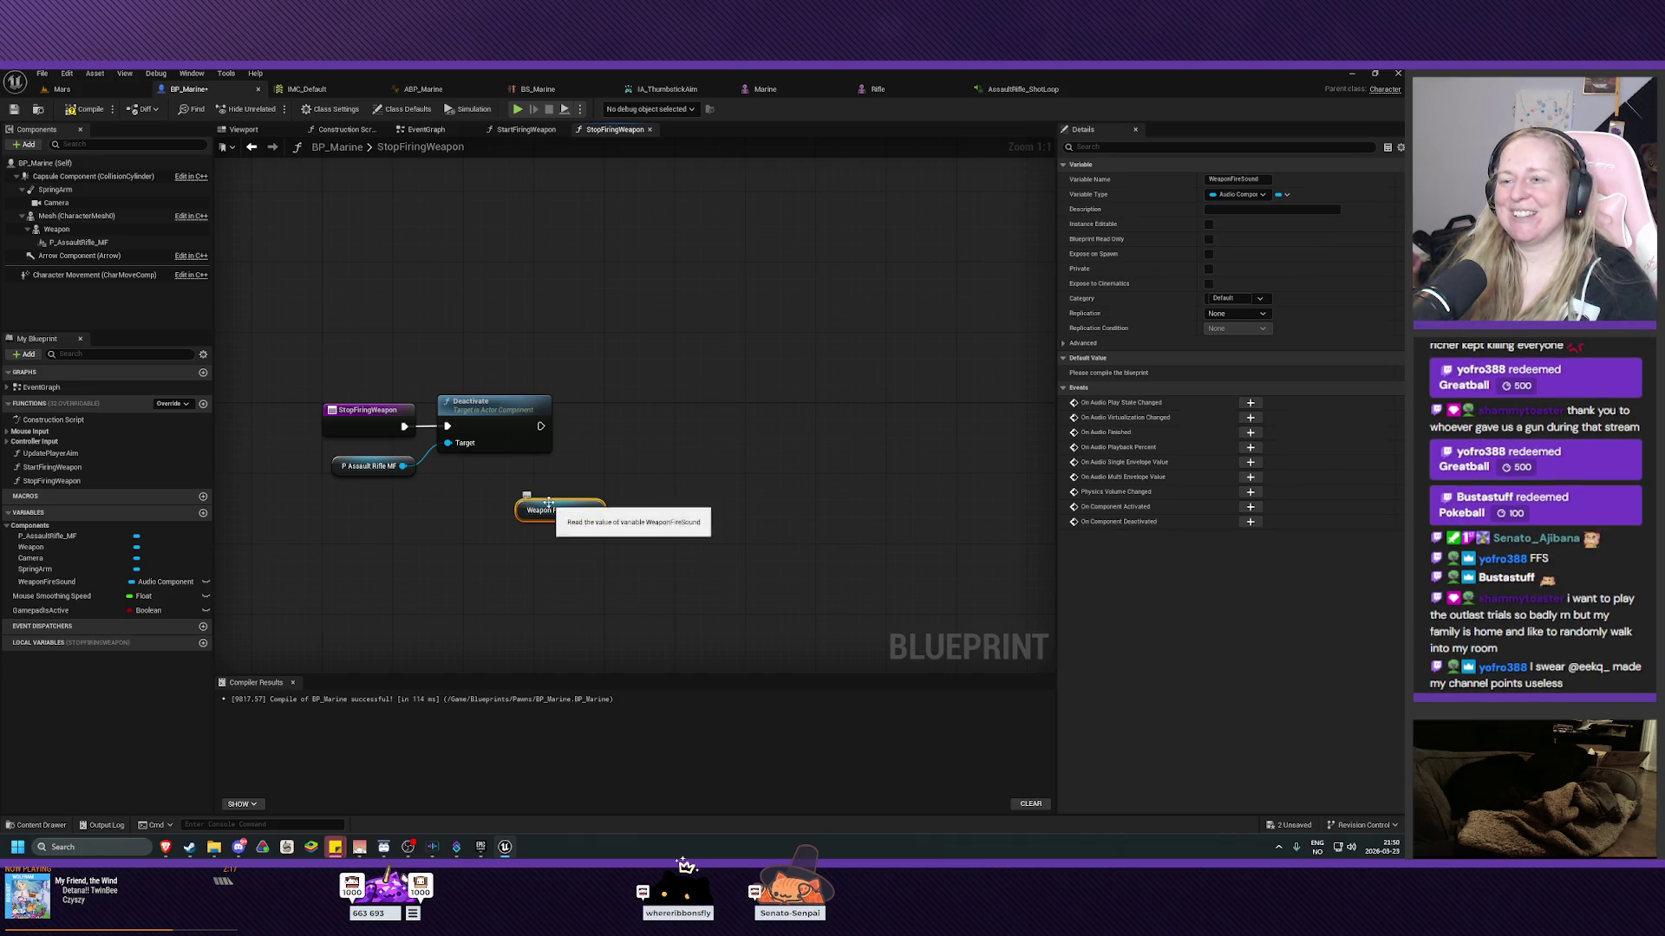
{"action": "mouse_move", "coordinate": [551, 507]}
{"action": "left_mouse_down"}
{"action": "mouse_move", "coordinate": [547, 483]}
{"action": "mouse_move", "coordinate": [505, 484]}
{"action": "left_mouse_up"}
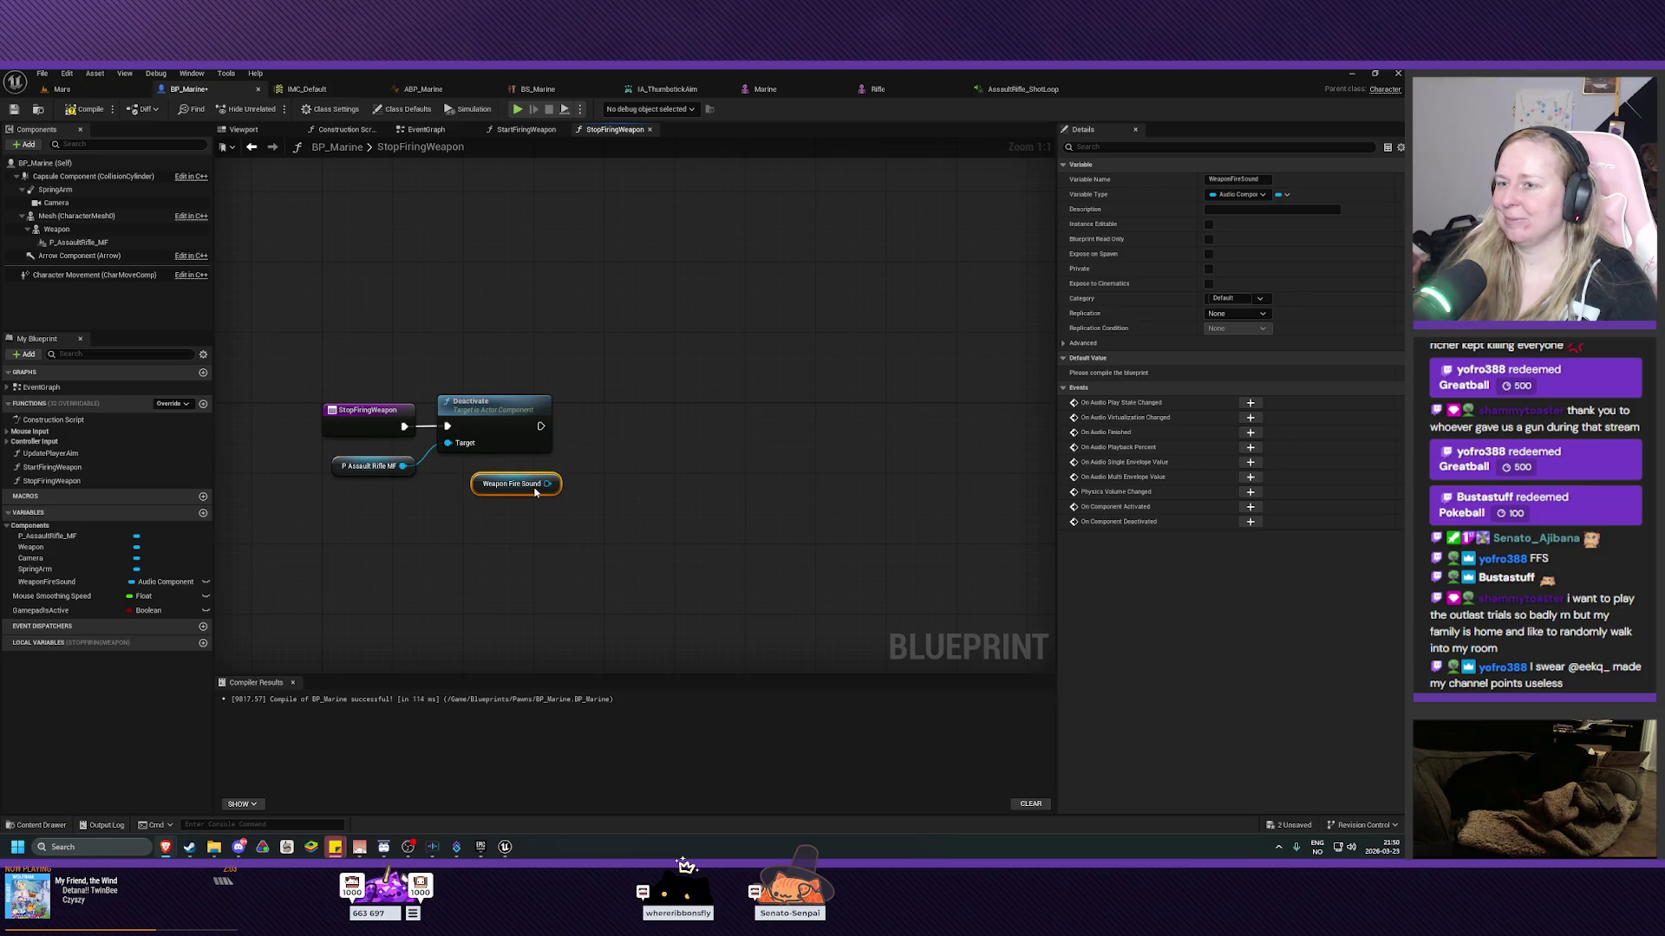
Add a Stop node on Weapon Fire Sound and position it beside Deactivate.
{"action": "left_click_drag", "start_coordinate": [547, 484], "coordinate": [599, 457]}
{"action": "type", "text": "stop"}
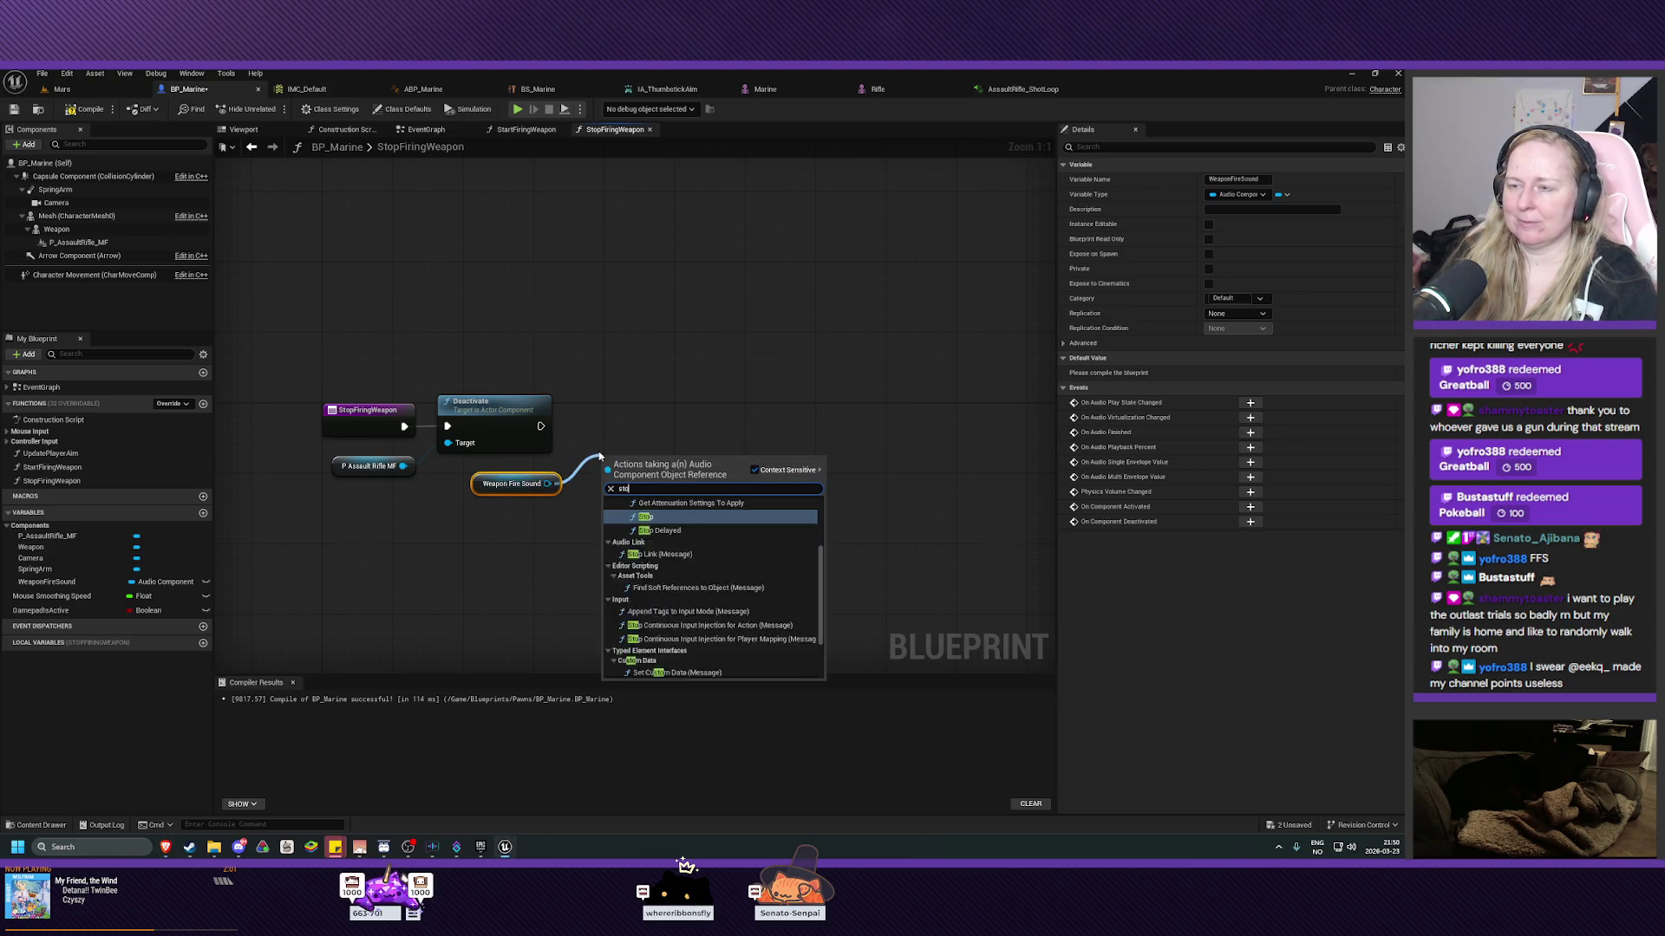
{"action": "left_click", "coordinate": [653, 581]}
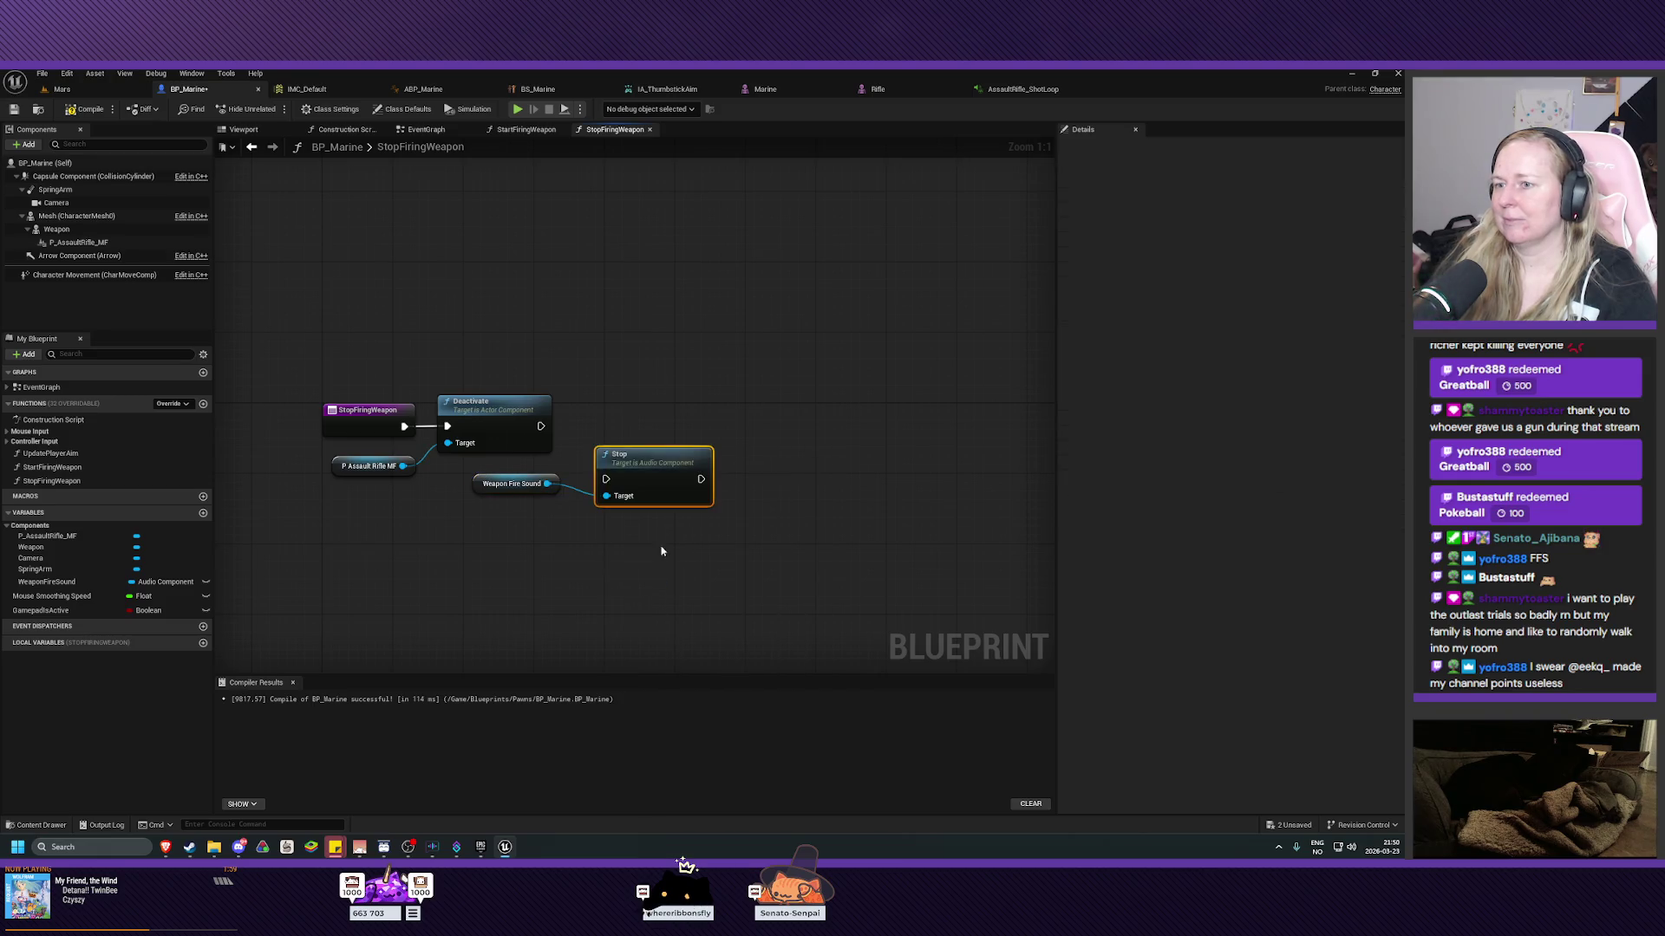
{"action": "mouse_move", "coordinate": [643, 464]}
{"action": "left_mouse_down"}
{"action": "mouse_move", "coordinate": [633, 410]}
{"action": "mouse_move", "coordinate": [596, 425]}
{"action": "left_mouse_up"}
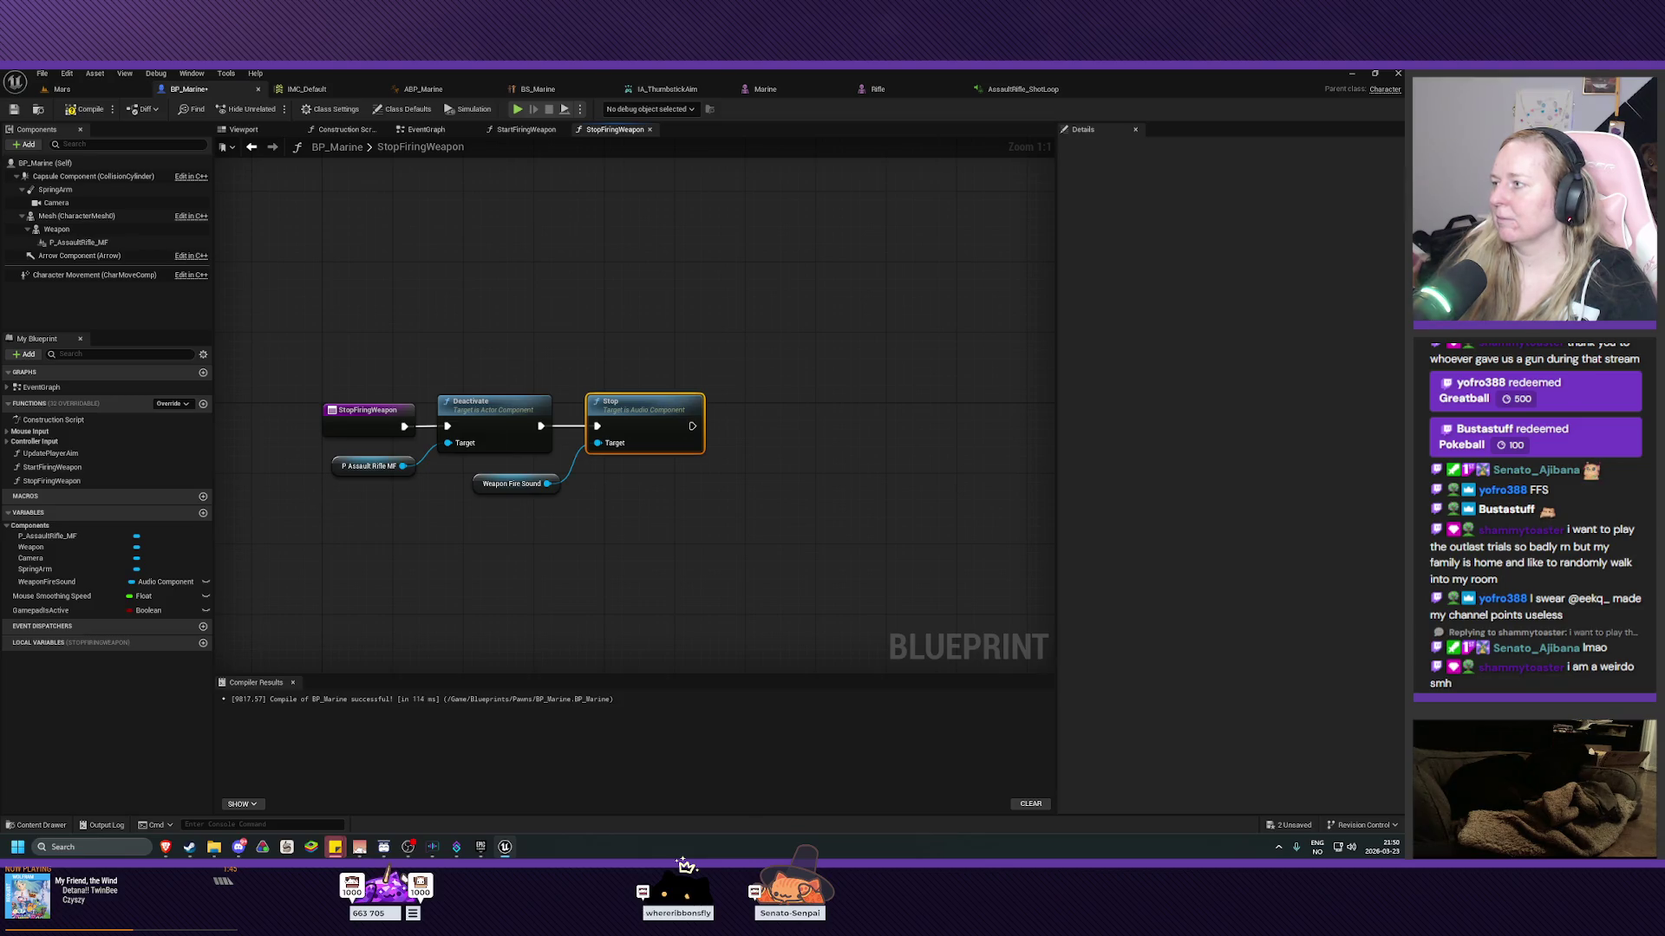
Recompile BP_Marine and play-test the level, firing the rifle to hear the fire loop.
{"action": "left_click", "coordinate": [91, 108]}
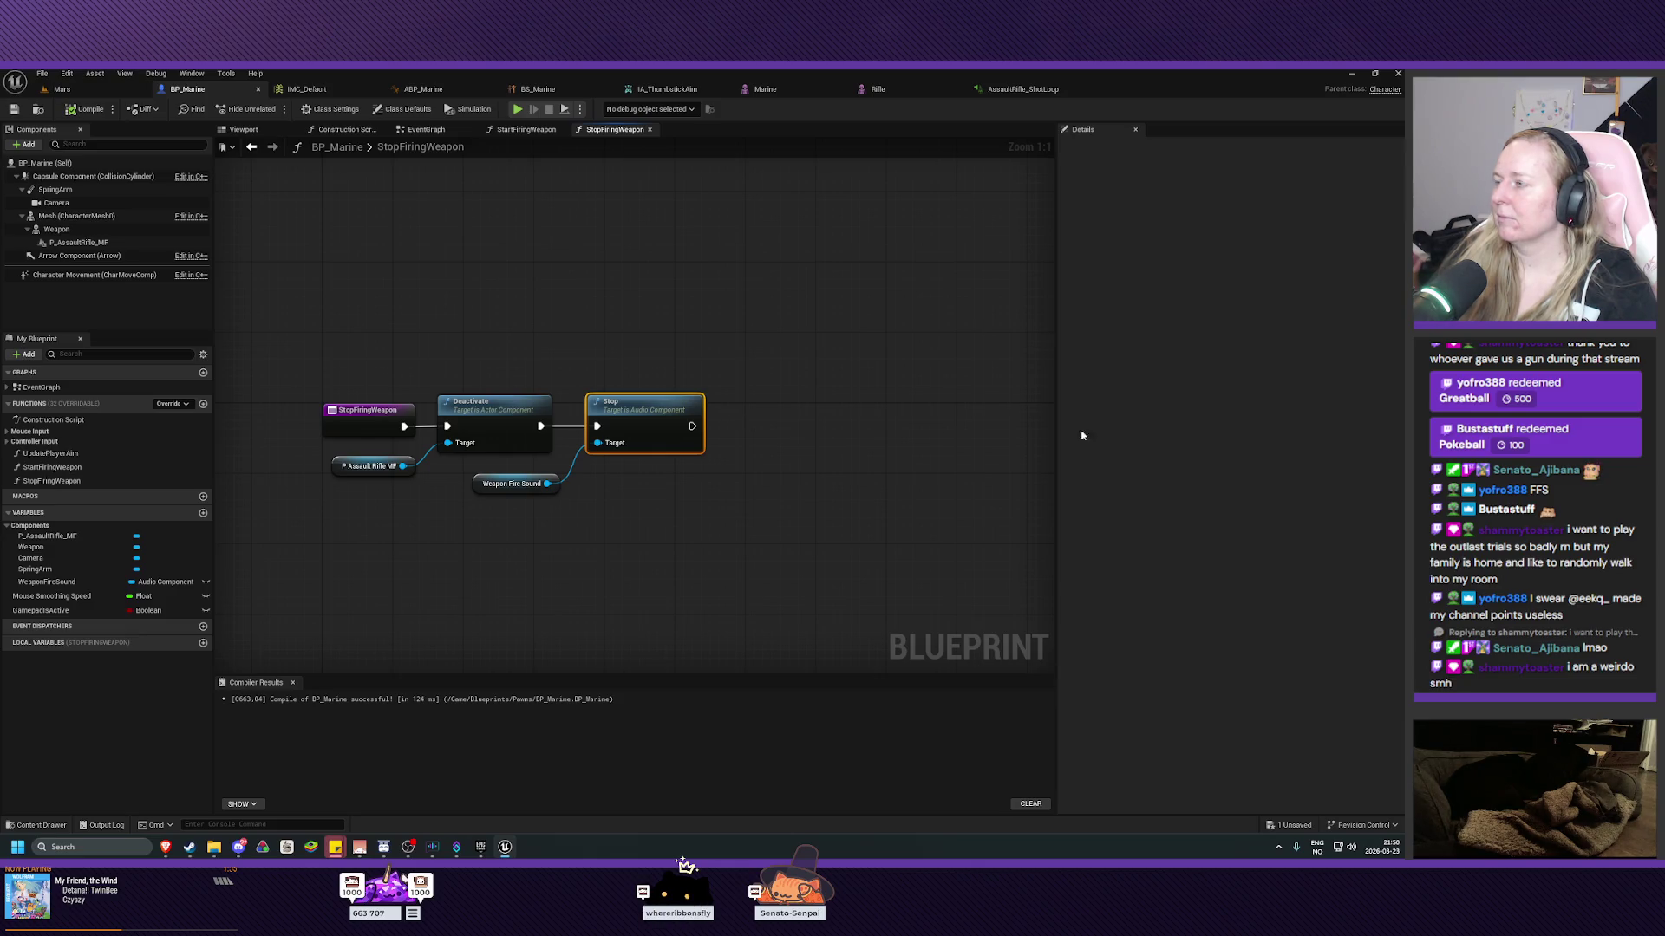
{"action": "key", "text": "alt+p"}
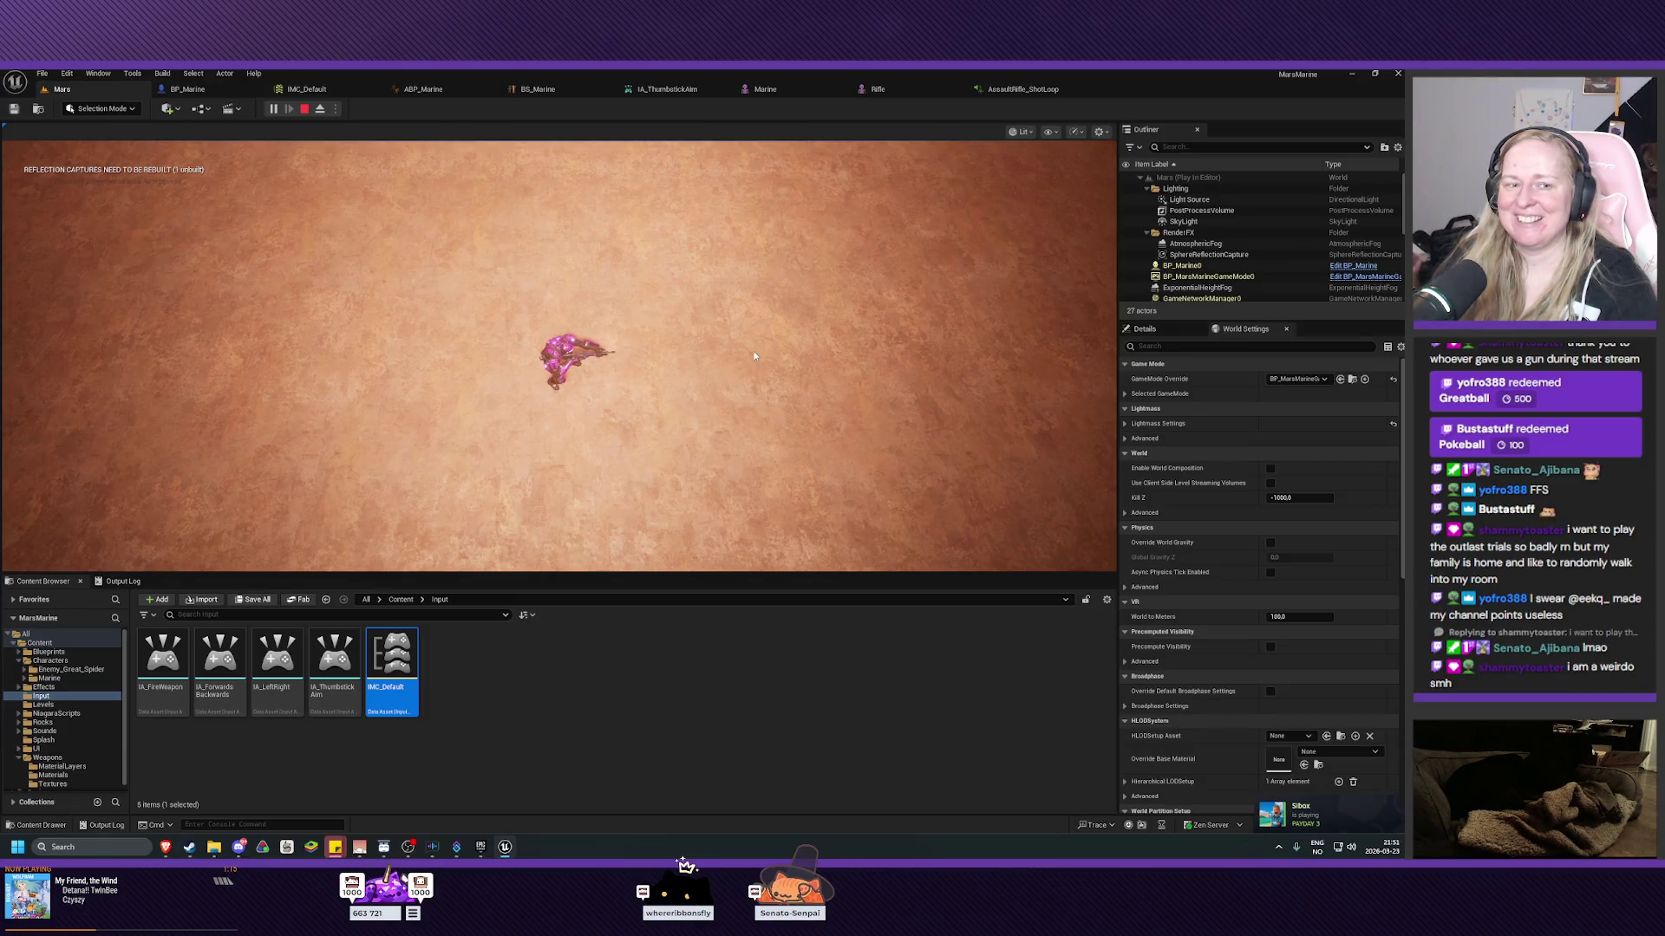
{"action": "left_click", "coordinate": [755, 356]}
{"action": "left_click", "coordinate": [755, 355]}
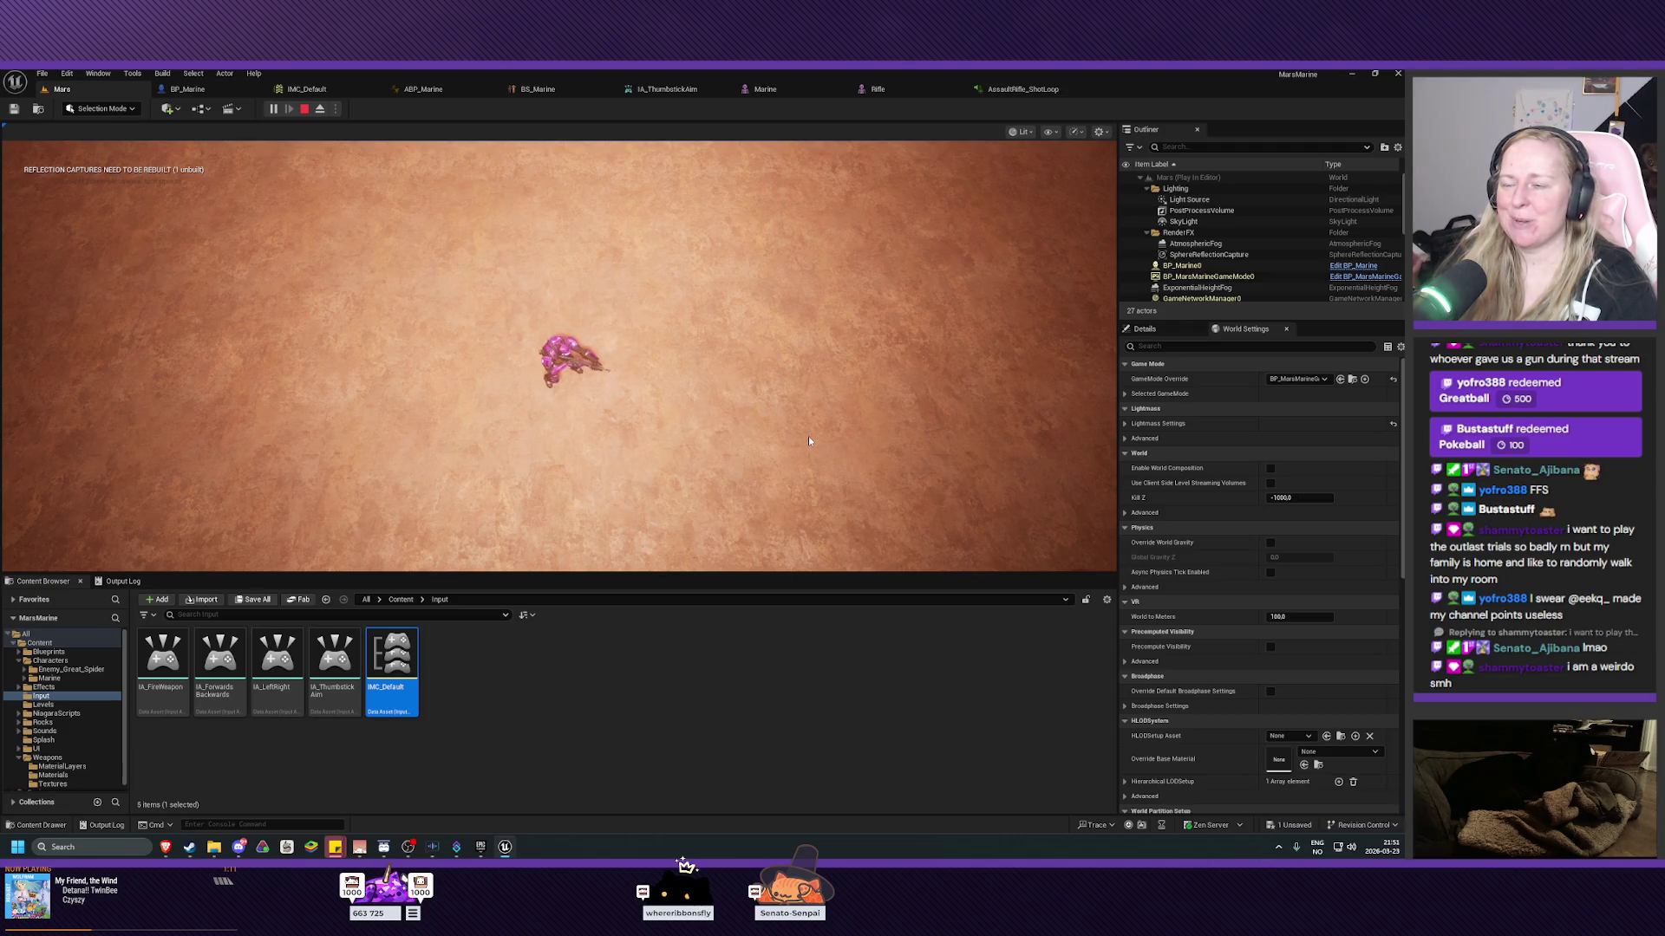
{"action": "key", "text": "Escape"}
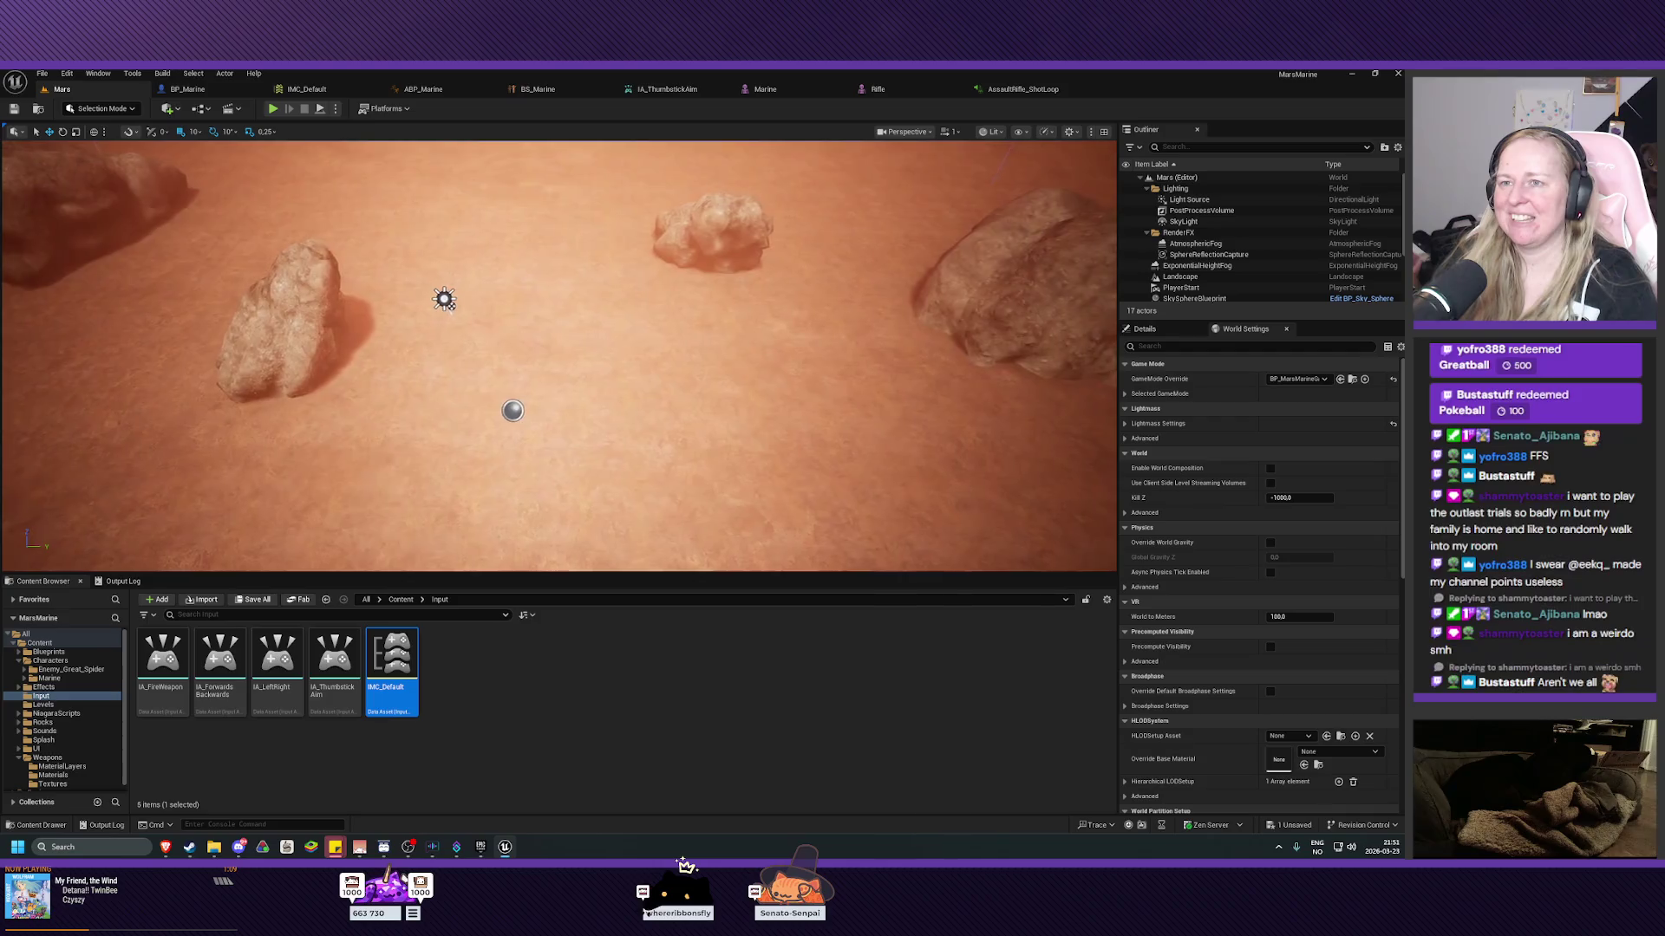
{"action": "key", "text": "s"}
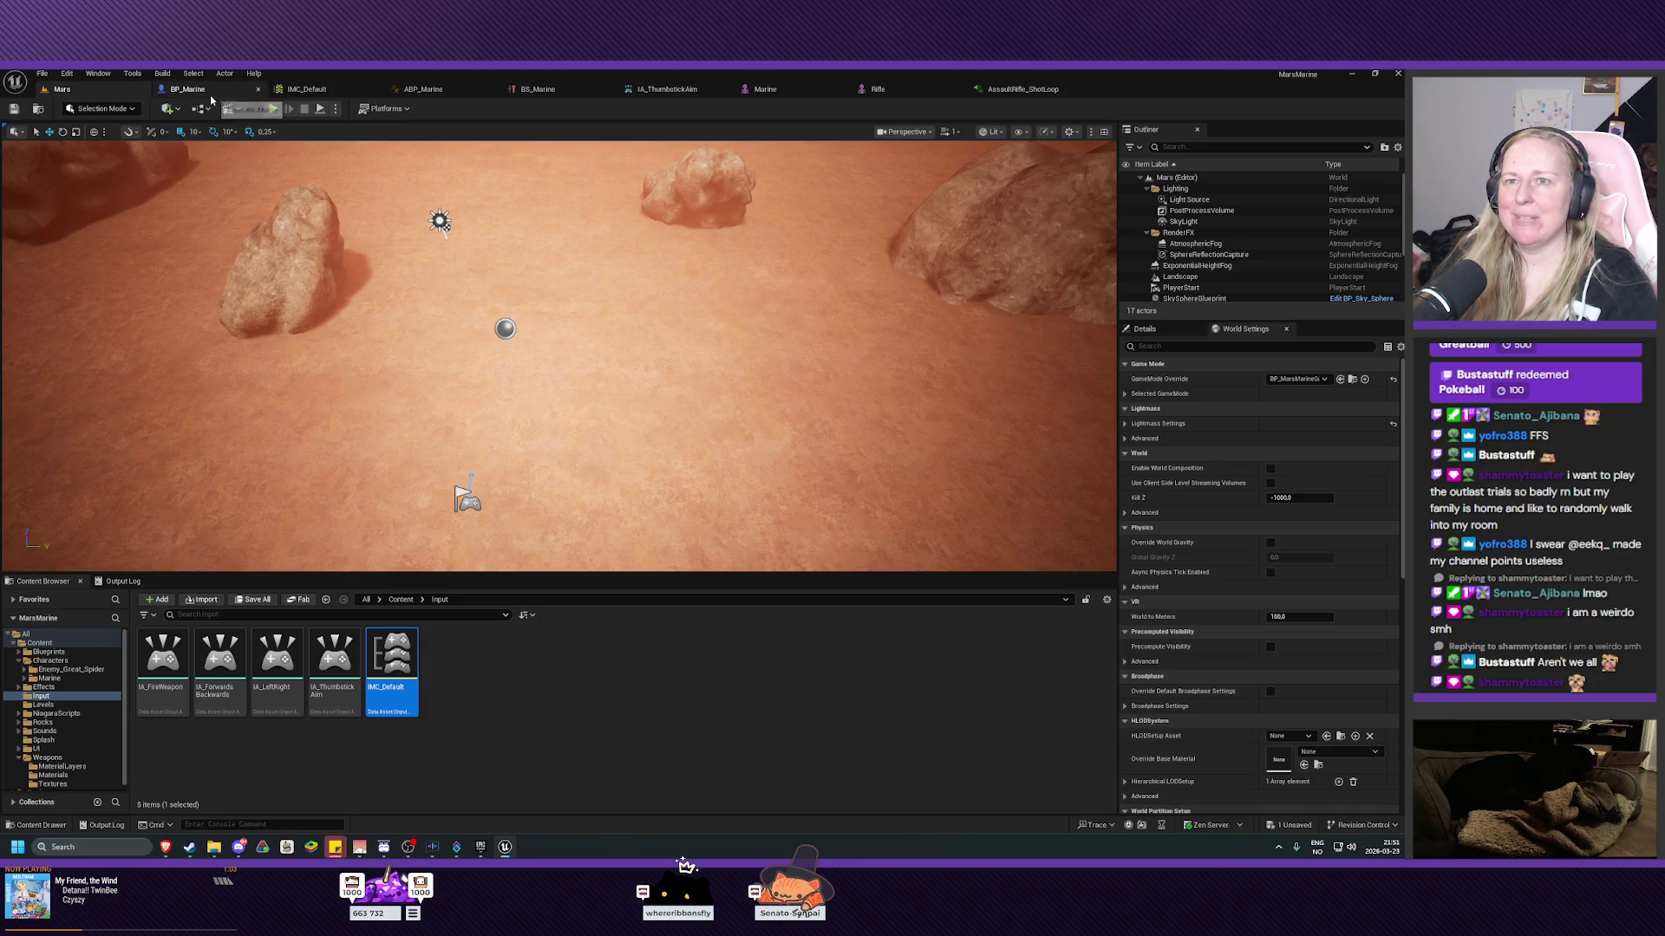
Browse the Mars level's content, collapse the Weapons folder, and return to StopFiringWeapon.
{"action": "left_click", "coordinate": [187, 88]}
{"action": "left_click_drag", "start_coordinate": [593, 362], "coordinate": [606, 371]}
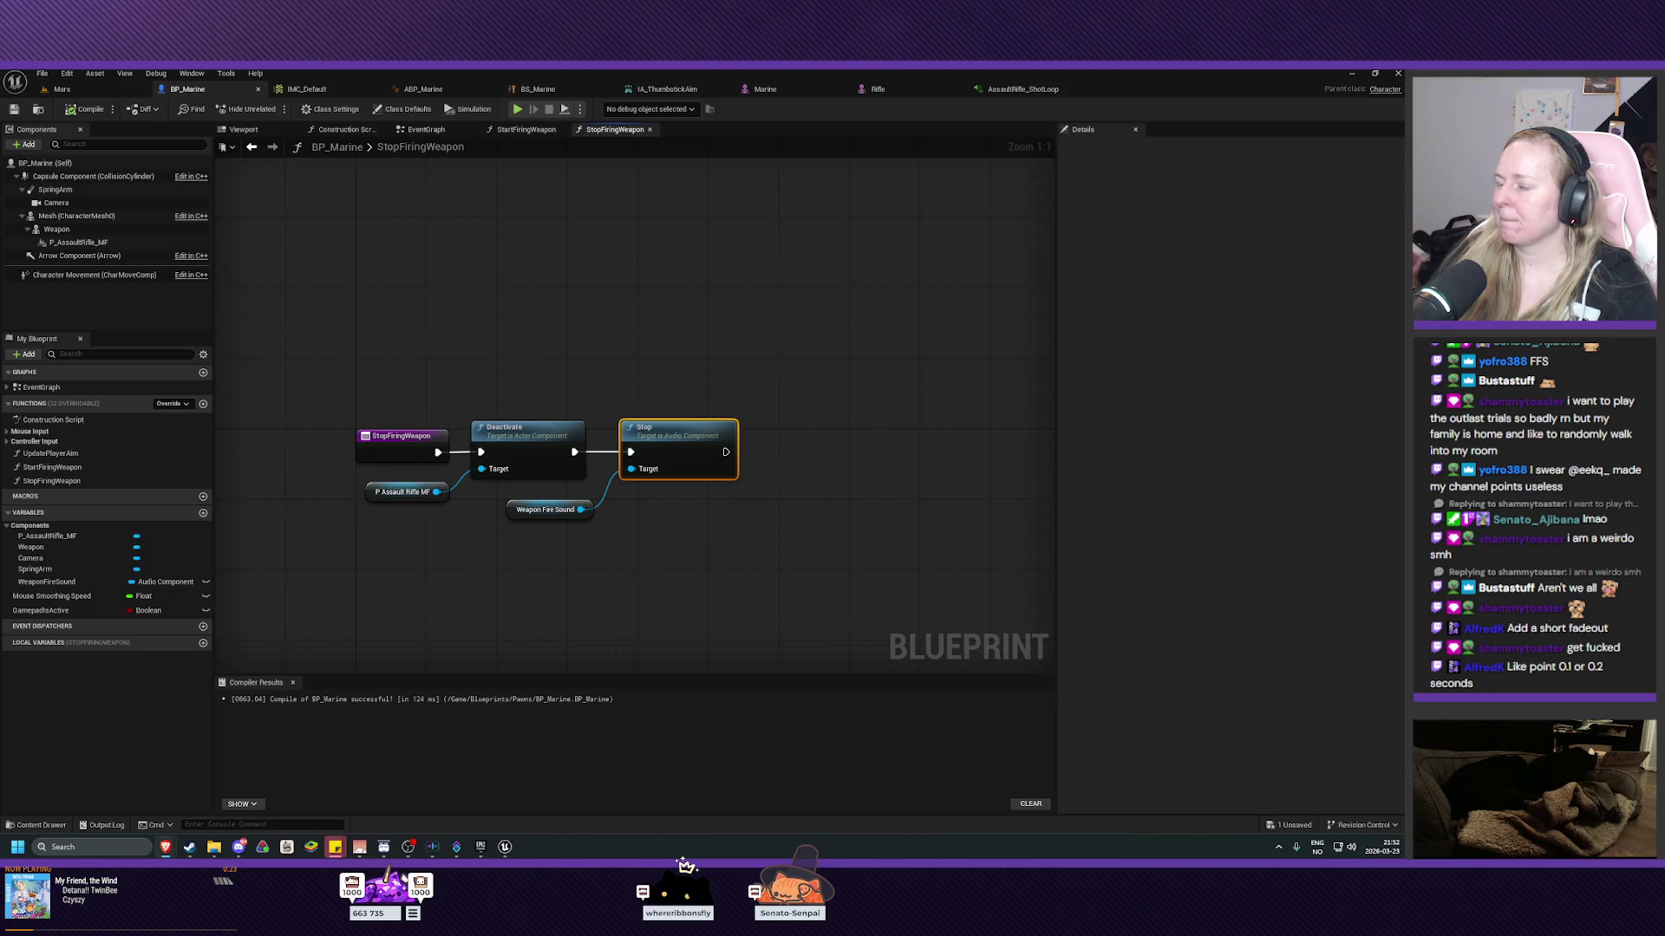
{"action": "left_click", "coordinate": [96, 91]}
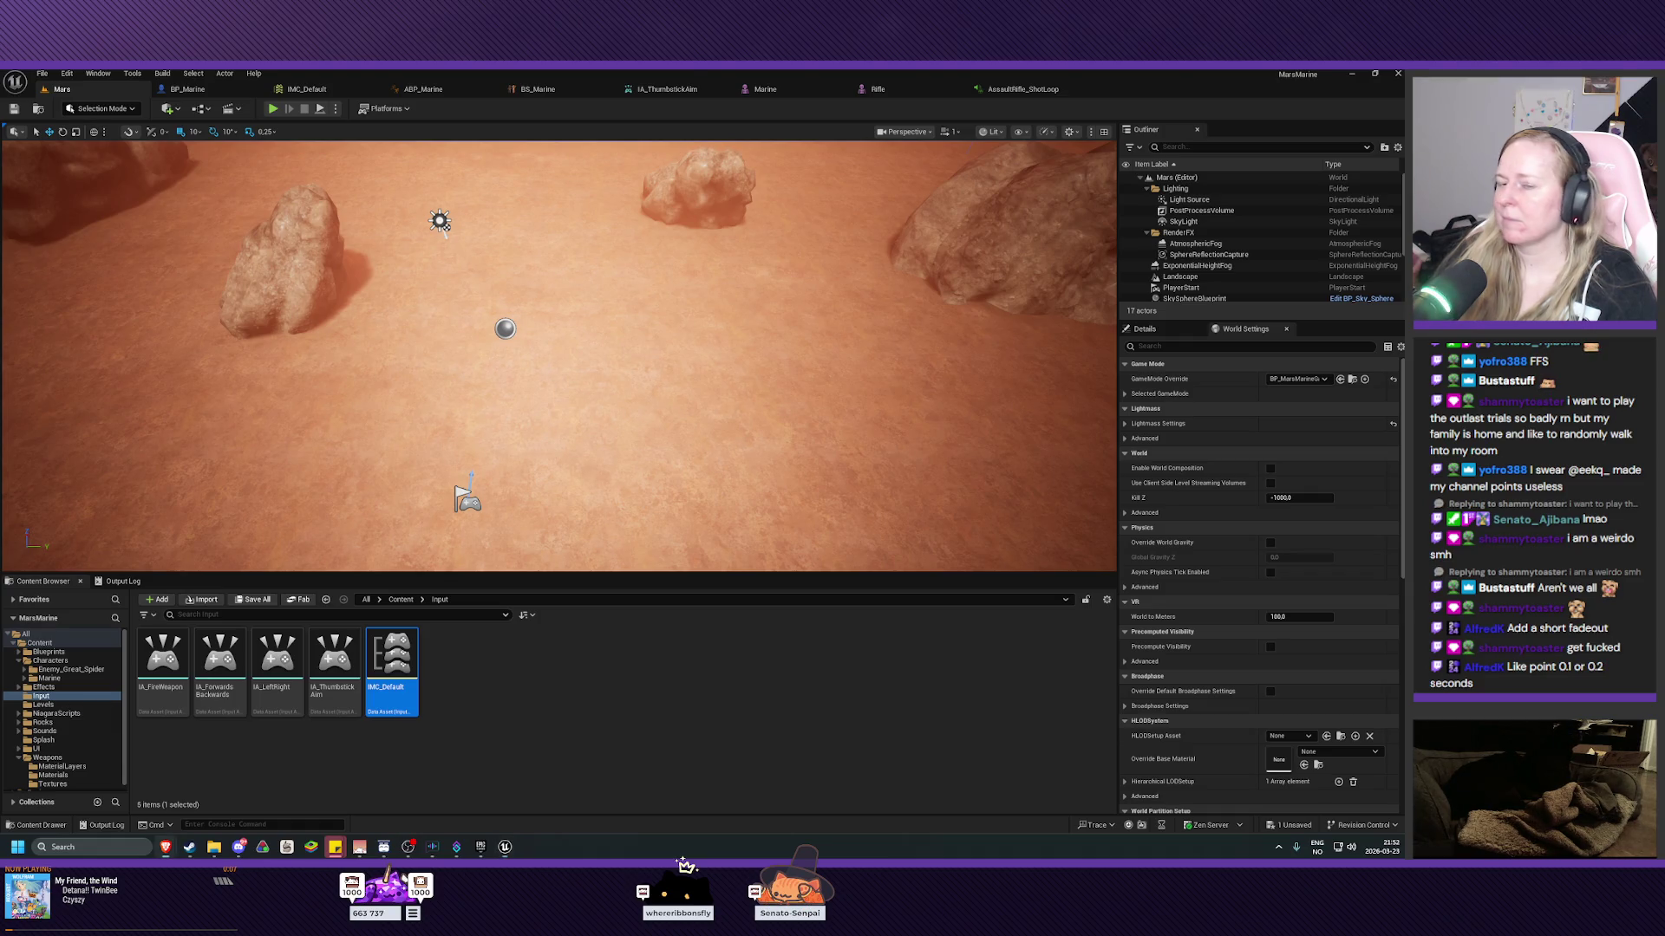
{"action": "scroll", "coordinate": [54, 722], "scroll_direction": "down", "scroll_amount": 1}
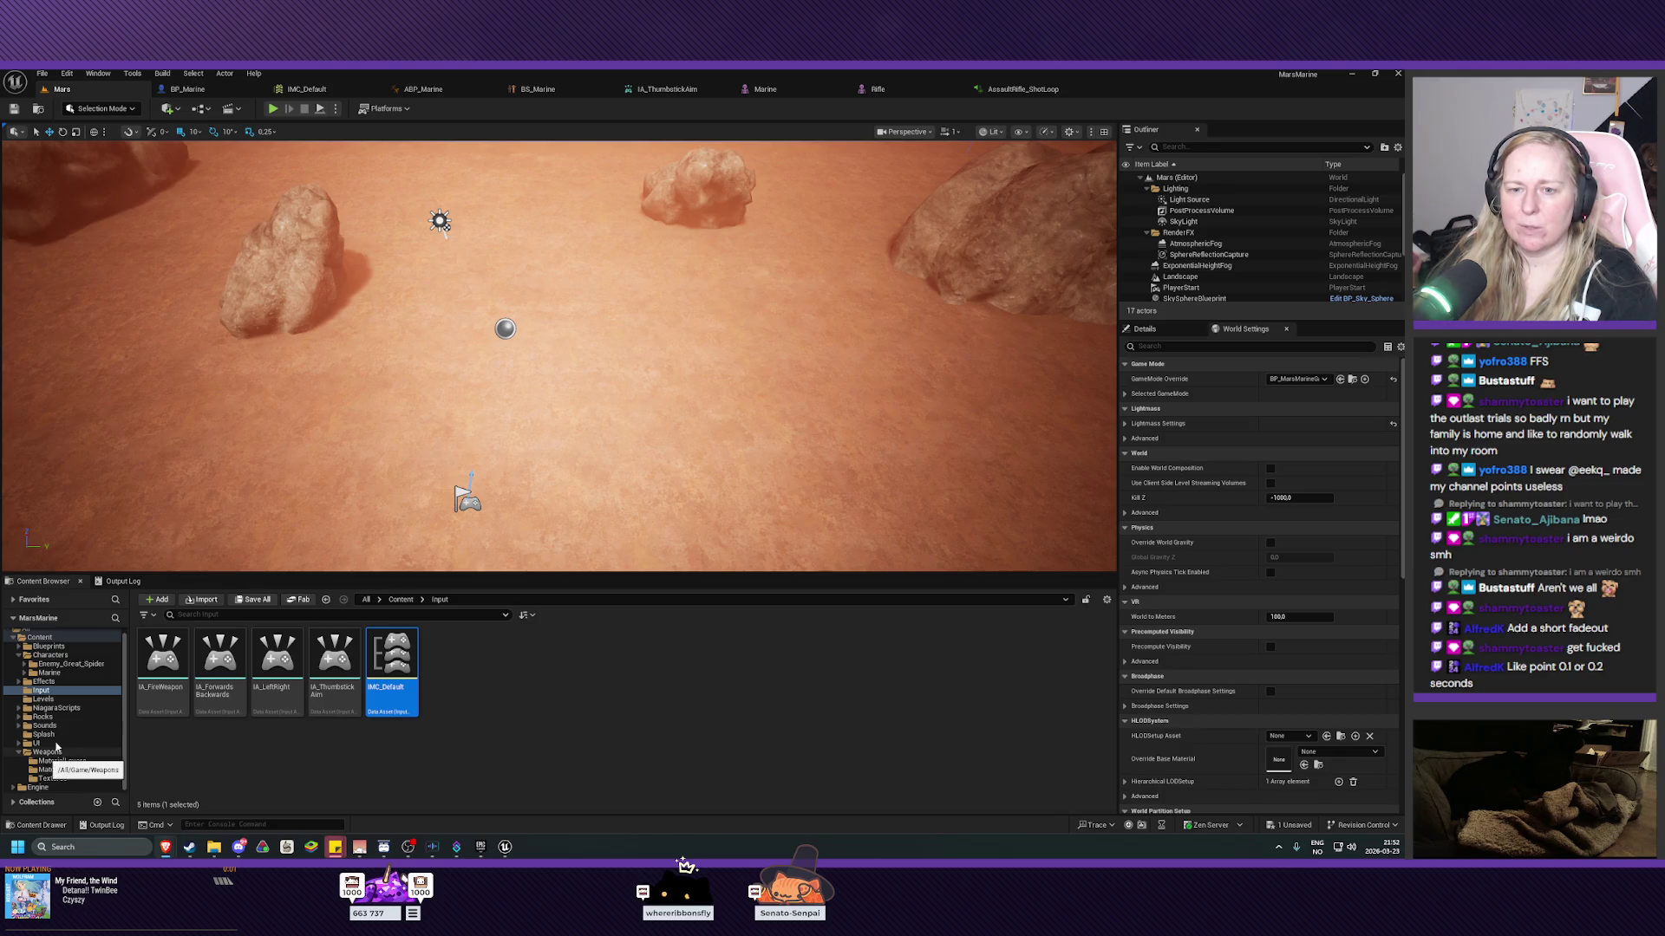
{"action": "left_click", "coordinate": [20, 753]}
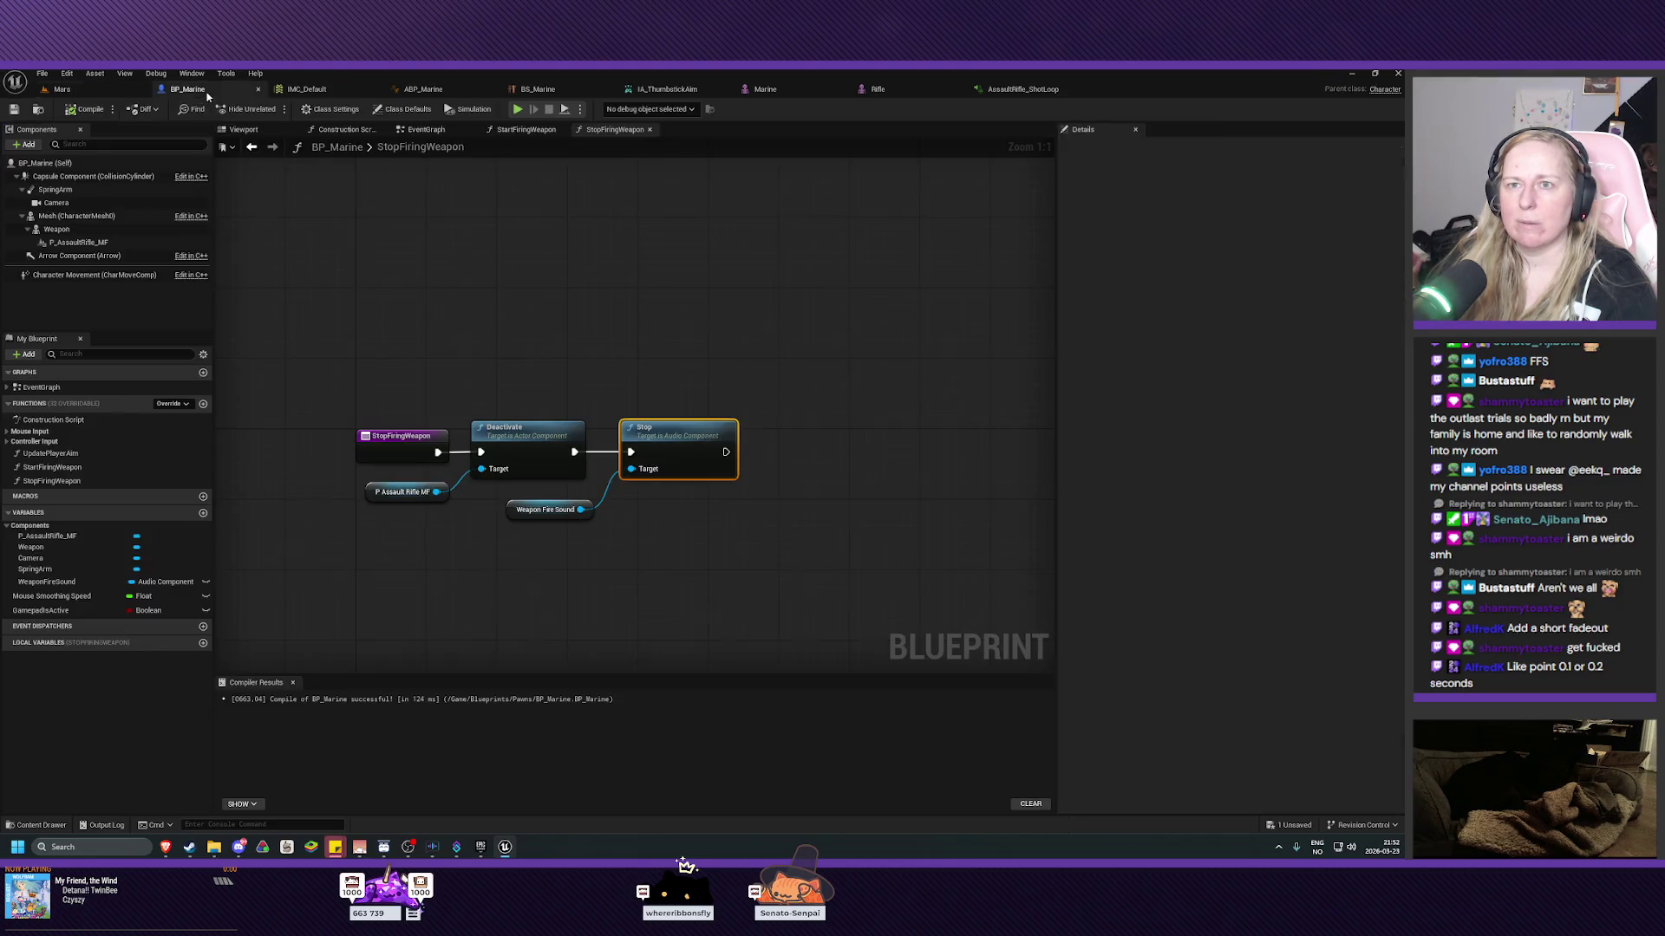
{"action": "left_click", "coordinate": [189, 89]}
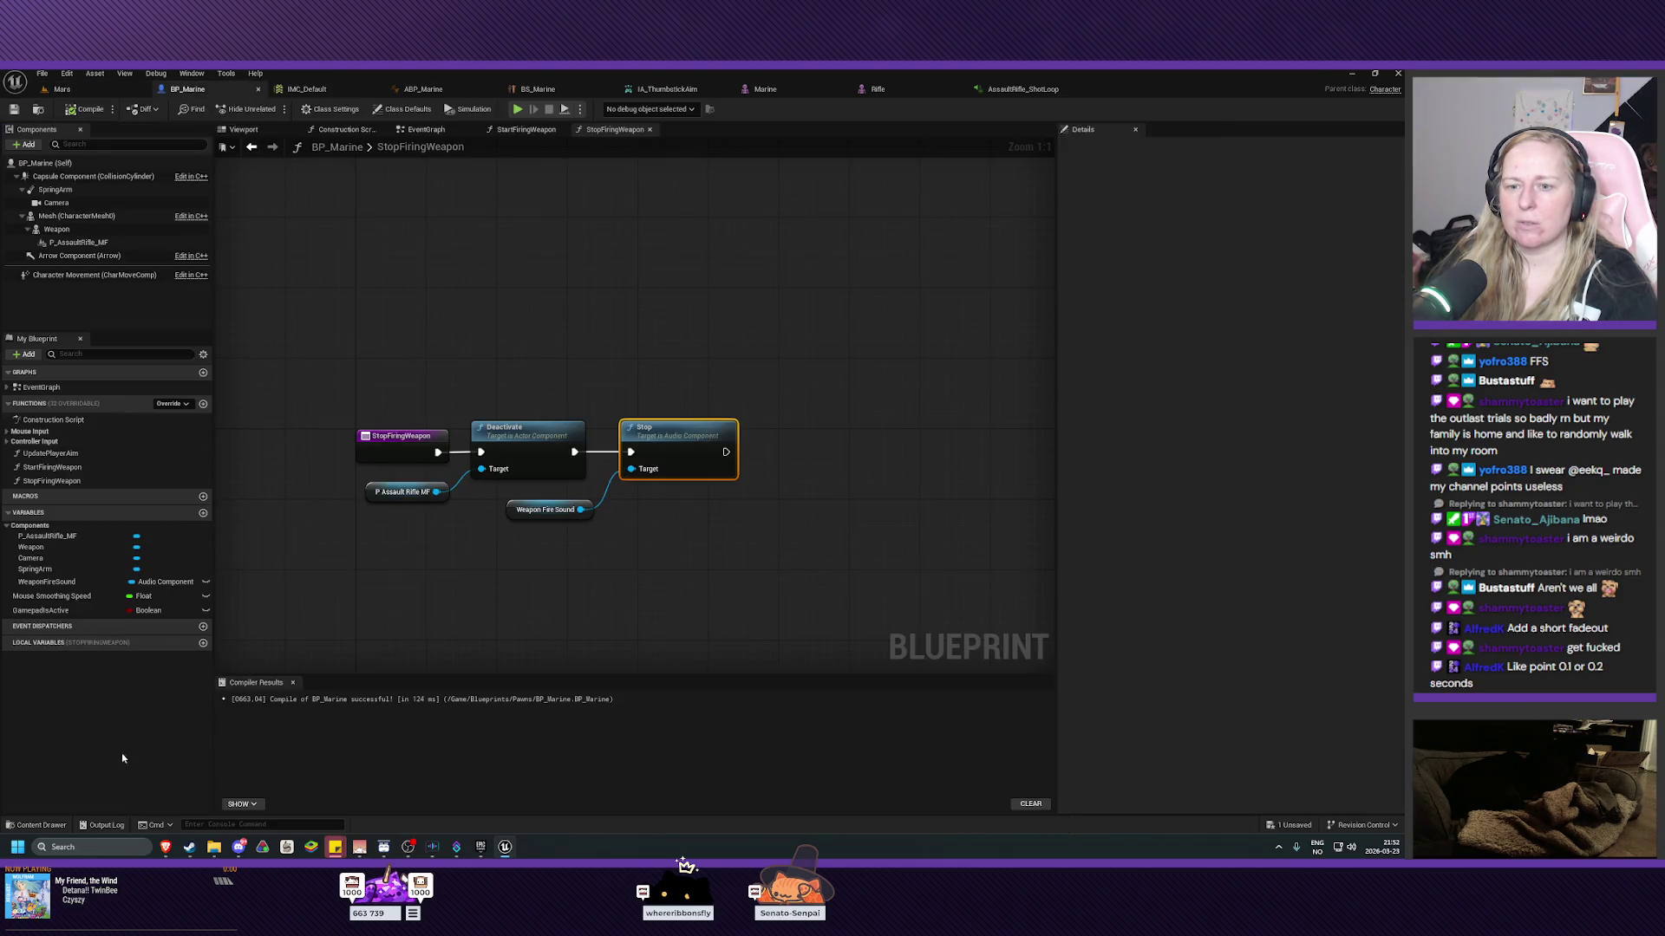
Open the Content Drawer and preview the AssaultRifle_ShotEnd02 sound.
{"action": "left_click", "coordinate": [34, 825]}
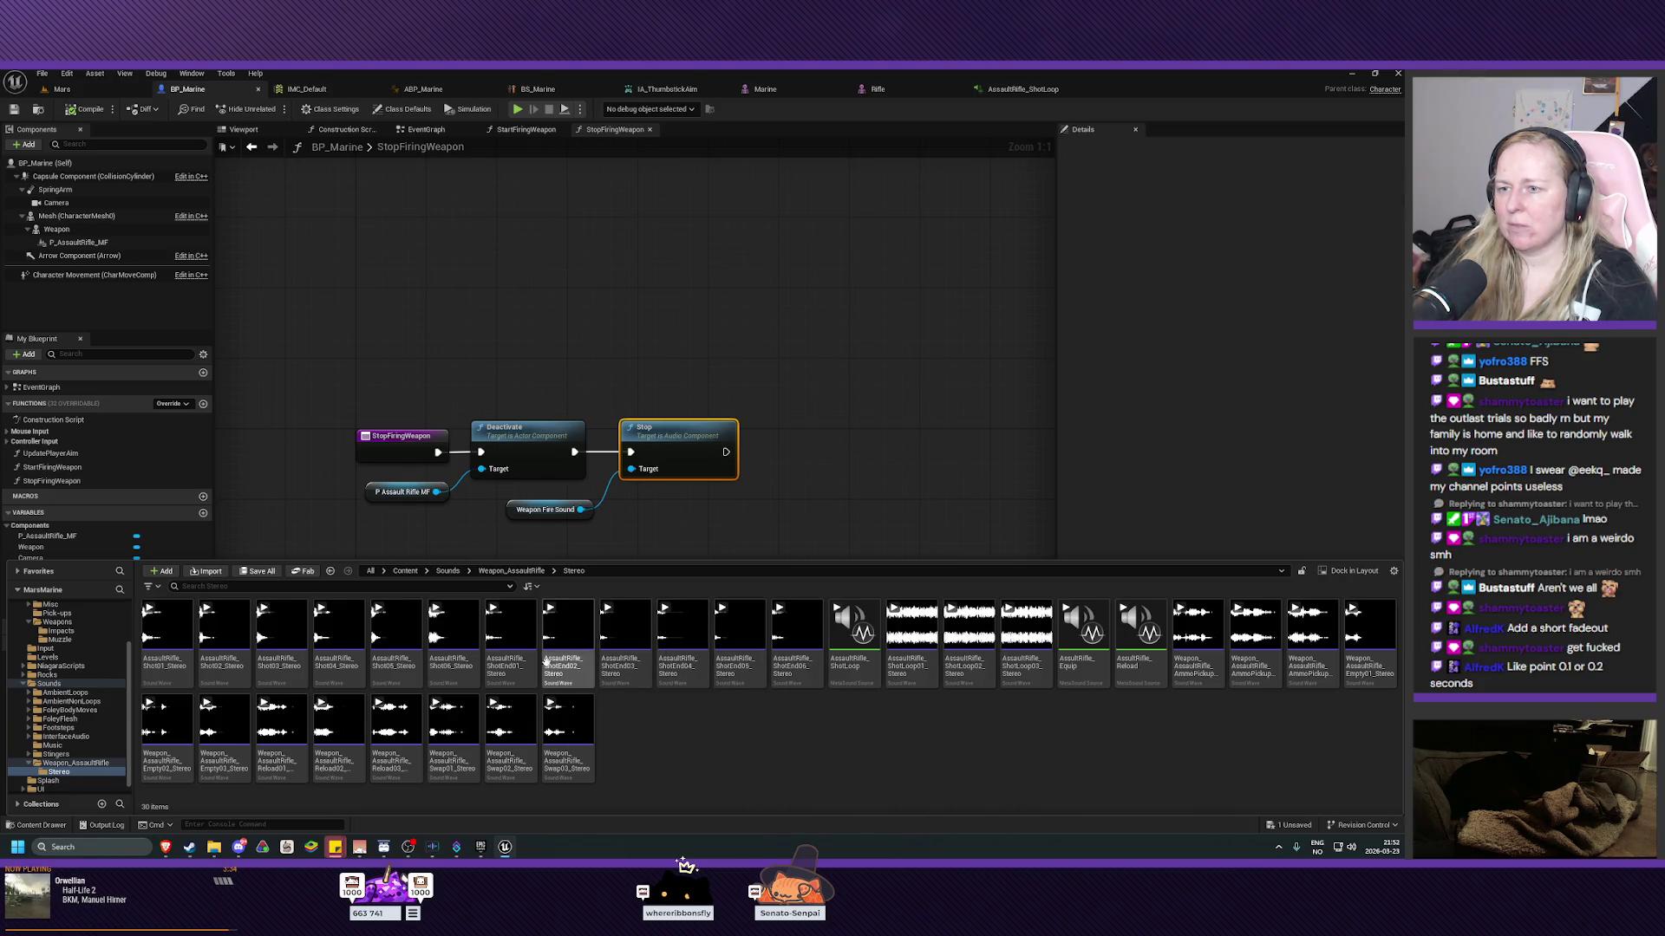
{"action": "mouse_move", "coordinate": [505, 677]}
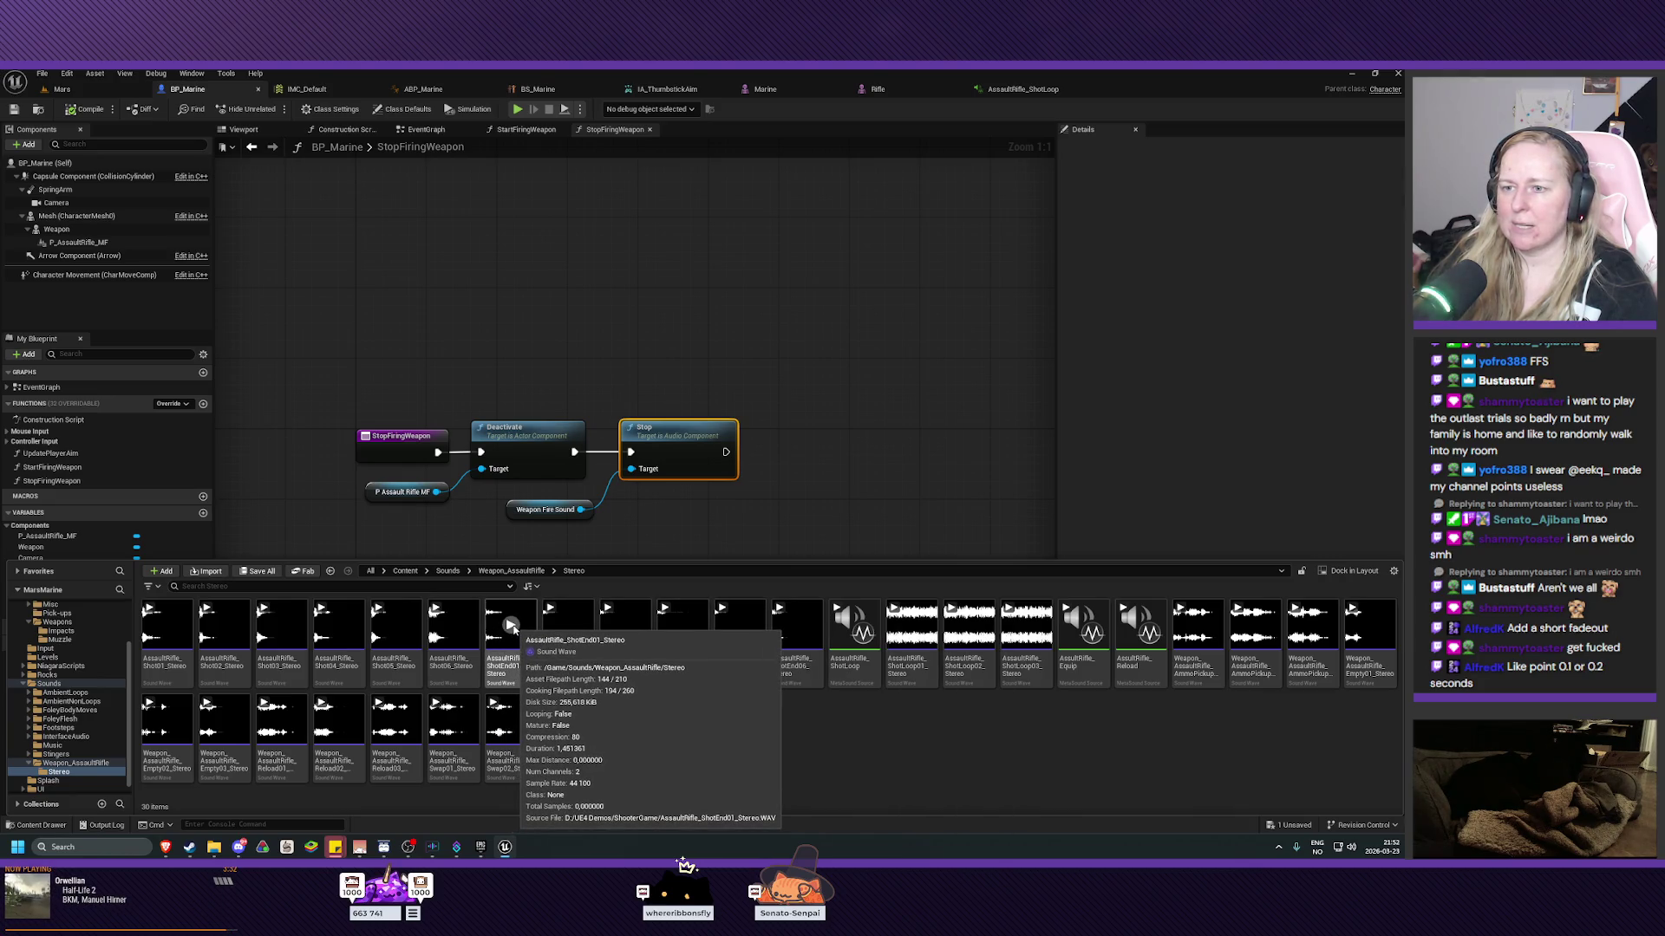
{"action": "left_click", "coordinate": [551, 611]}
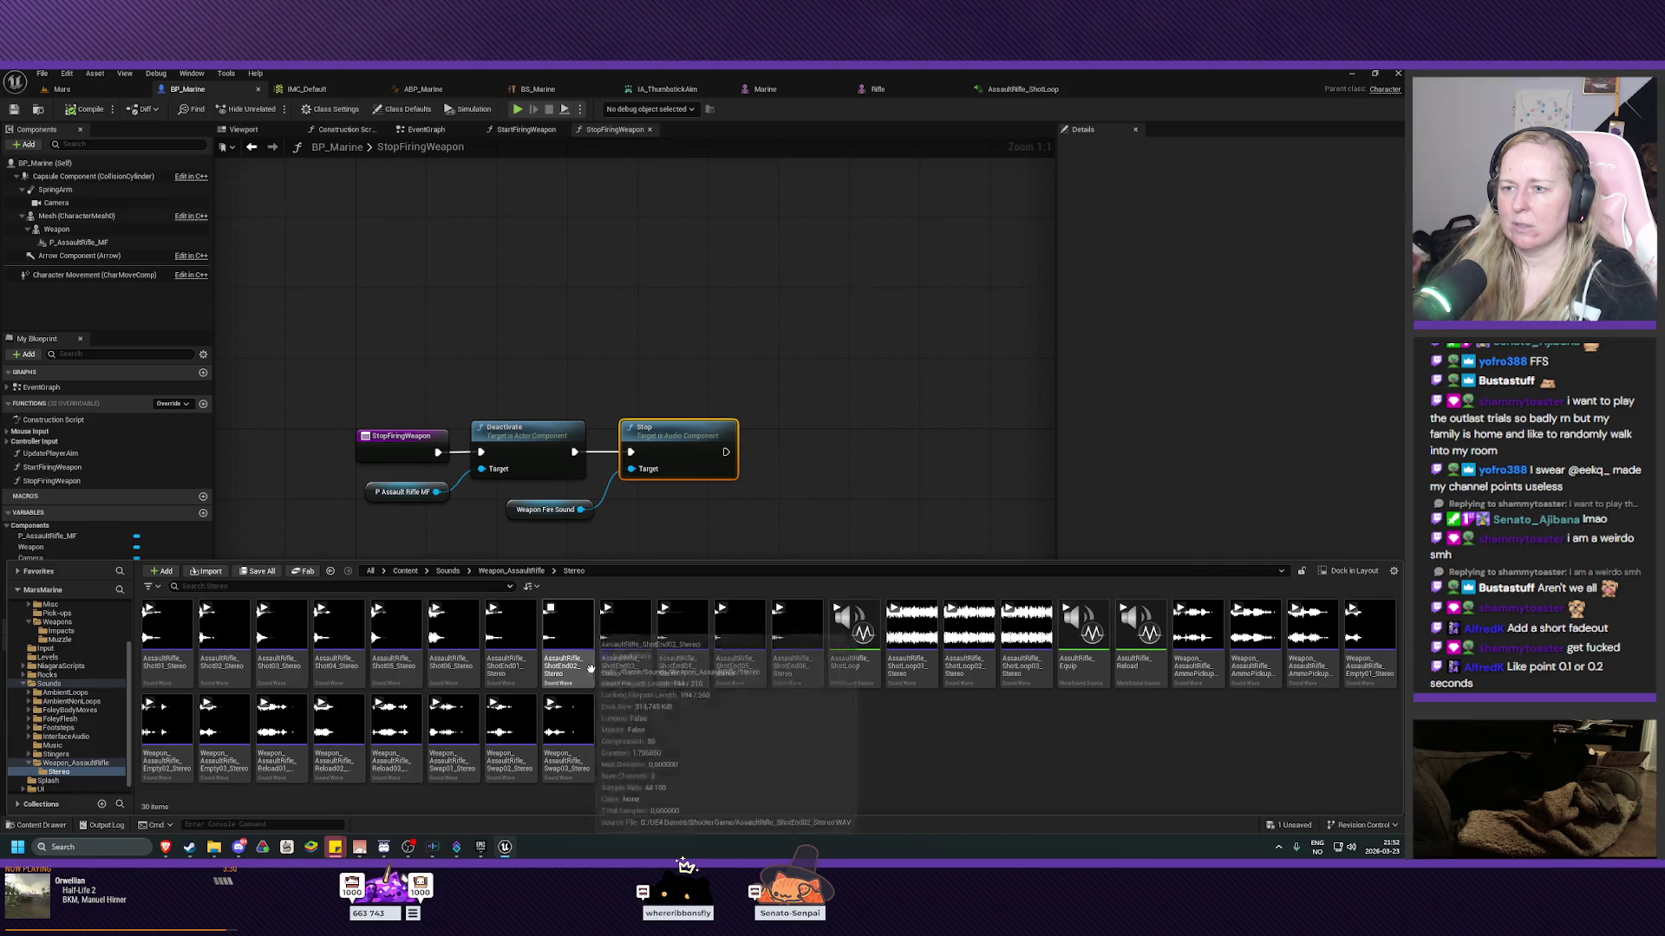
Create a MetaSound Source named AssaultRifle_ShotEnd in the Stereo folder and open it.
{"action": "mouse_move", "coordinate": [777, 663]}
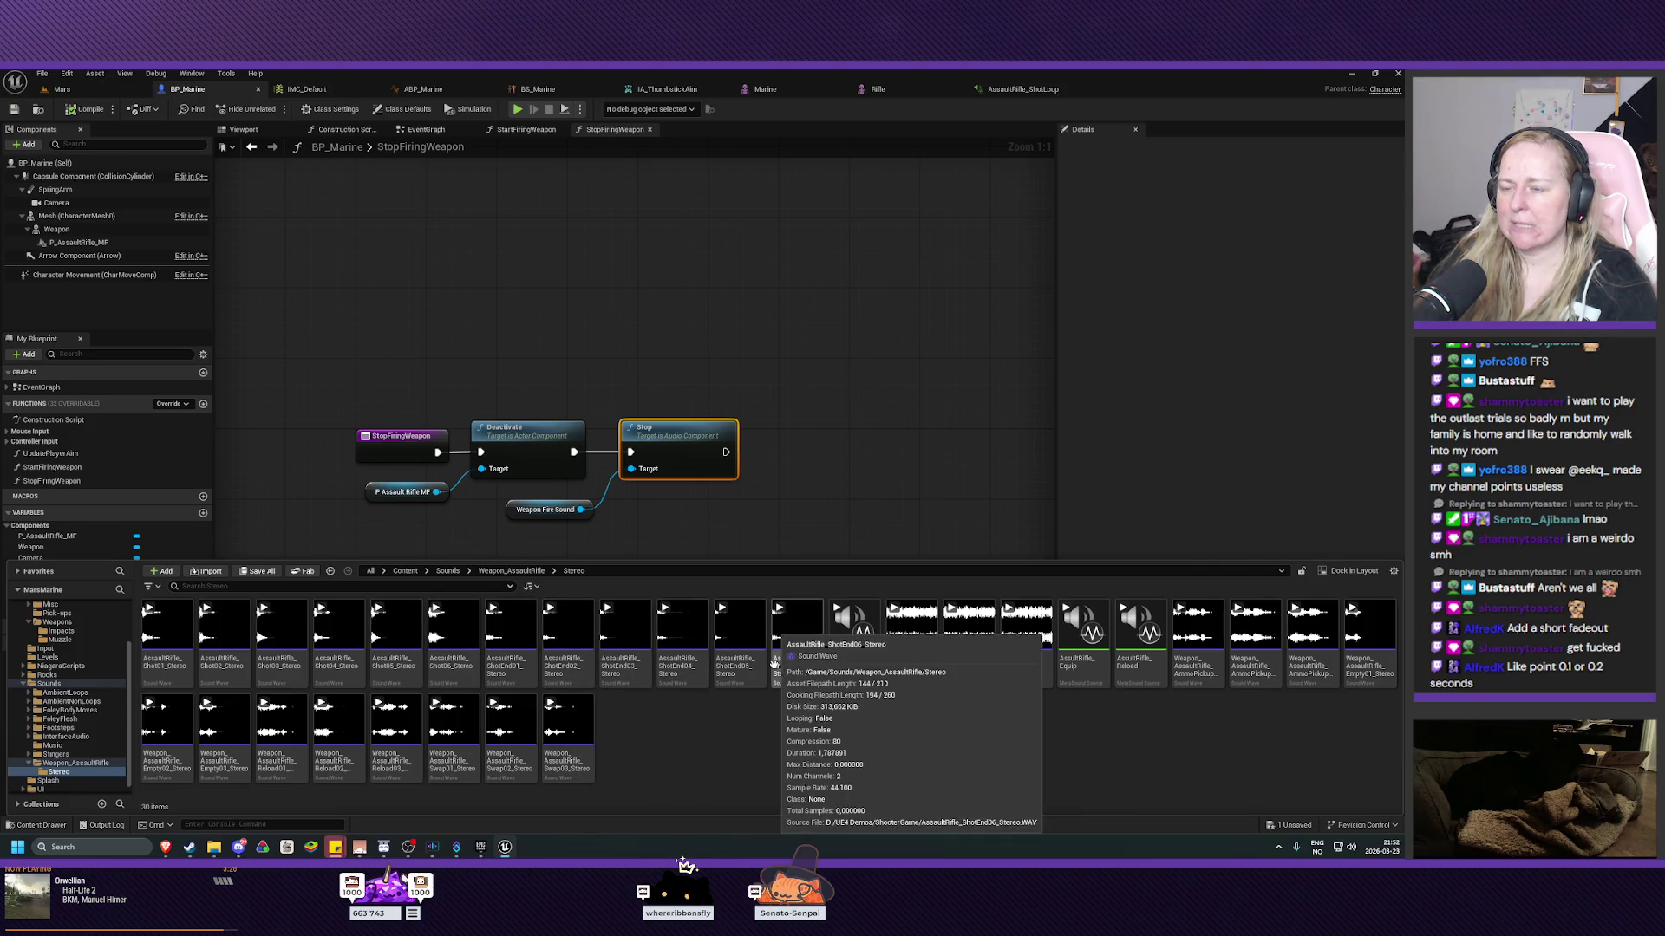
{"action": "right_click", "coordinate": [691, 756]}
{"action": "mouse_move", "coordinate": [771, 519]}
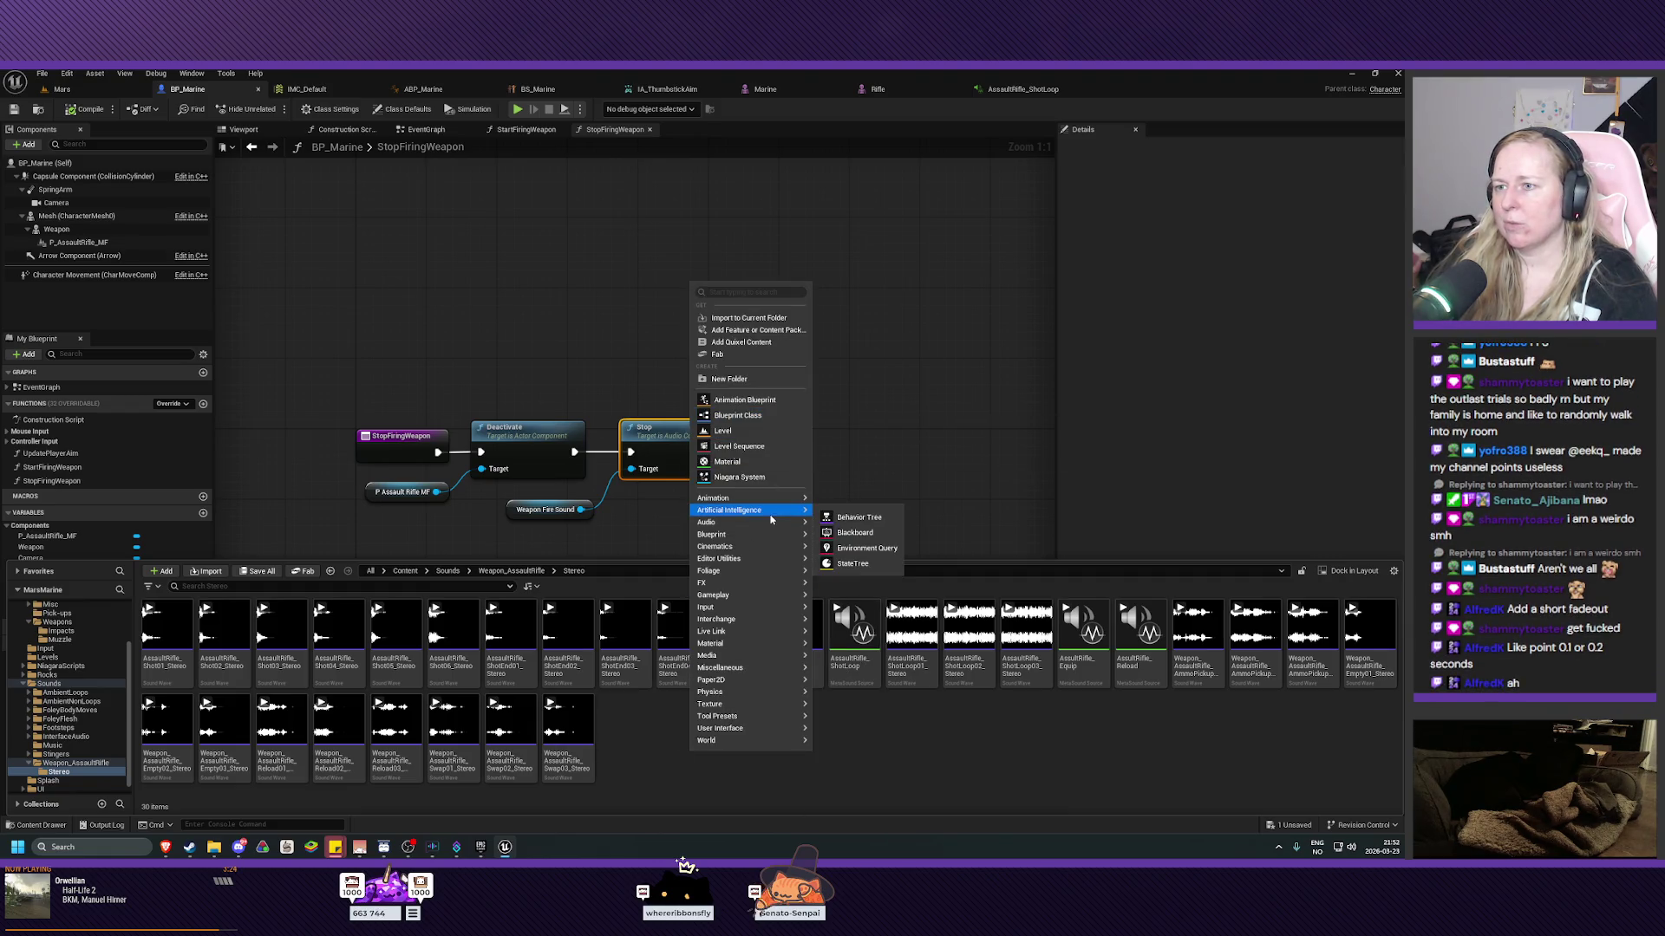
{"action": "left_click", "coordinate": [867, 545]}
{"action": "type", "text": "AssaultRifl"}
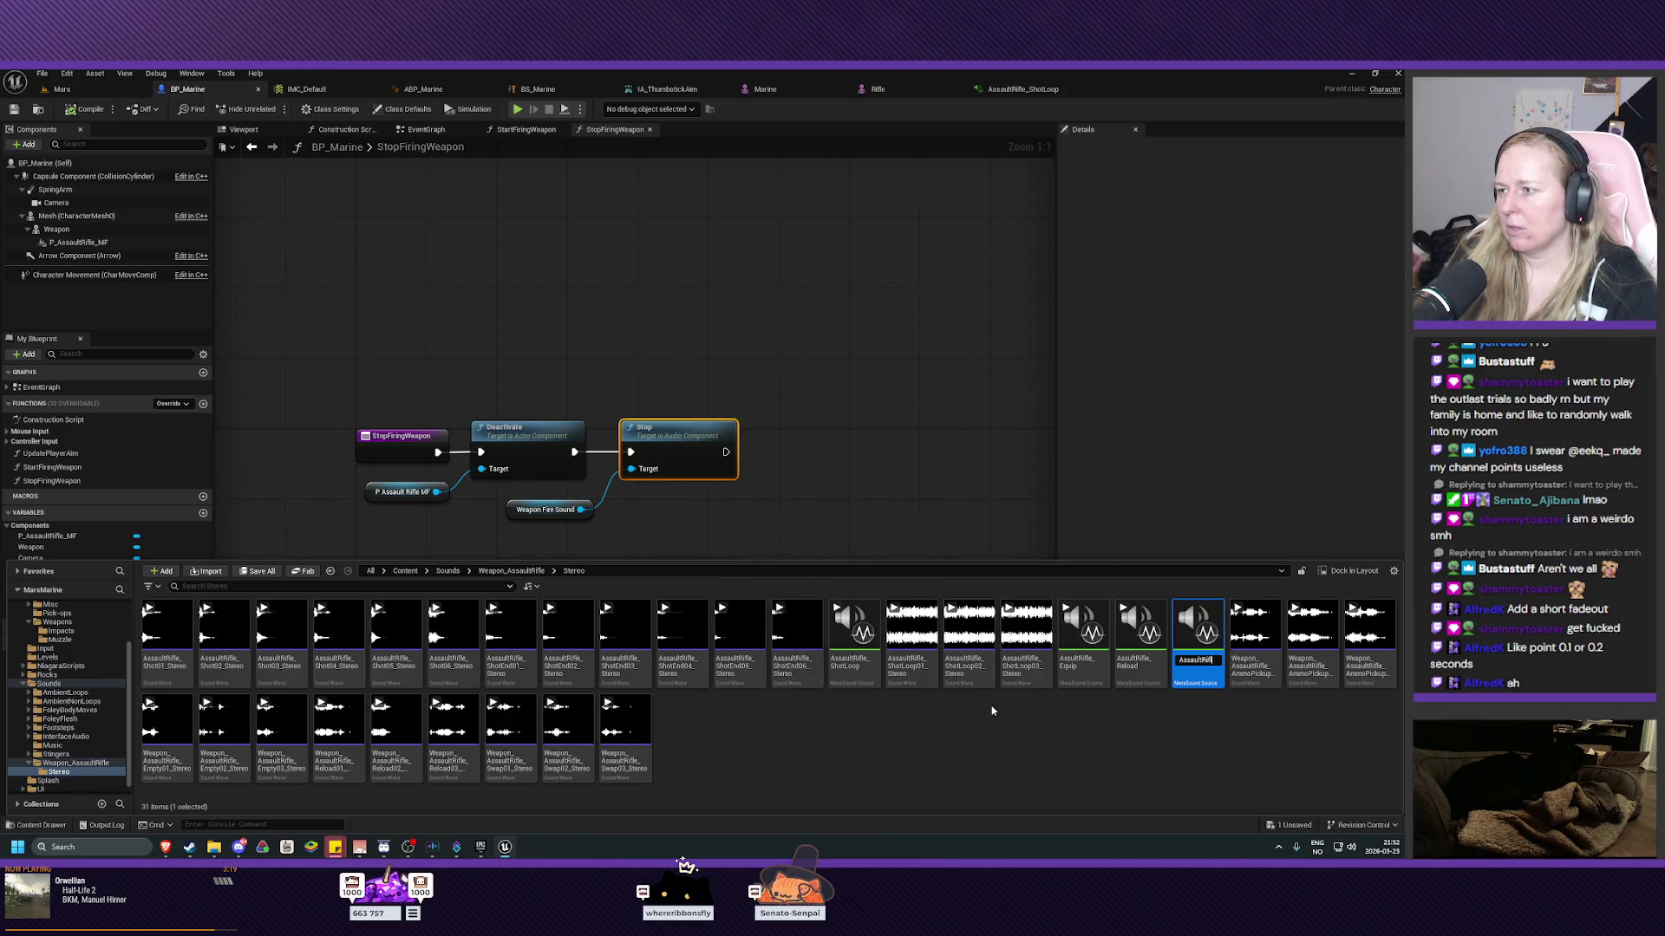
{"action": "type", "text": "e_S"}
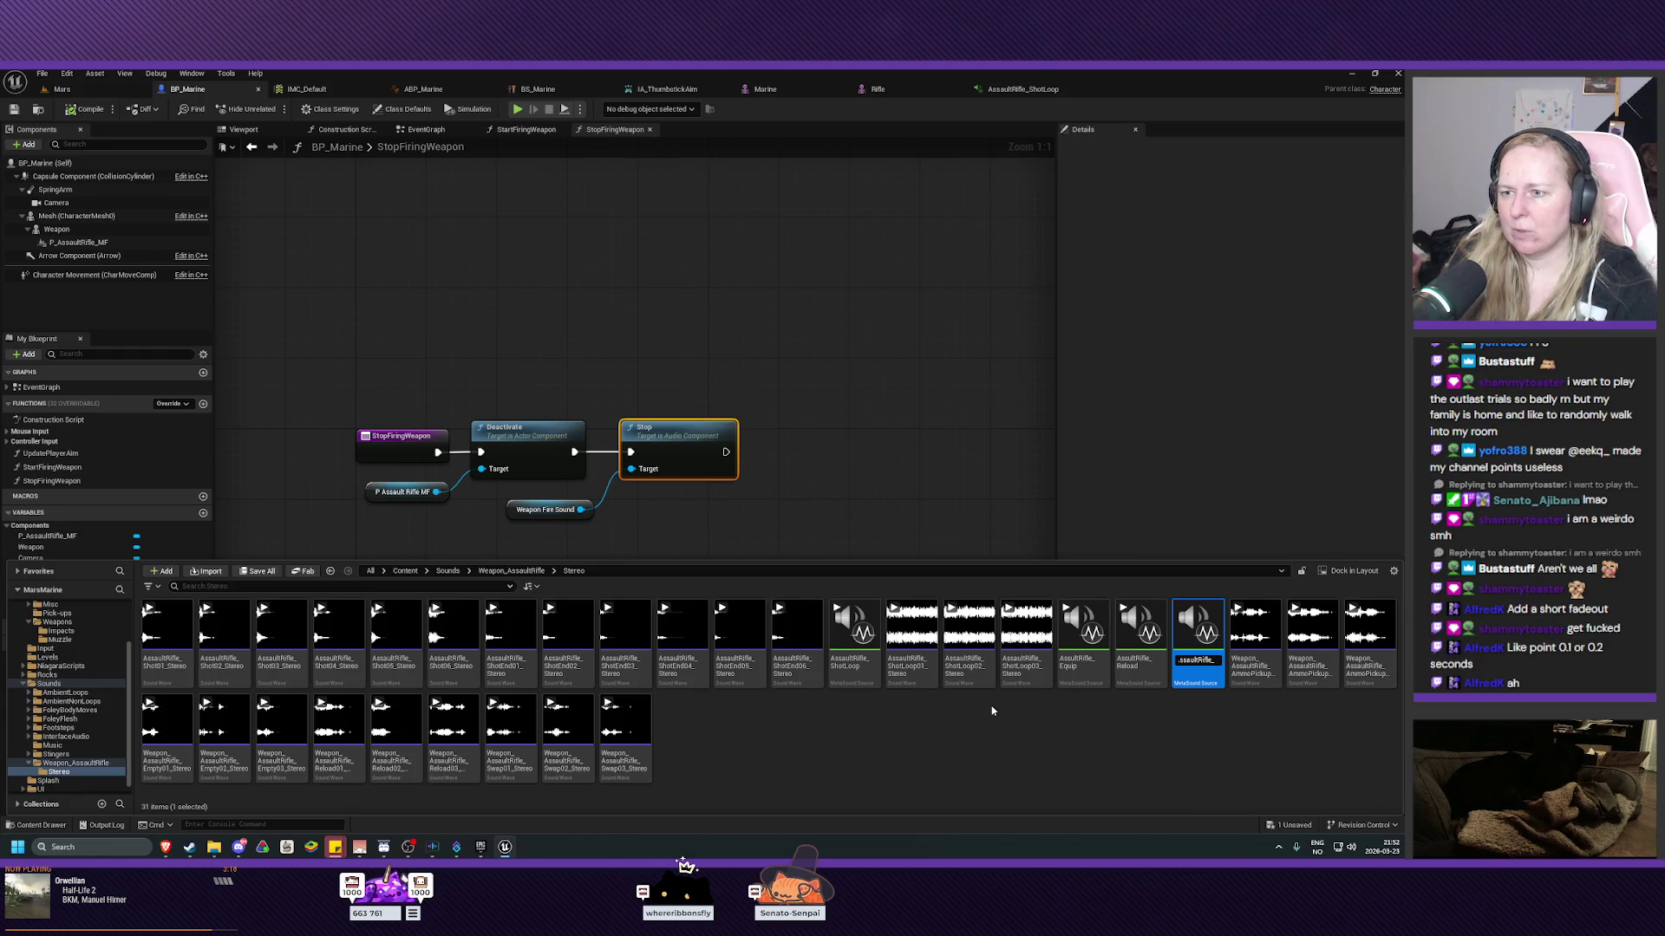
{"action": "type", "text": "hotEnd"}
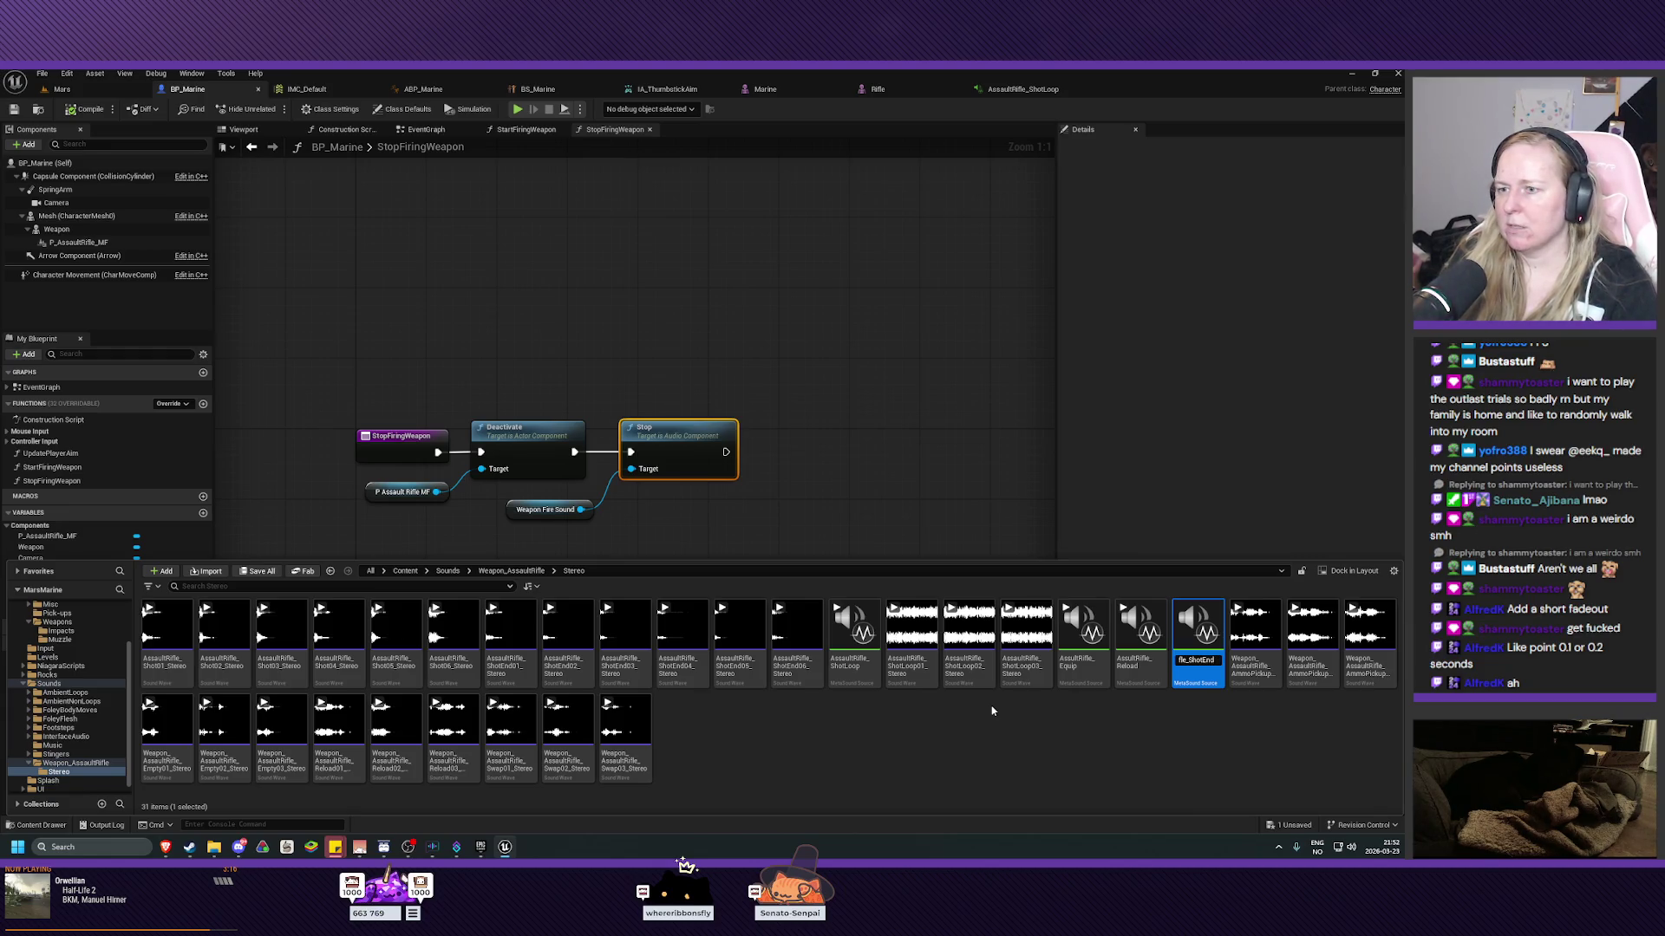
{"action": "key", "text": "Return"}
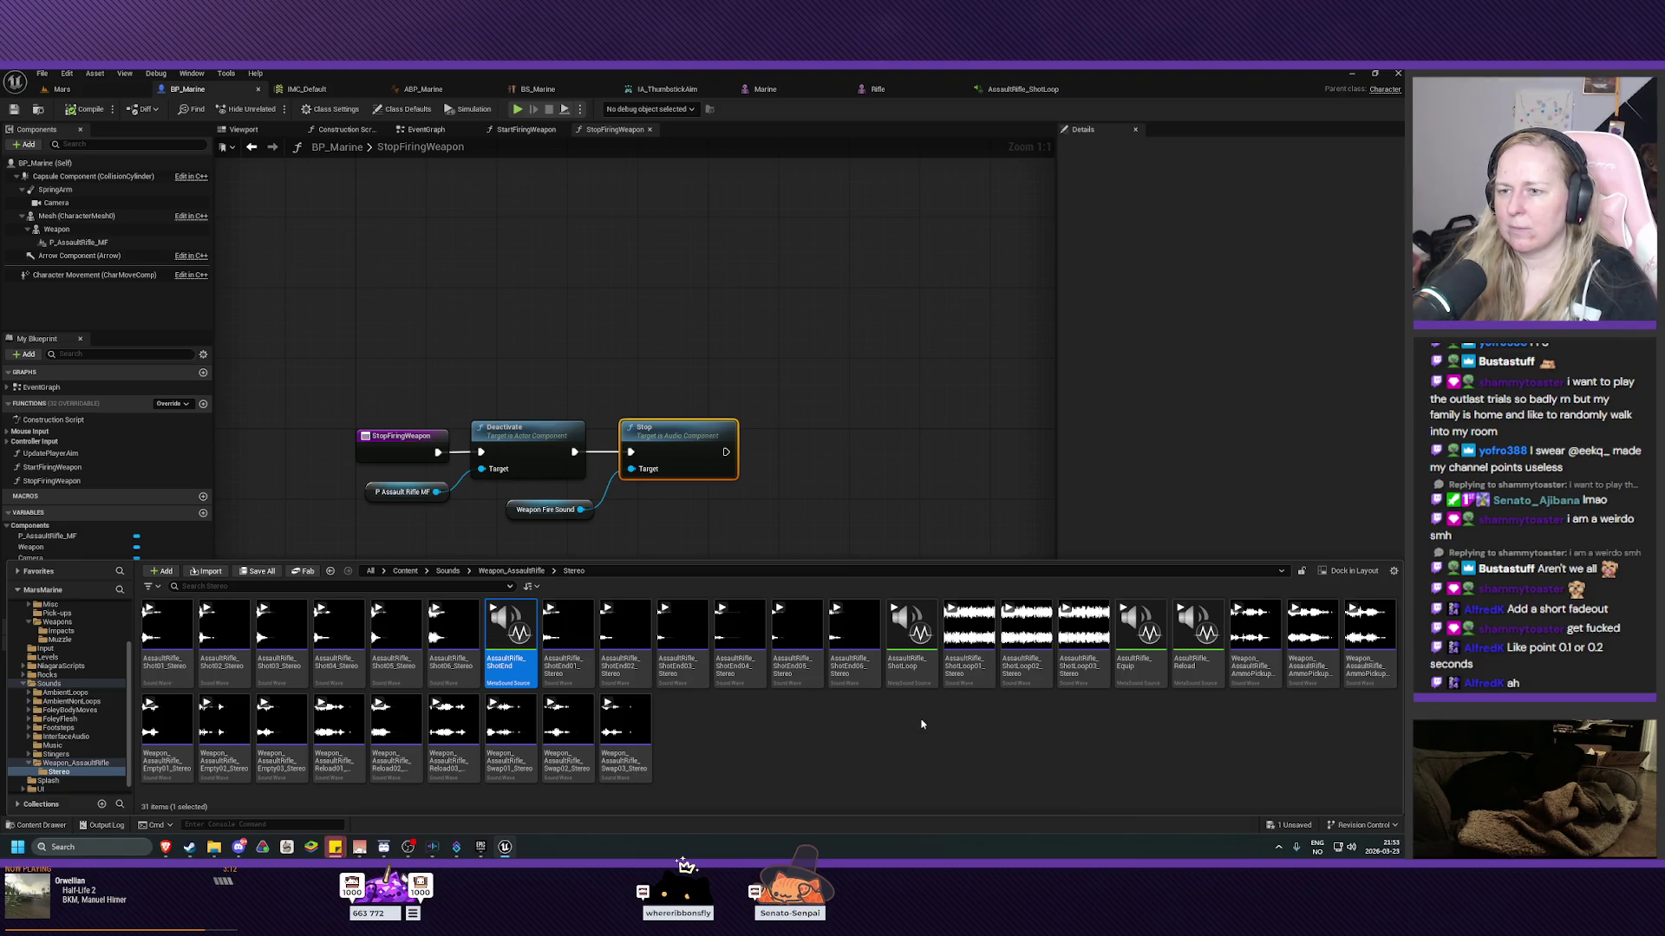
{"action": "double_click", "coordinate": [516, 666]}
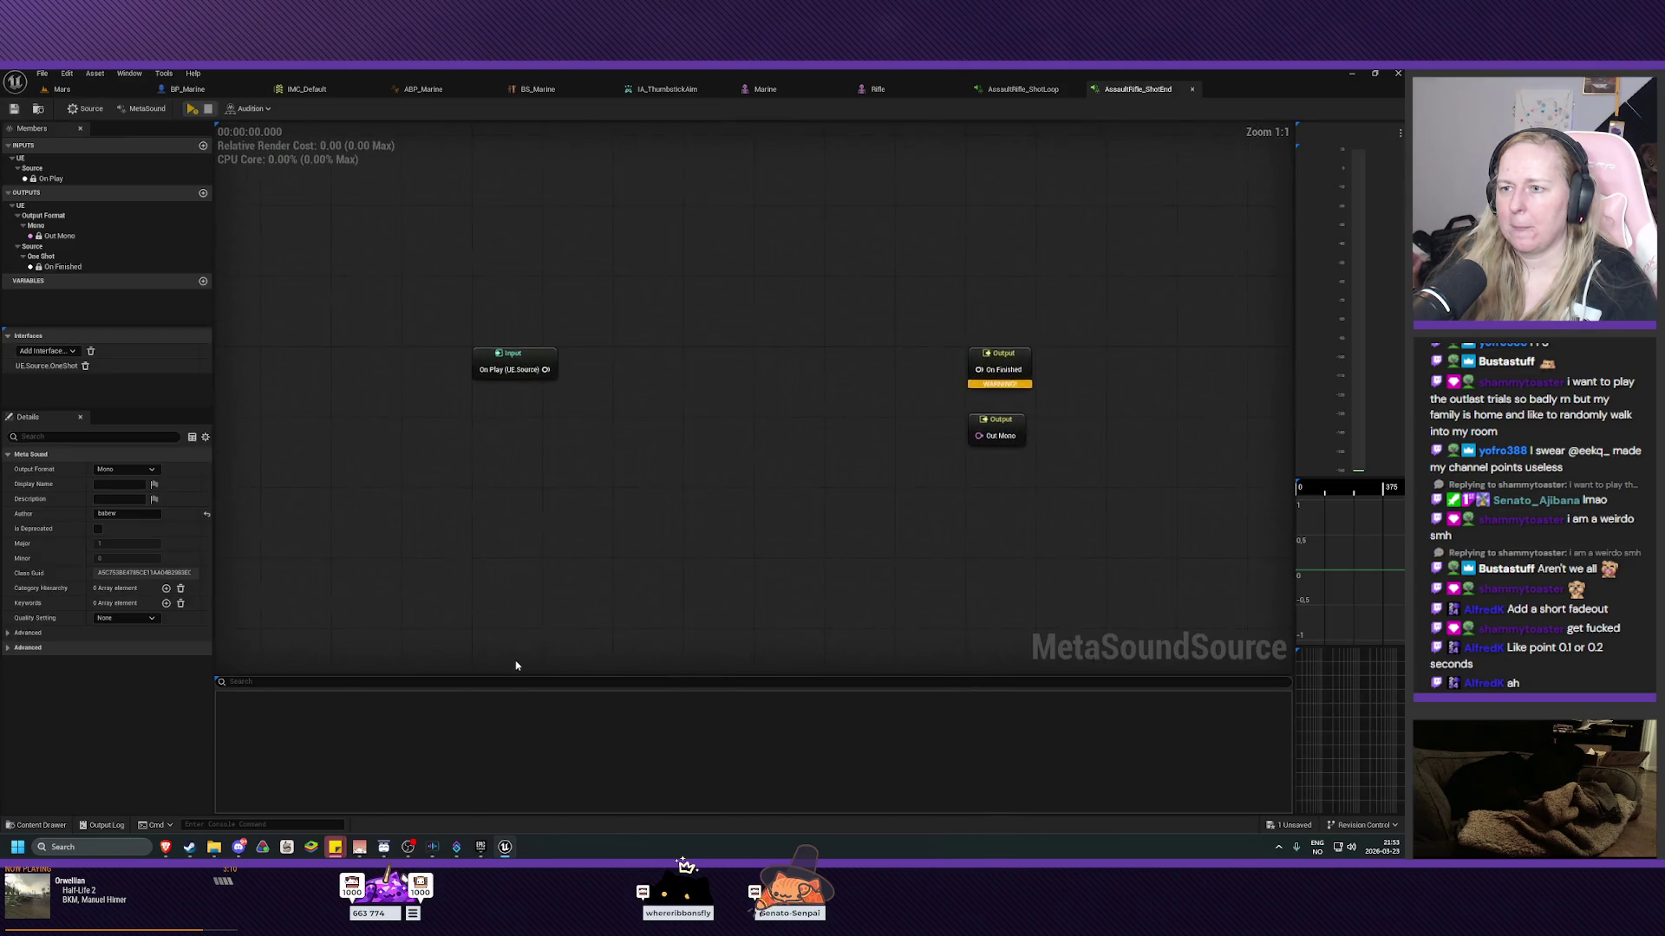
Add a Play Random OneShot node and wire On Play into it.
{"action": "right_click", "coordinate": [685, 424]}
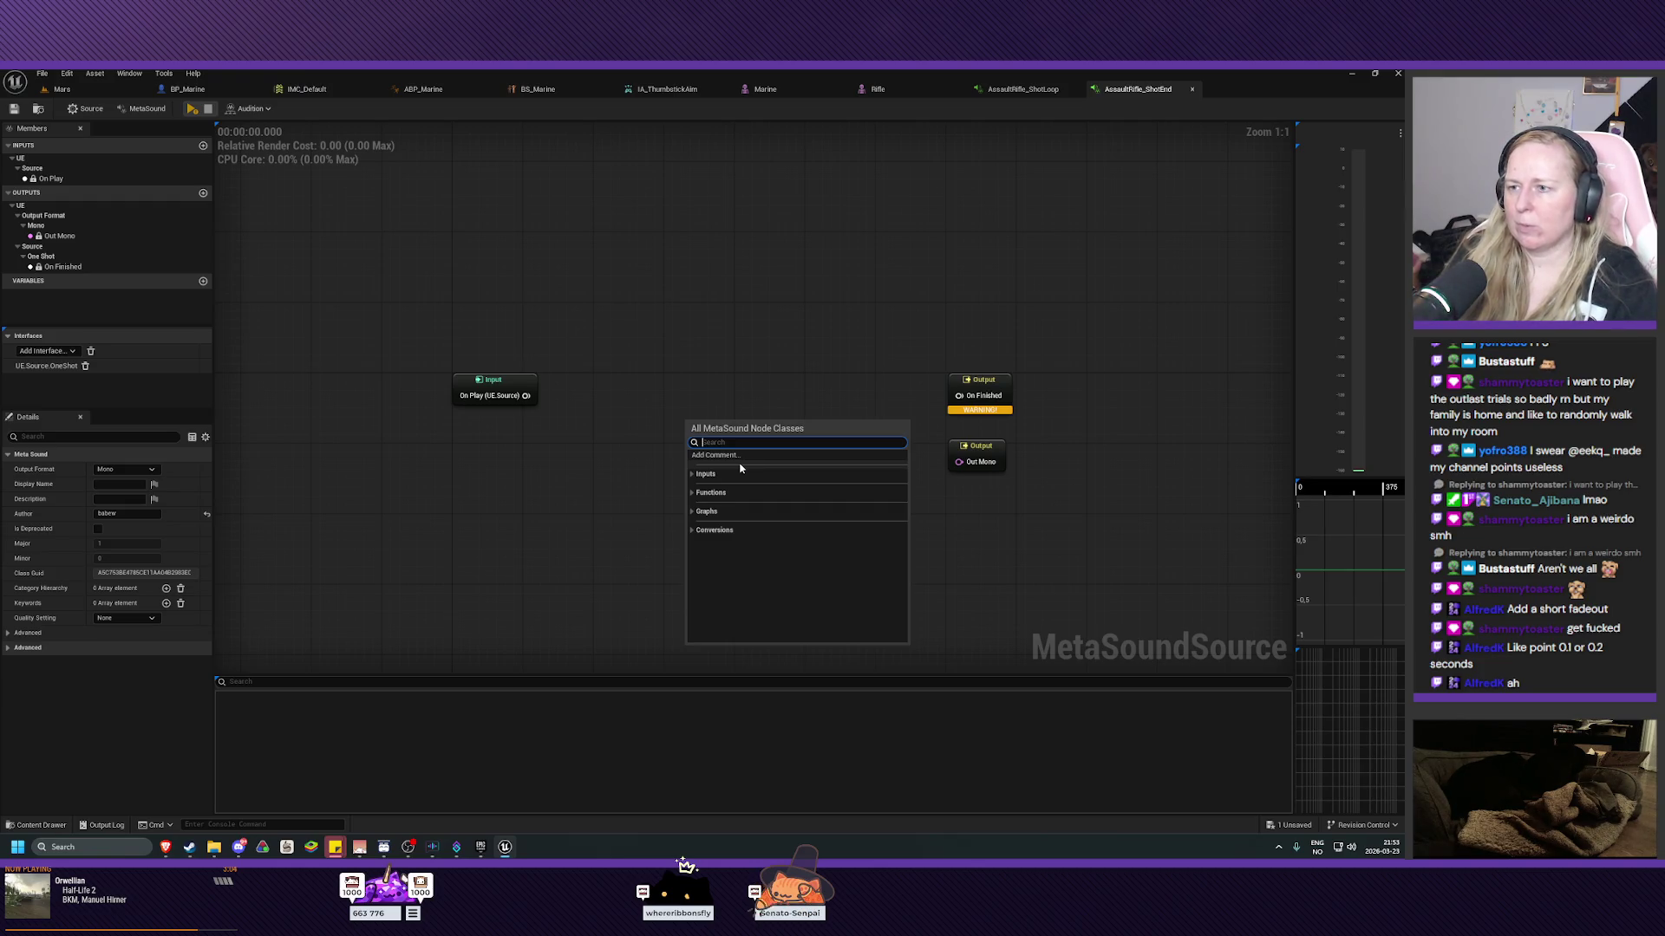
{"action": "type", "text": "one"}
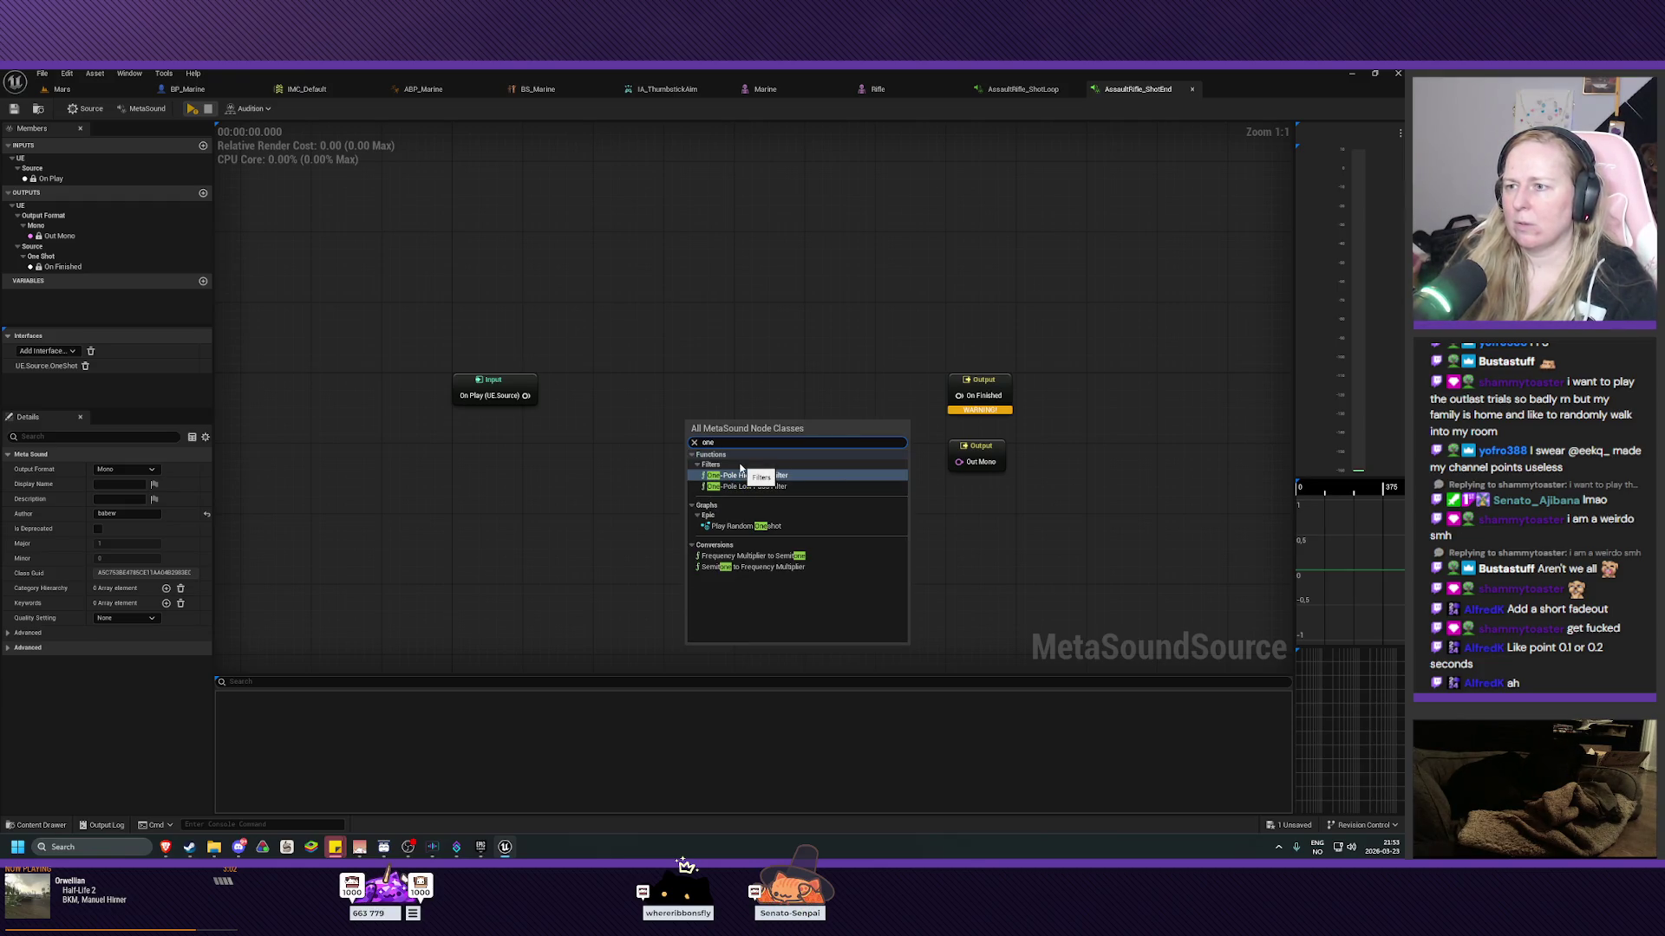
{"action": "left_click", "coordinate": [744, 526]}
{"action": "left_click_drag", "start_coordinate": [752, 430], "coordinate": [687, 382]}
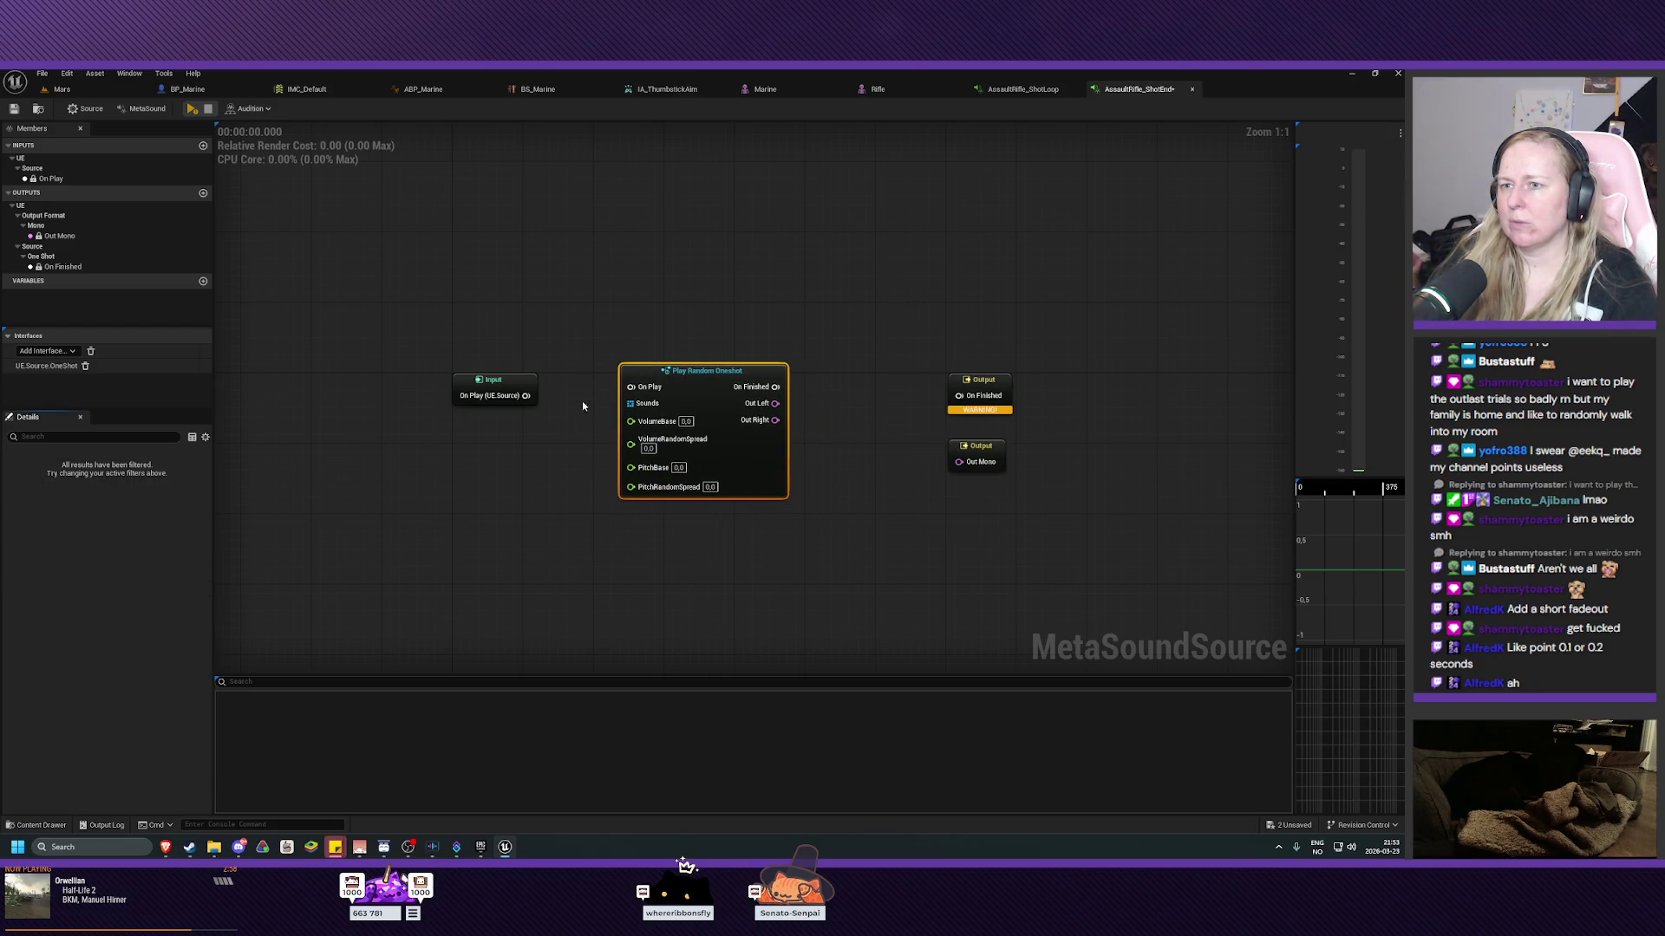
{"action": "mouse_move", "coordinate": [527, 395]}
{"action": "left_mouse_down"}
{"action": "mouse_move", "coordinate": [997, 408]}
{"action": "mouse_move", "coordinate": [959, 395]}
{"action": "left_mouse_up"}
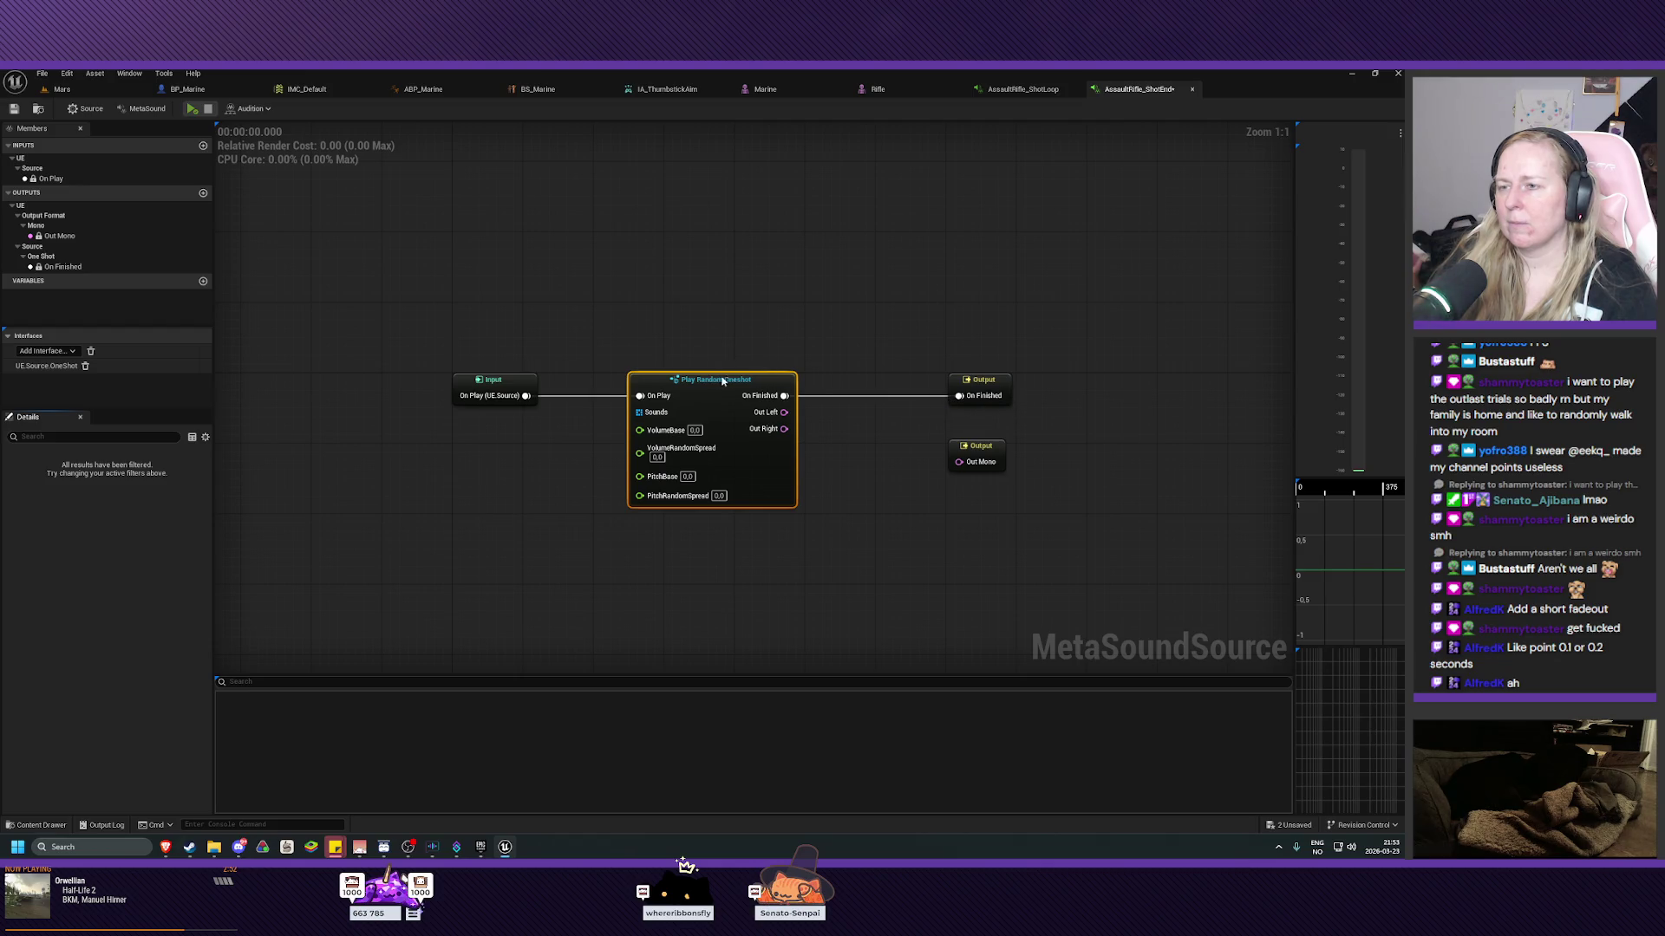
{"action": "left_click_drag", "start_coordinate": [721, 381], "coordinate": [729, 382]}
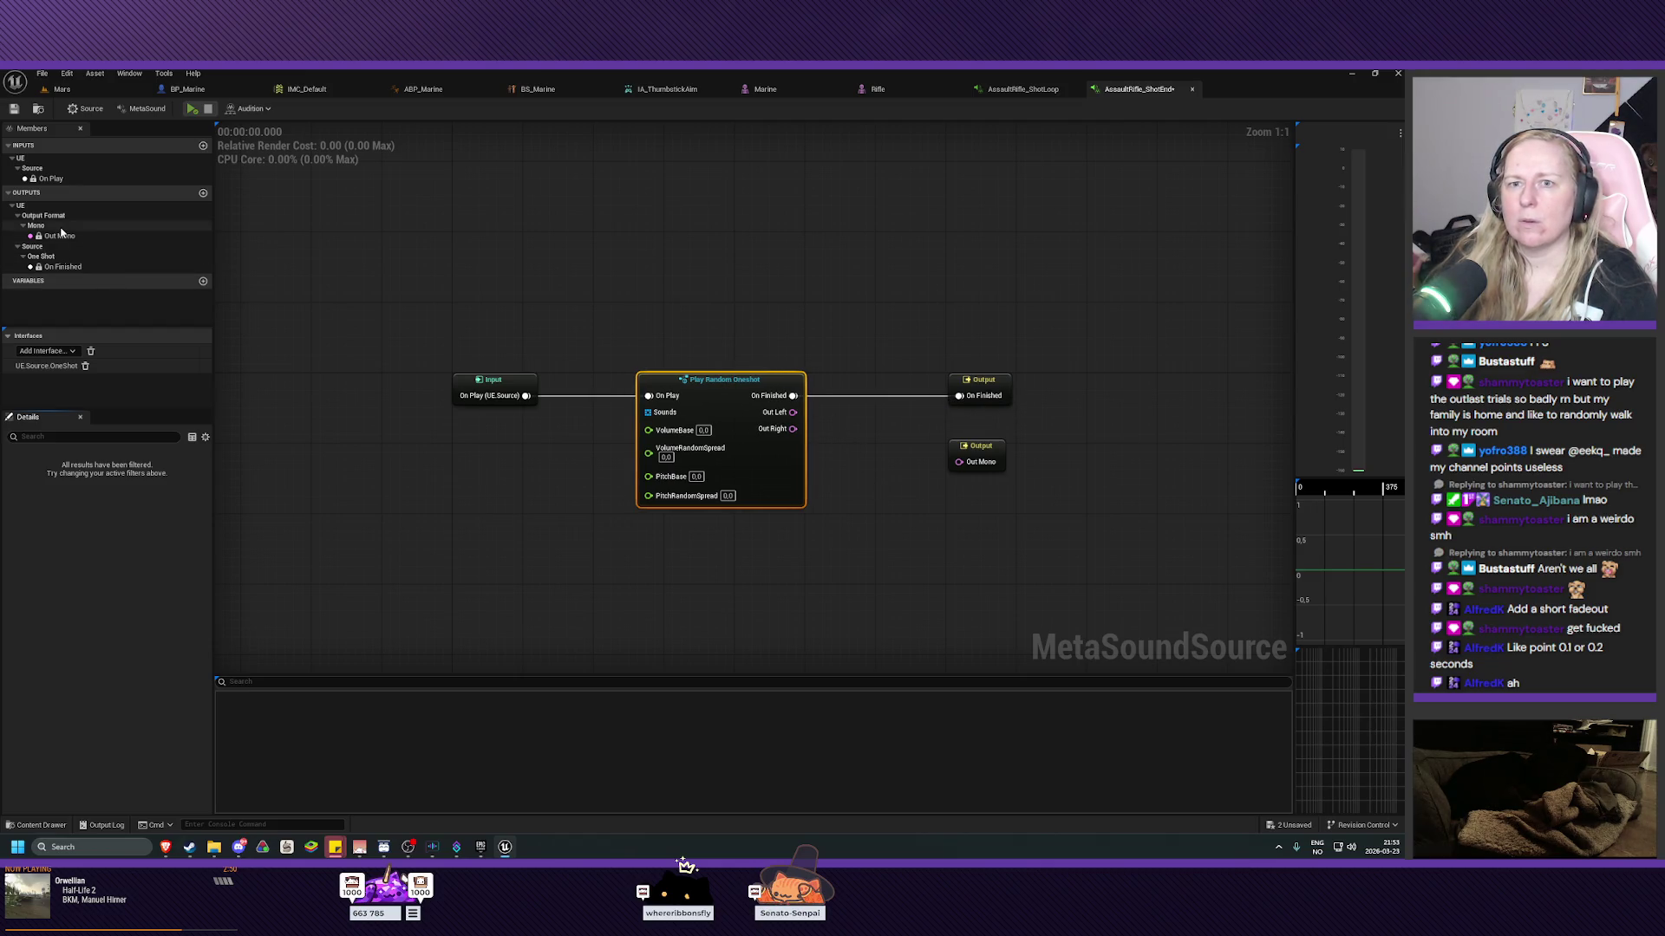
Set the MetaSound output format to Stereo and wire the oneshot to Out Left and Out Right.
{"action": "left_click", "coordinate": [143, 108]}
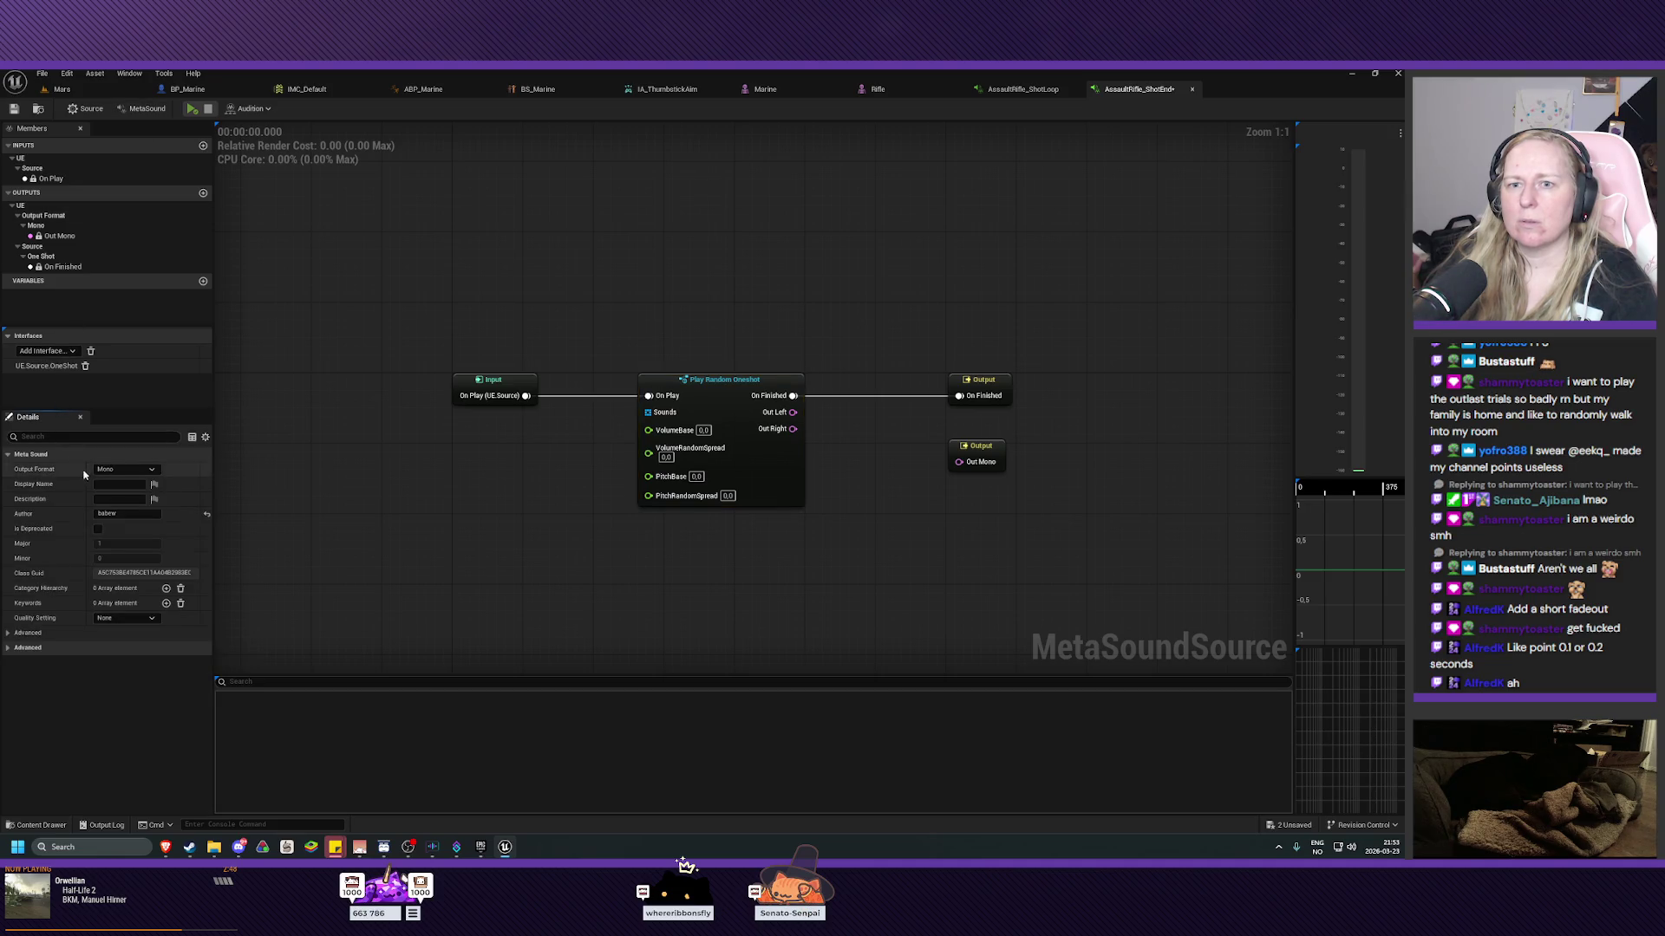
{"action": "left_click", "coordinate": [128, 469]}
{"action": "left_click", "coordinate": [133, 491]}
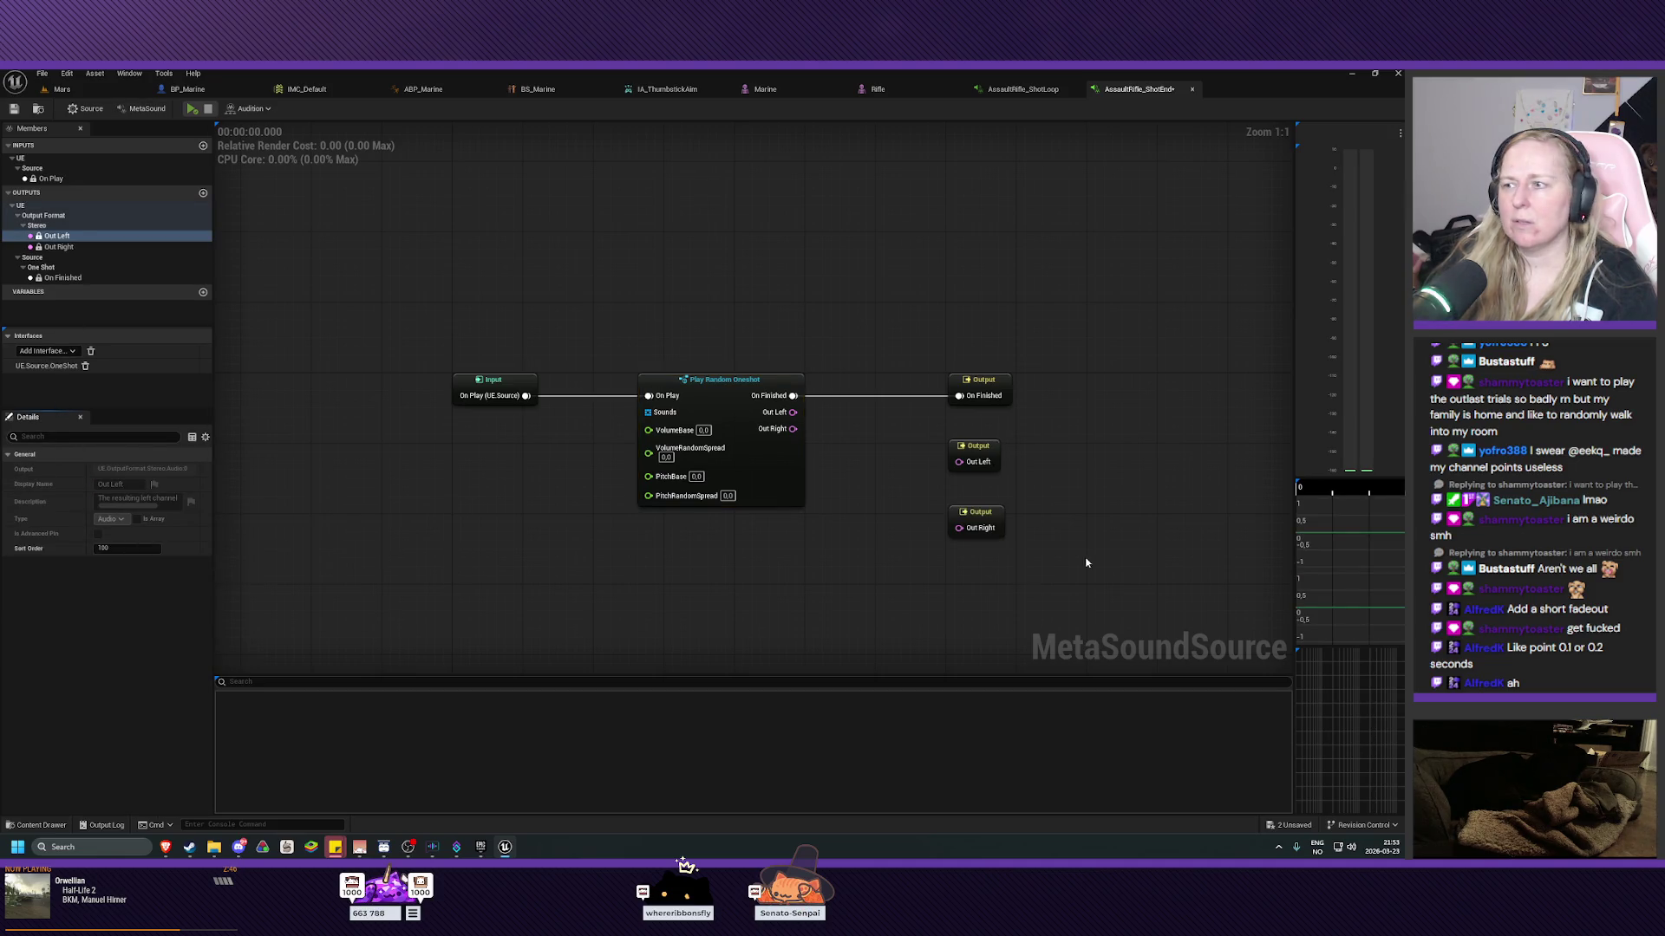
{"action": "left_click_drag", "start_coordinate": [792, 412], "coordinate": [959, 461]}
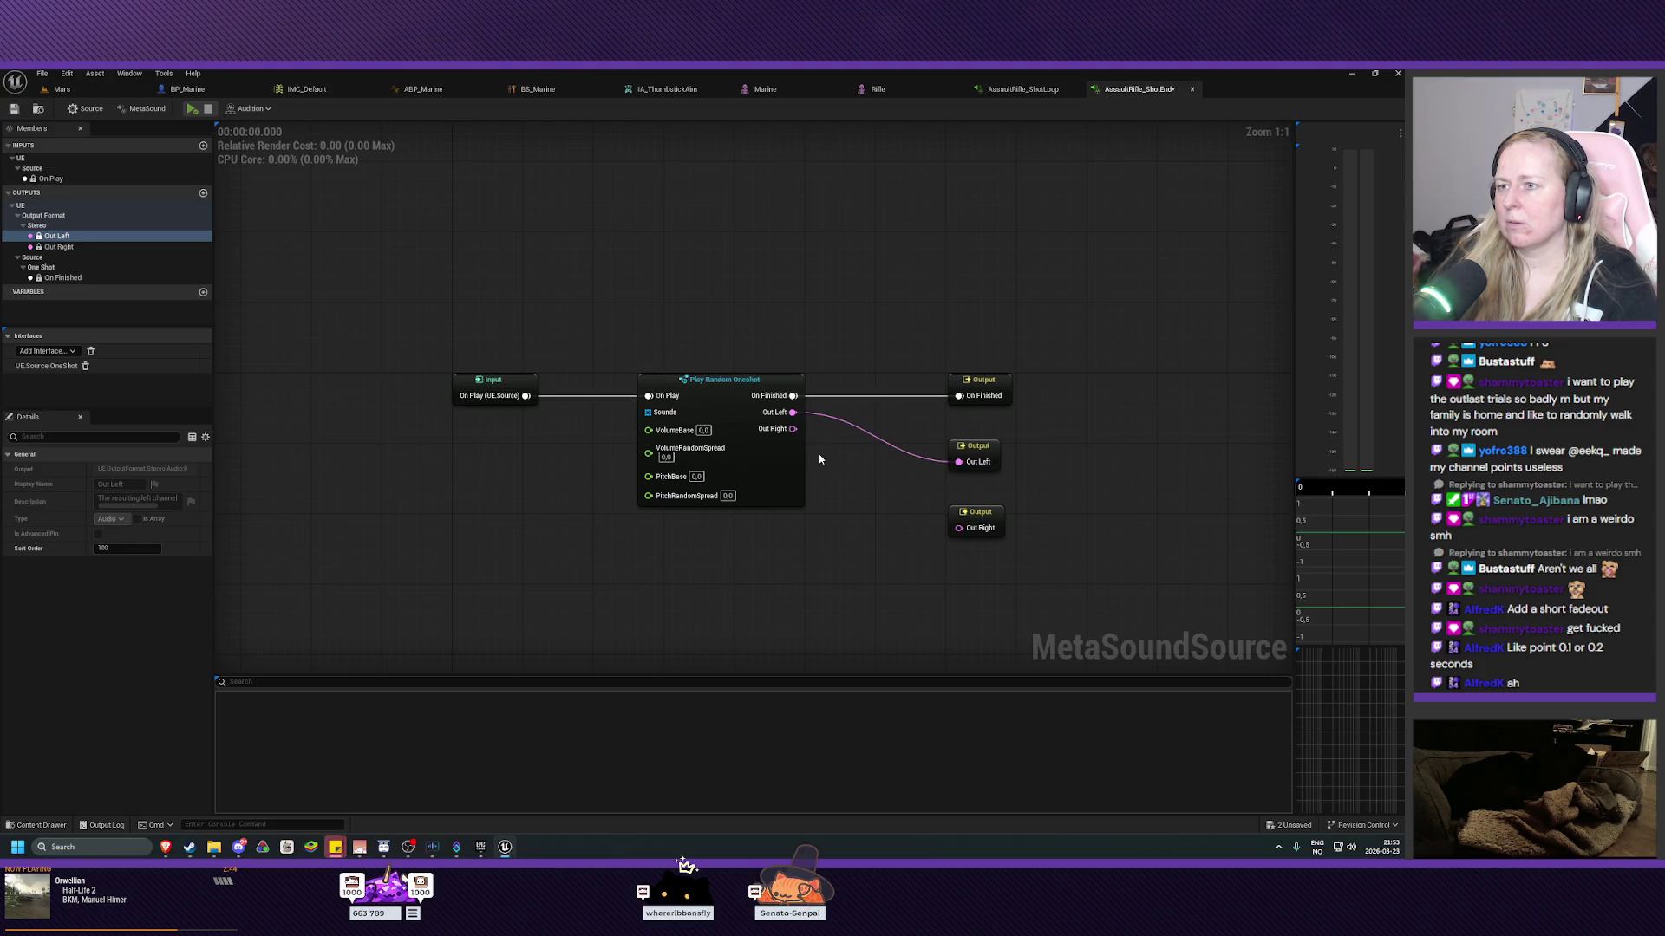
{"action": "left_click_drag", "start_coordinate": [792, 428], "coordinate": [961, 528]}
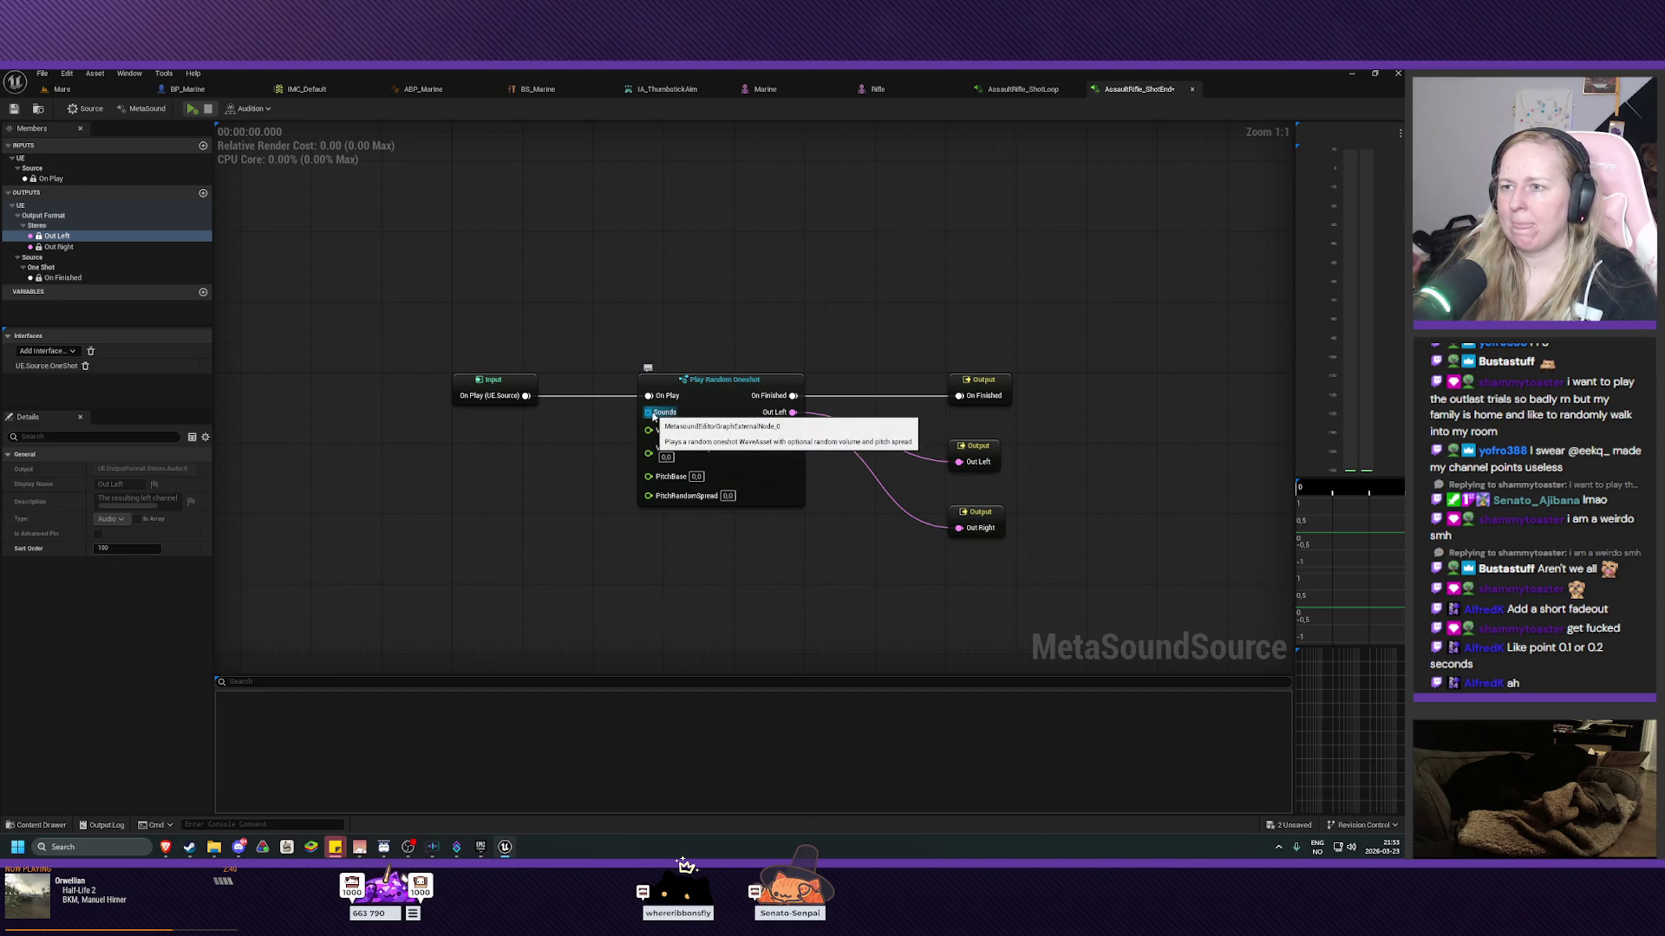
Promote the oneshot's Sounds pin to a graph input and arrange the input nodes.
{"action": "left_click_drag", "start_coordinate": [652, 415], "coordinate": [655, 418]}
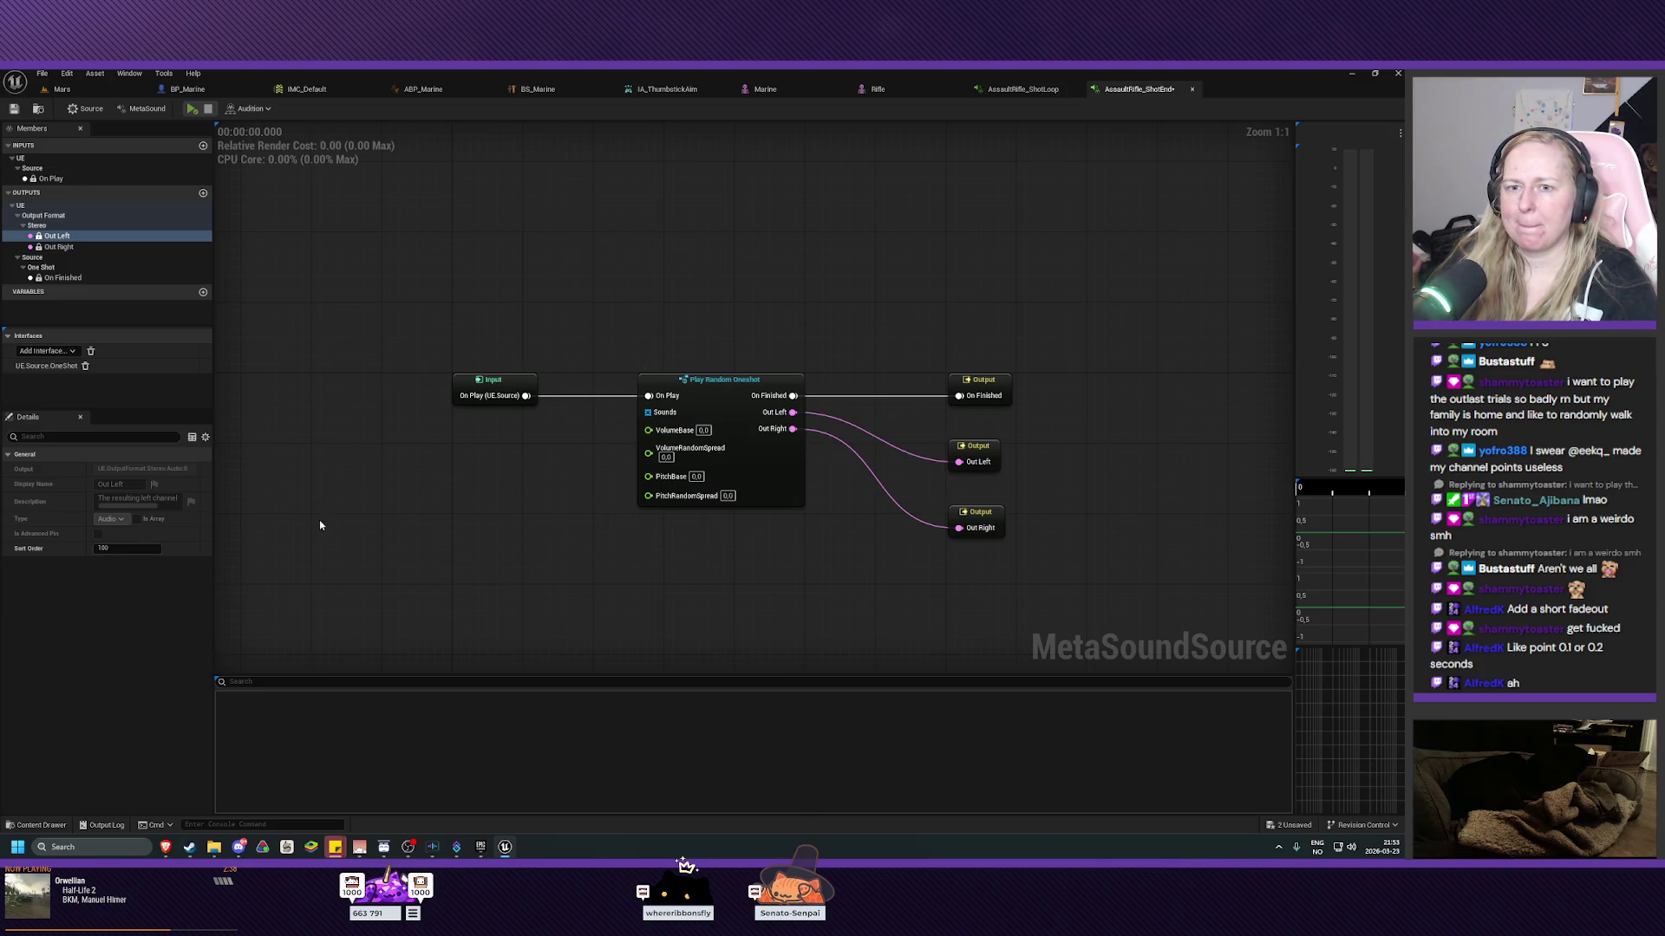
{"action": "right_click", "coordinate": [655, 417]}
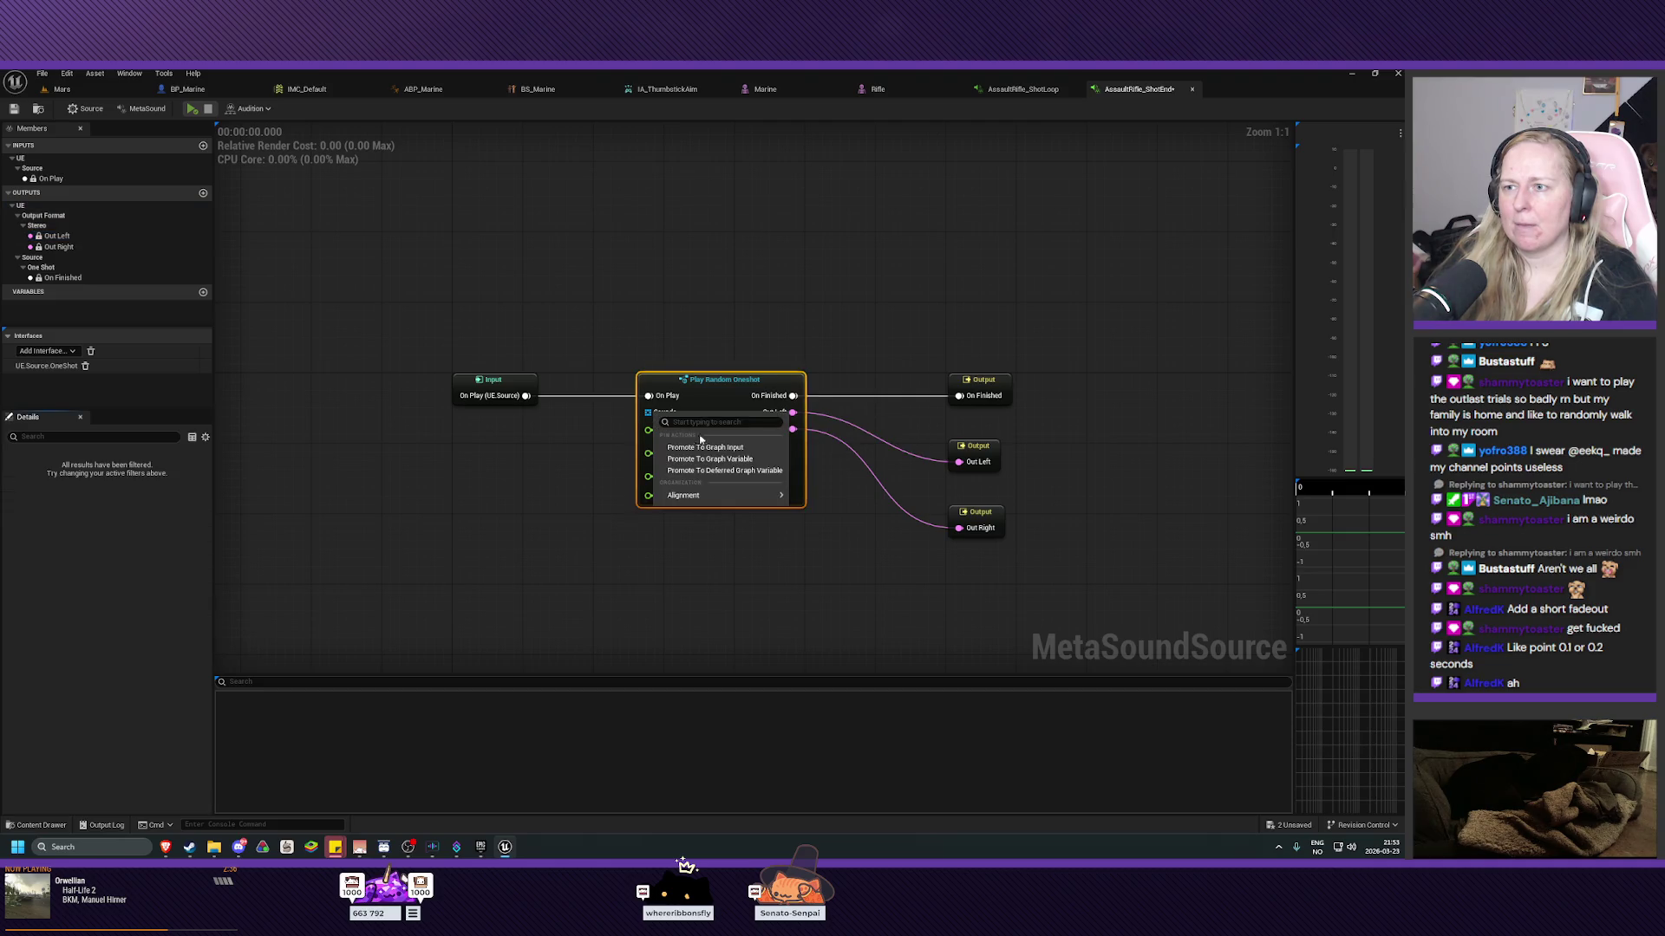
{"action": "left_click", "coordinate": [713, 449]}
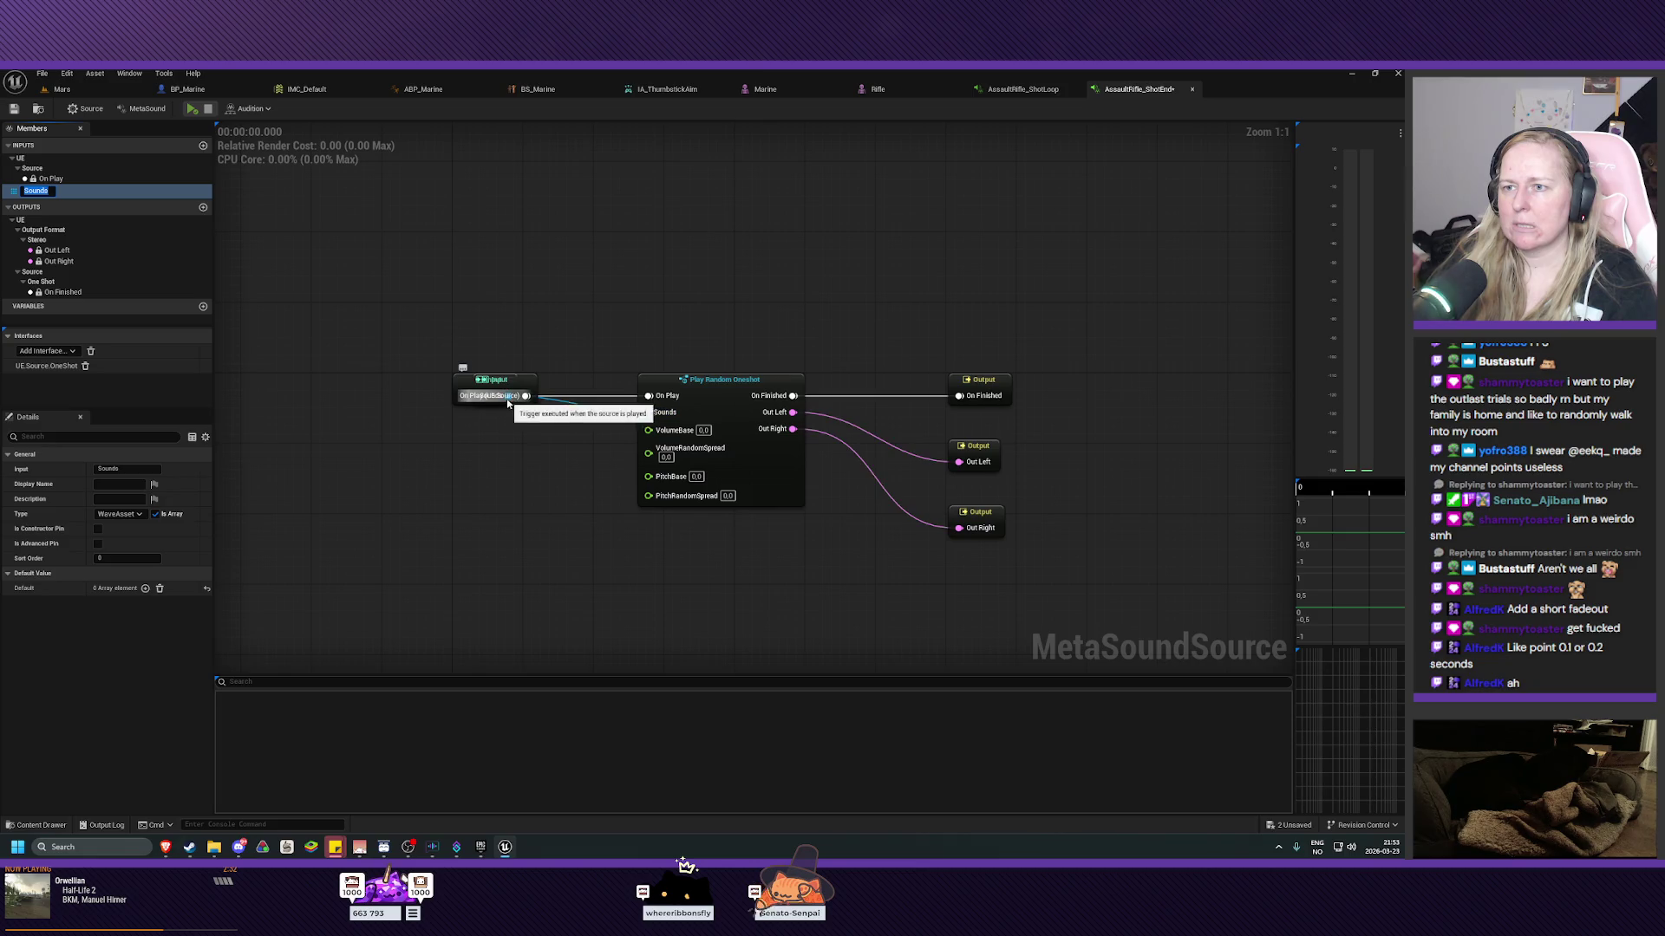
{"action": "mouse_move", "coordinate": [491, 395]}
{"action": "left_mouse_down"}
{"action": "mouse_move", "coordinate": [488, 464]}
{"action": "mouse_move", "coordinate": [503, 321]}
{"action": "left_mouse_up"}
{"action": "left_click_drag", "start_coordinate": [497, 389], "coordinate": [487, 488]}
{"action": "left_click_drag", "start_coordinate": [524, 312], "coordinate": [512, 390]}
{"action": "left_click_drag", "start_coordinate": [486, 488], "coordinate": [521, 461]}
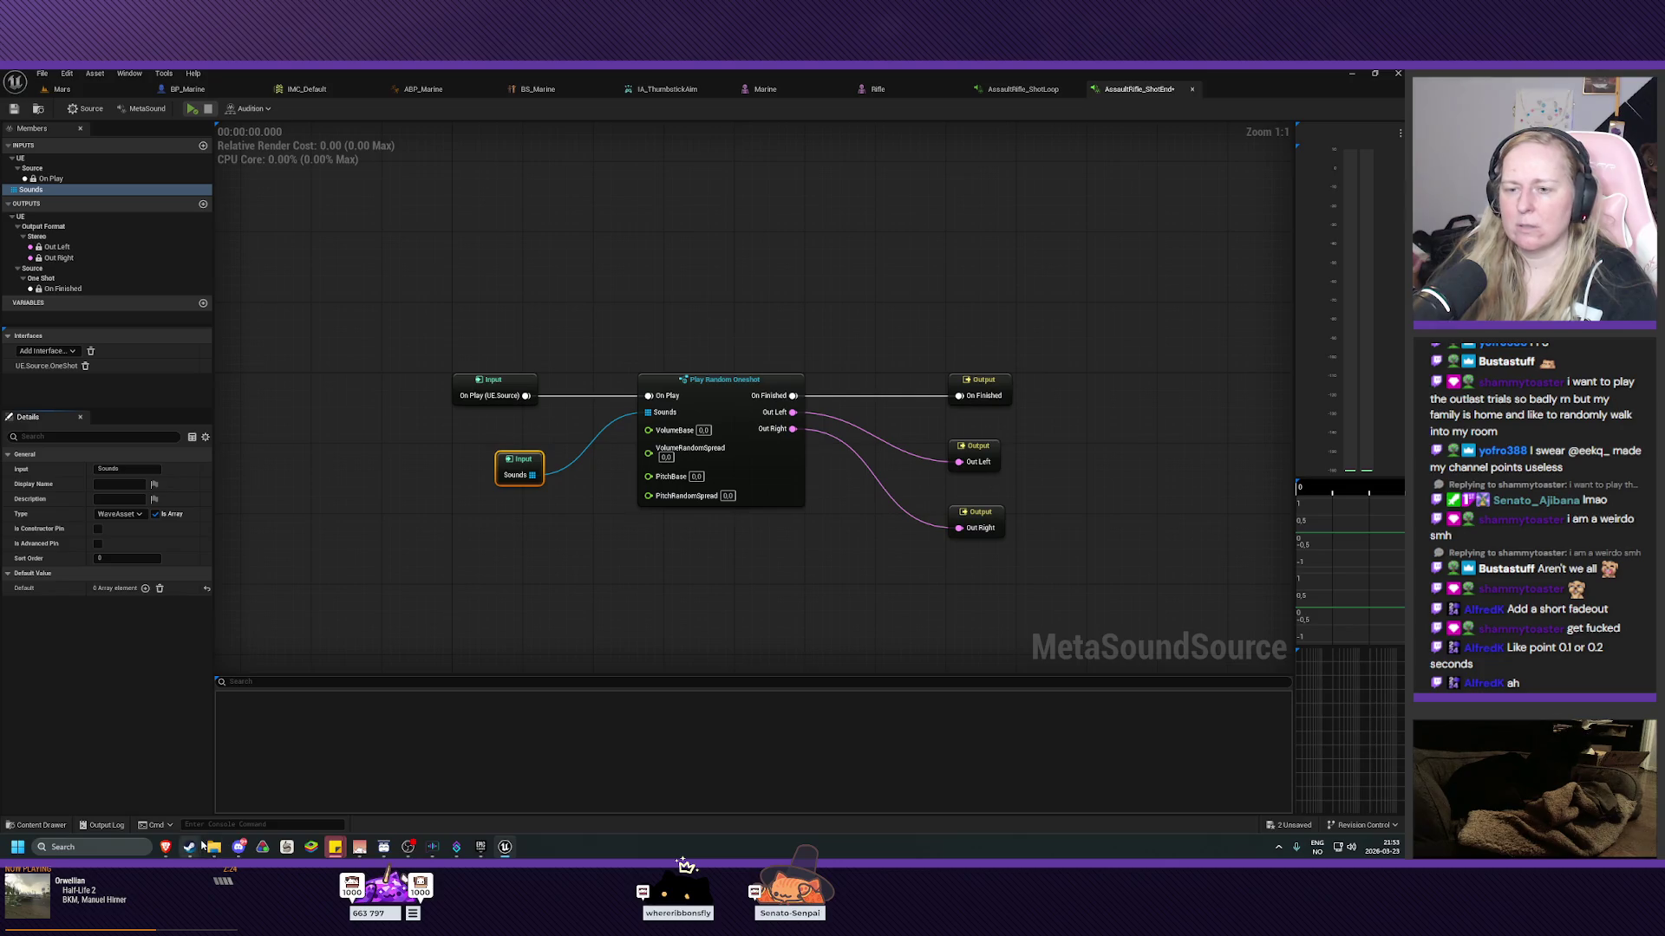
{"action": "left_click", "coordinate": [41, 825]}
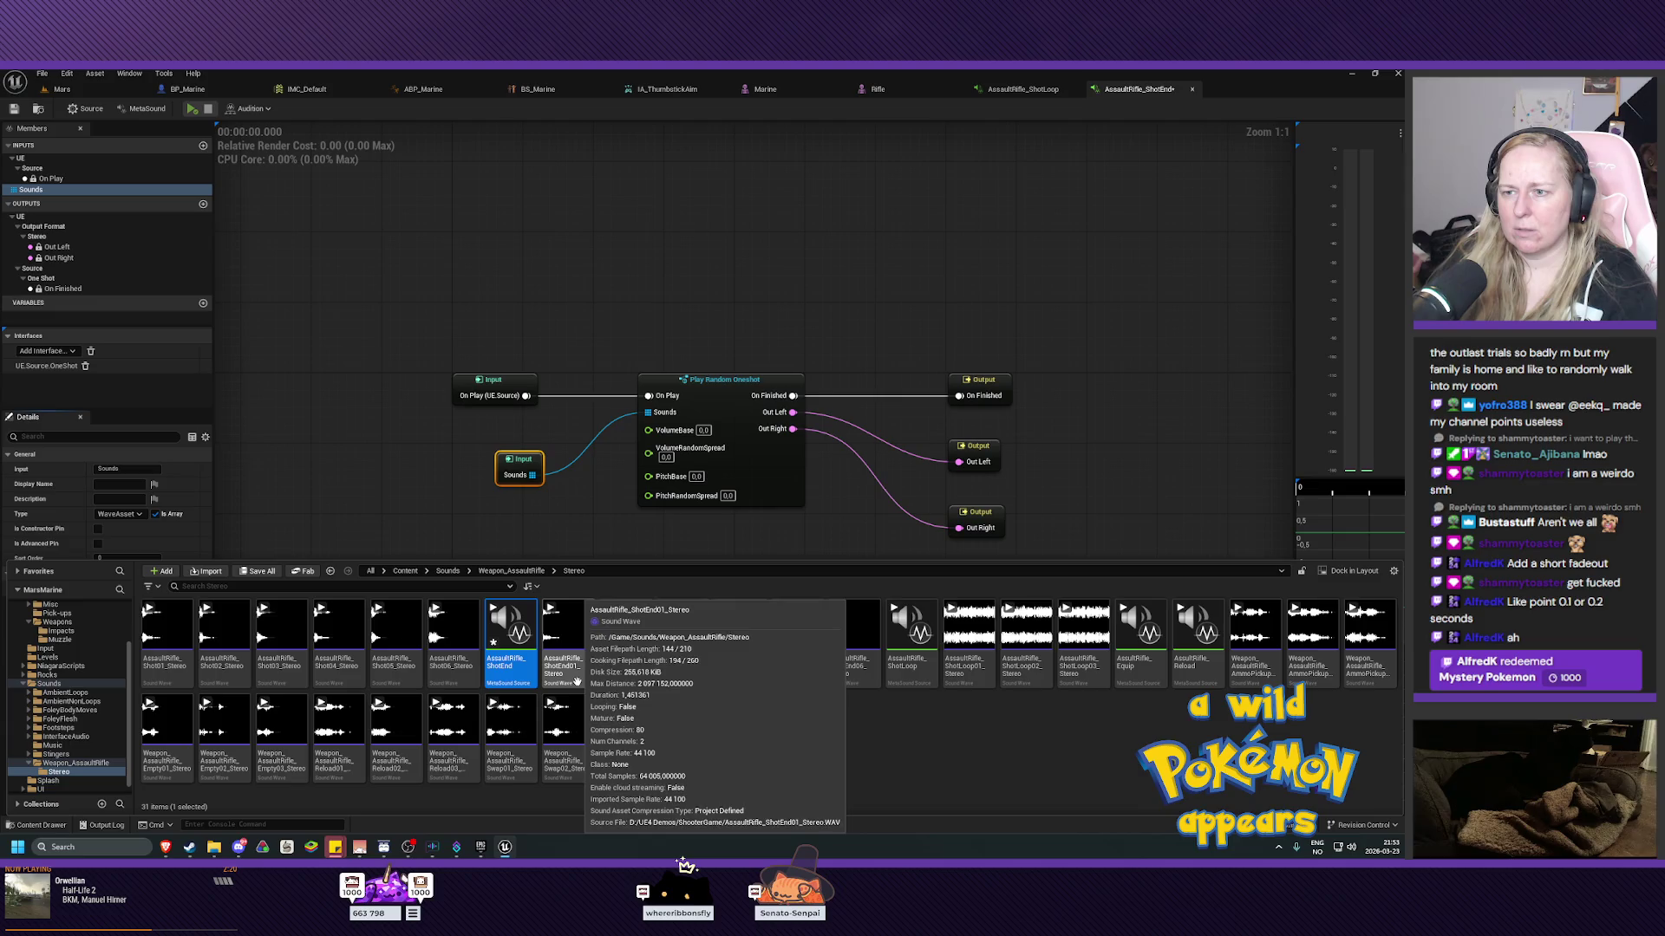
Add the six ShotEnd waves to the Sounds input default, save, and audition the MetaSound.
{"action": "left_click", "coordinate": [583, 687]}
{"action": "left_click", "coordinate": [852, 659], "text": "shift"}
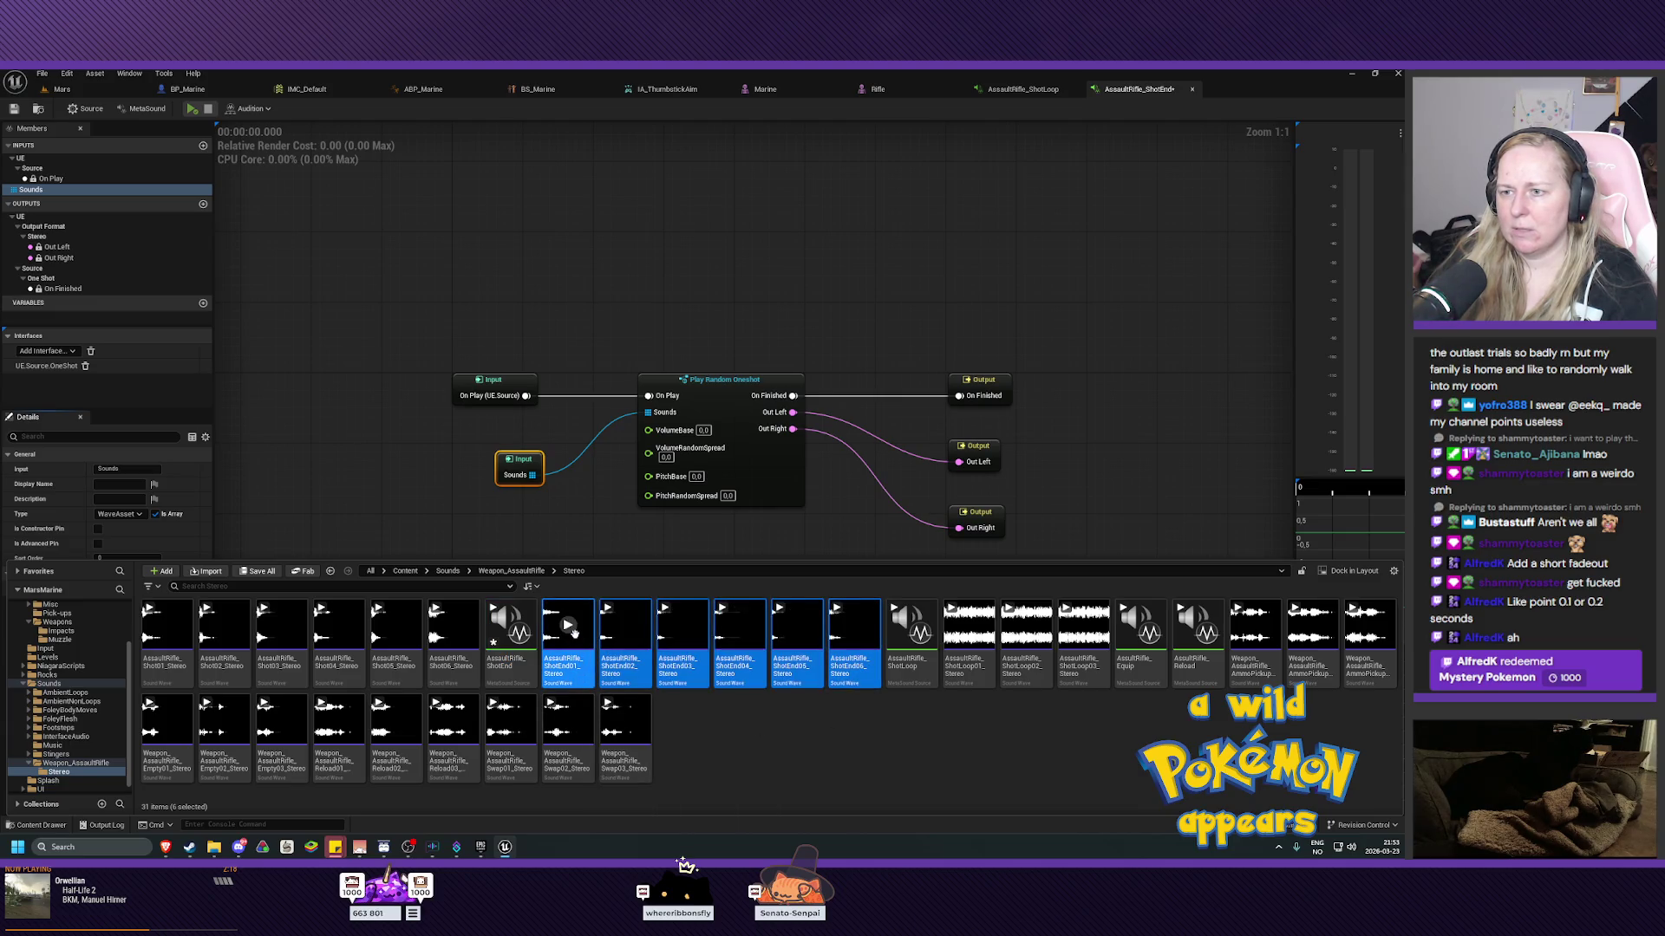
{"action": "mouse_move", "coordinate": [572, 641]}
{"action": "left_mouse_down"}
{"action": "mouse_move", "coordinate": [564, 598]}
{"action": "mouse_move", "coordinate": [130, 590]}
{"action": "left_mouse_up"}
{"action": "left_click", "coordinate": [19, 110]}
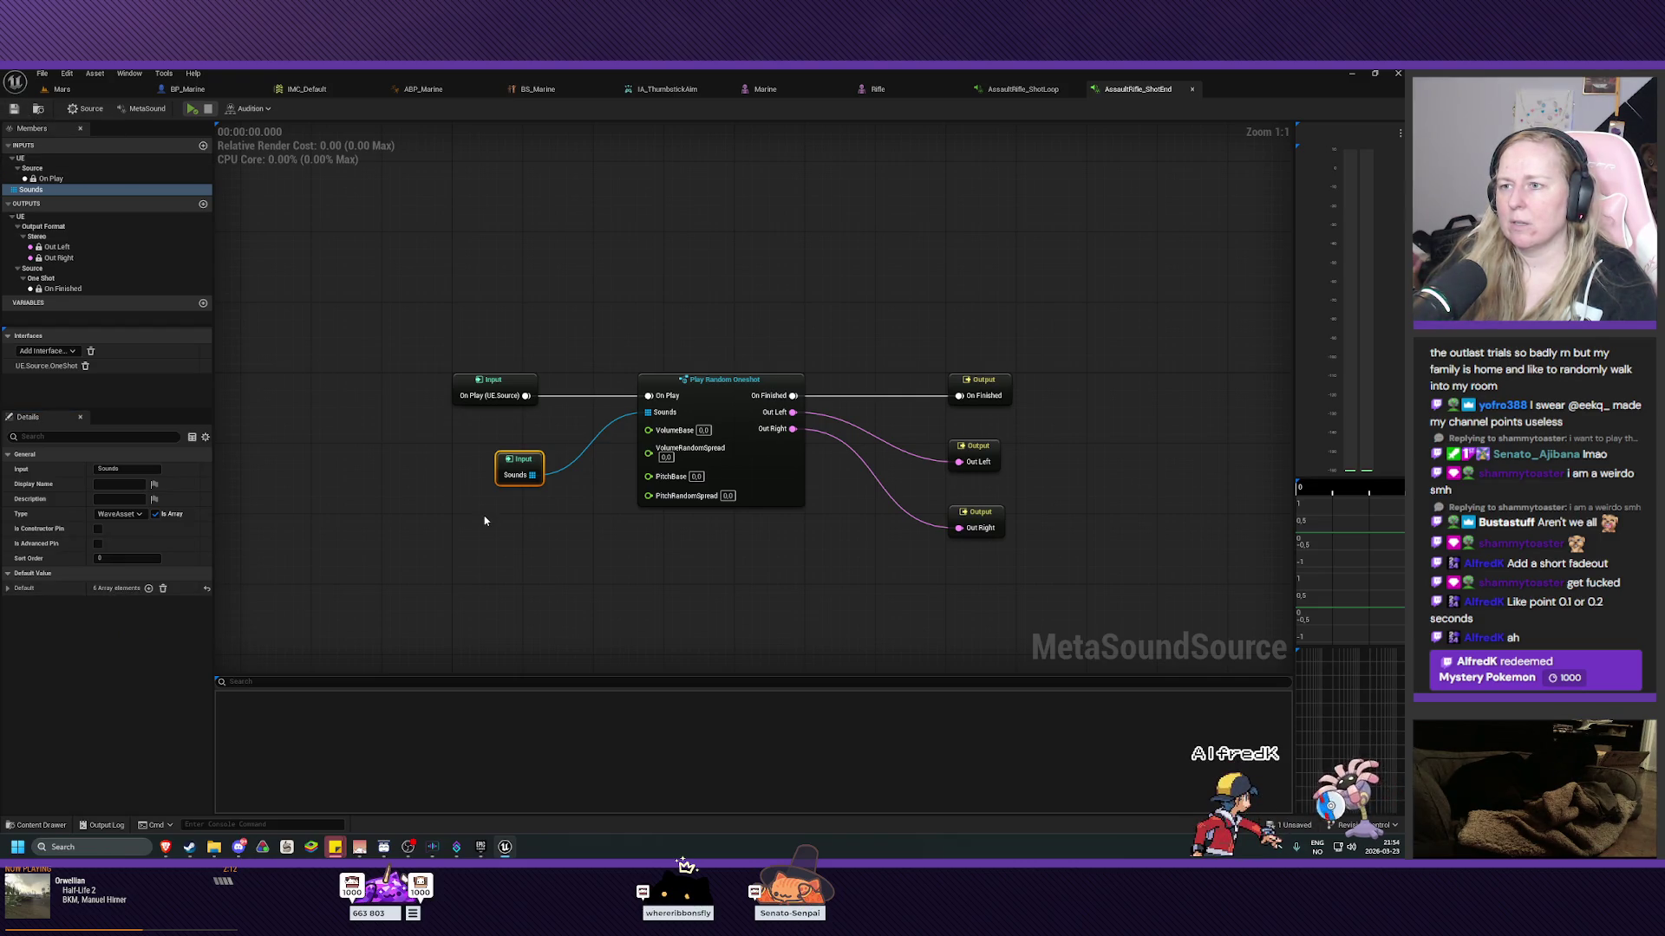
{"action": "left_click", "coordinate": [190, 109]}
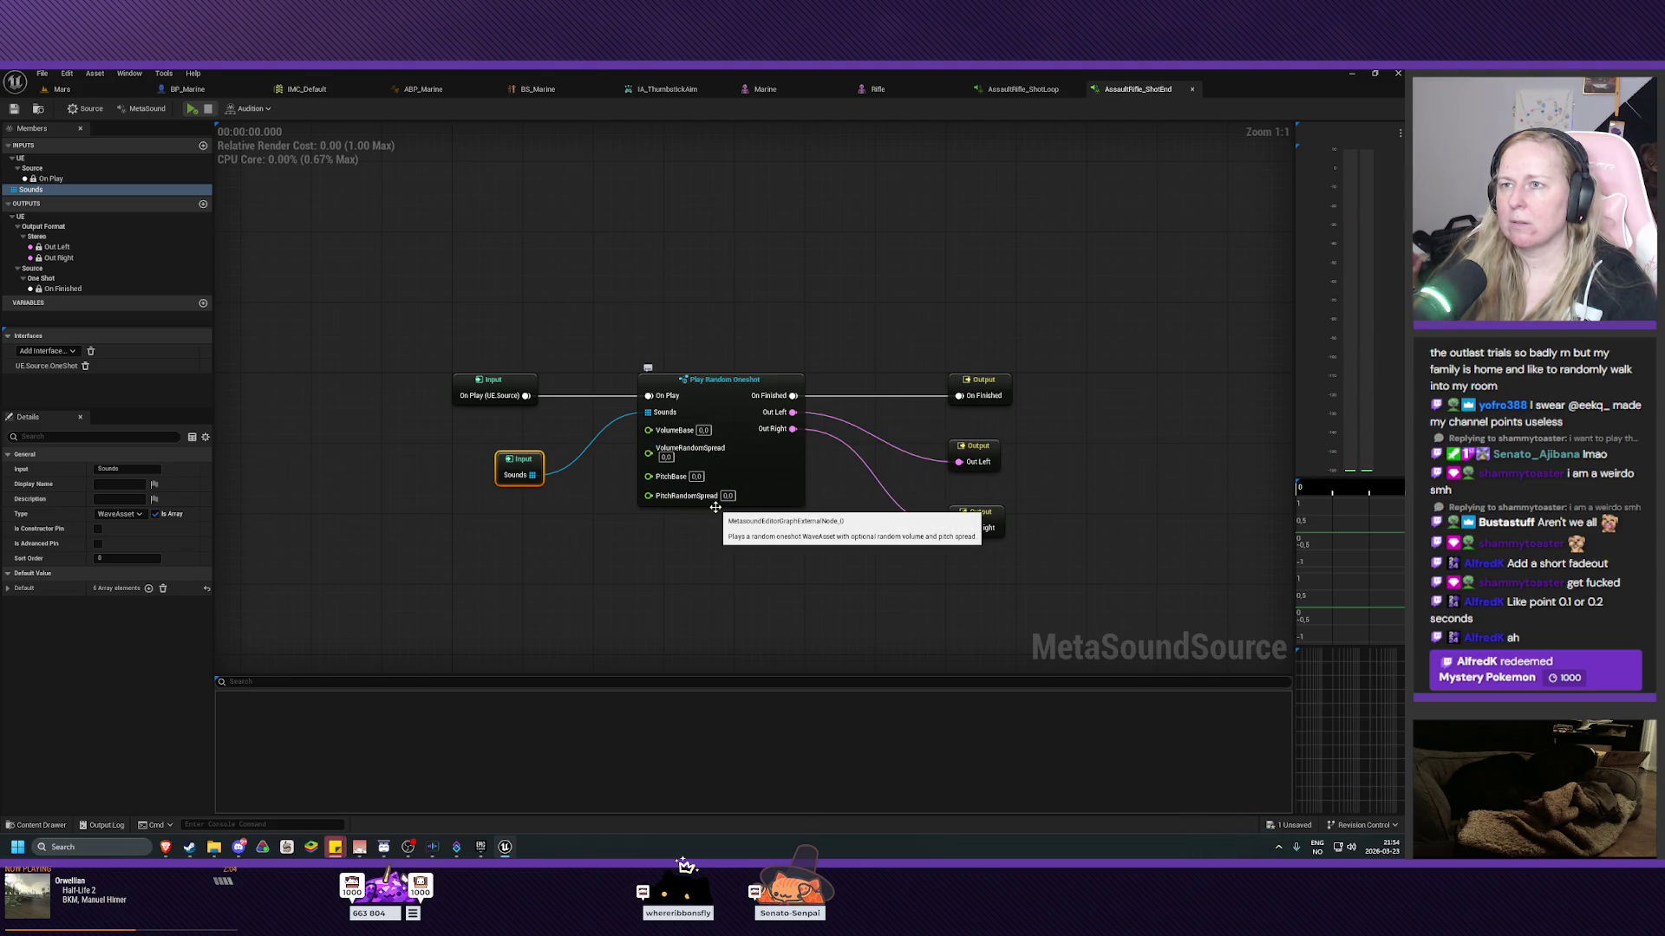
Set volume random spread to 3 and pitch random spread to 2, then save.
{"action": "left_click", "coordinate": [1023, 88]}
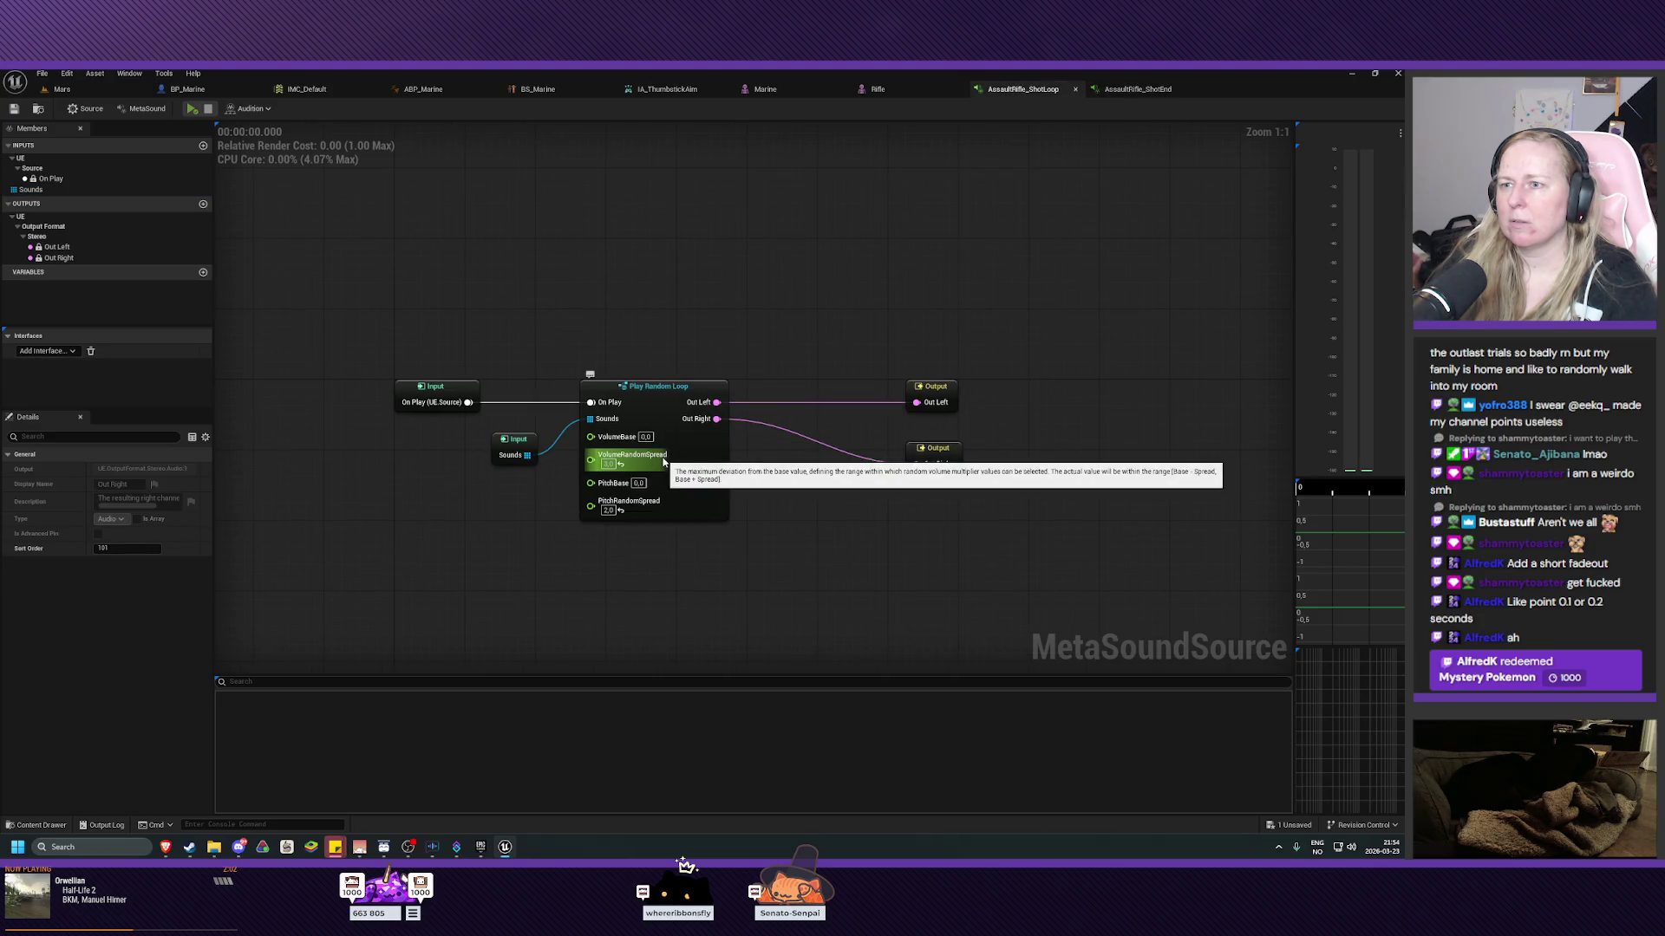
{"action": "left_click", "coordinate": [1131, 92]}
{"action": "type", "text": "3"}
{"action": "key", "text": "Return"}
{"action": "left_click", "coordinate": [727, 489]}
{"action": "type", "text": "2"}
{"action": "left_click", "coordinate": [721, 568]}
{"action": "key", "text": "ctrl+s"}
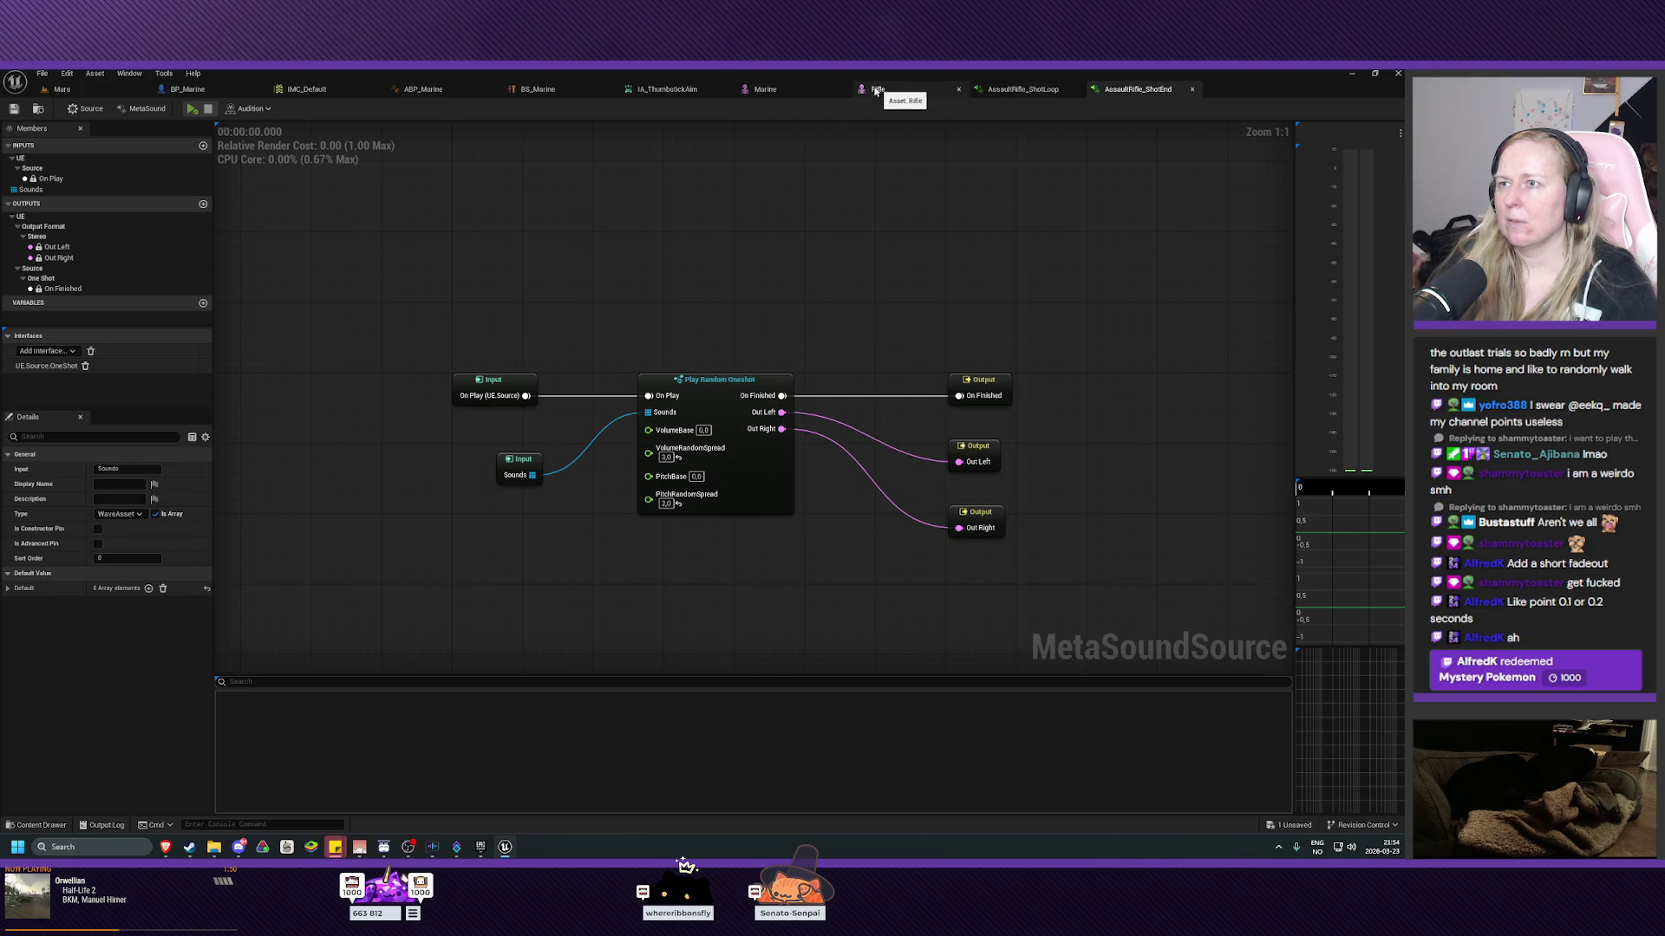
Add a Spawn Sound 2D node after Stop in StopFiringWeapon, playing AssaultRifle_ShotEnd.
{"action": "left_click", "coordinate": [208, 87]}
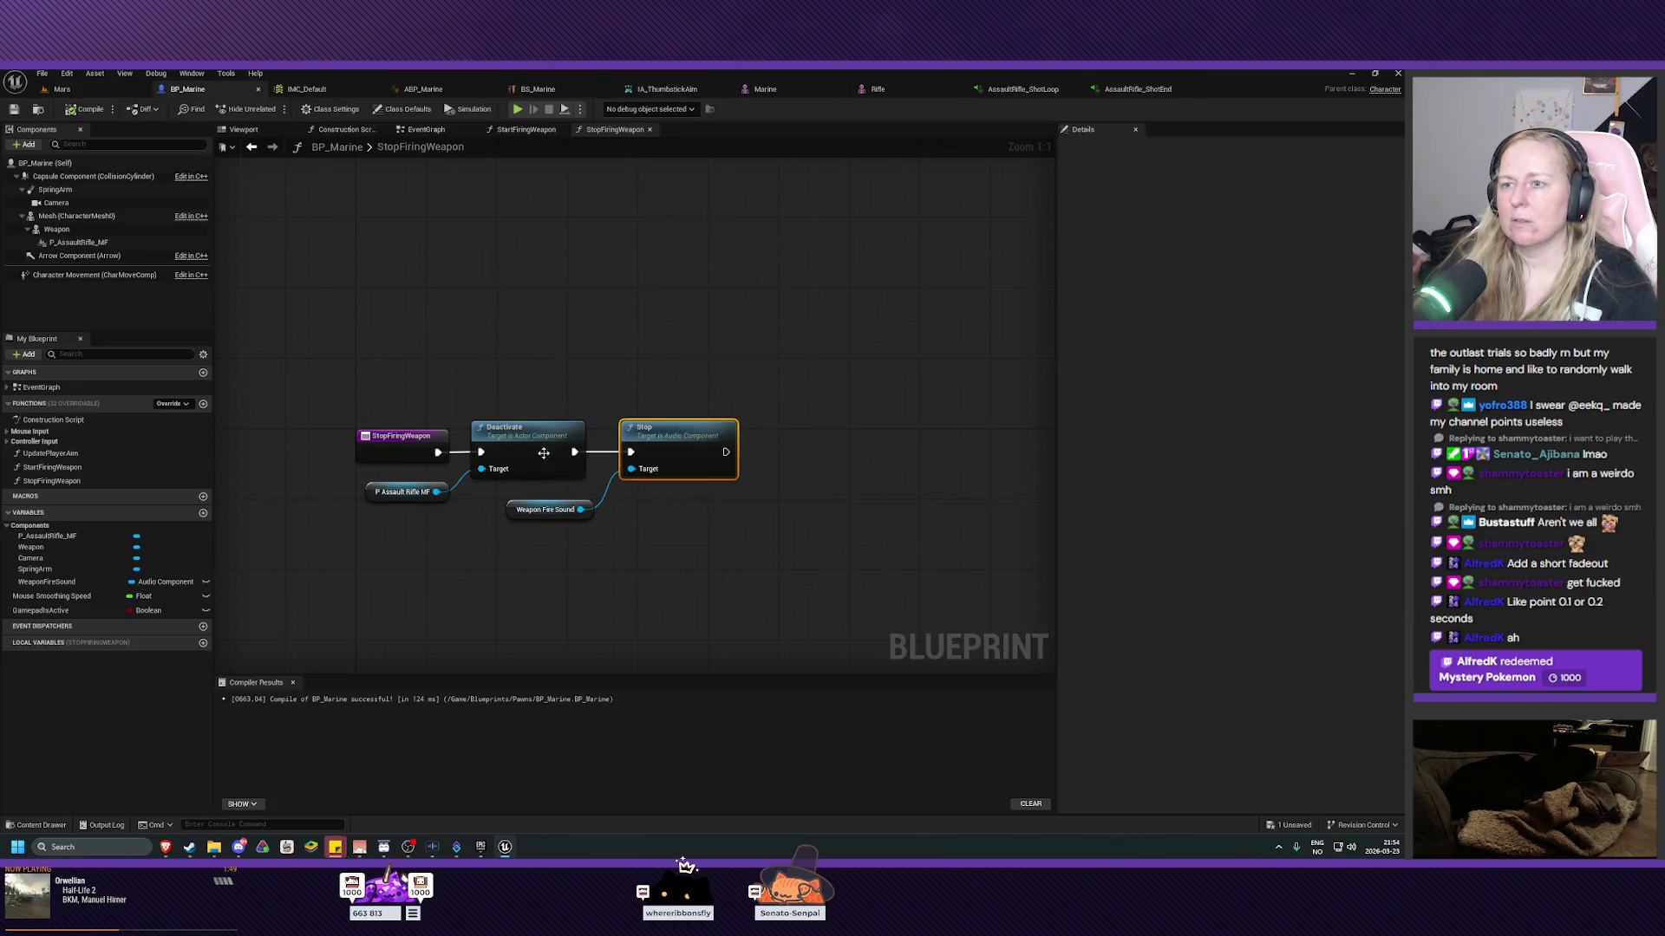
{"action": "left_click", "coordinate": [739, 518]}
{"action": "mouse_move", "coordinate": [739, 535]}
{"action": "left_mouse_down"}
{"action": "mouse_move", "coordinate": [719, 574]}
{"action": "mouse_move", "coordinate": [693, 575]}
{"action": "left_mouse_up"}
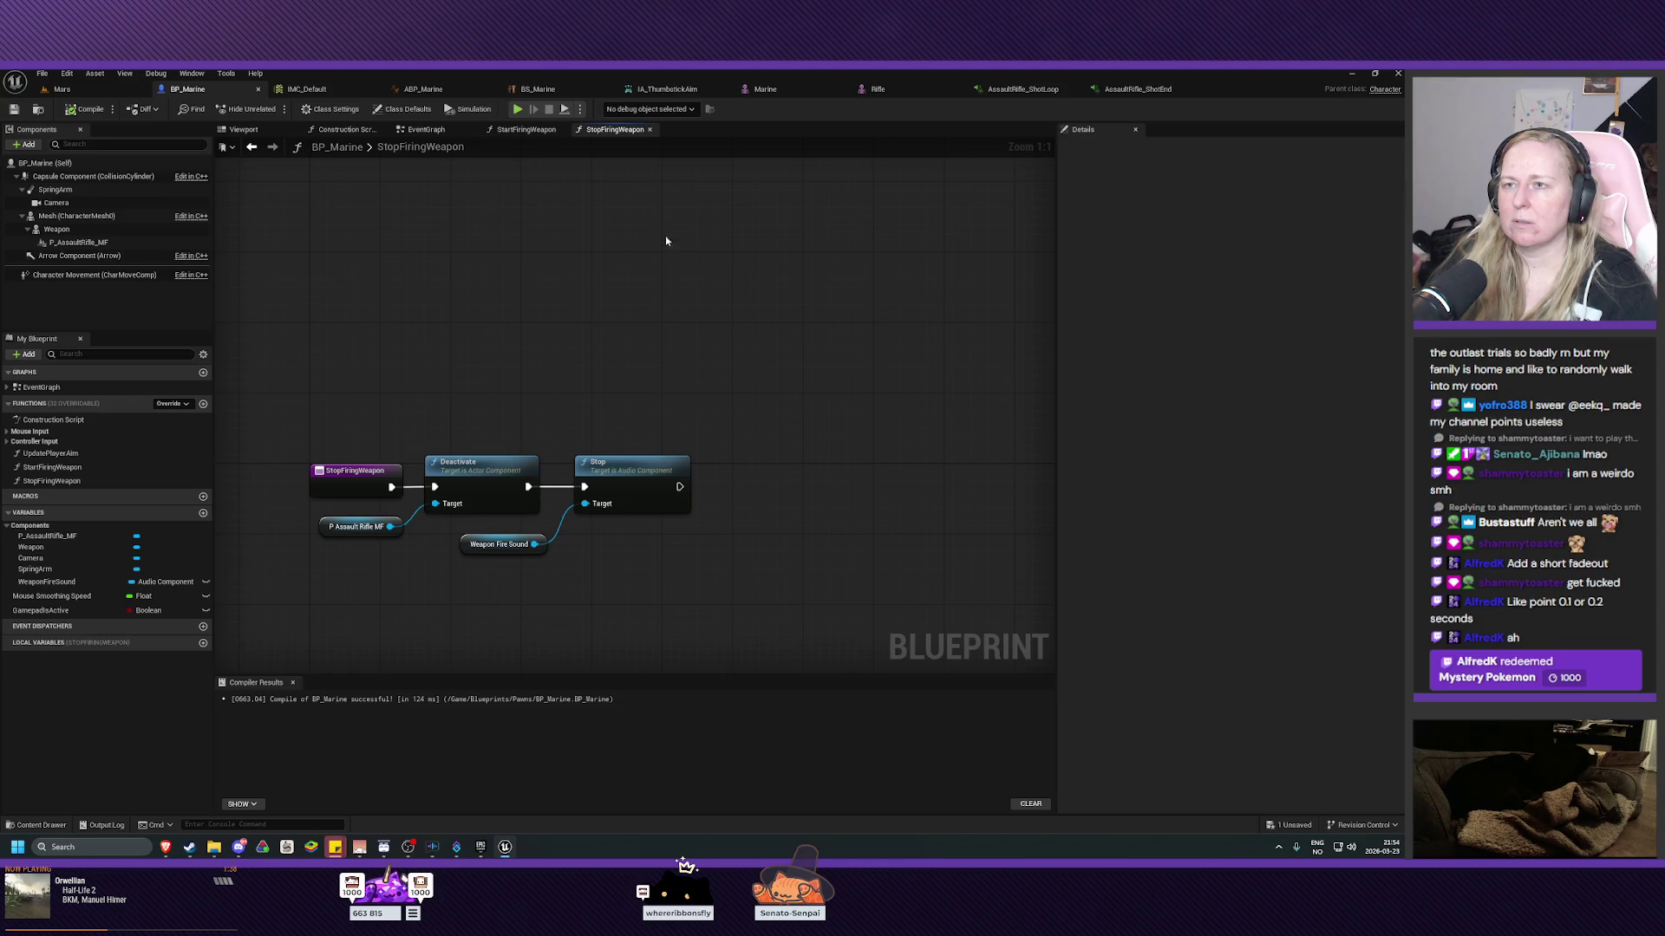
{"action": "left_click", "coordinate": [517, 129]}
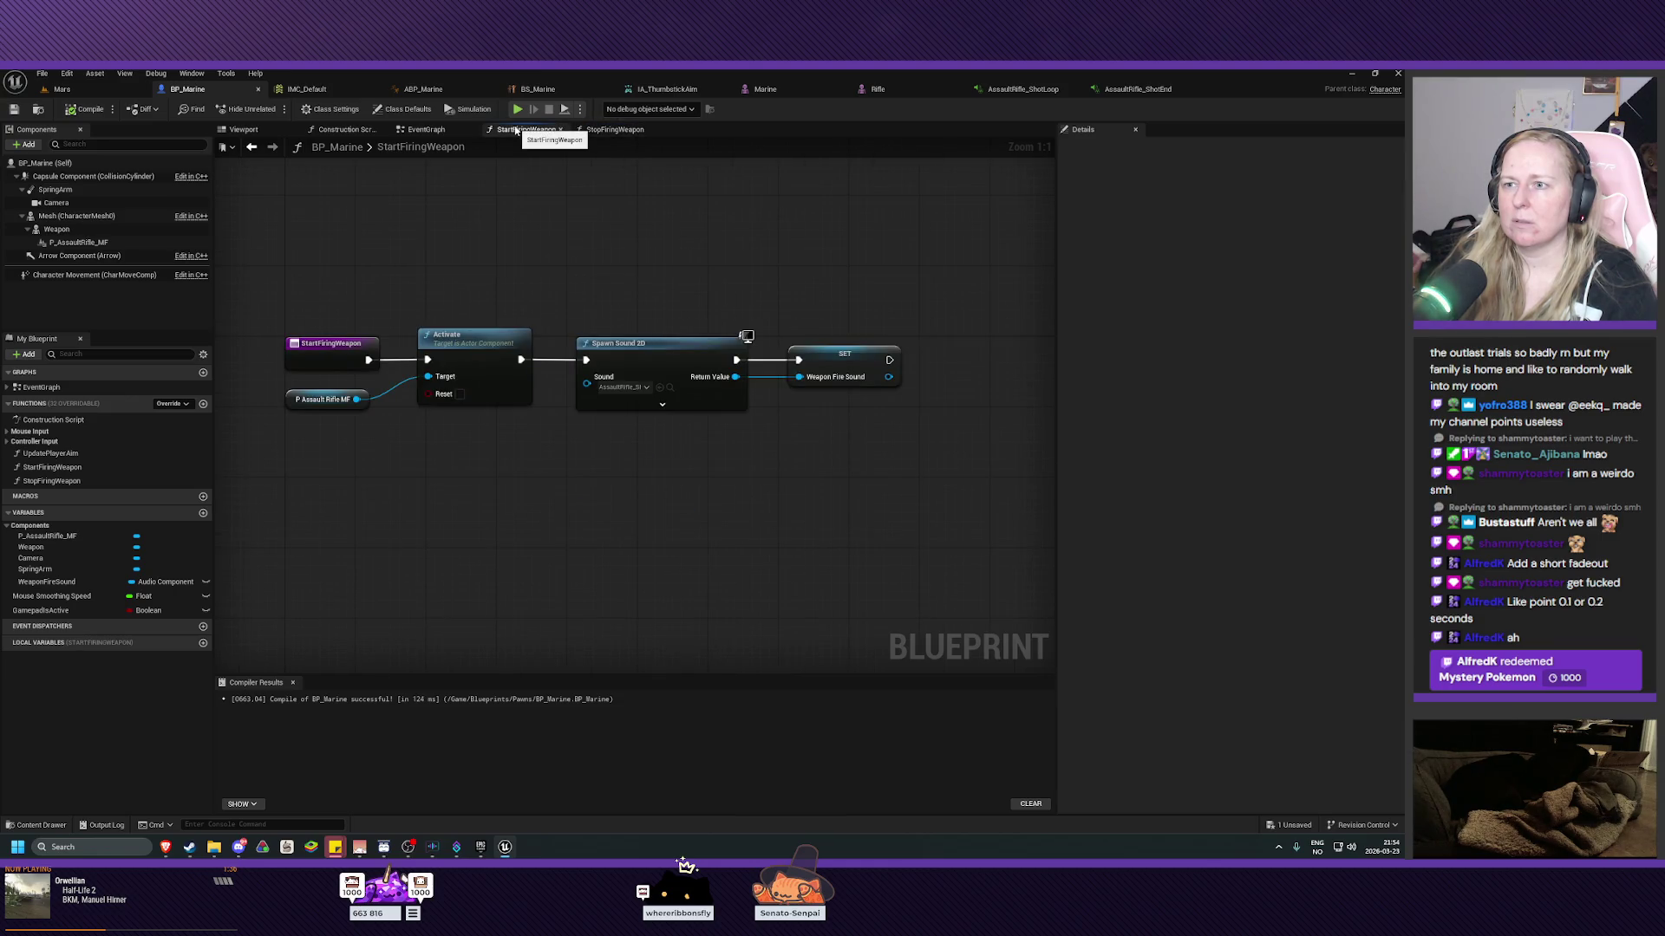
{"action": "left_click", "coordinate": [618, 130]}
{"action": "left_click_drag", "start_coordinate": [680, 486], "coordinate": [738, 489]}
{"action": "type", "text": "spawn sound"}
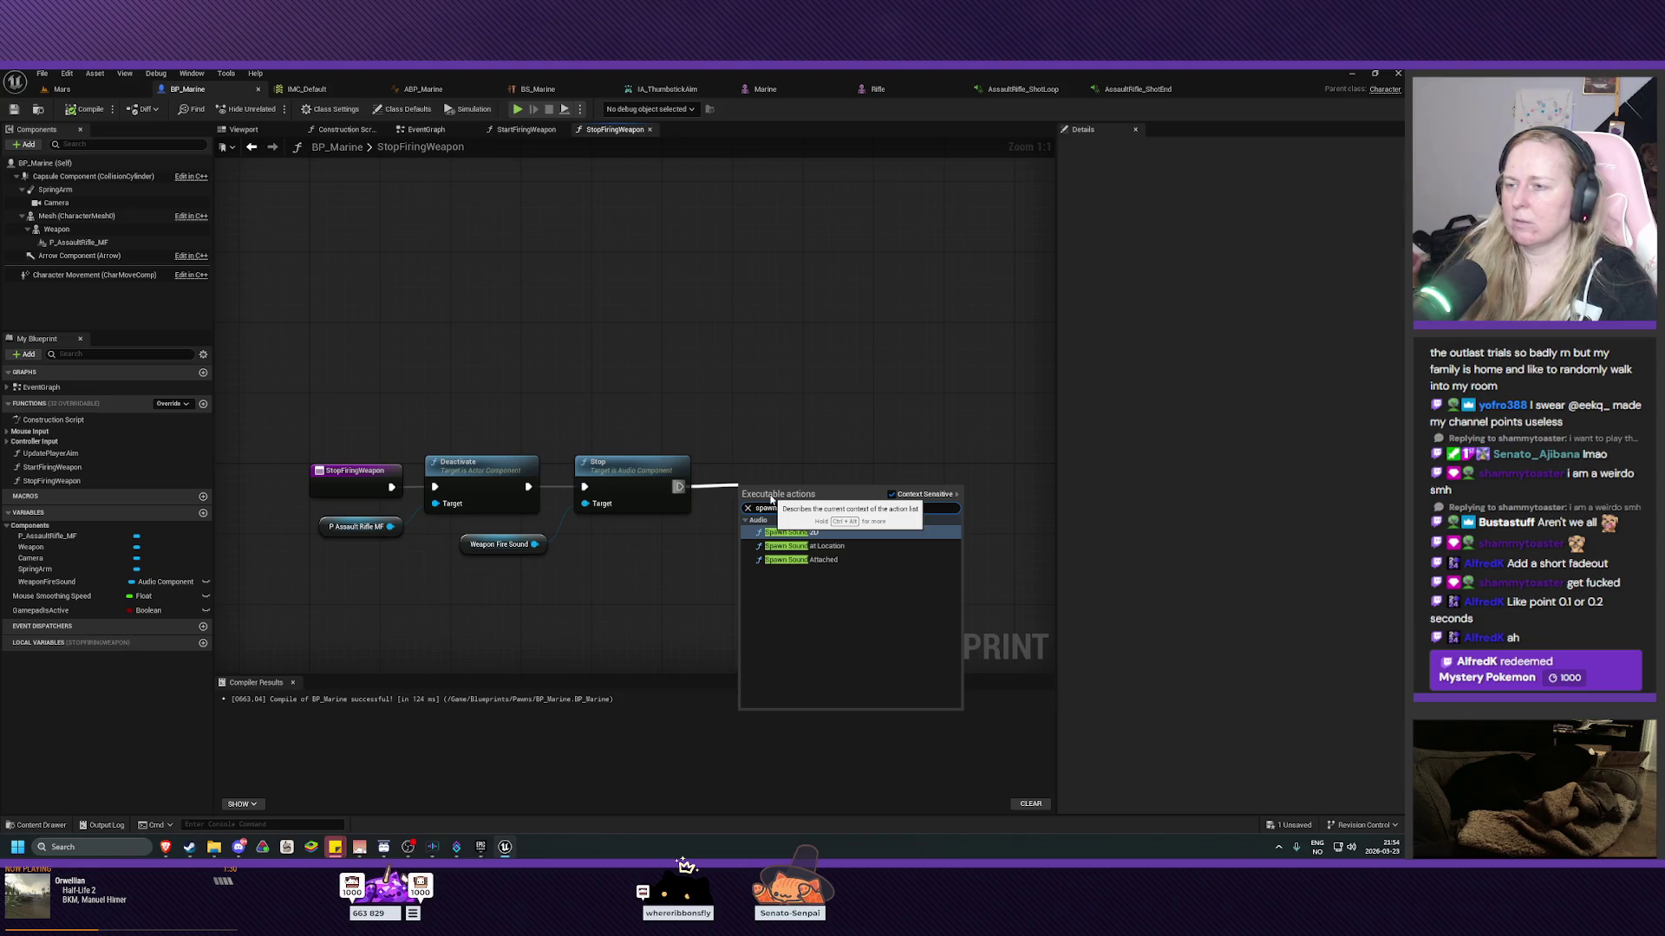
{"action": "left_click", "coordinate": [789, 531]}
{"action": "left_click_drag", "start_coordinate": [798, 490], "coordinate": [791, 479]}
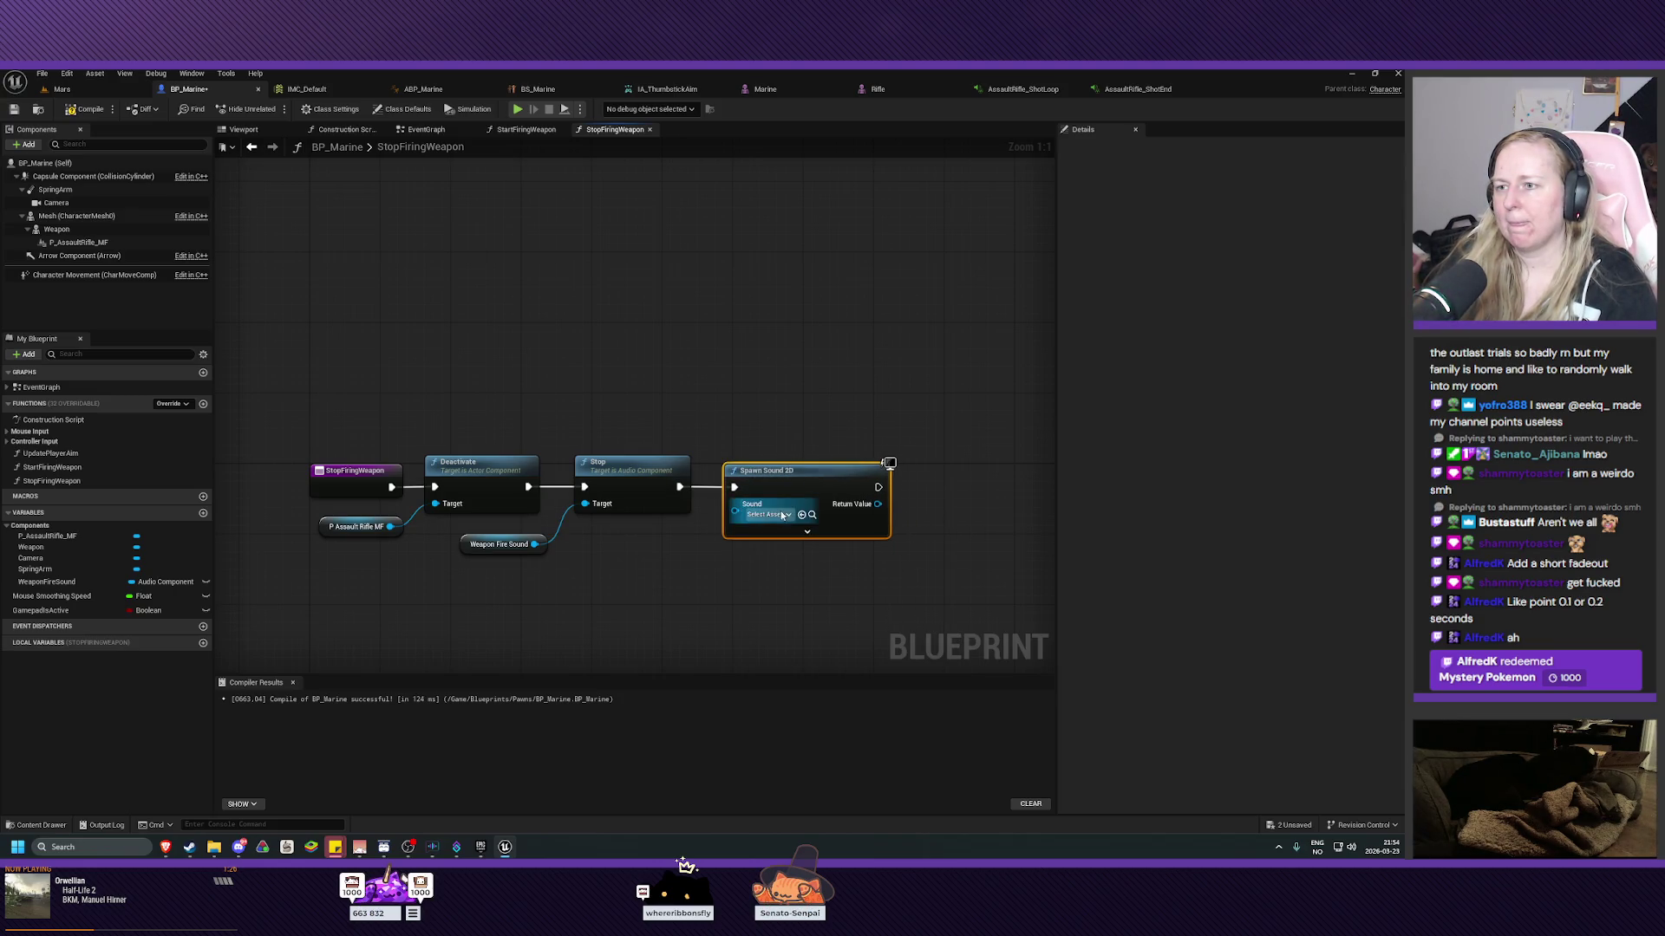
{"action": "left_click", "coordinate": [781, 516]}
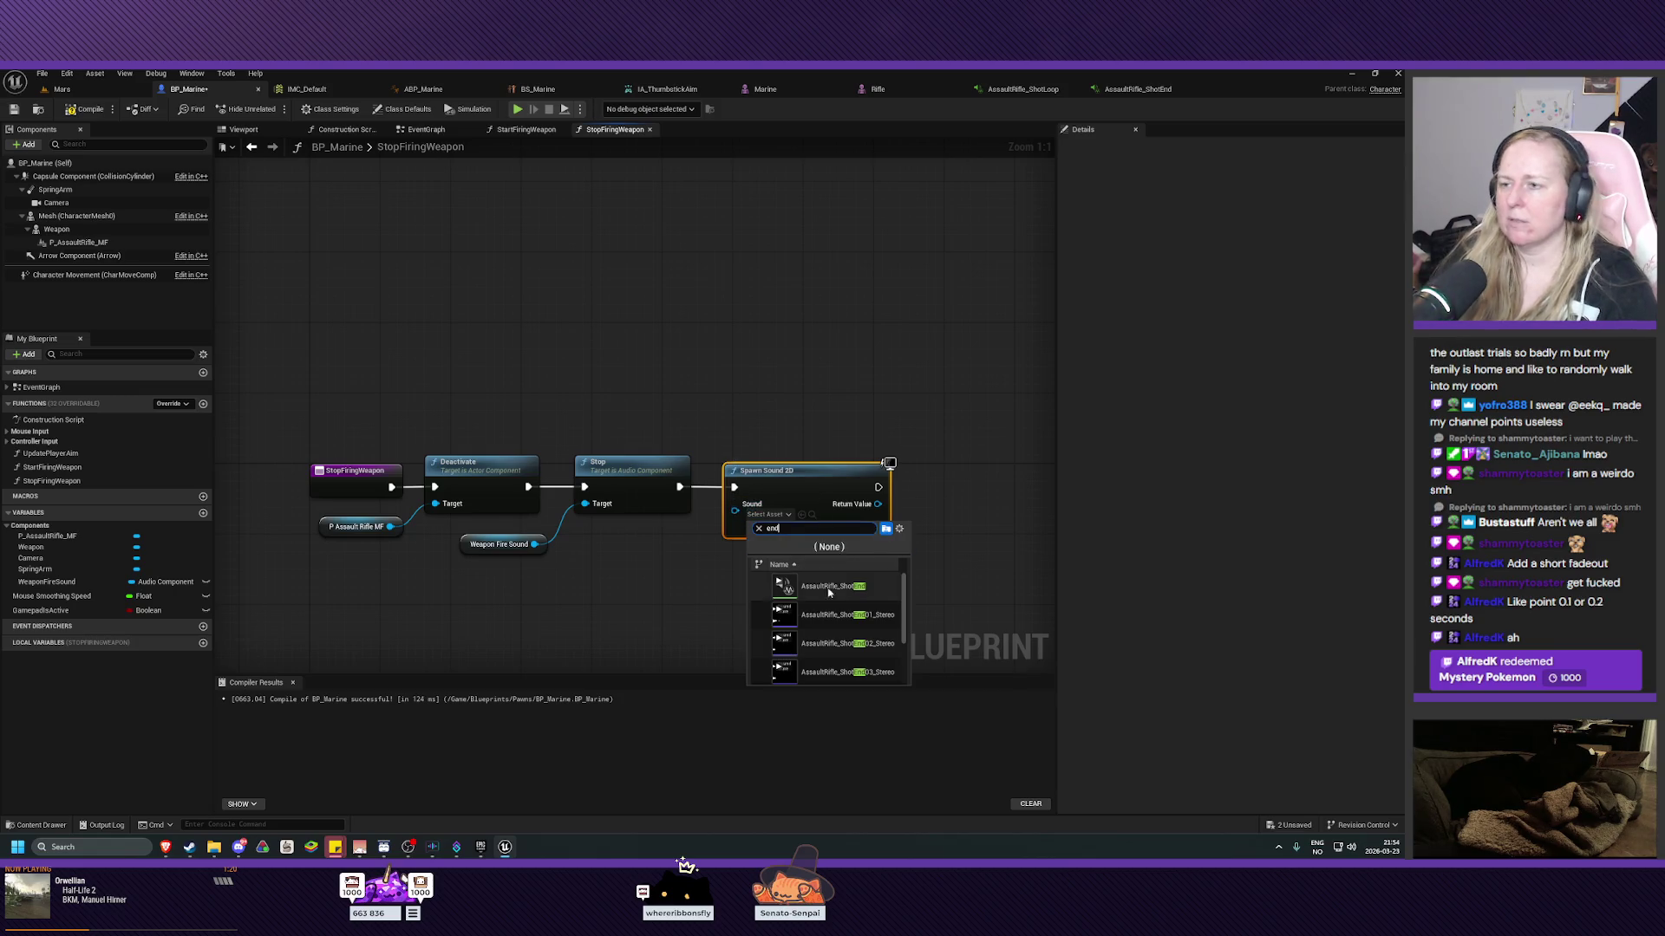
{"action": "left_click", "coordinate": [835, 596]}
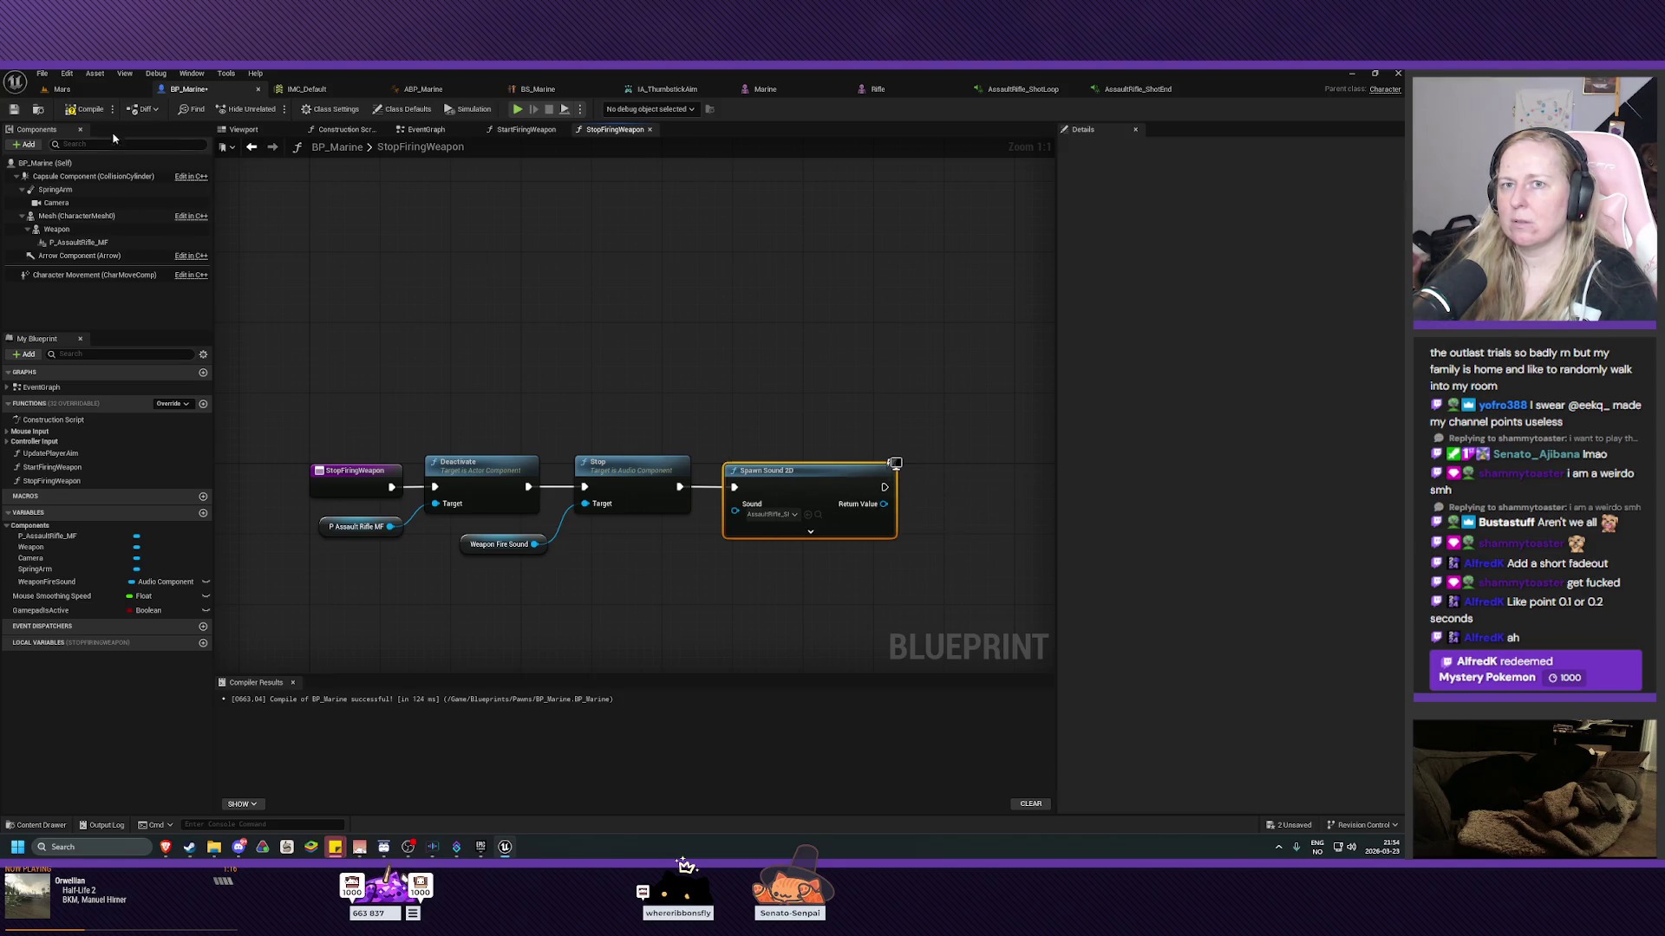
Compile and save BP_Marine, then start a play test in the Mars level.
{"action": "left_click", "coordinate": [84, 109]}
{"action": "left_click", "coordinate": [19, 111]}
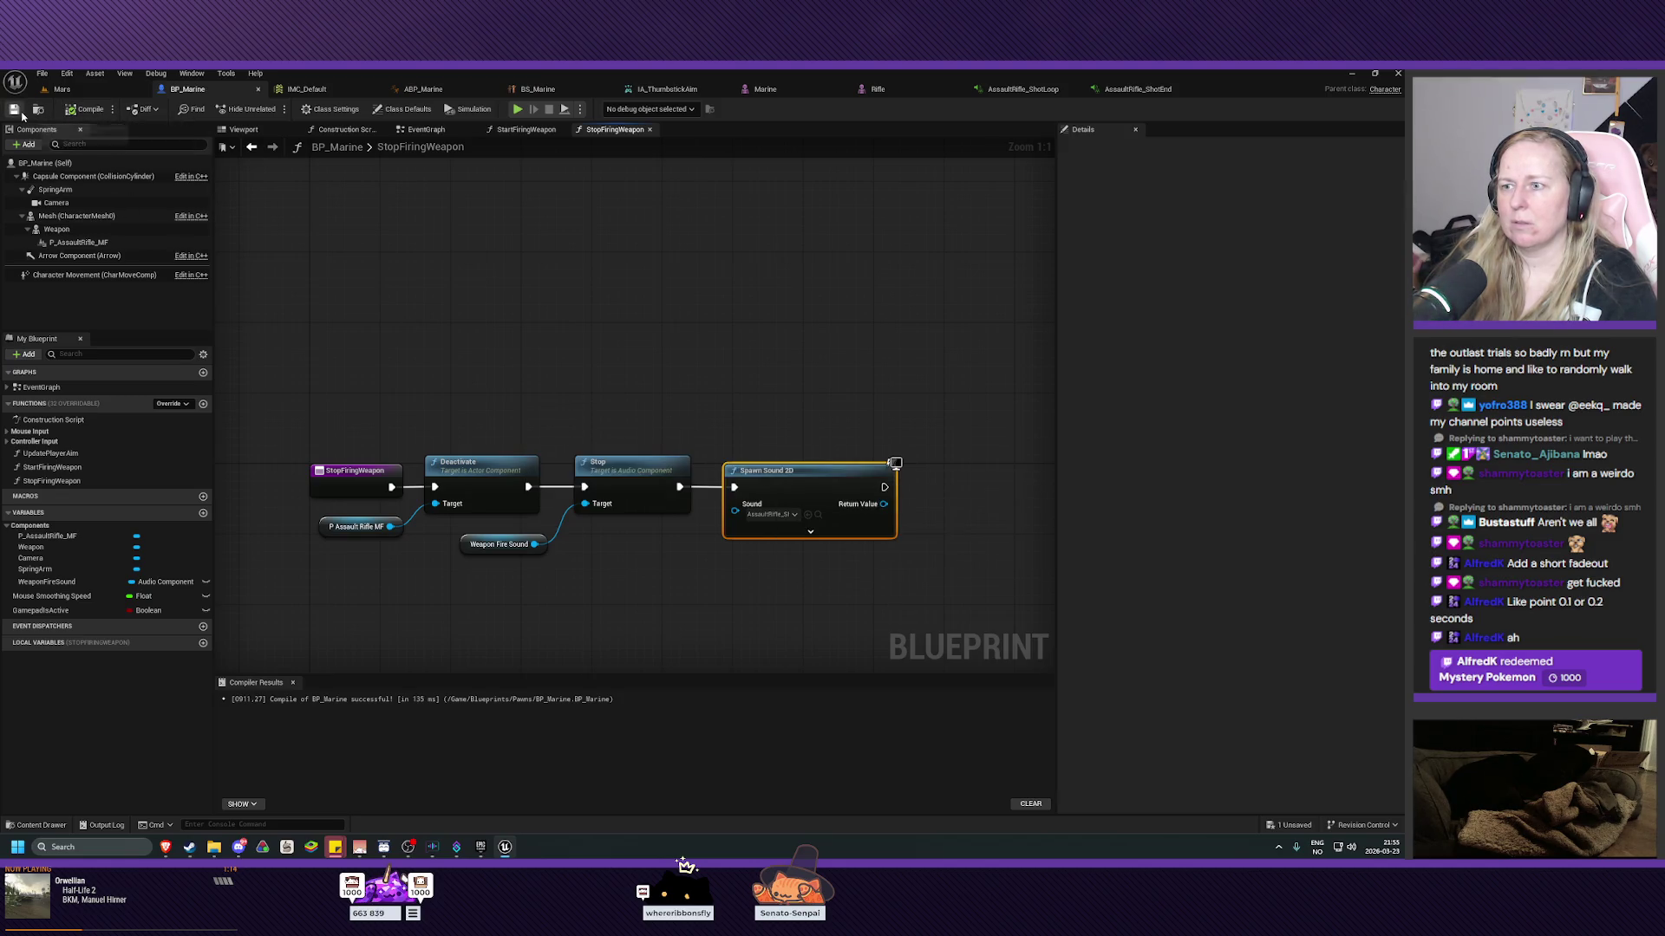
{"action": "left_click", "coordinate": [62, 88]}
{"action": "left_click", "coordinate": [271, 109]}
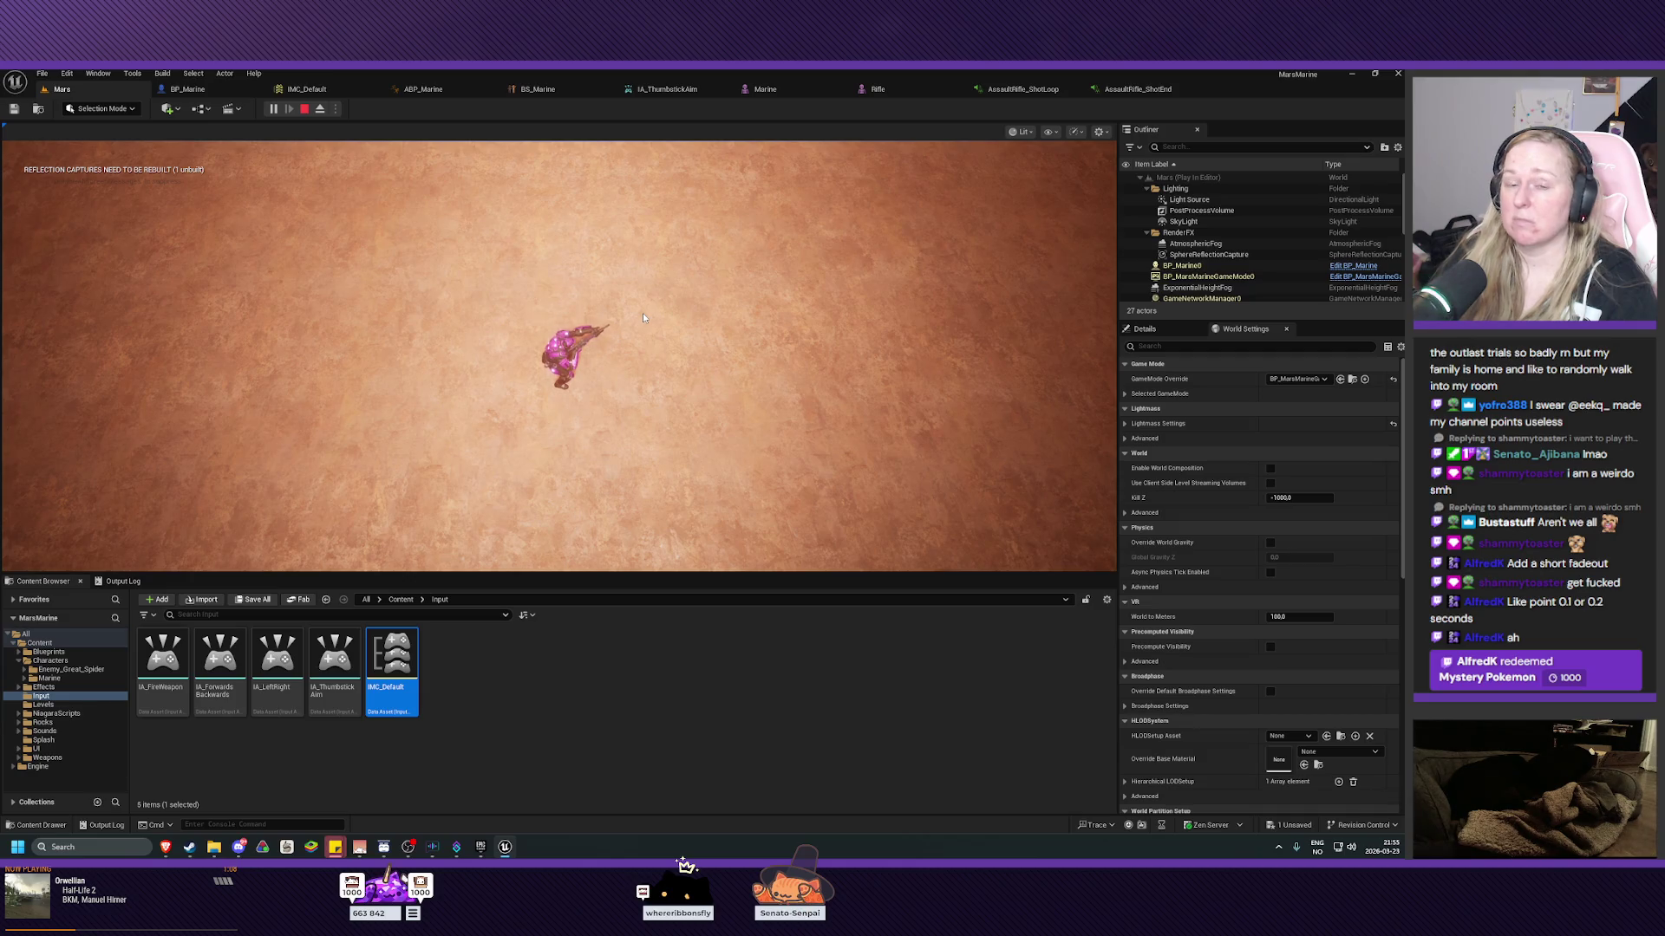
Fire about nine rifle bursts to hear the random ShotEnd tails, then end the play session.
{"action": "left_click", "coordinate": [778, 354]}
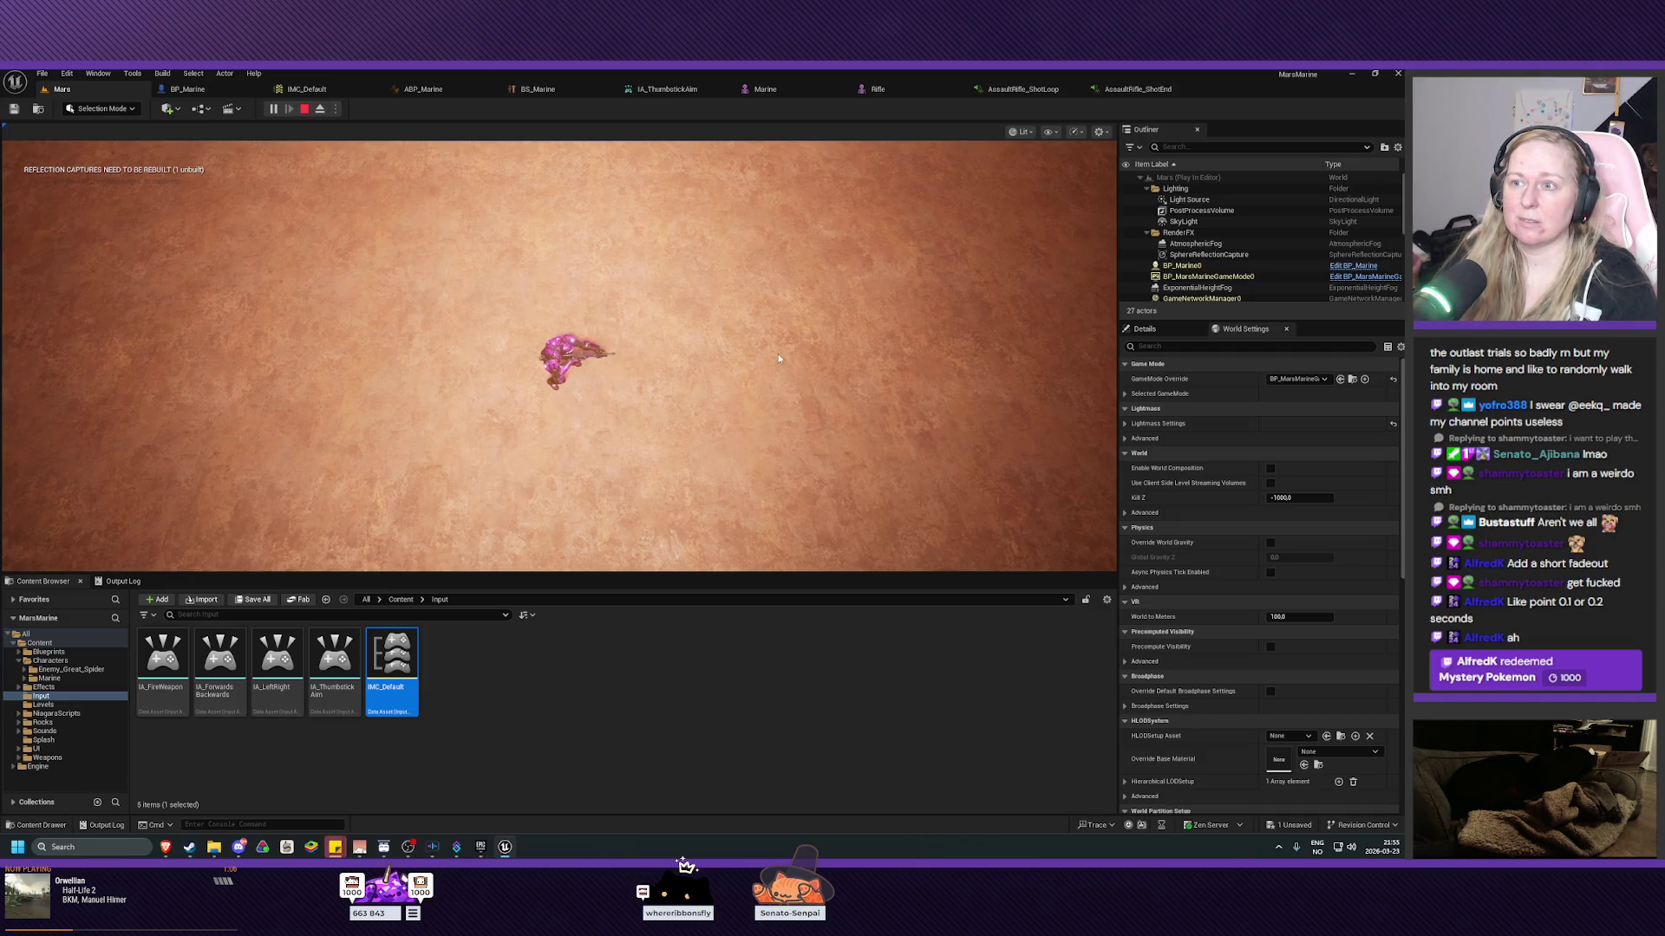
{"action": "left_click", "coordinate": [340, 379]}
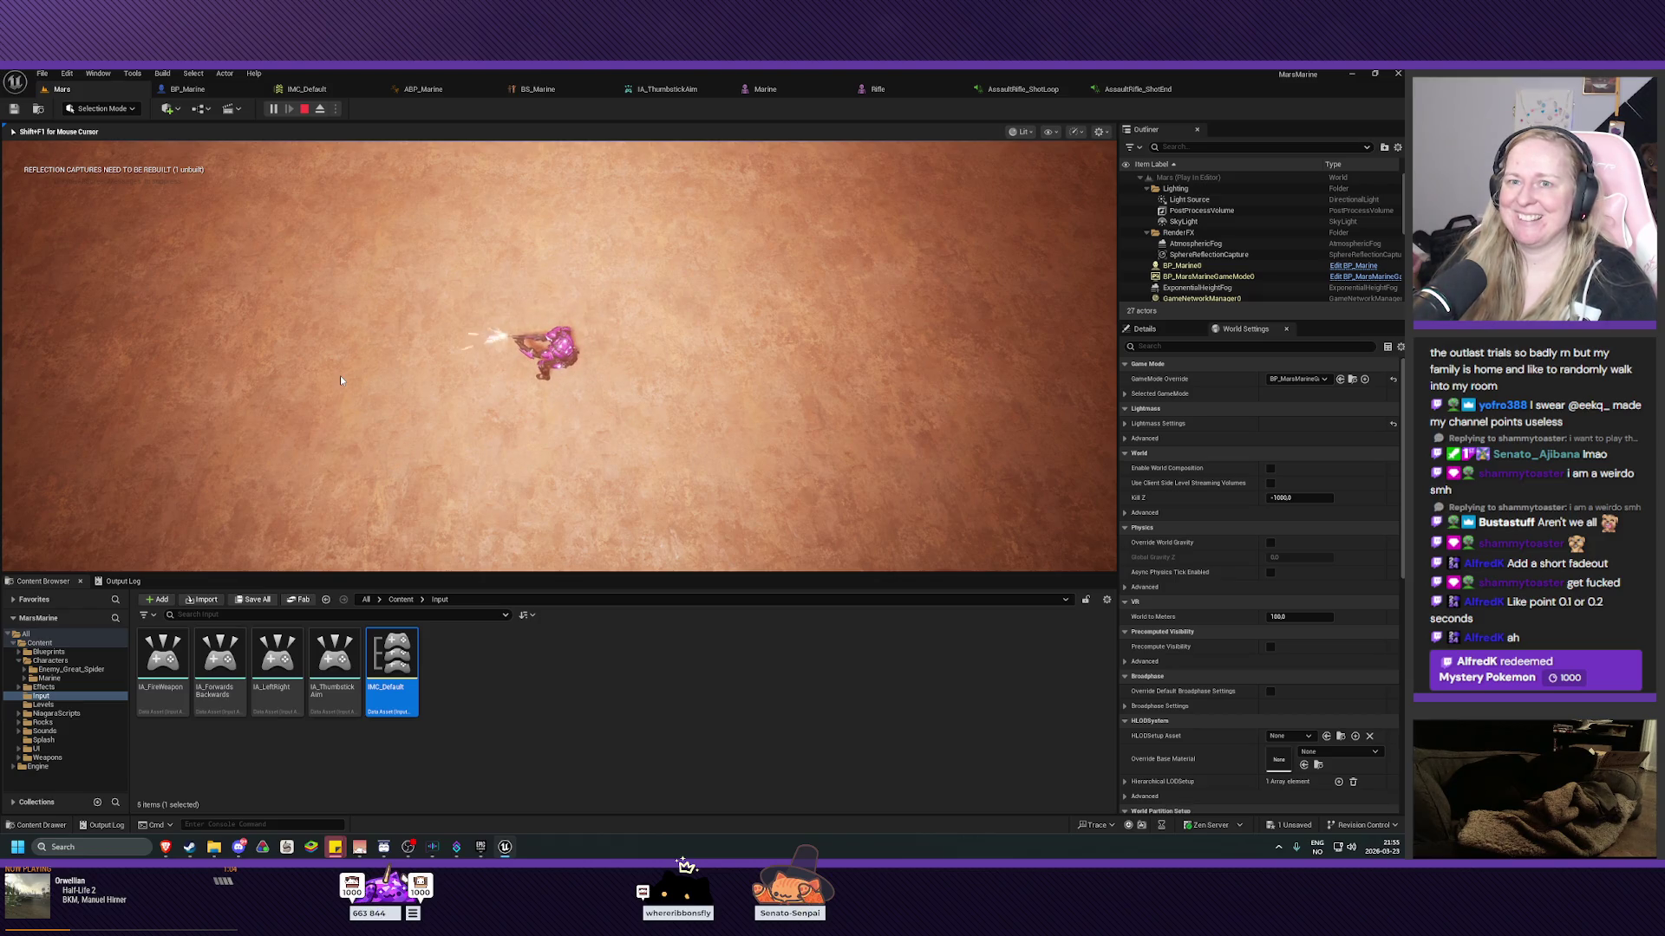
{"action": "left_click", "coordinate": [340, 377]}
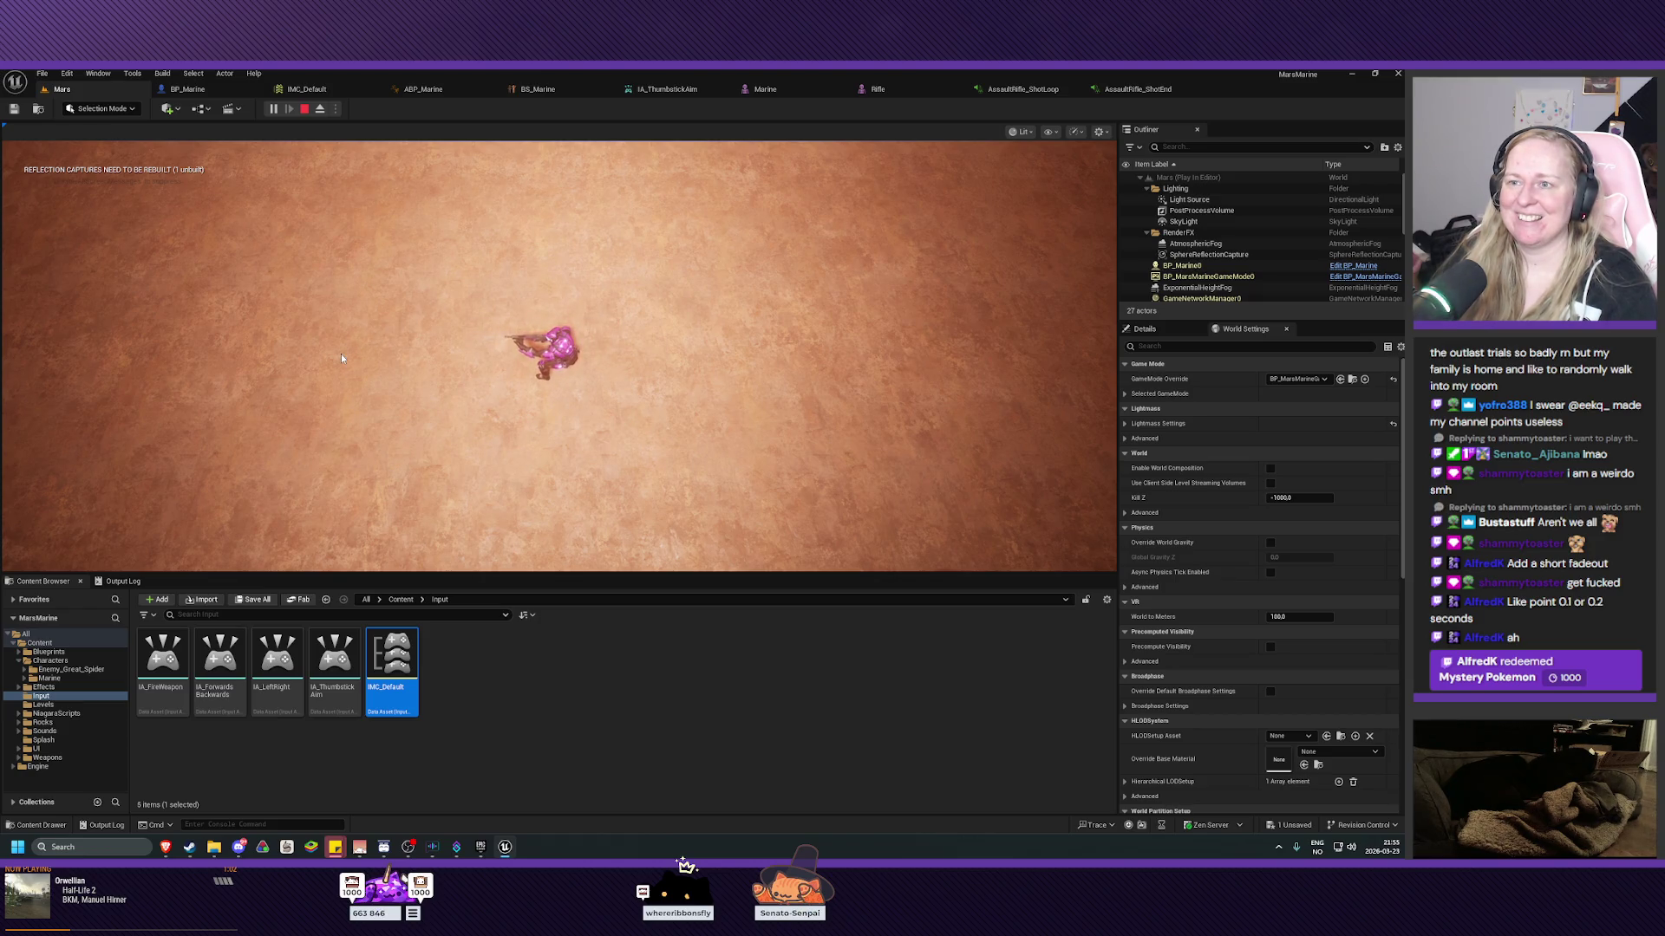
{"action": "left_click", "coordinate": [829, 332]}
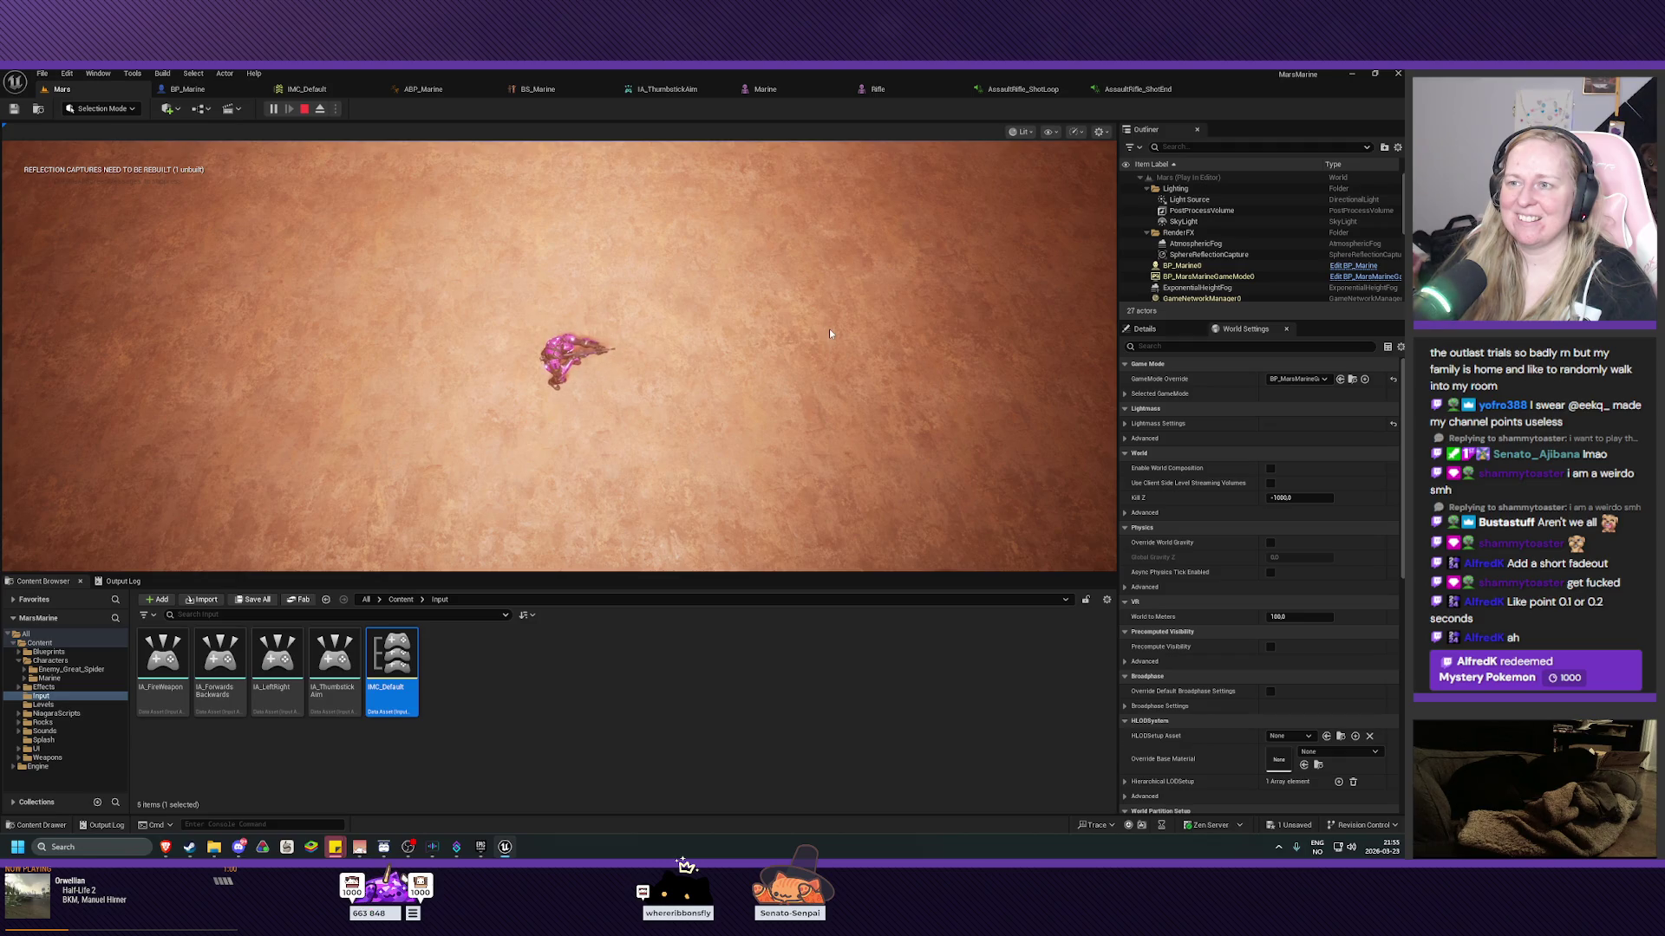
{"action": "left_click", "coordinate": [412, 361]}
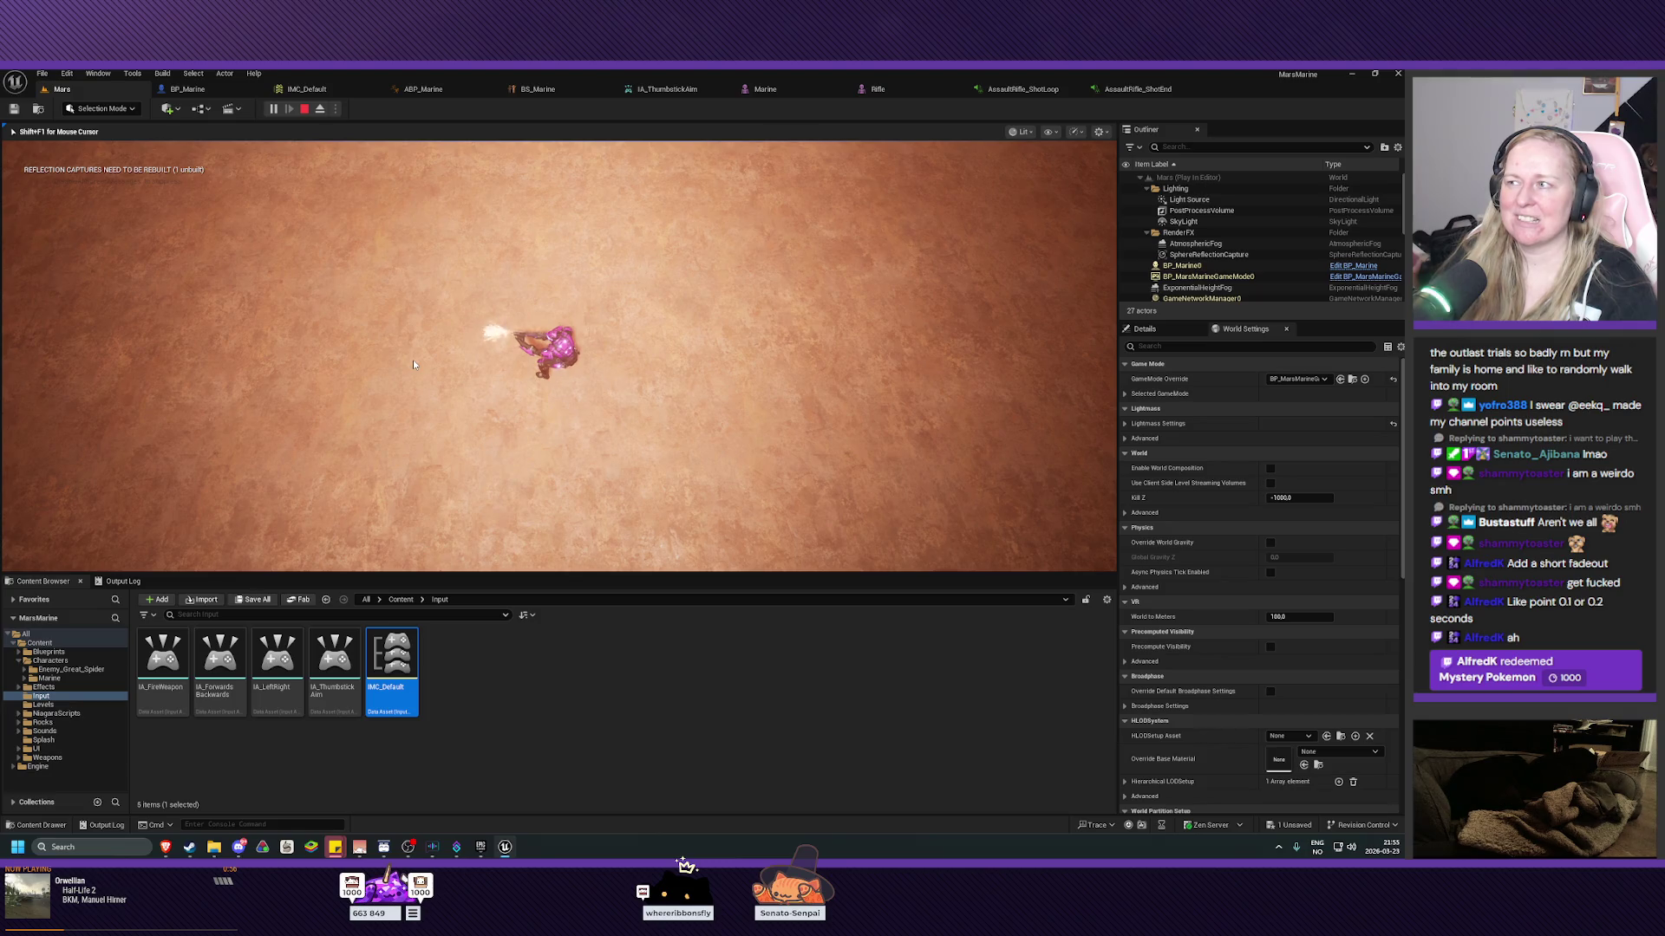
{"action": "left_click", "coordinate": [413, 361]}
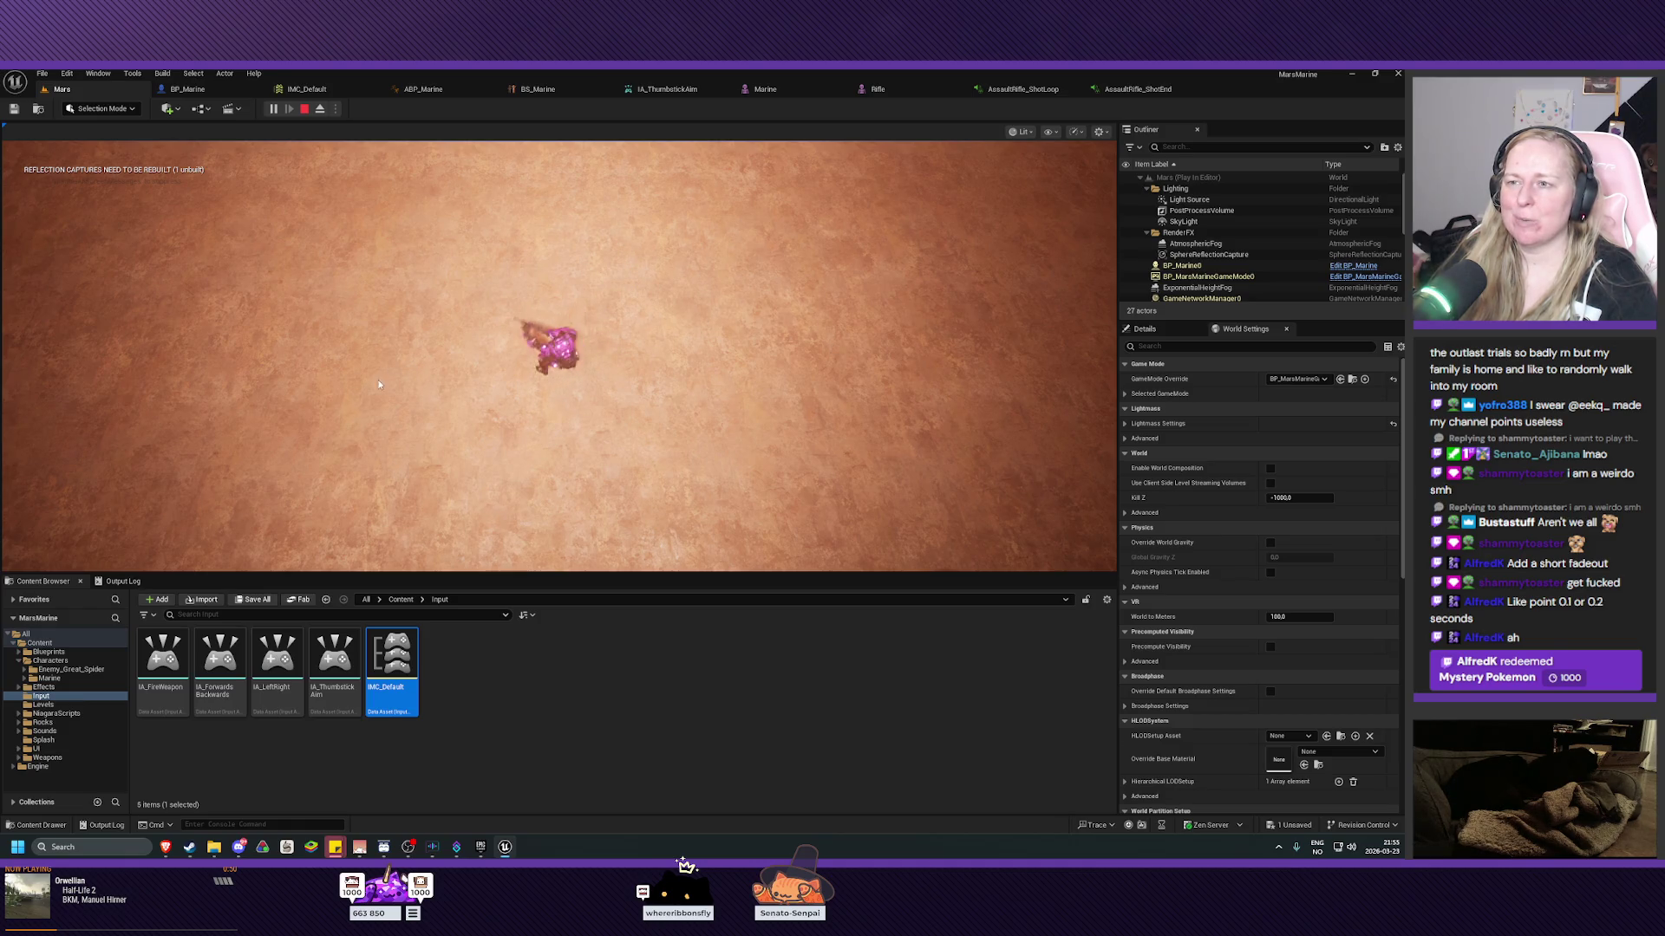
{"action": "left_click", "coordinate": [832, 361]}
{"action": "left_click", "coordinate": [831, 359]}
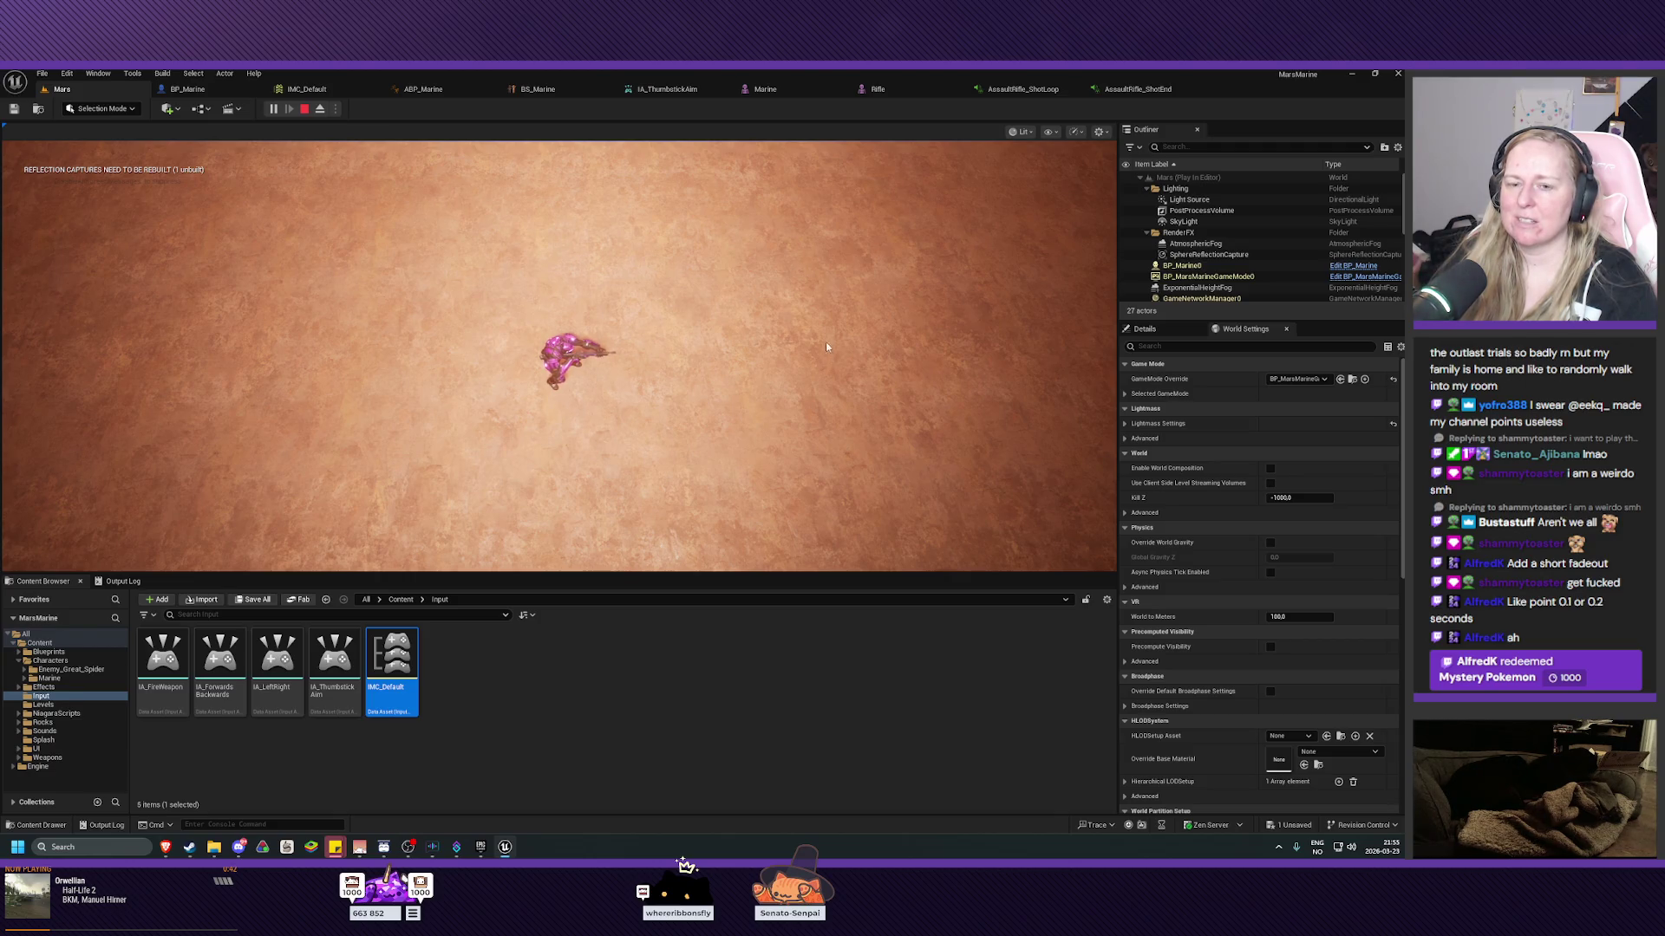
{"action": "left_click", "coordinate": [701, 262]}
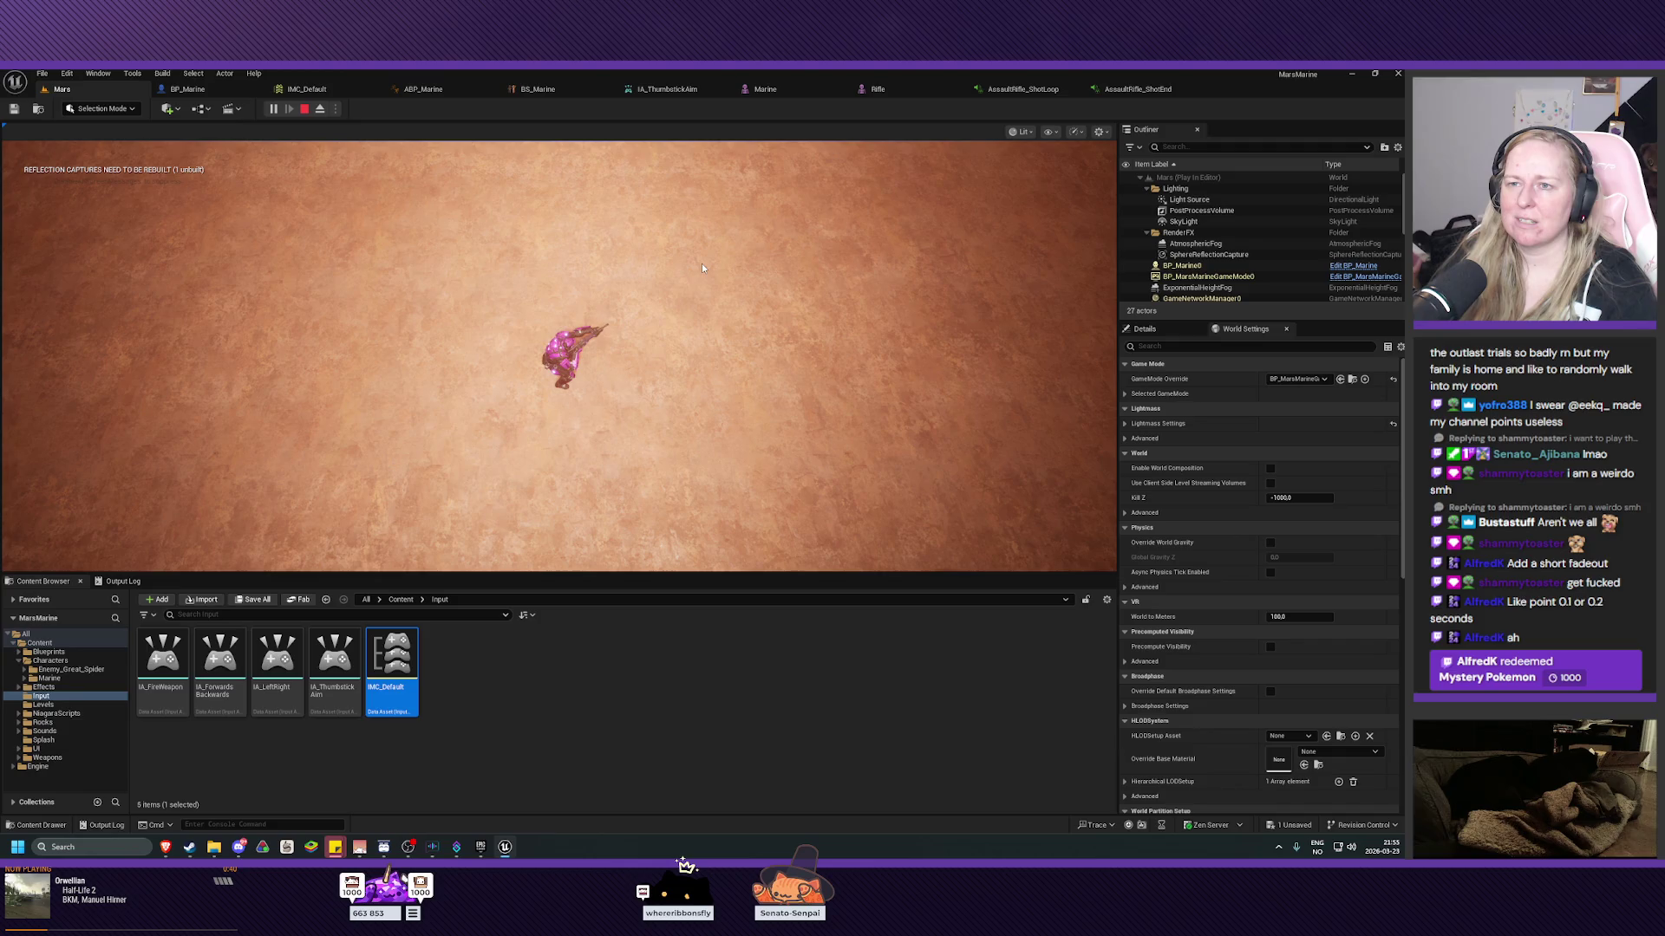
{"action": "key", "text": "Escape"}
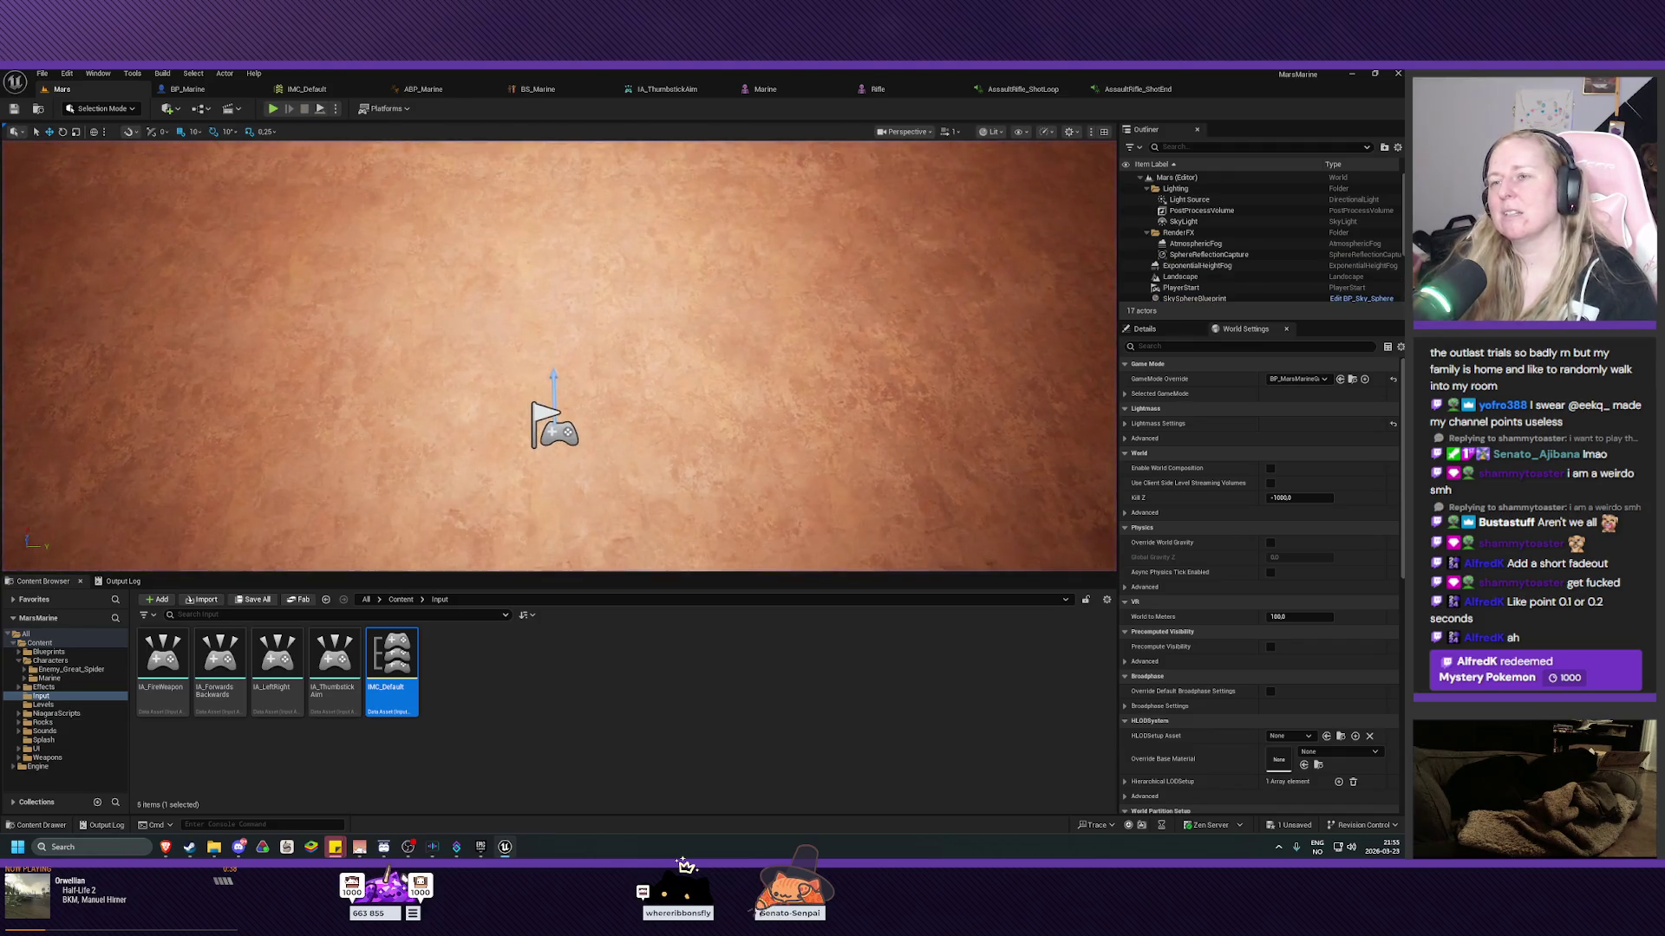
Return to BP_Marine's StopFiringWeapon graph and pan to view the final spawn sound node.
{"action": "left_click", "coordinate": [182, 89]}
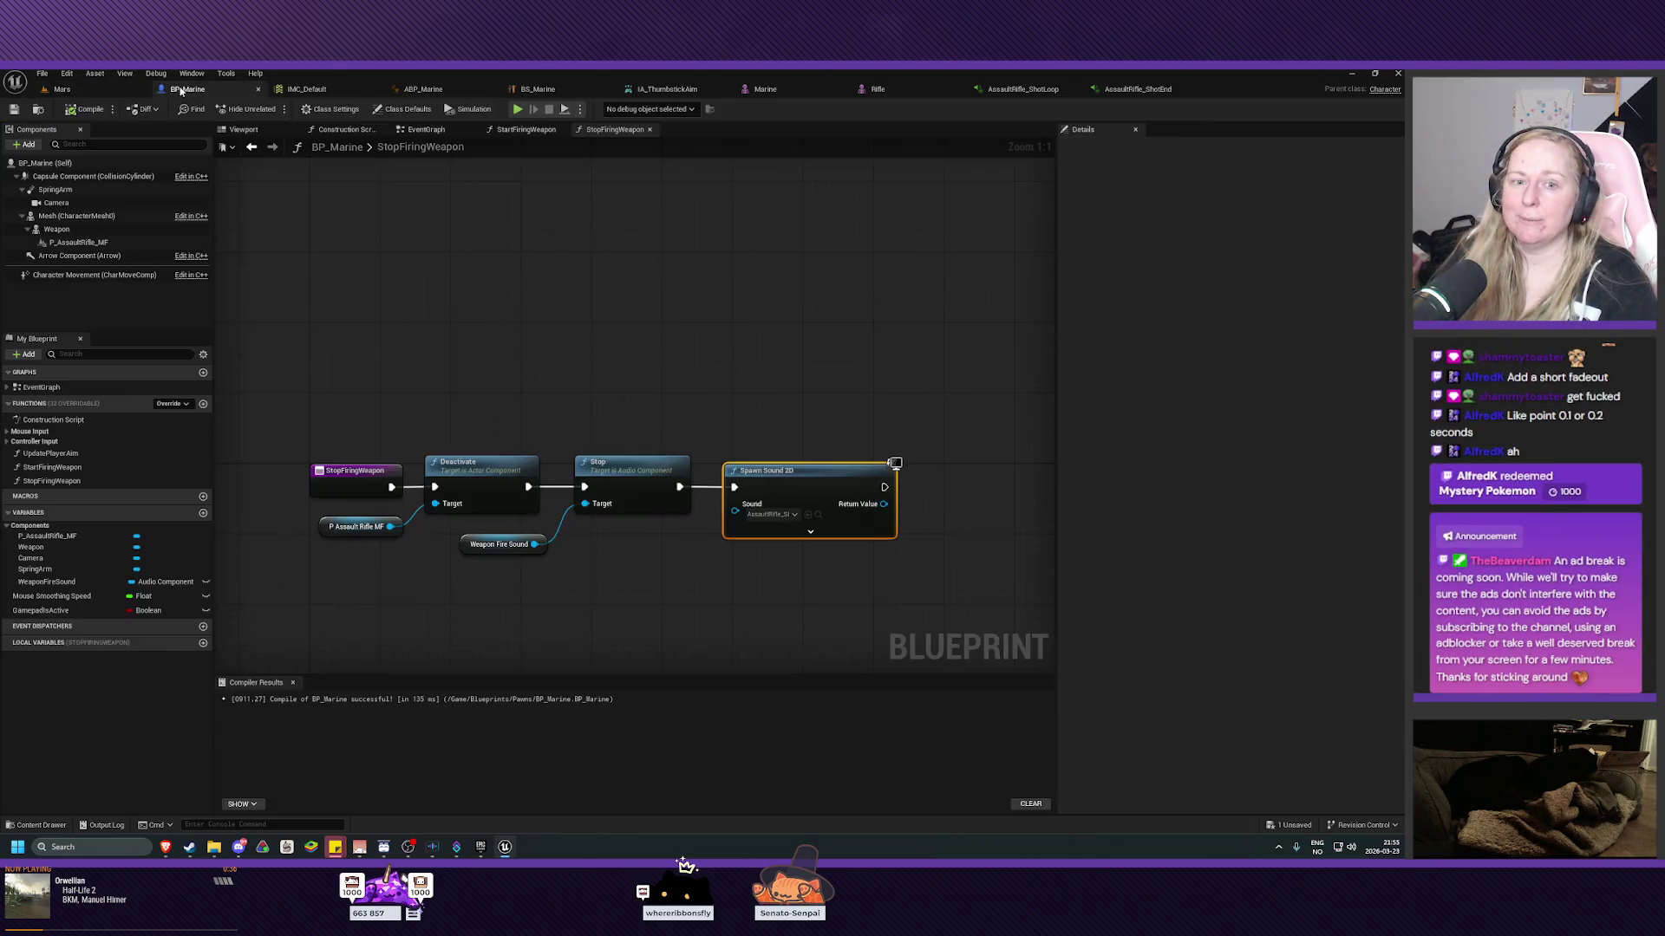
{"action": "left_click", "coordinate": [694, 535]}
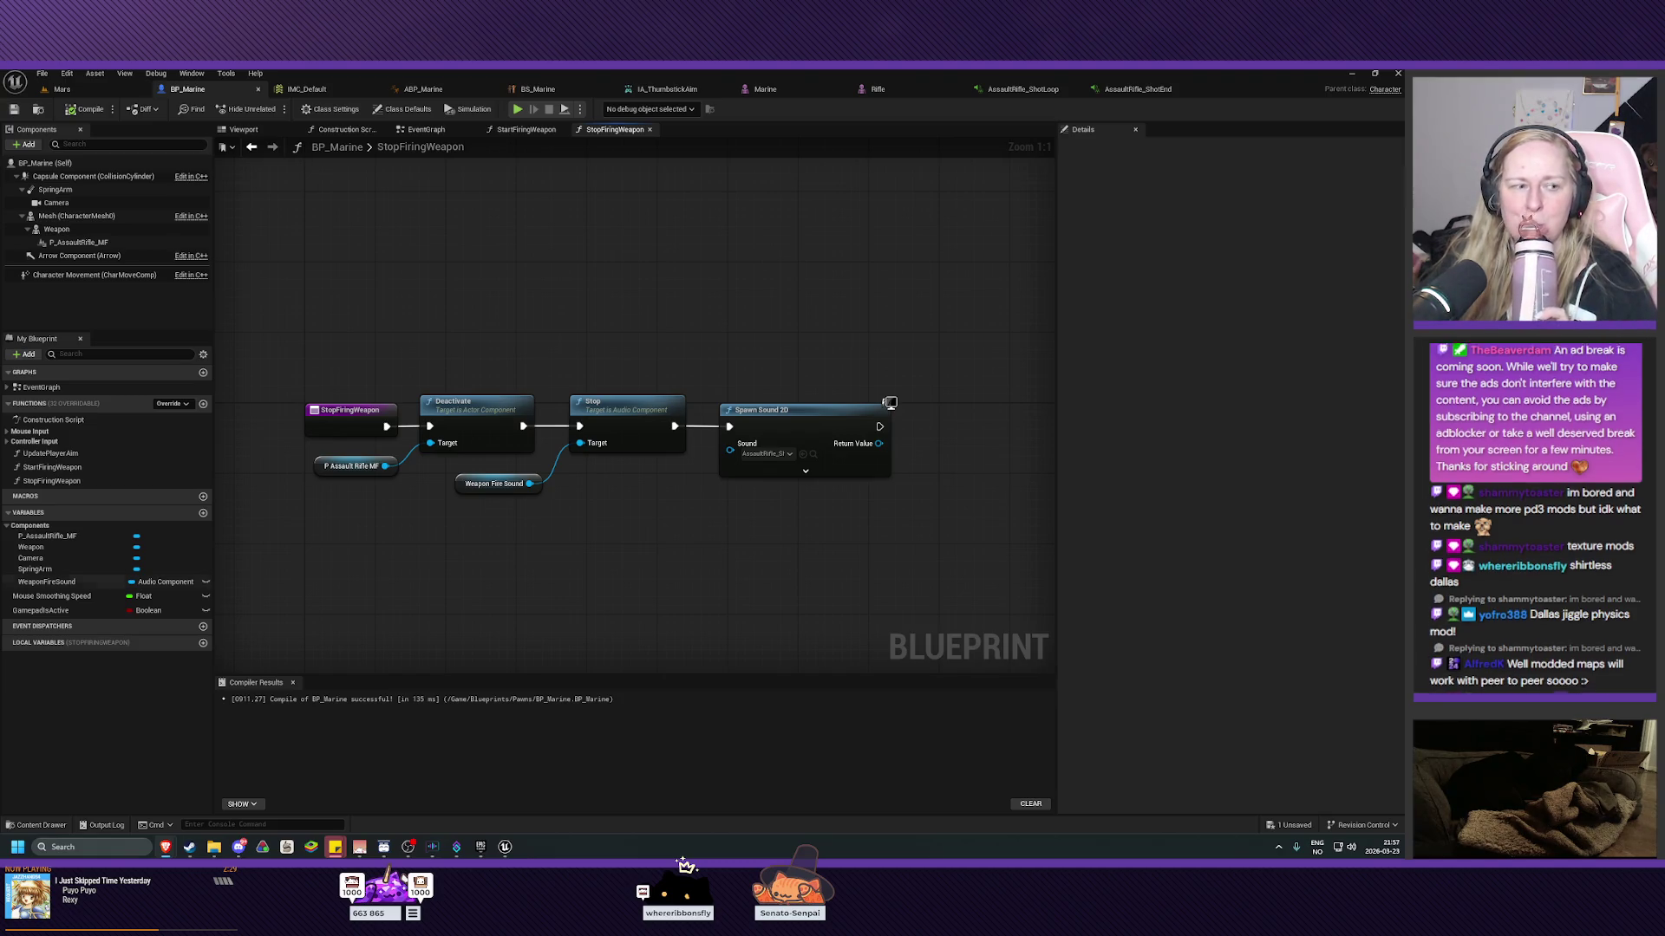
{"action": "mouse_move", "coordinate": [359, 847]}
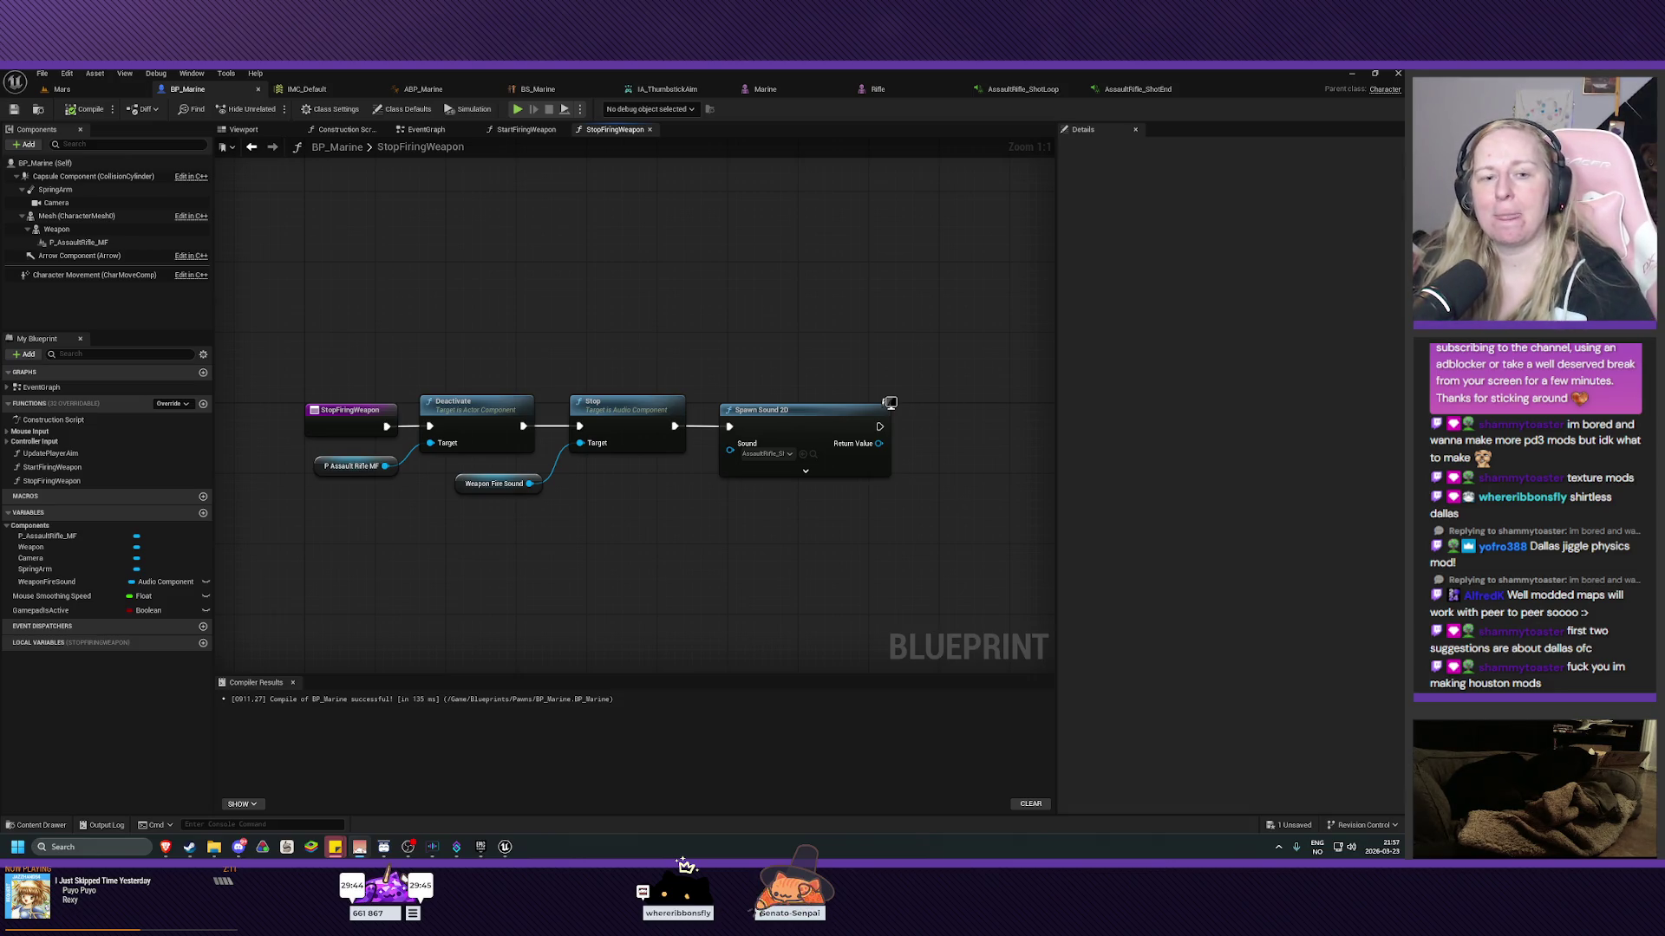
{"action": "left_click_drag", "start_coordinate": [648, 531], "coordinate": [666, 542]}
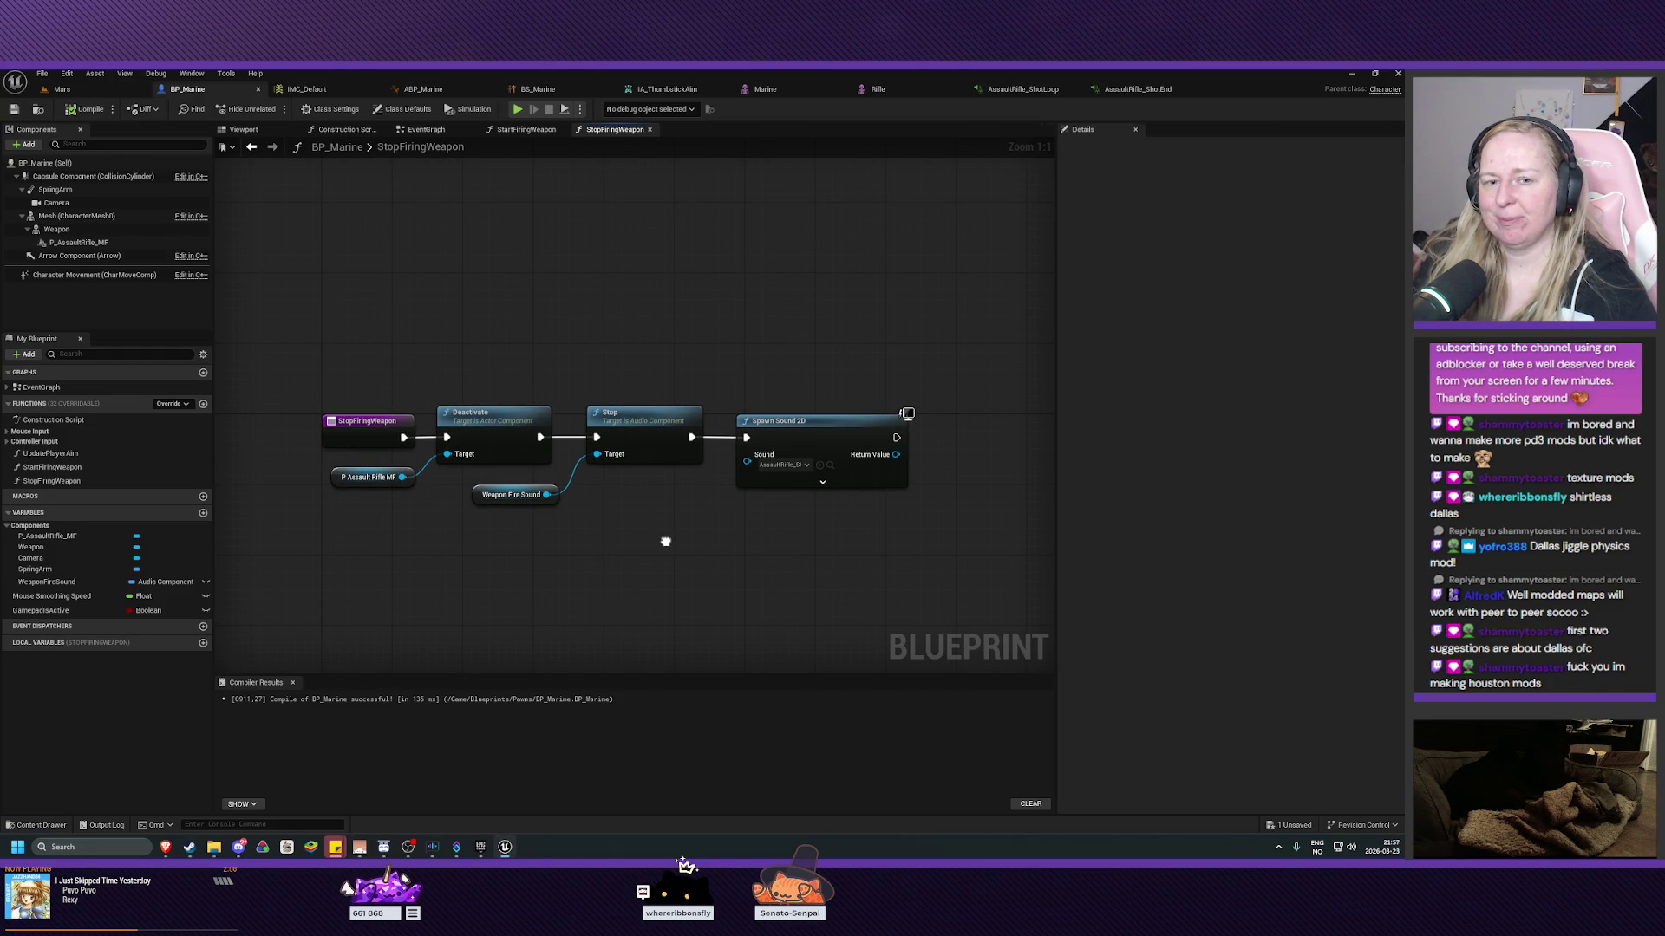
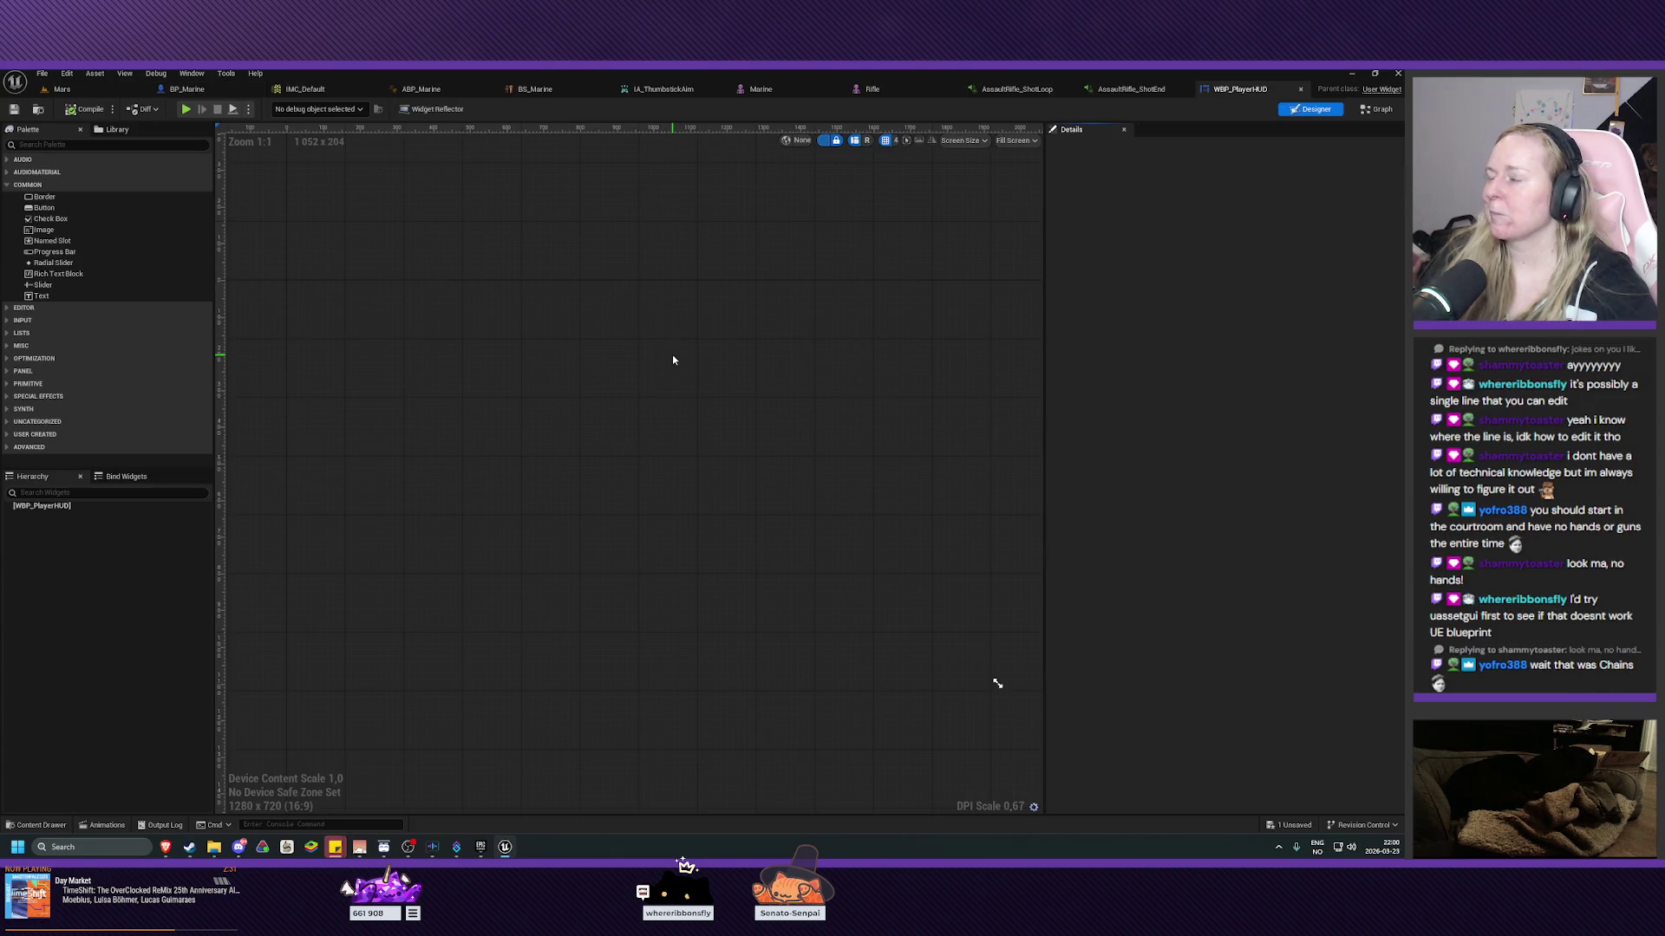
Close the ShotEnd, ShotLoop, Rifle, Marine, IA_ThumbstickAim, BS_Marine and ABP_Marine editor tabs.
{"action": "left_click", "coordinate": [1186, 89]}
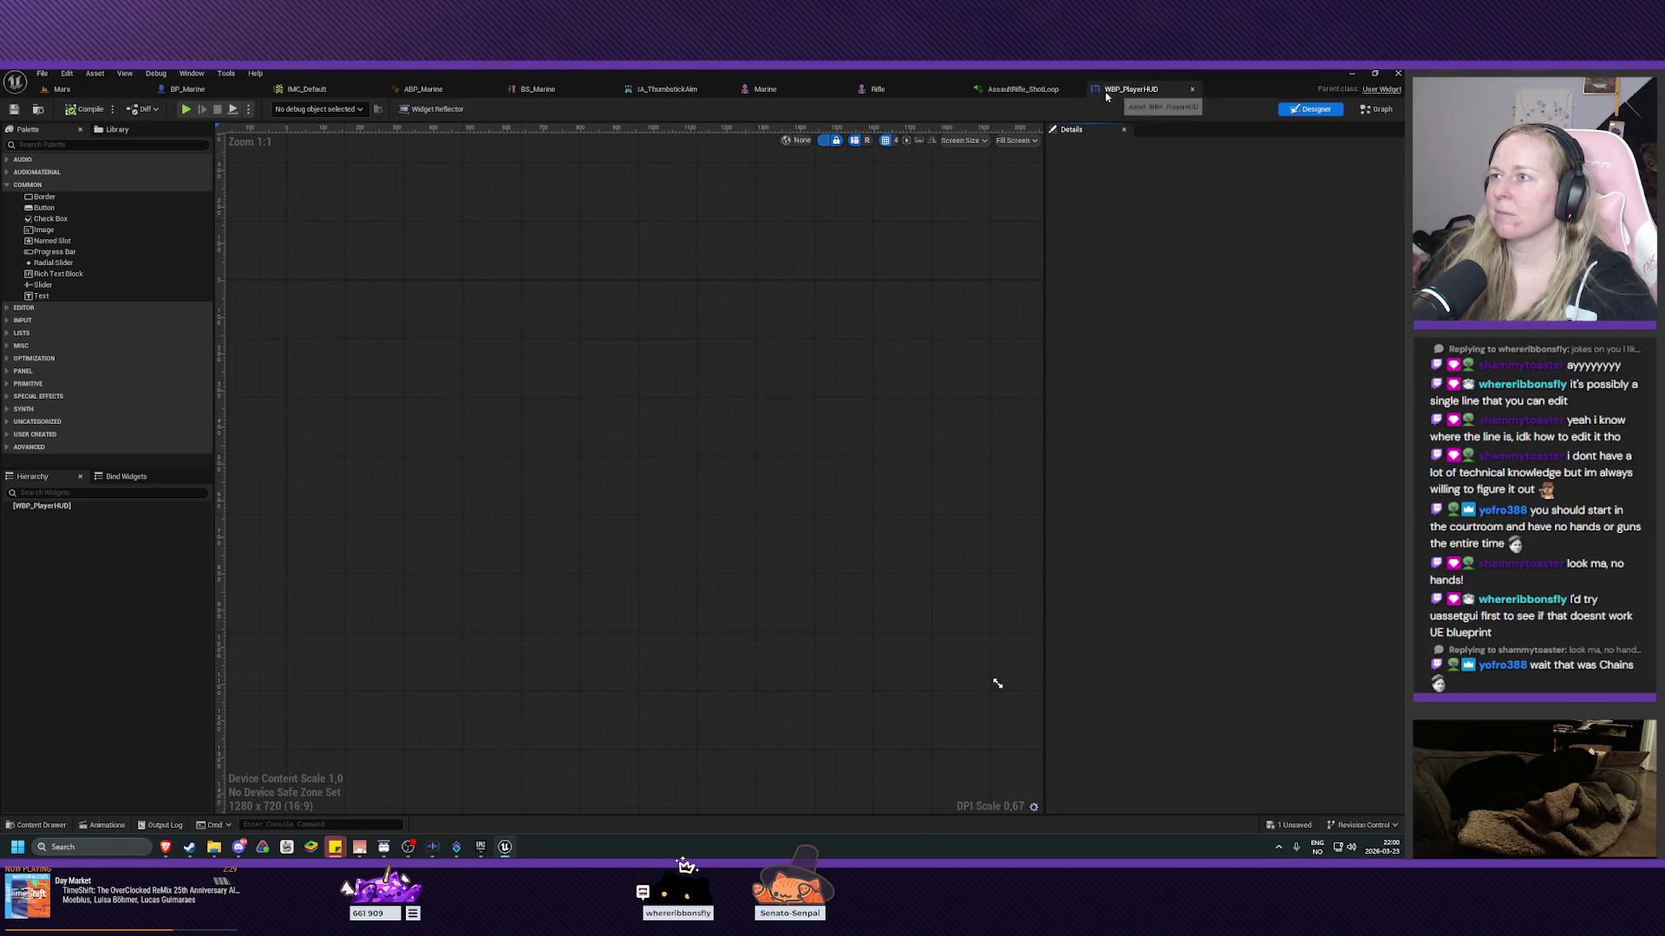
{"action": "left_click", "coordinate": [1073, 89]}
{"action": "left_click", "coordinate": [958, 89]}
{"action": "left_click", "coordinate": [841, 90]}
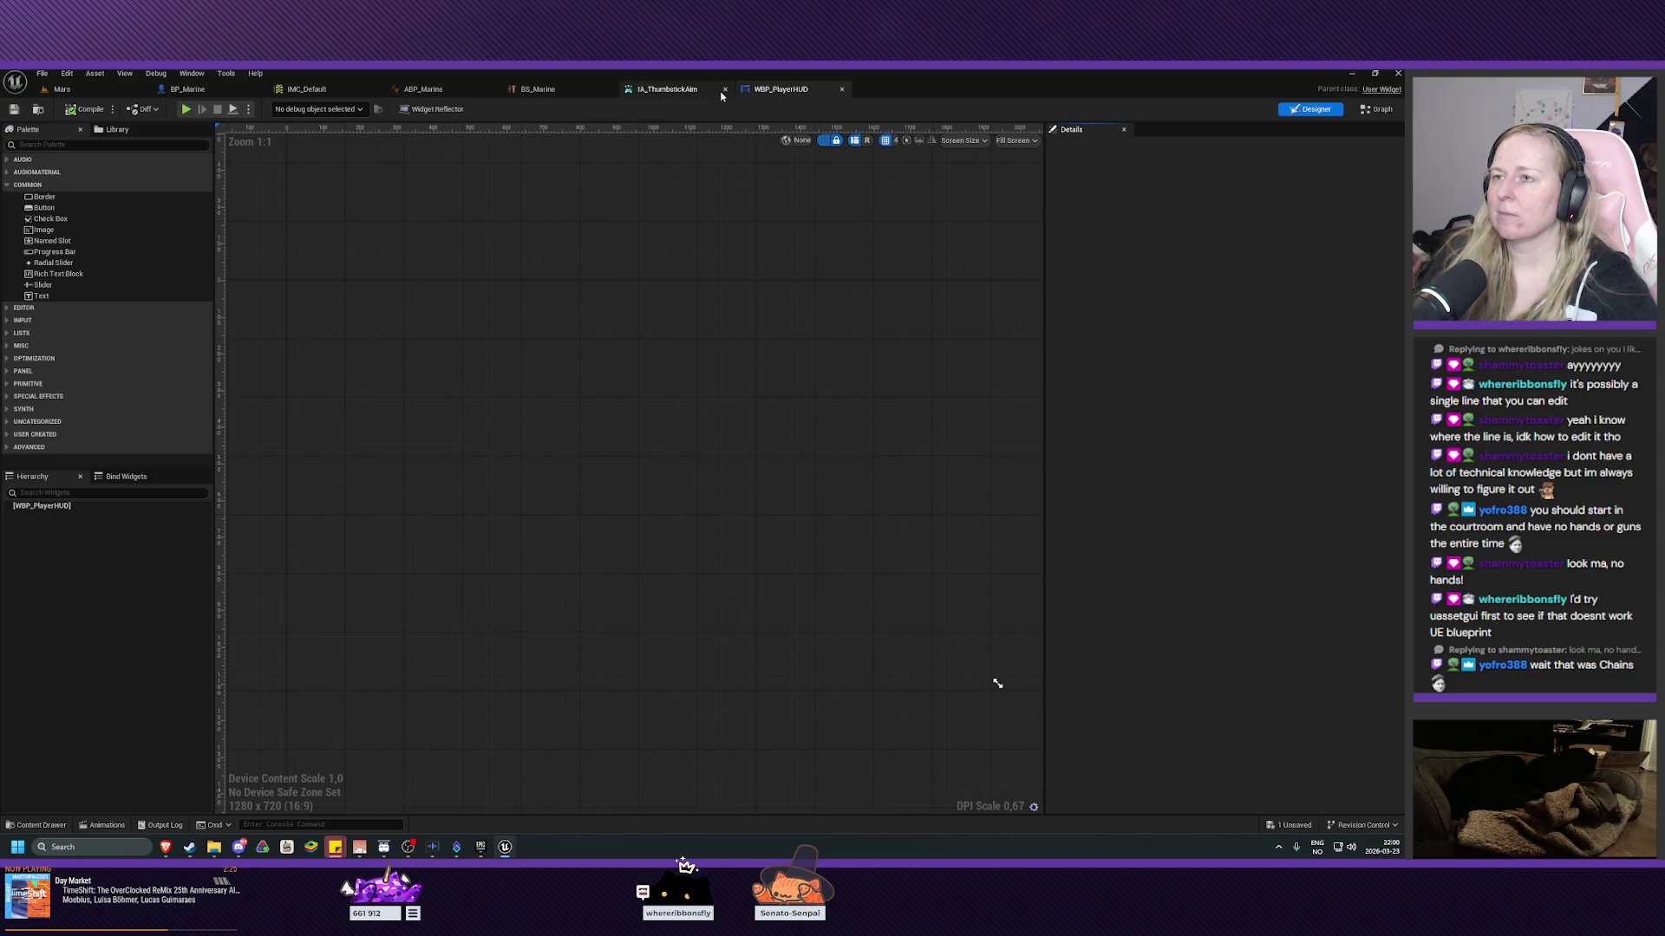
{"action": "left_click", "coordinate": [725, 89]}
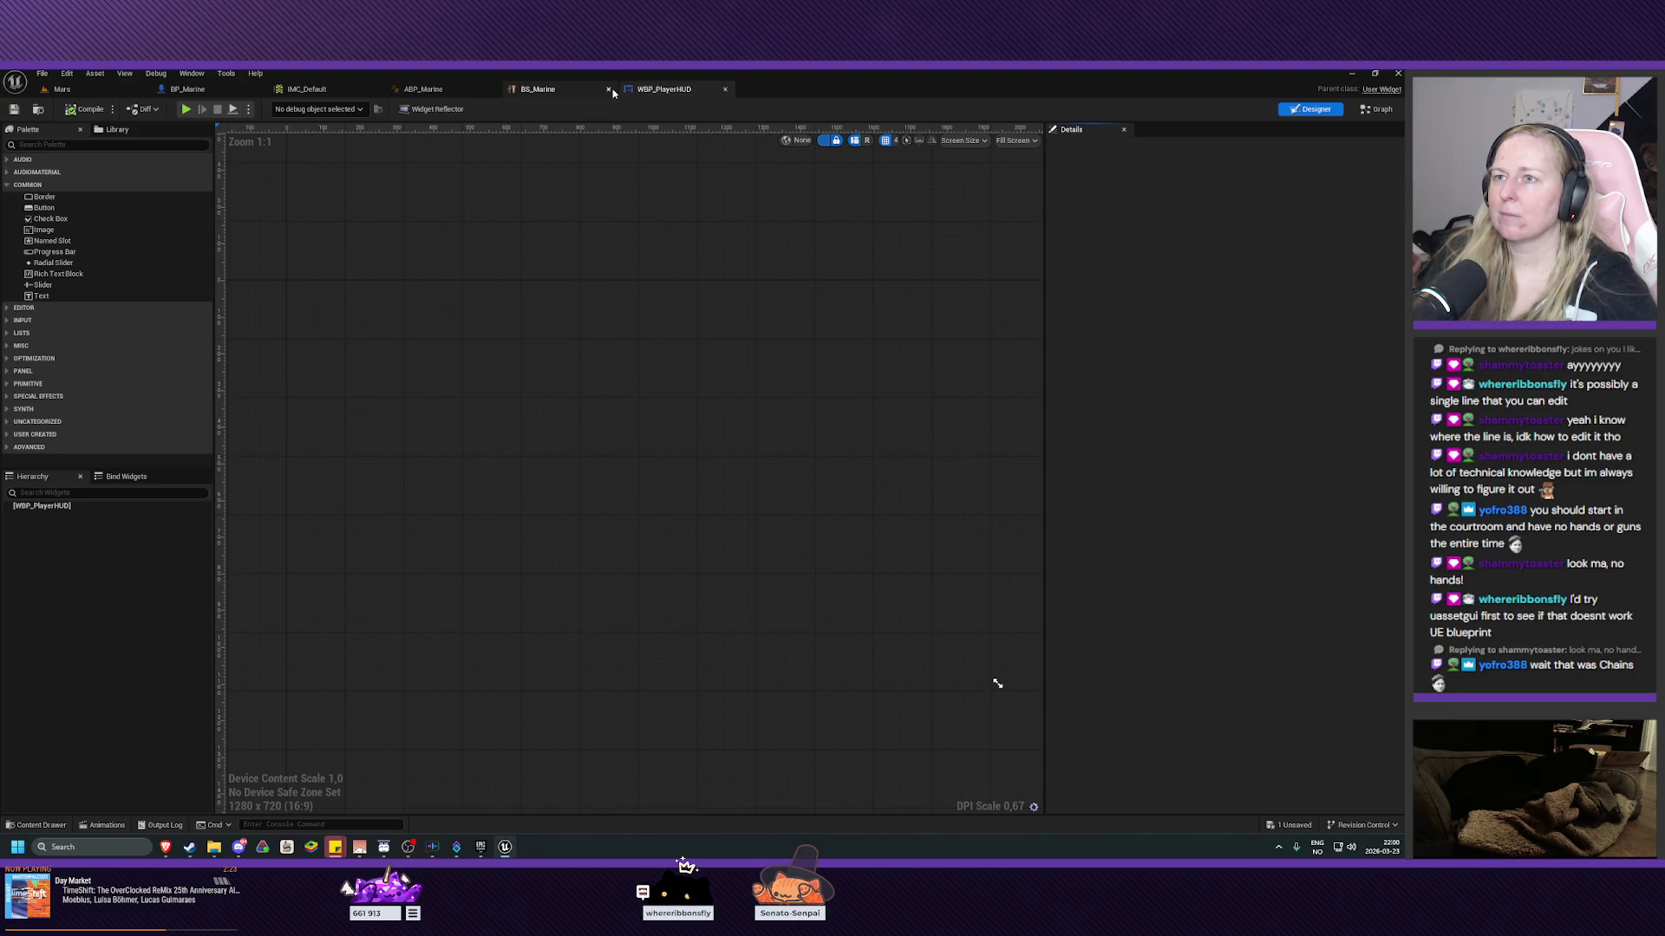
{"action": "left_click", "coordinate": [608, 89]}
{"action": "left_click", "coordinate": [492, 90]}
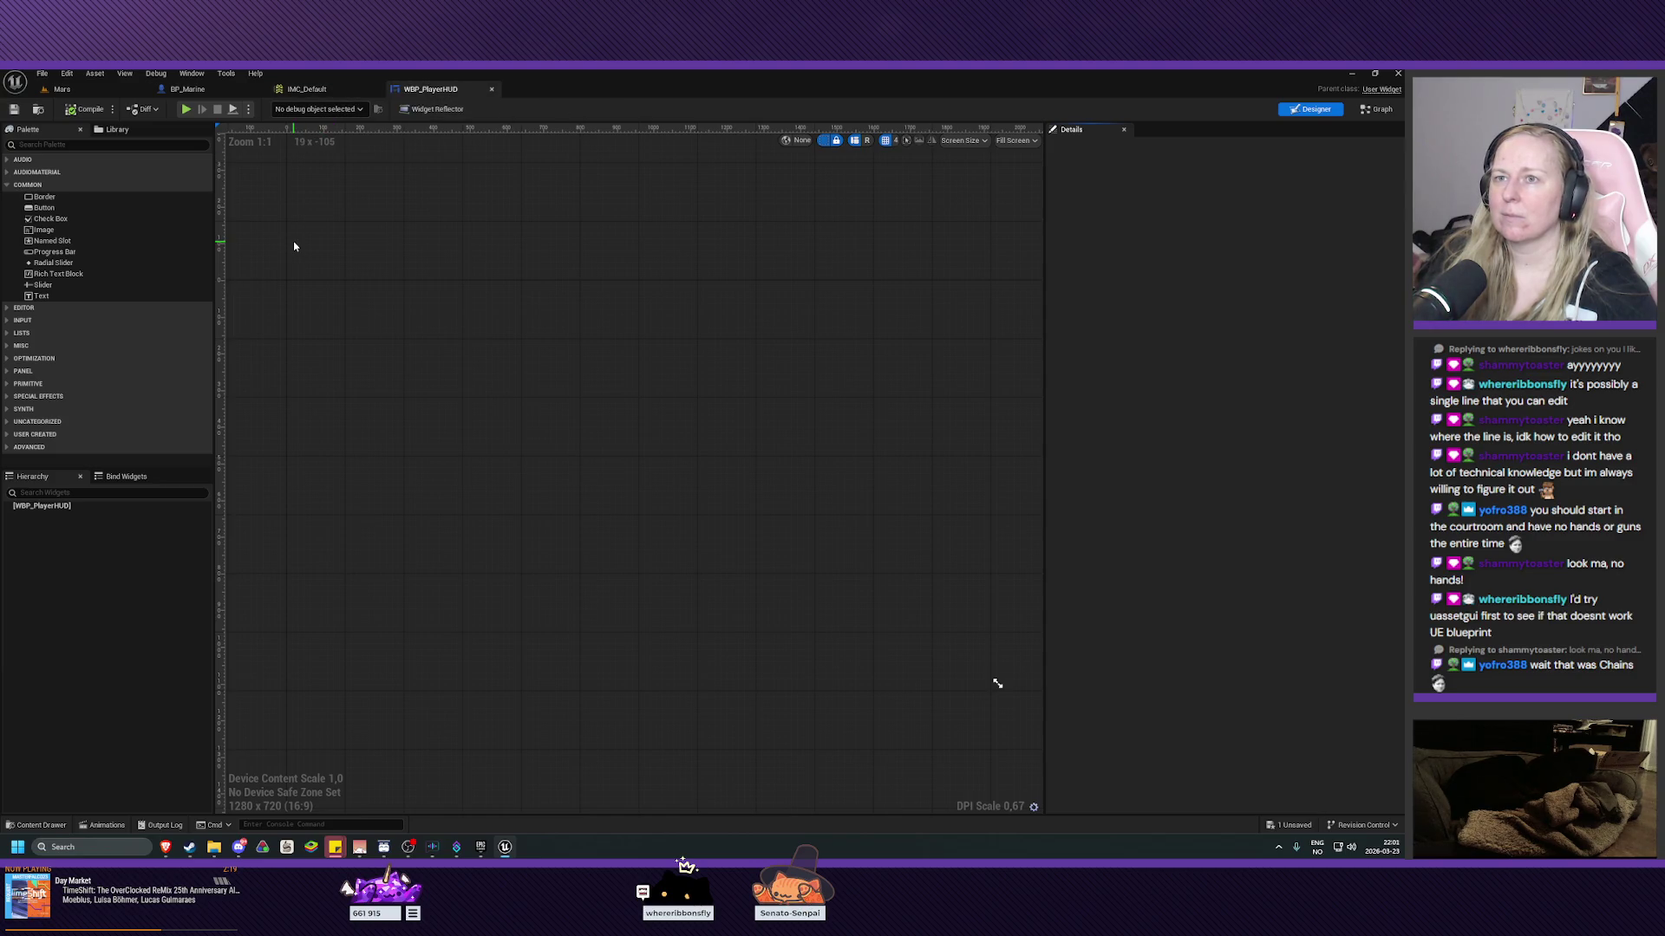
{"action": "left_click", "coordinate": [26, 371]}
Drop a Canvas Panel into WBP_PlayerHUD's empty designer as its root and save the widget.
{"action": "left_click_drag", "start_coordinate": [52, 382], "coordinate": [477, 350]}
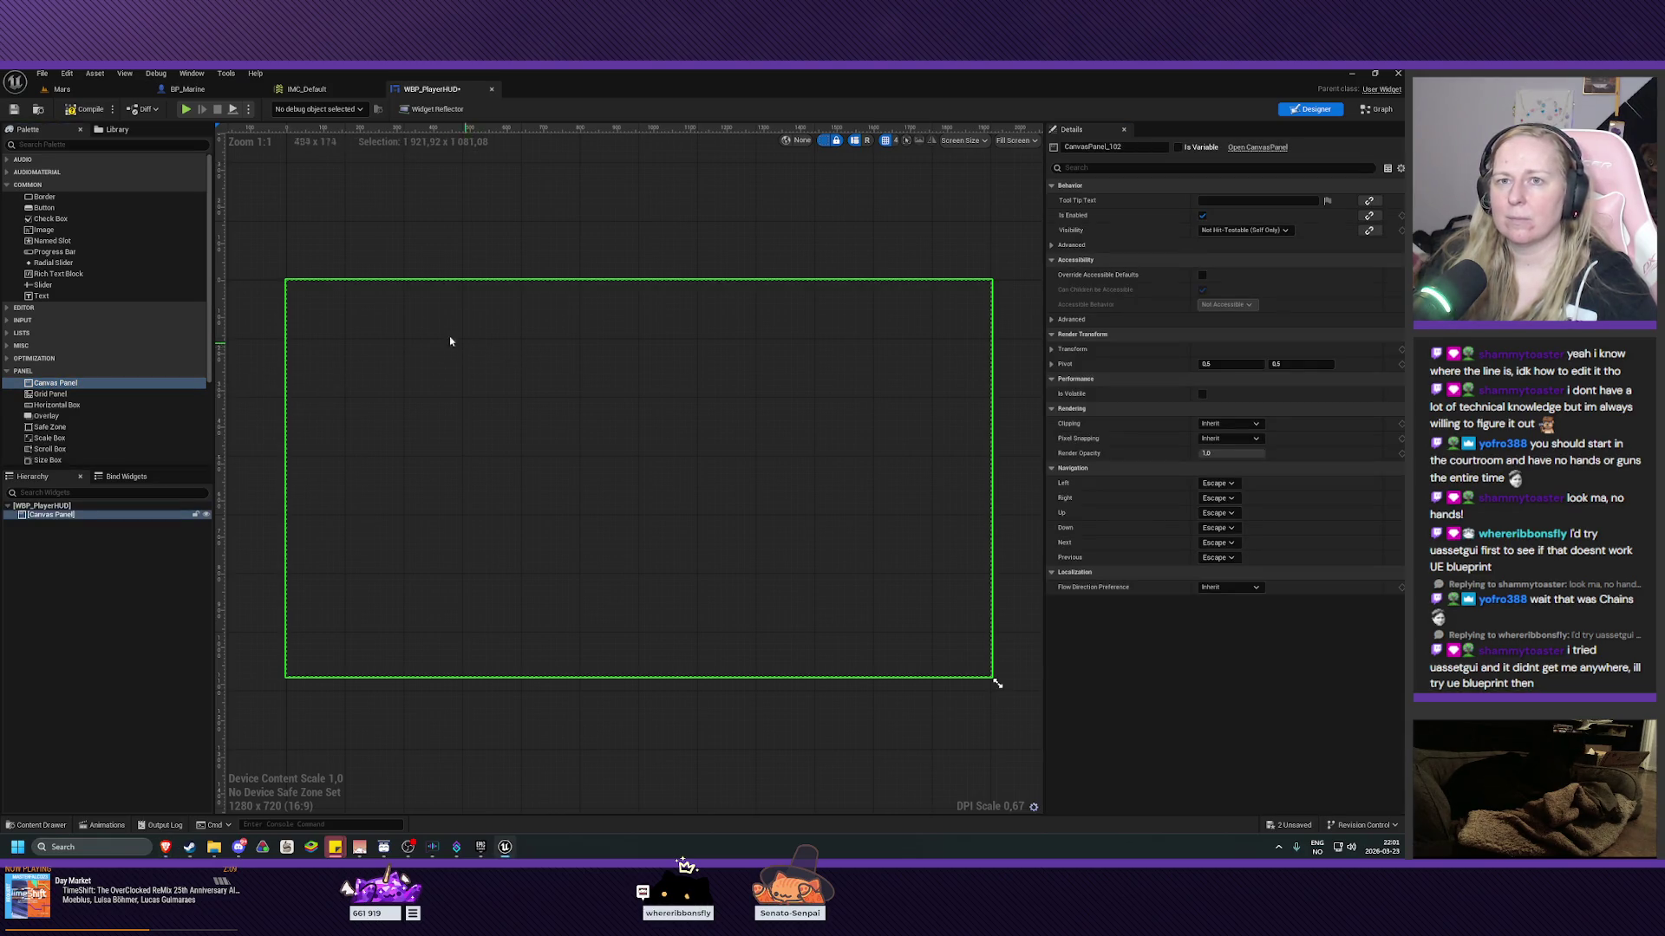
{"action": "left_click", "coordinate": [15, 111]}
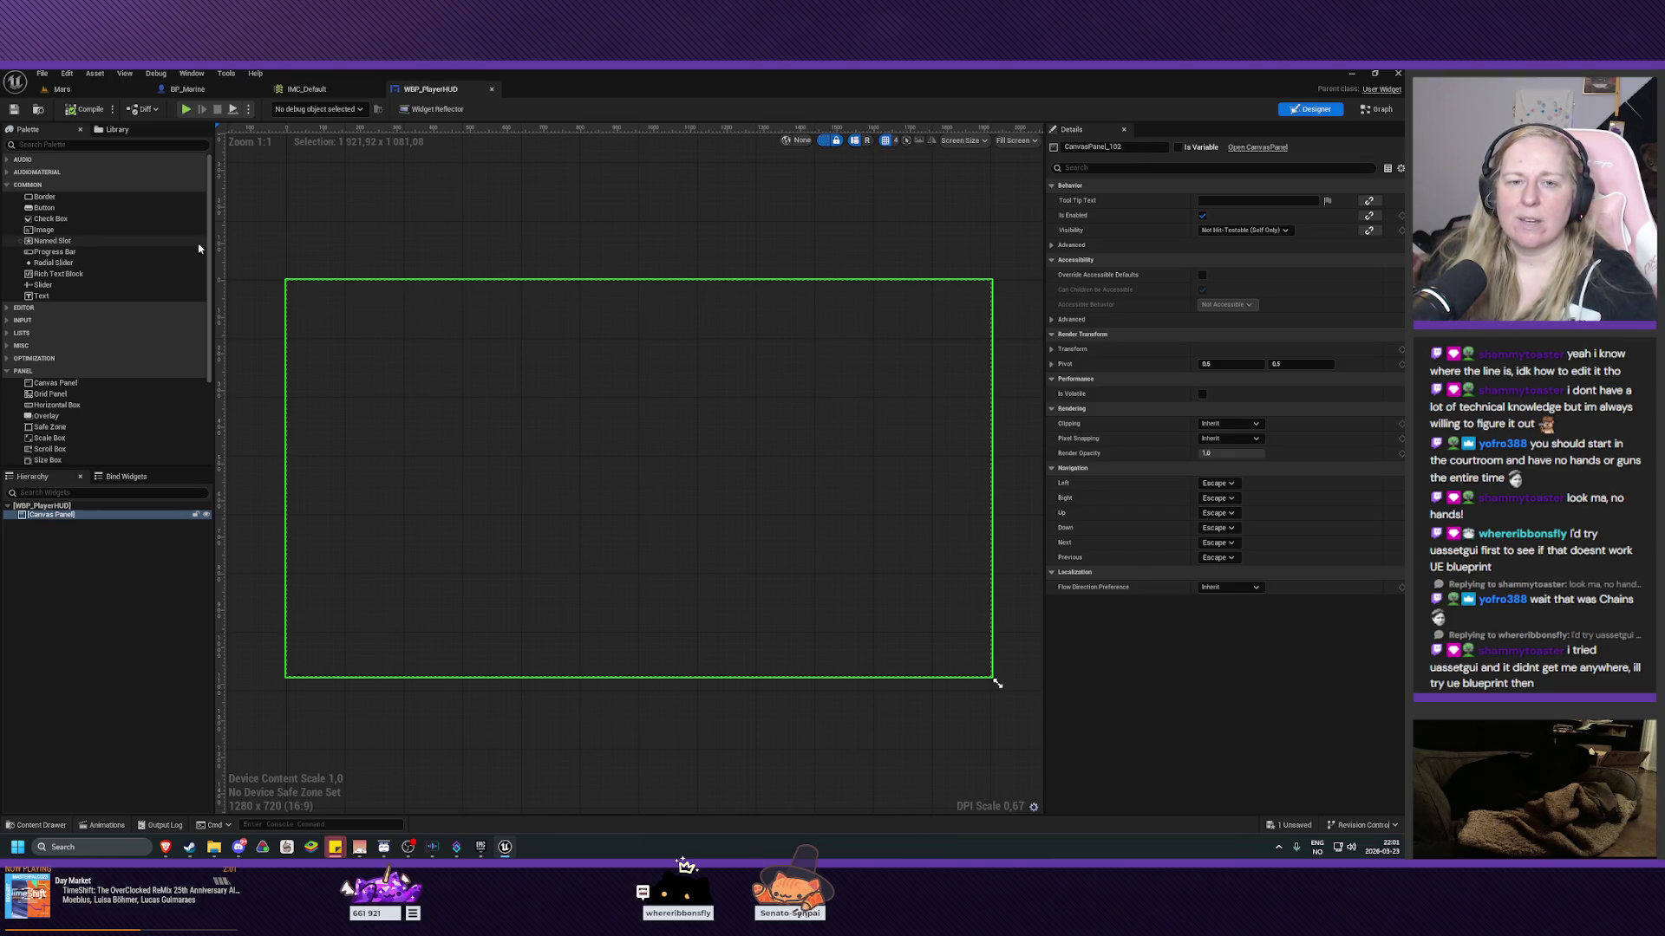
{"action": "mouse_move", "coordinate": [382, 268]}
{"action": "left_mouse_down"}
{"action": "mouse_move", "coordinate": [415, 263]}
{"action": "mouse_move", "coordinate": [445, 304]}
{"action": "mouse_move", "coordinate": [371, 279]}
{"action": "mouse_move", "coordinate": [386, 282]}
{"action": "left_mouse_up"}
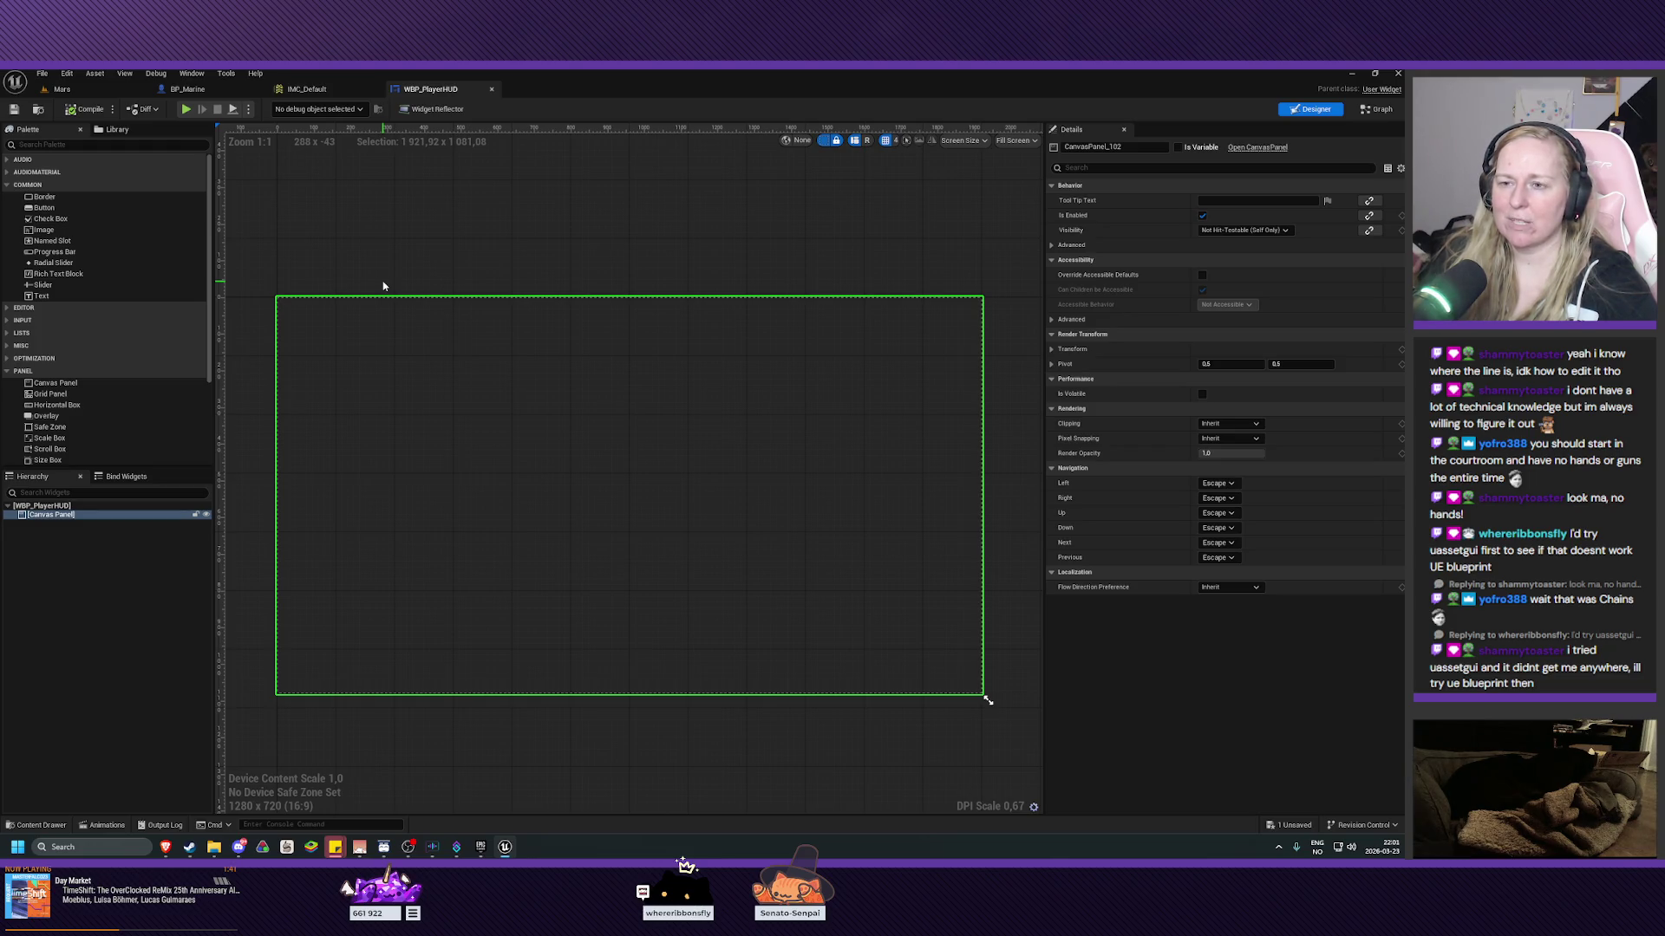
{"action": "left_click_drag", "start_coordinate": [372, 283], "coordinate": [360, 263]}
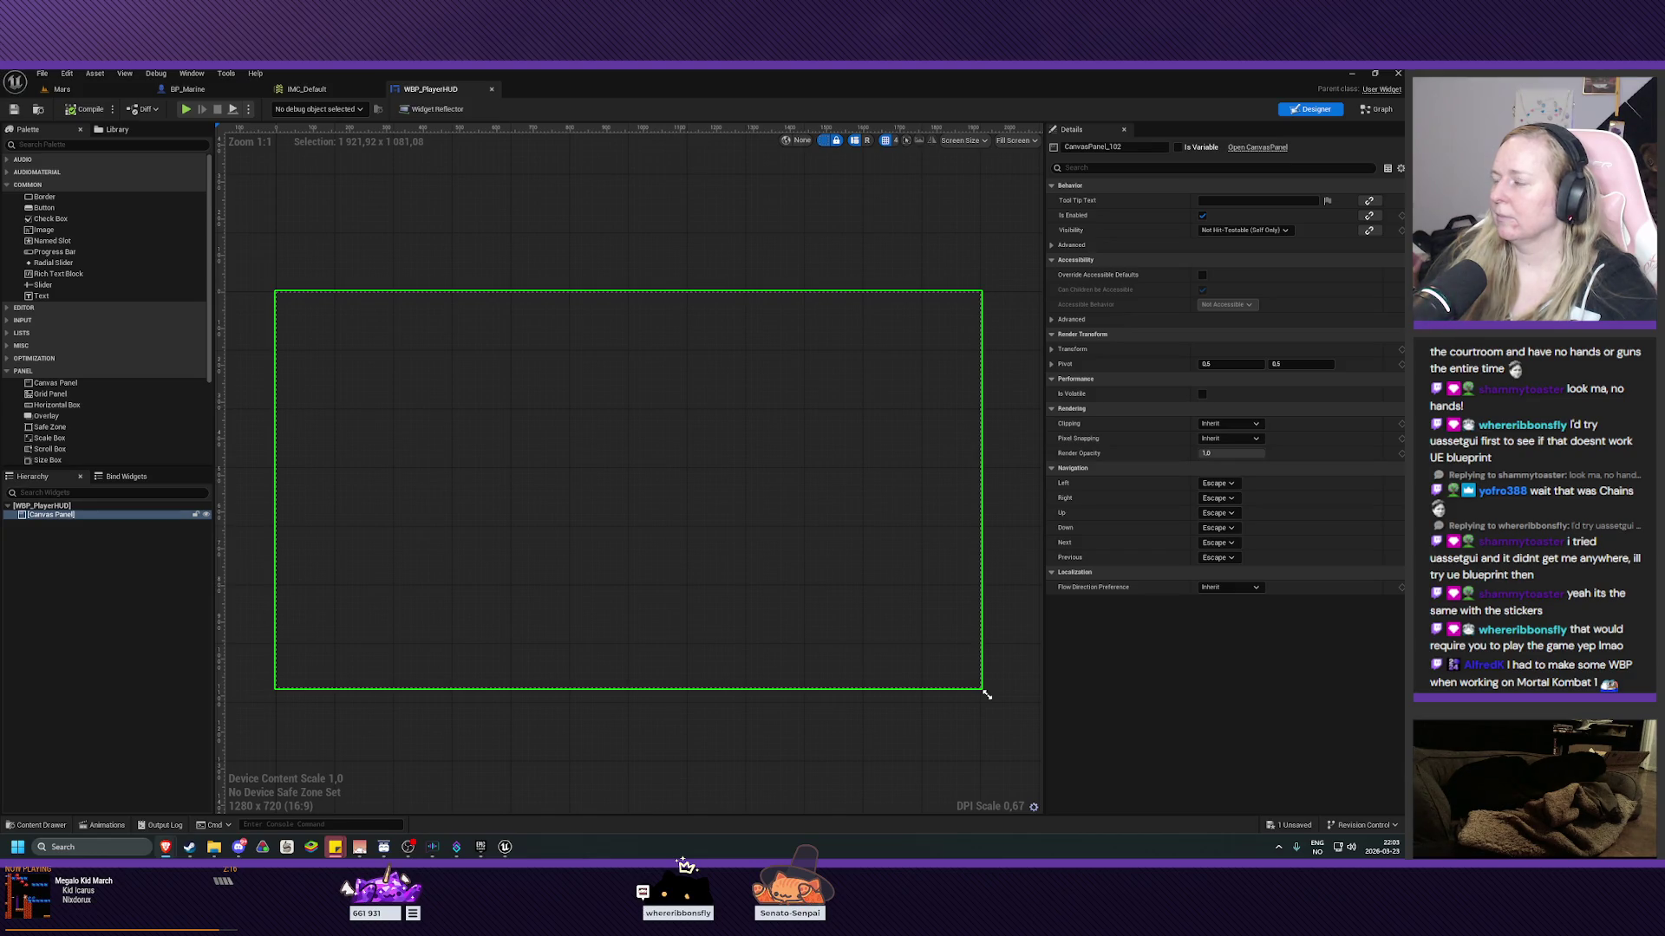
{"action": "left_click", "coordinate": [36, 825]}
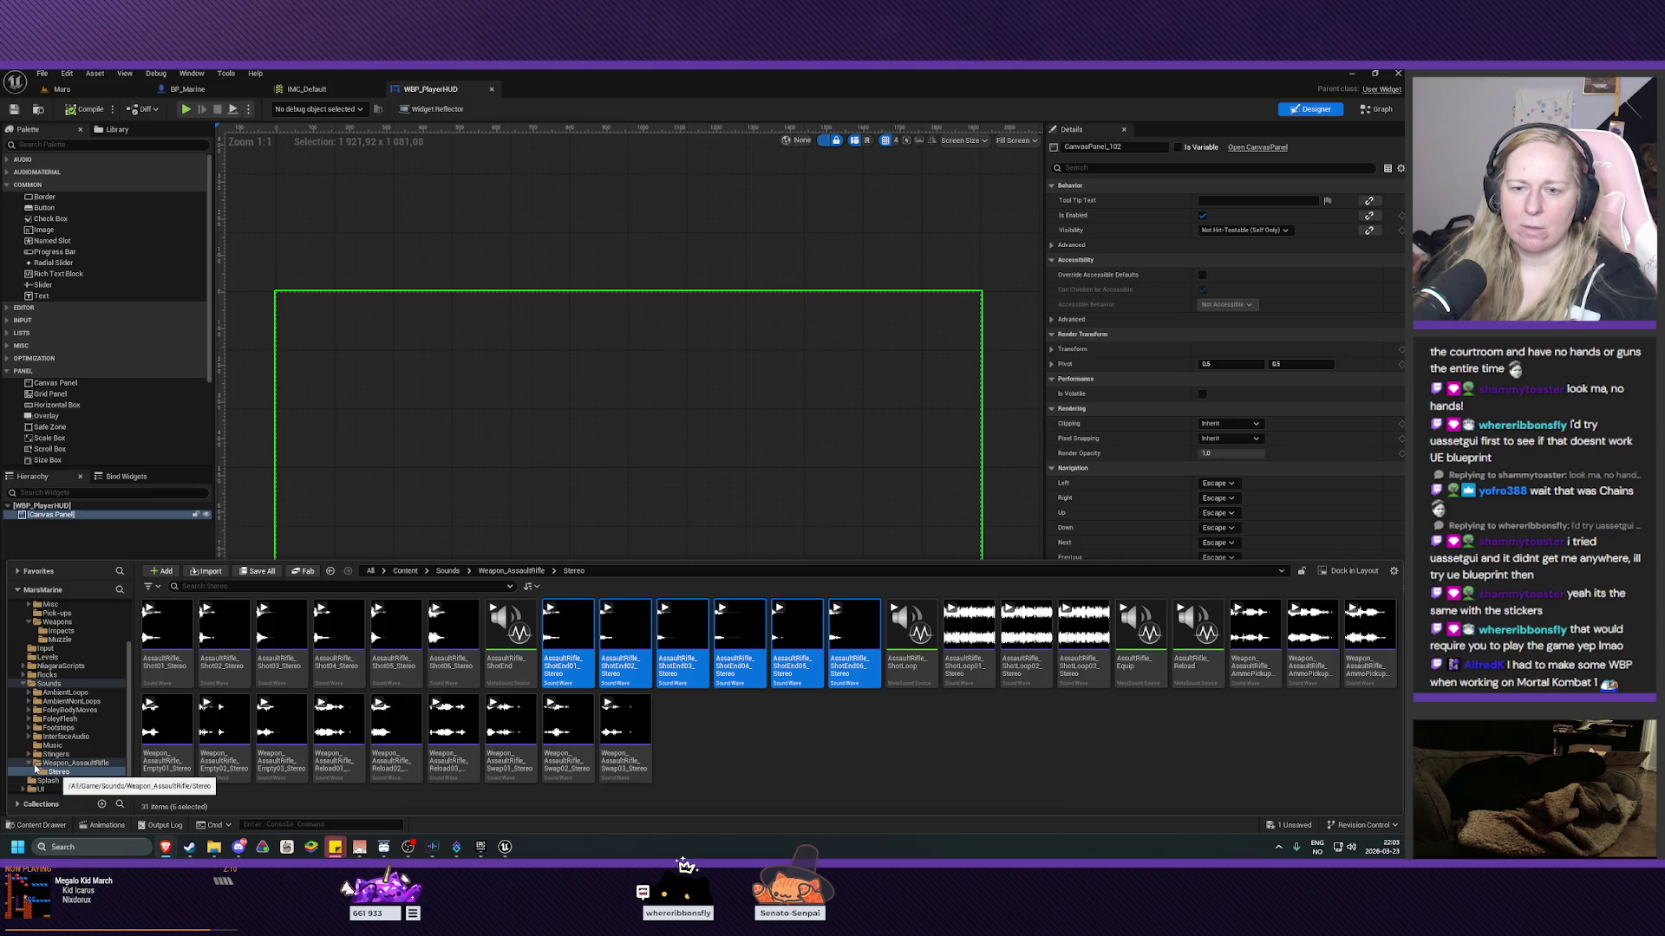
{"action": "left_click", "coordinate": [29, 763]}
{"action": "left_click", "coordinate": [24, 780]}
{"action": "left_click", "coordinate": [55, 789]}
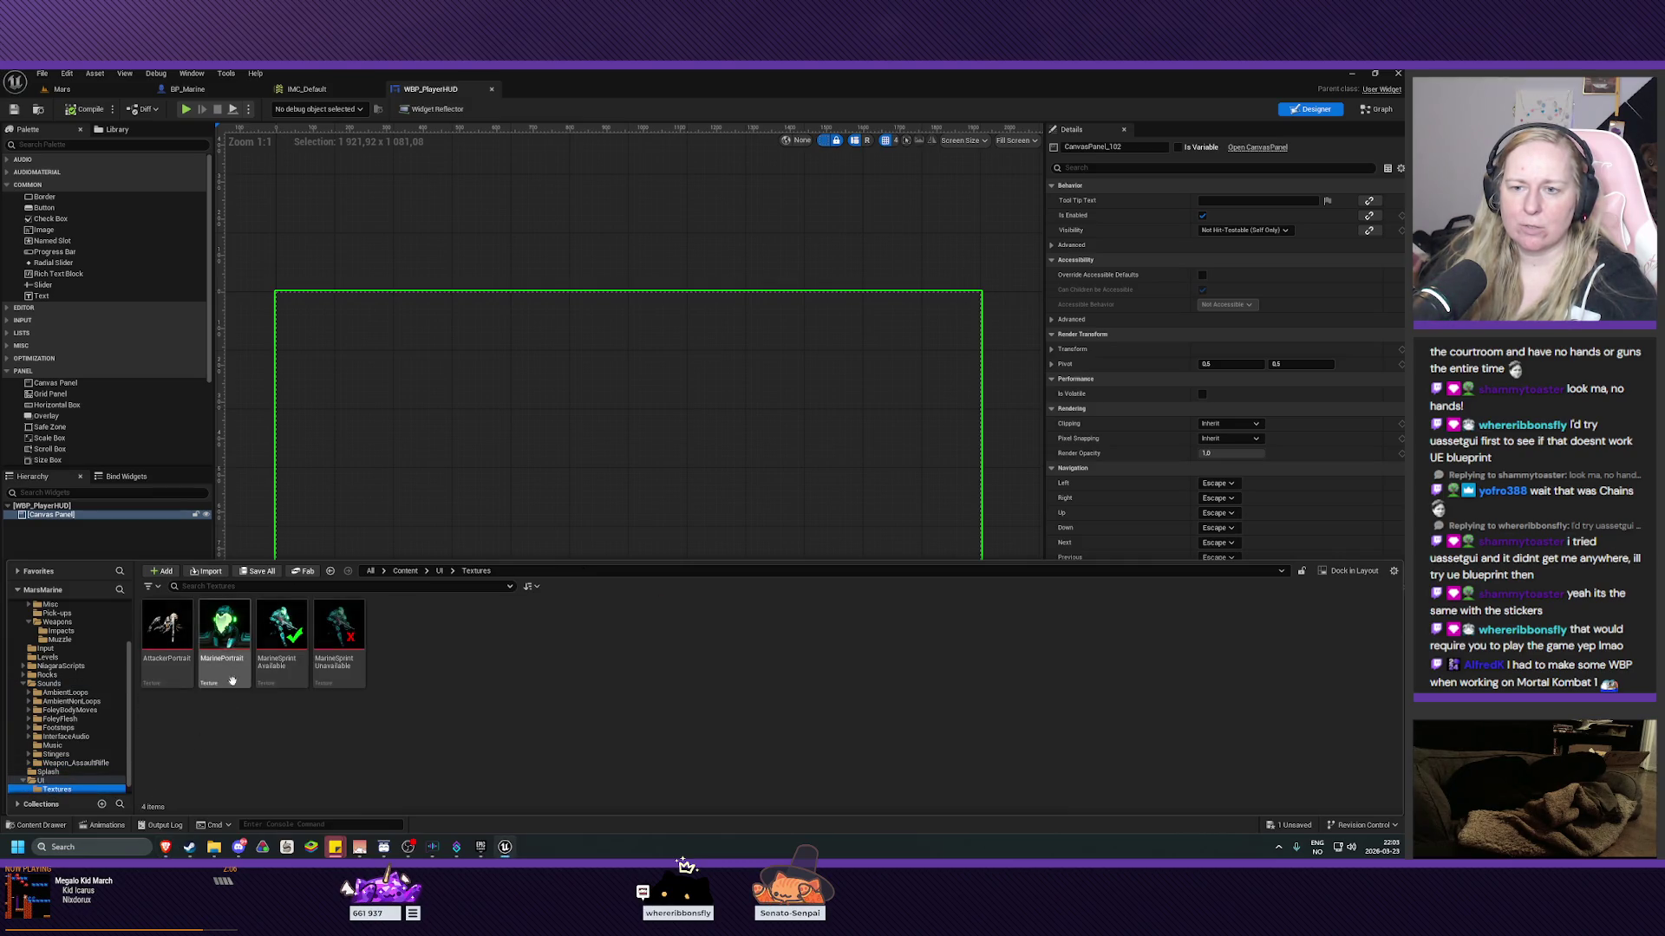
{"action": "left_click", "coordinate": [224, 638]}
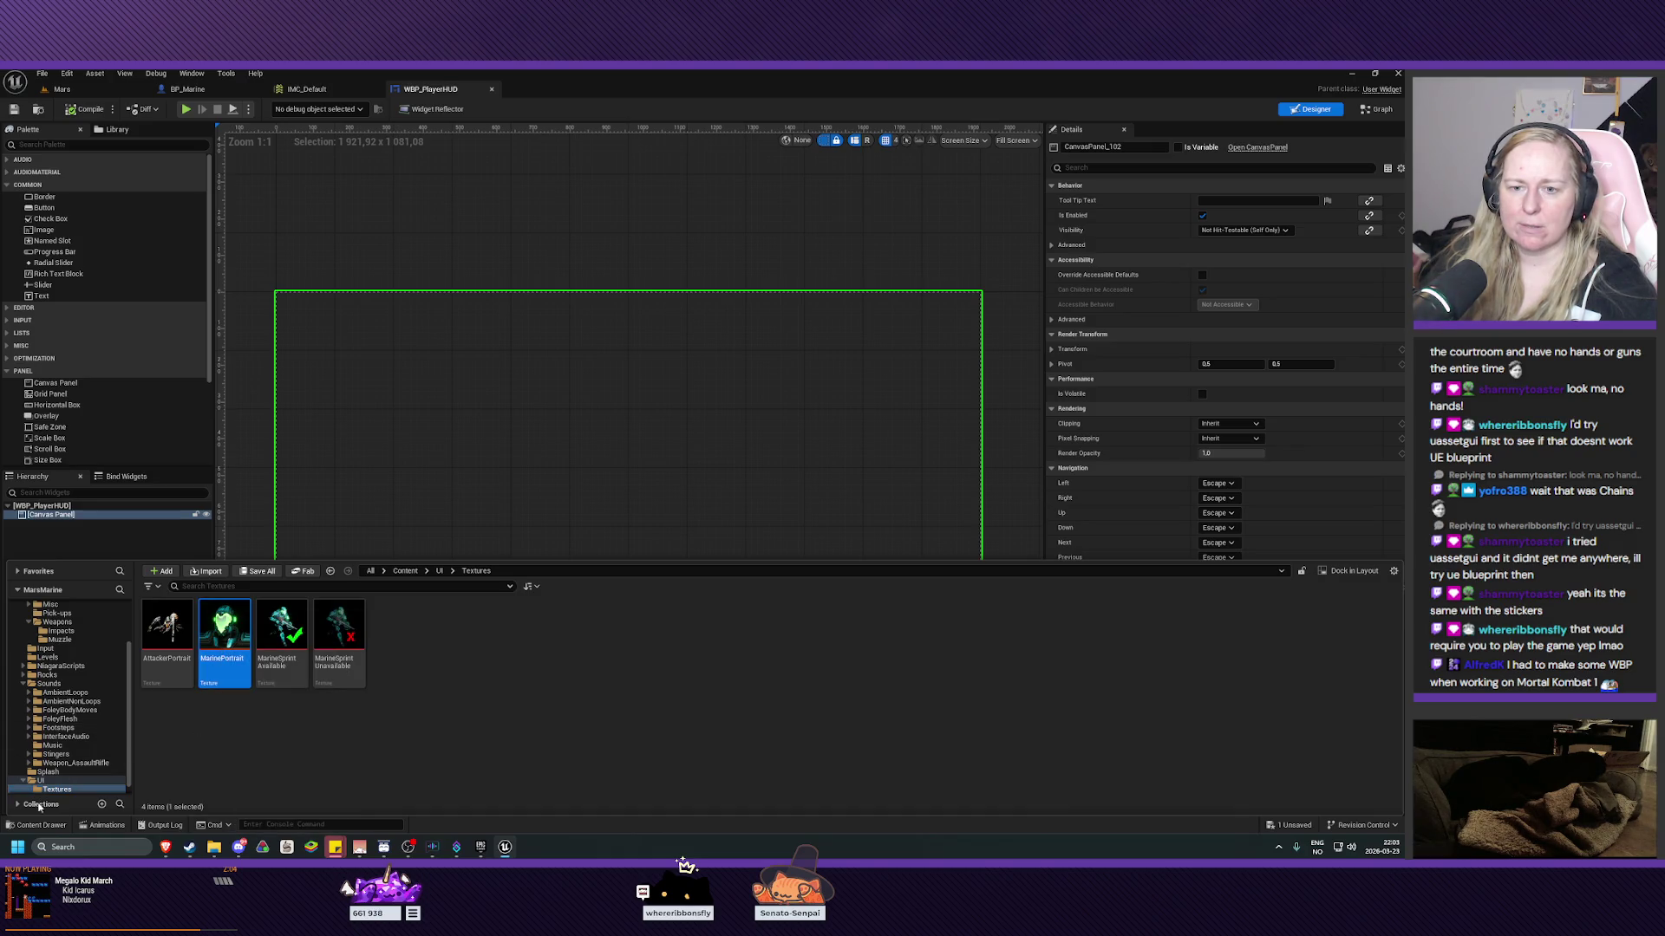
{"action": "key", "text": "ctrl+space"}
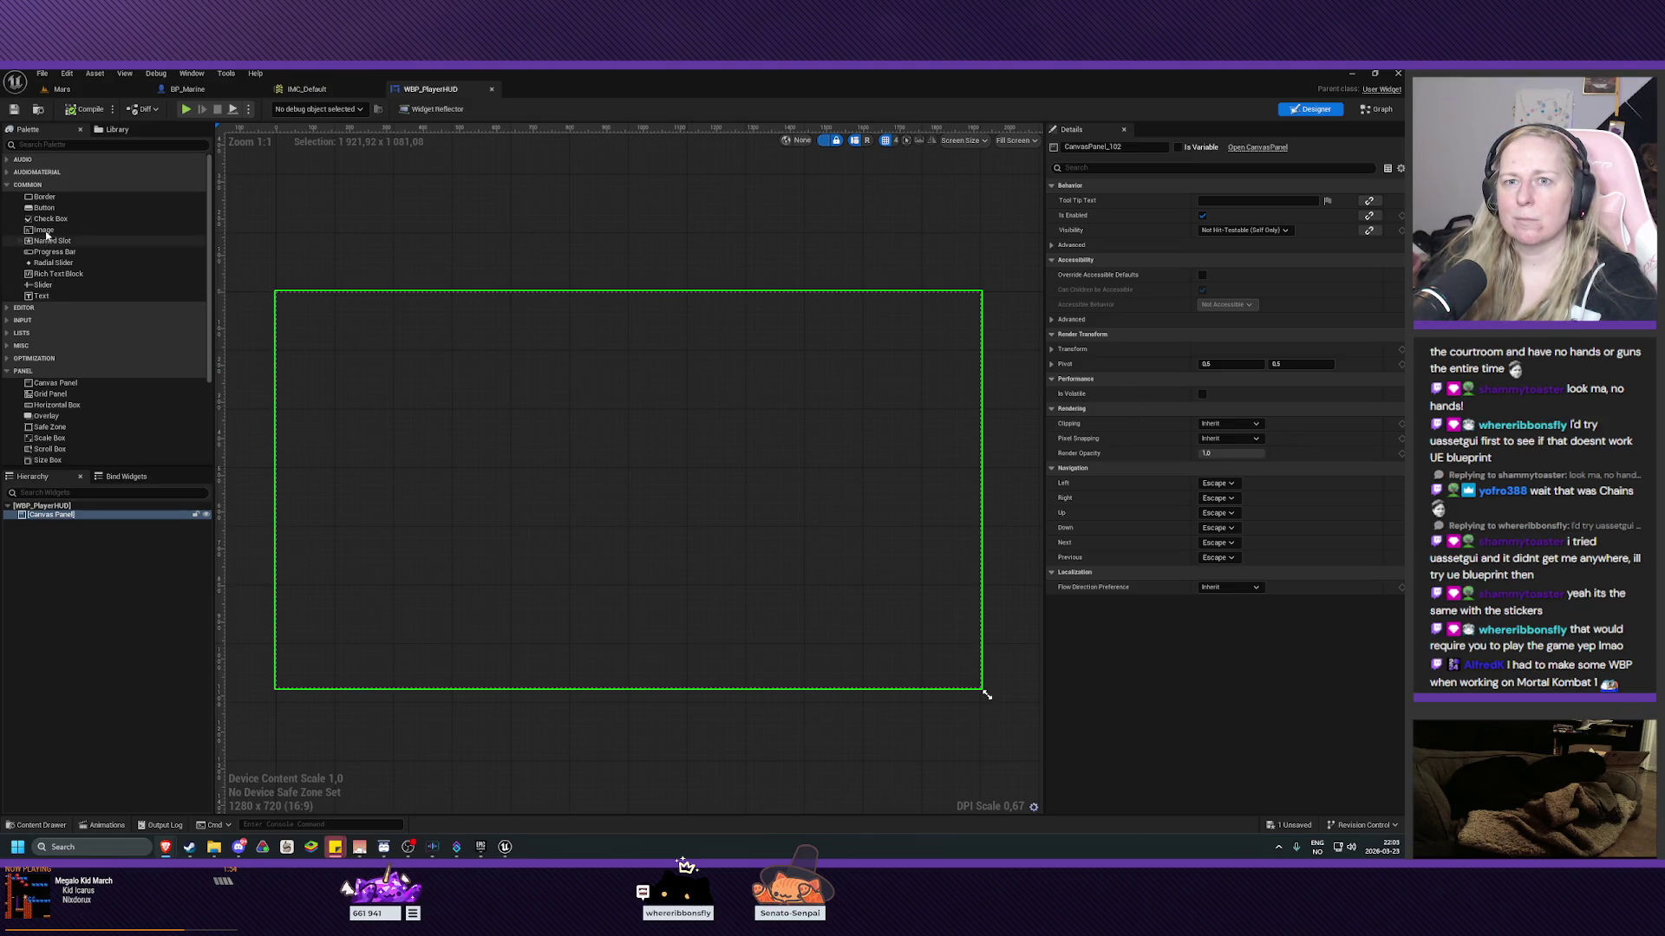
Add an Image widget to the HUD canvas and set its brush texture to MarinePortrait.
{"action": "mouse_move", "coordinate": [43, 229]}
{"action": "left_mouse_down"}
{"action": "mouse_move", "coordinate": [468, 491]}
{"action": "mouse_move", "coordinate": [480, 526]}
{"action": "left_mouse_up"}
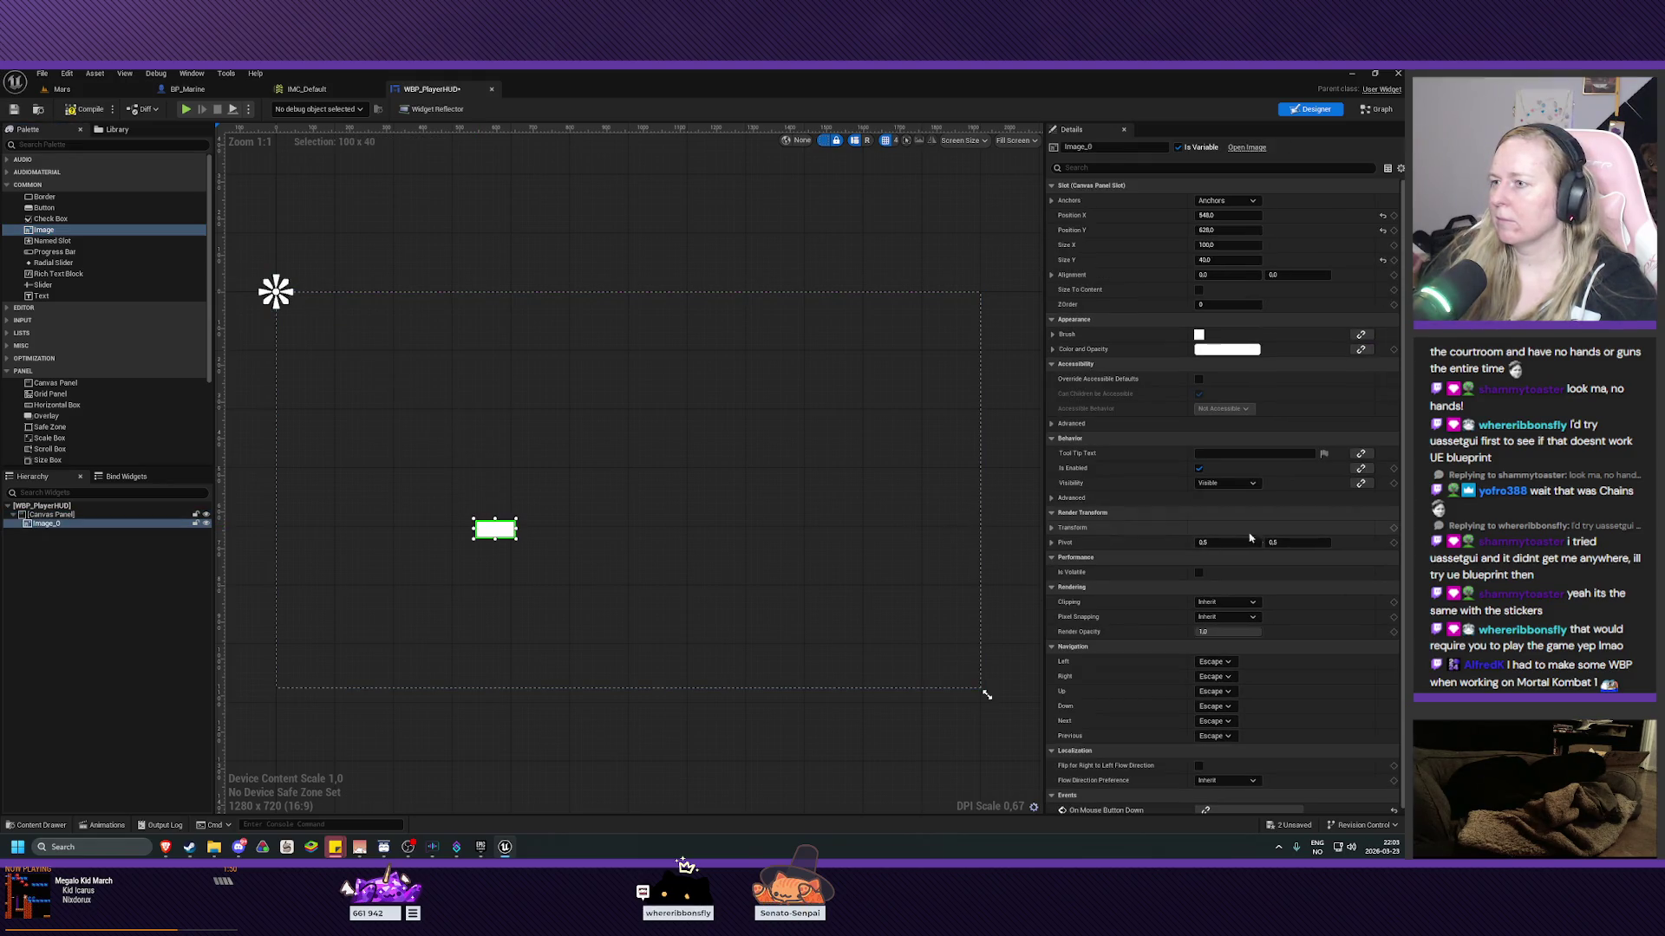
{"action": "left_click", "coordinate": [1054, 336]}
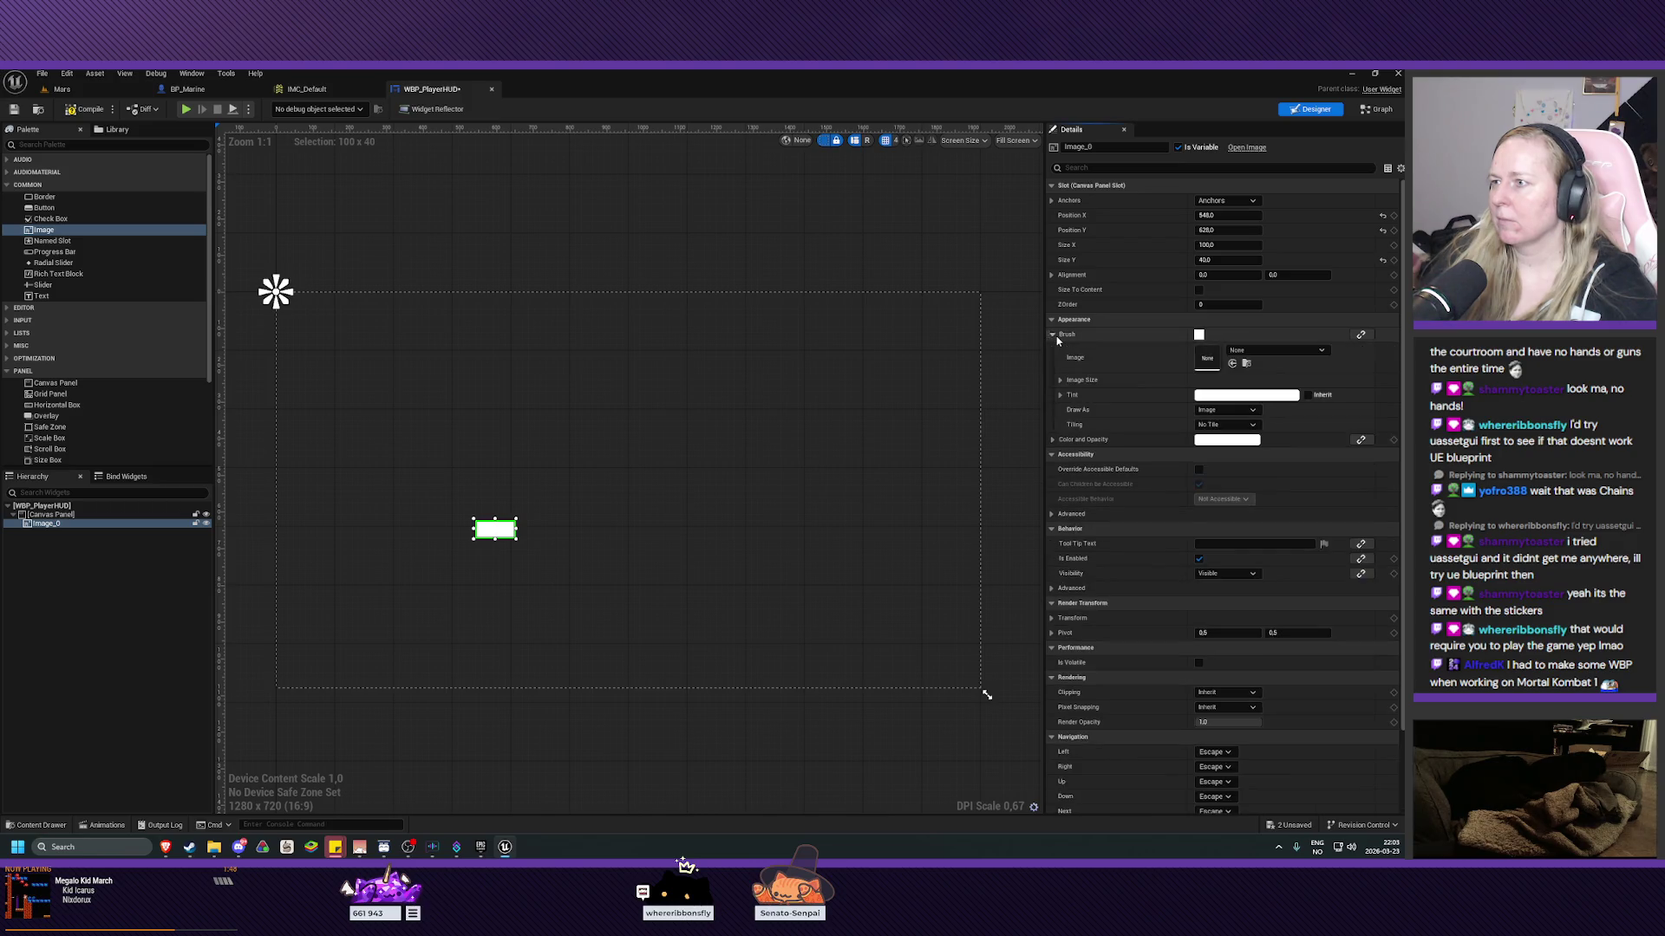
{"action": "left_click", "coordinate": [1264, 351]}
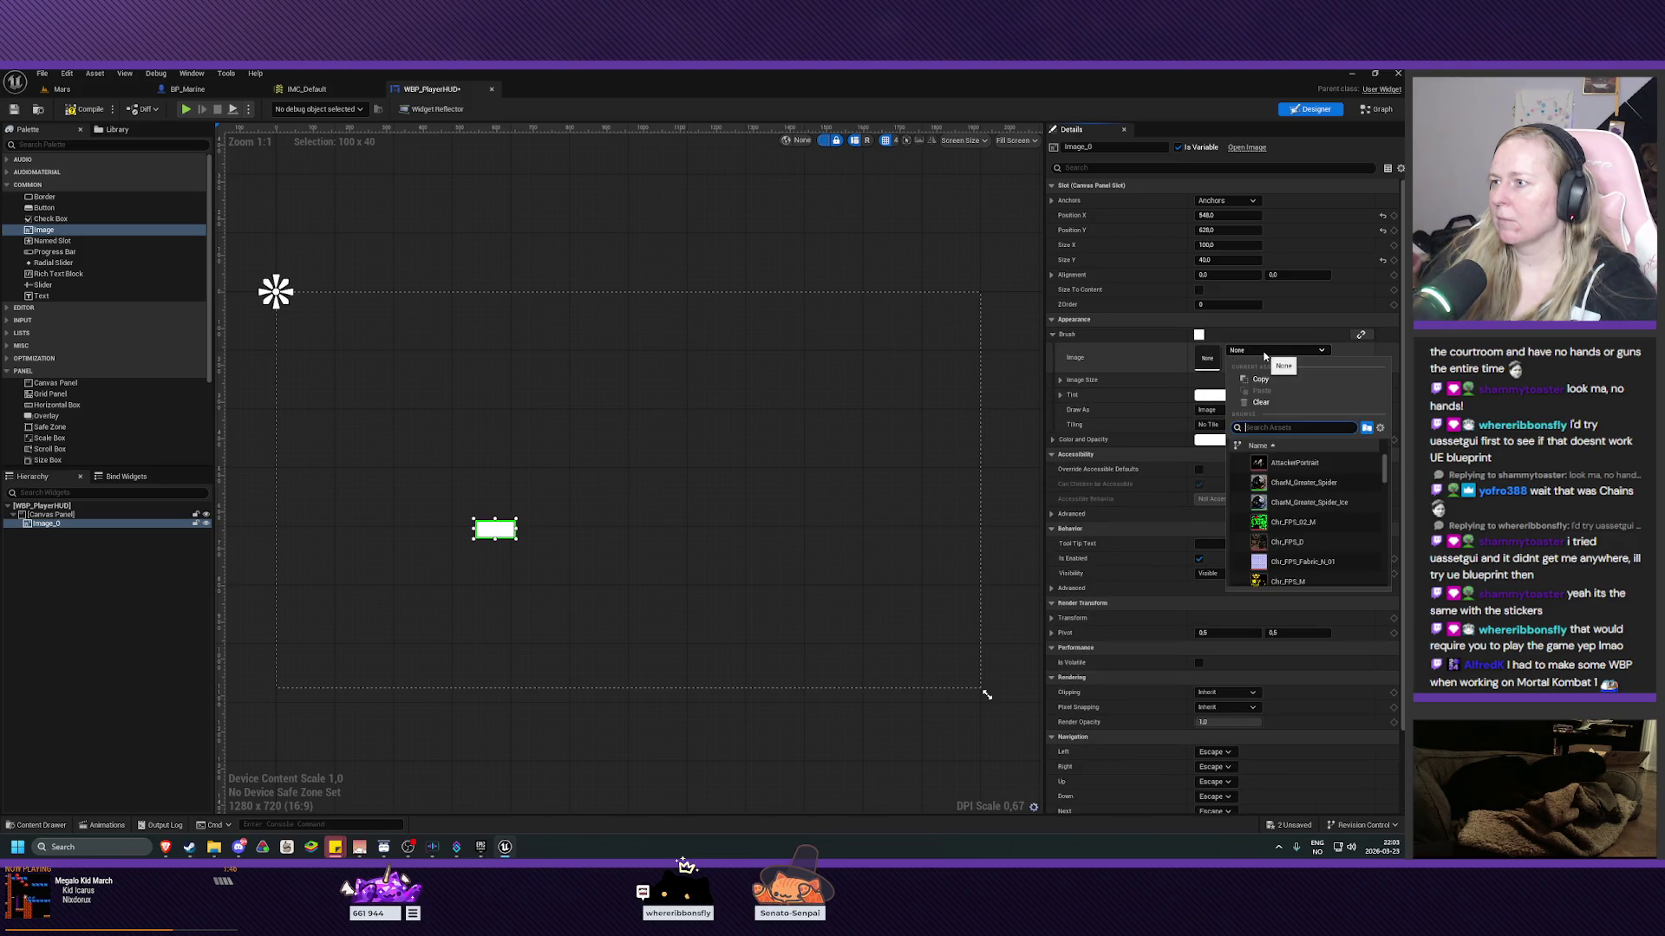
{"action": "key", "text": "Escape"}
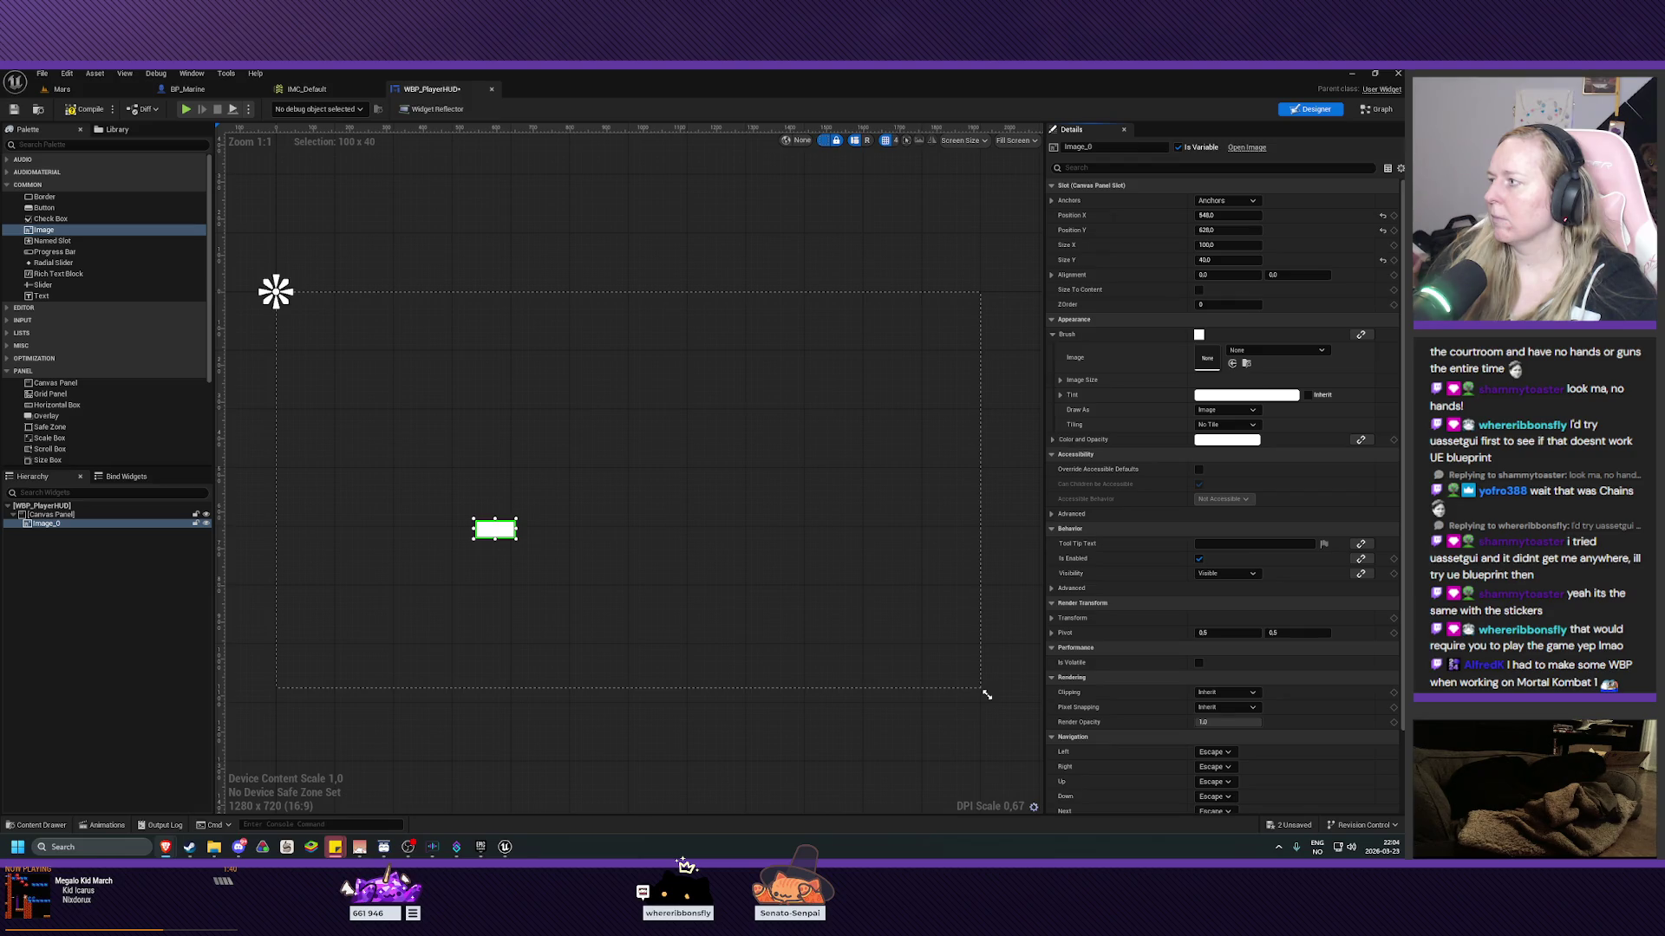
{"action": "left_click", "coordinate": [1232, 364]}
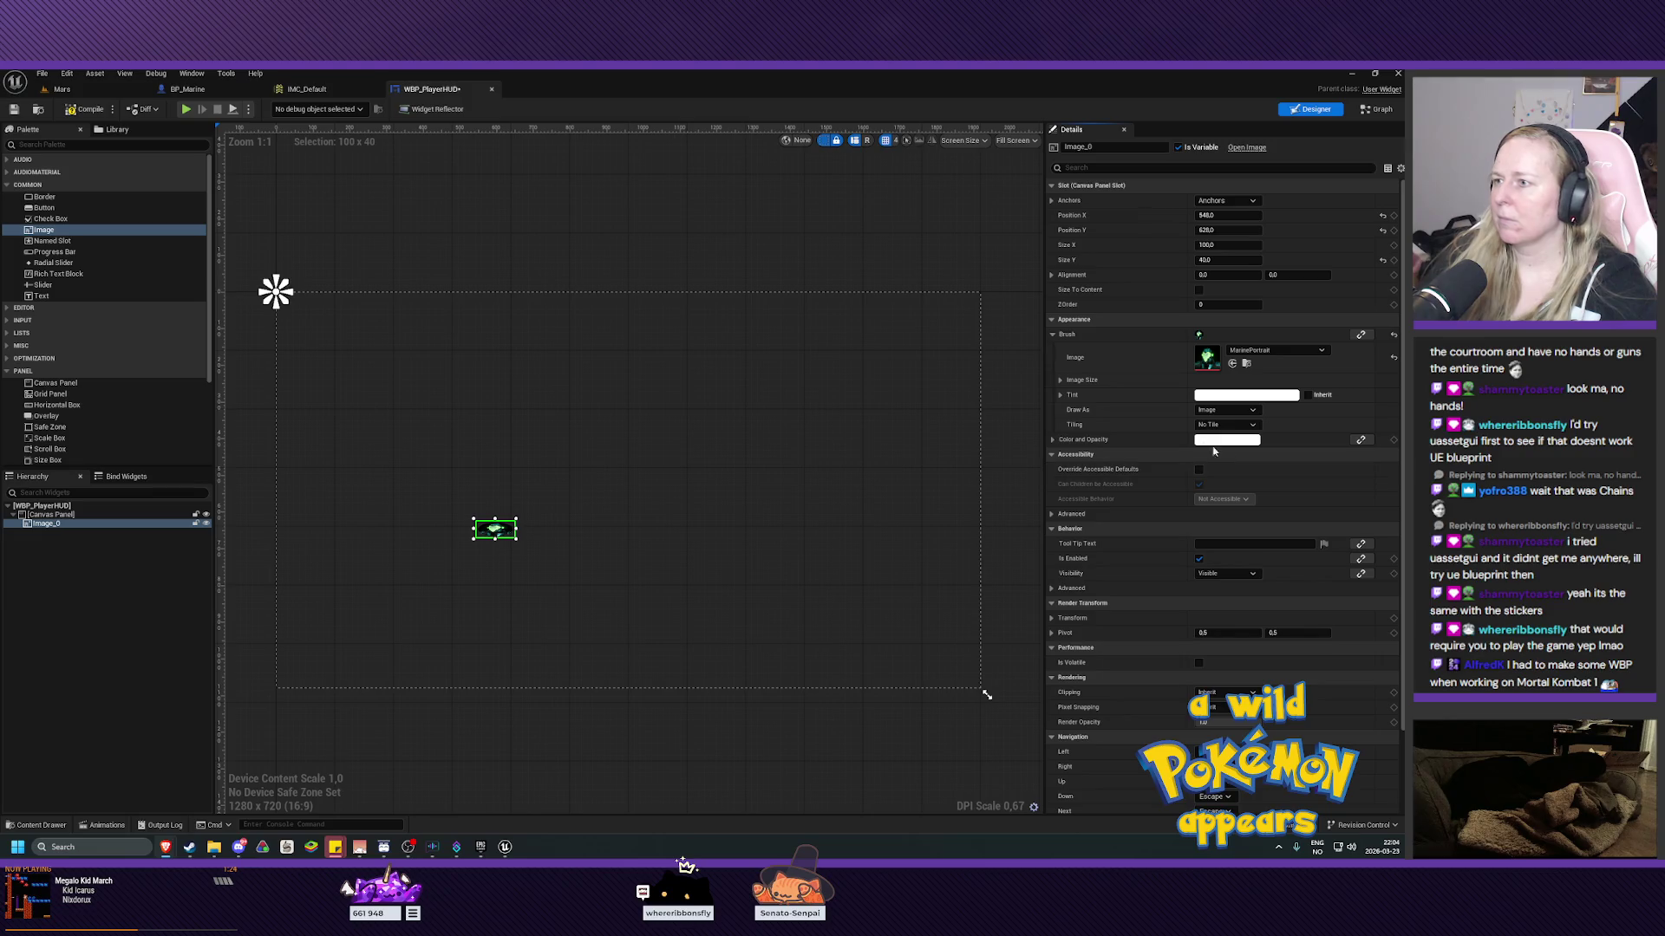
{"action": "left_click", "coordinate": [1060, 380]}
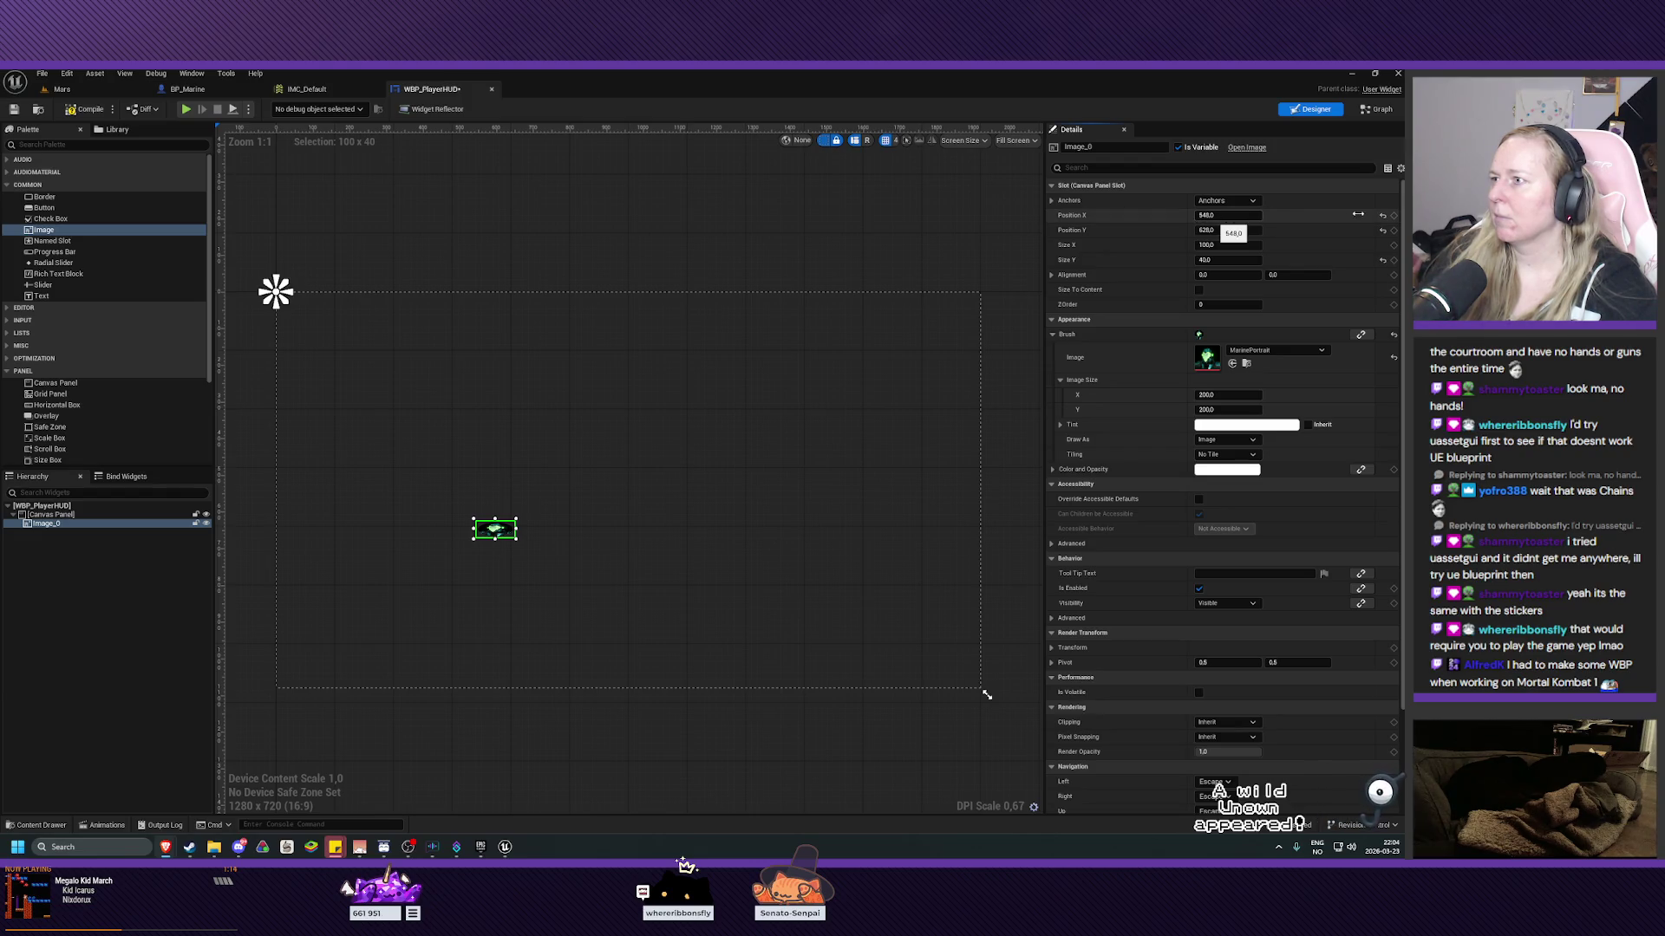
Reset the portrait's position and height, size it 200 × 200, and move it toward the canvas middle.
{"action": "left_click", "coordinate": [1383, 216]}
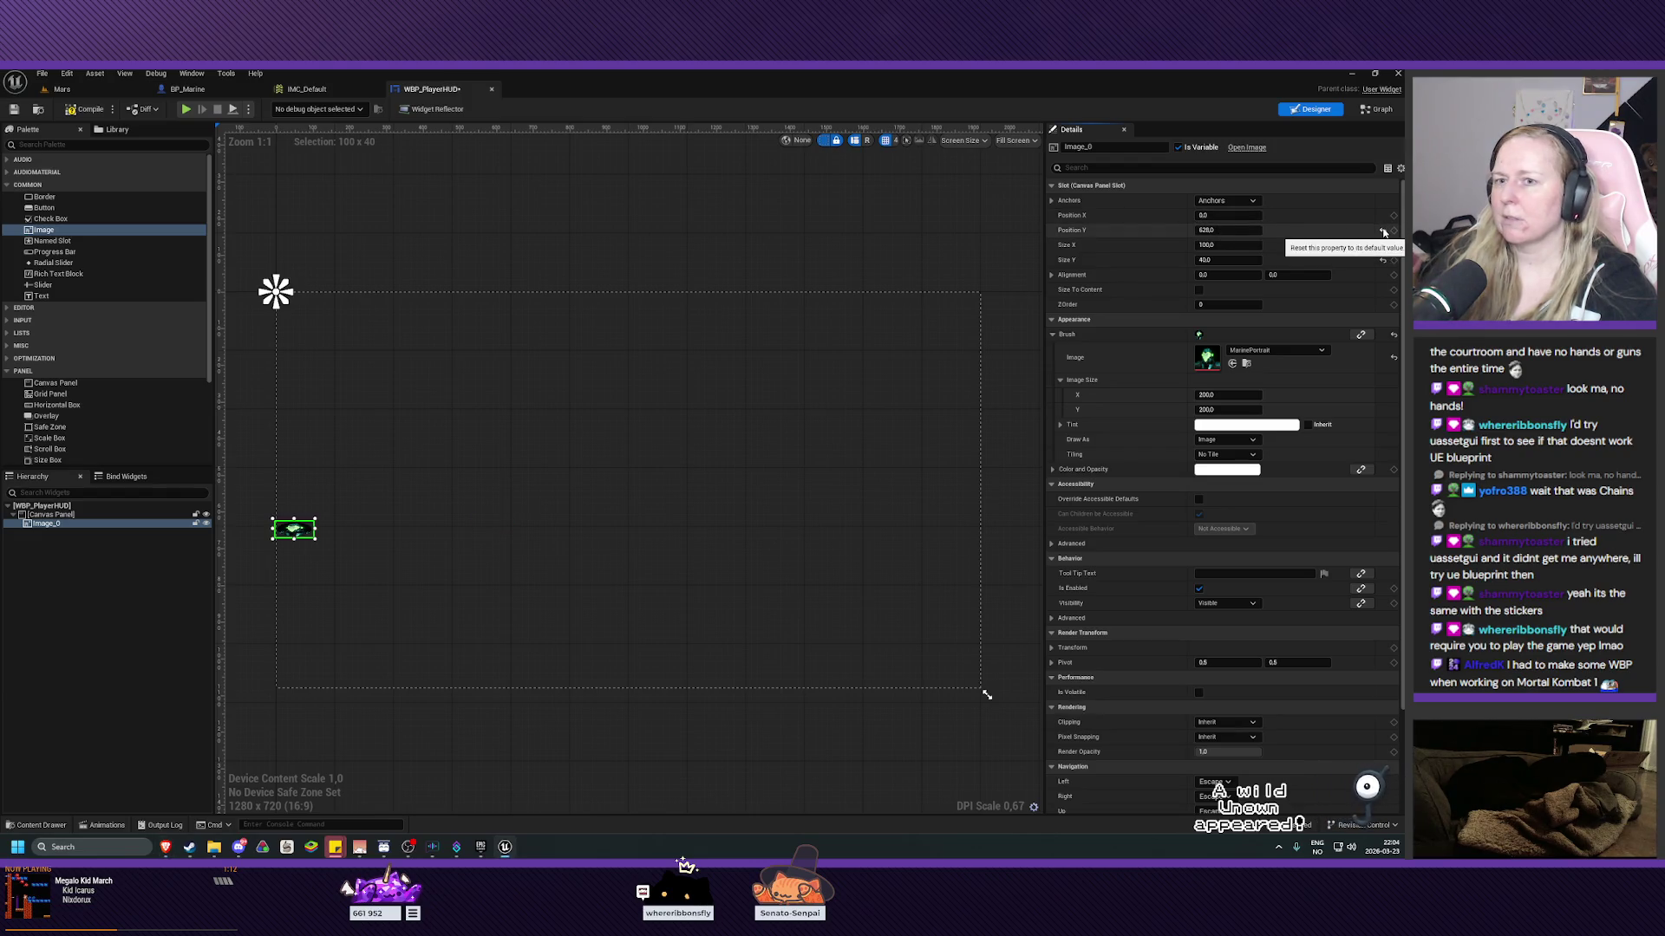
{"action": "left_click", "coordinate": [1383, 231]}
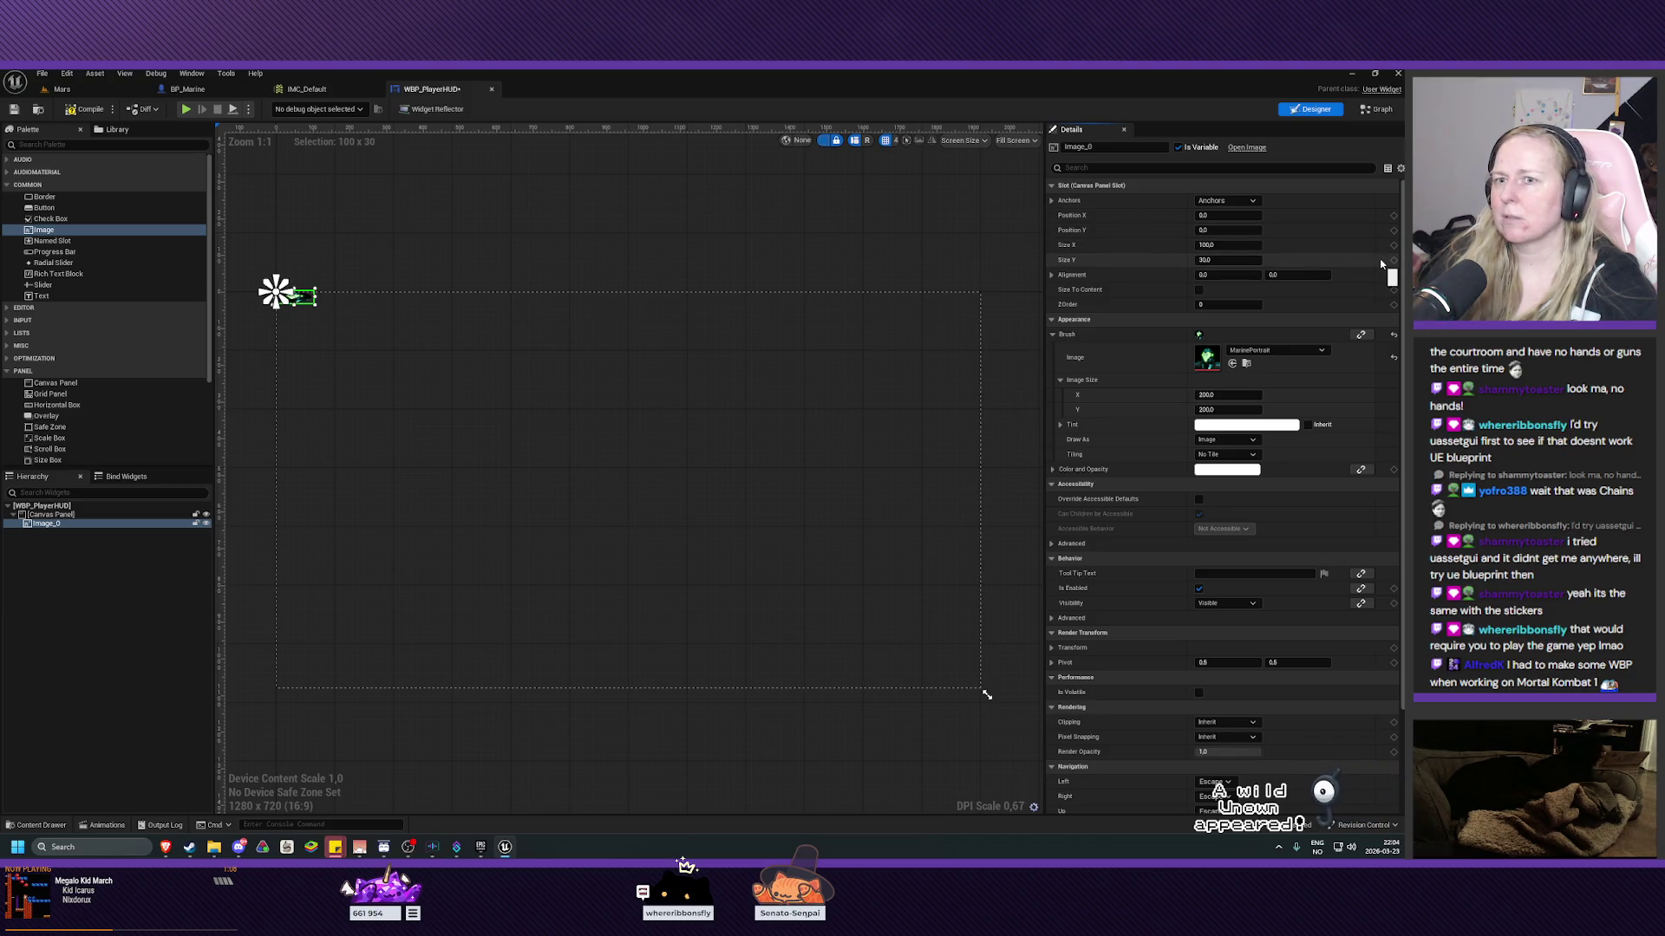
{"action": "left_click", "coordinate": [1383, 260]}
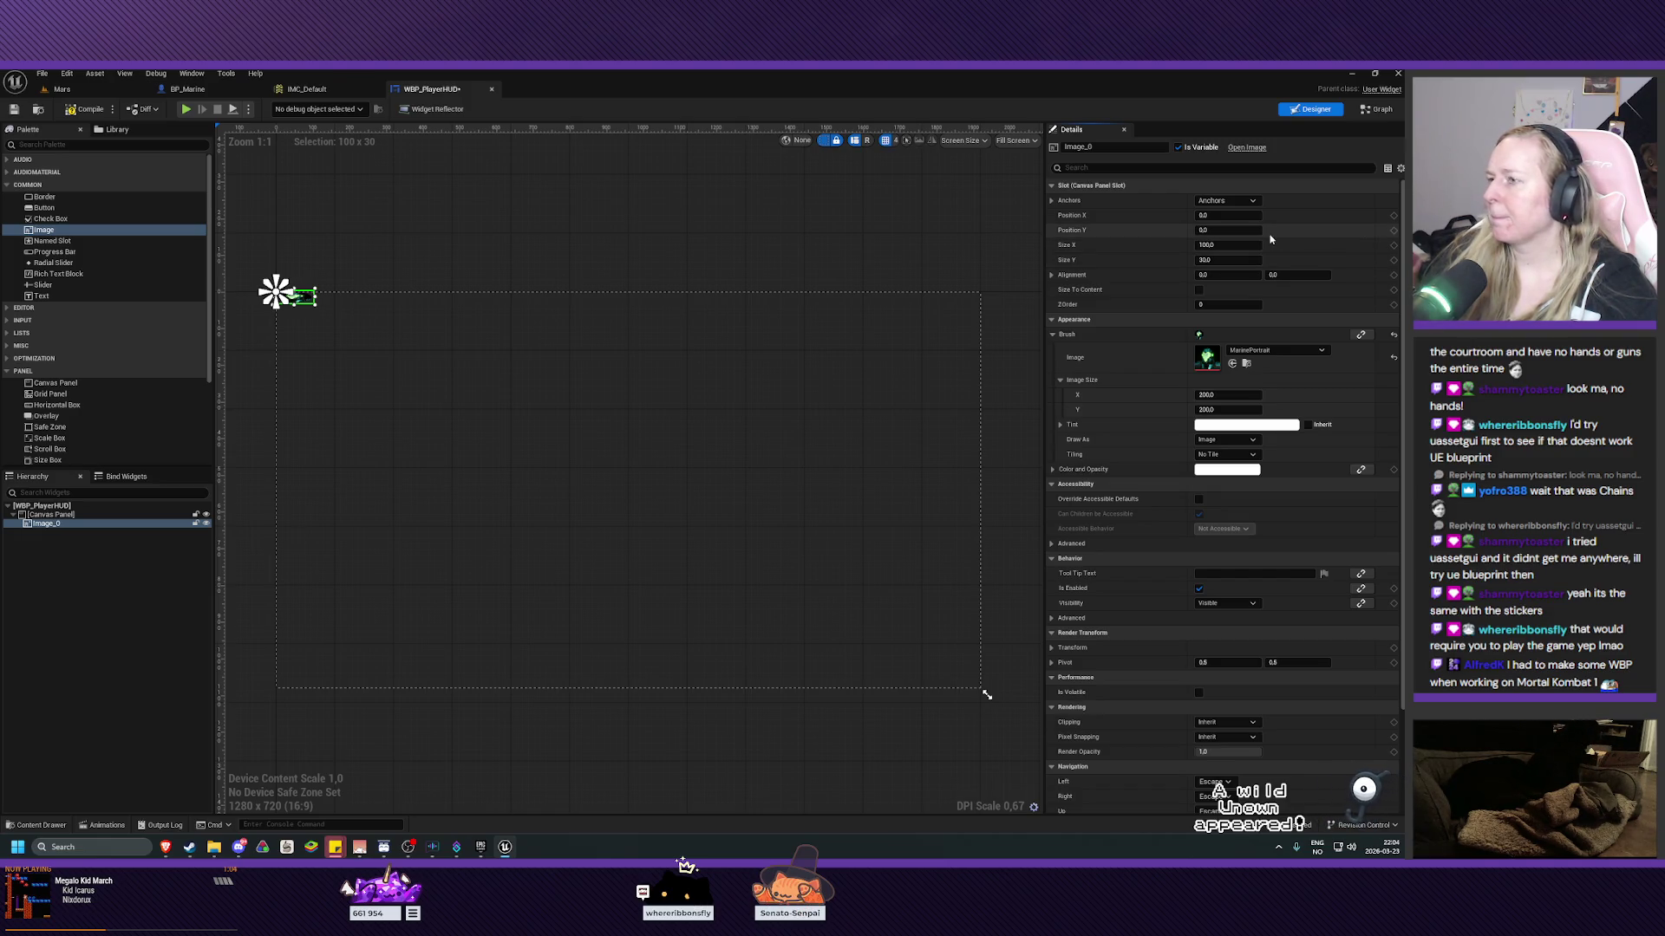
{"action": "left_click", "coordinate": [1238, 245]}
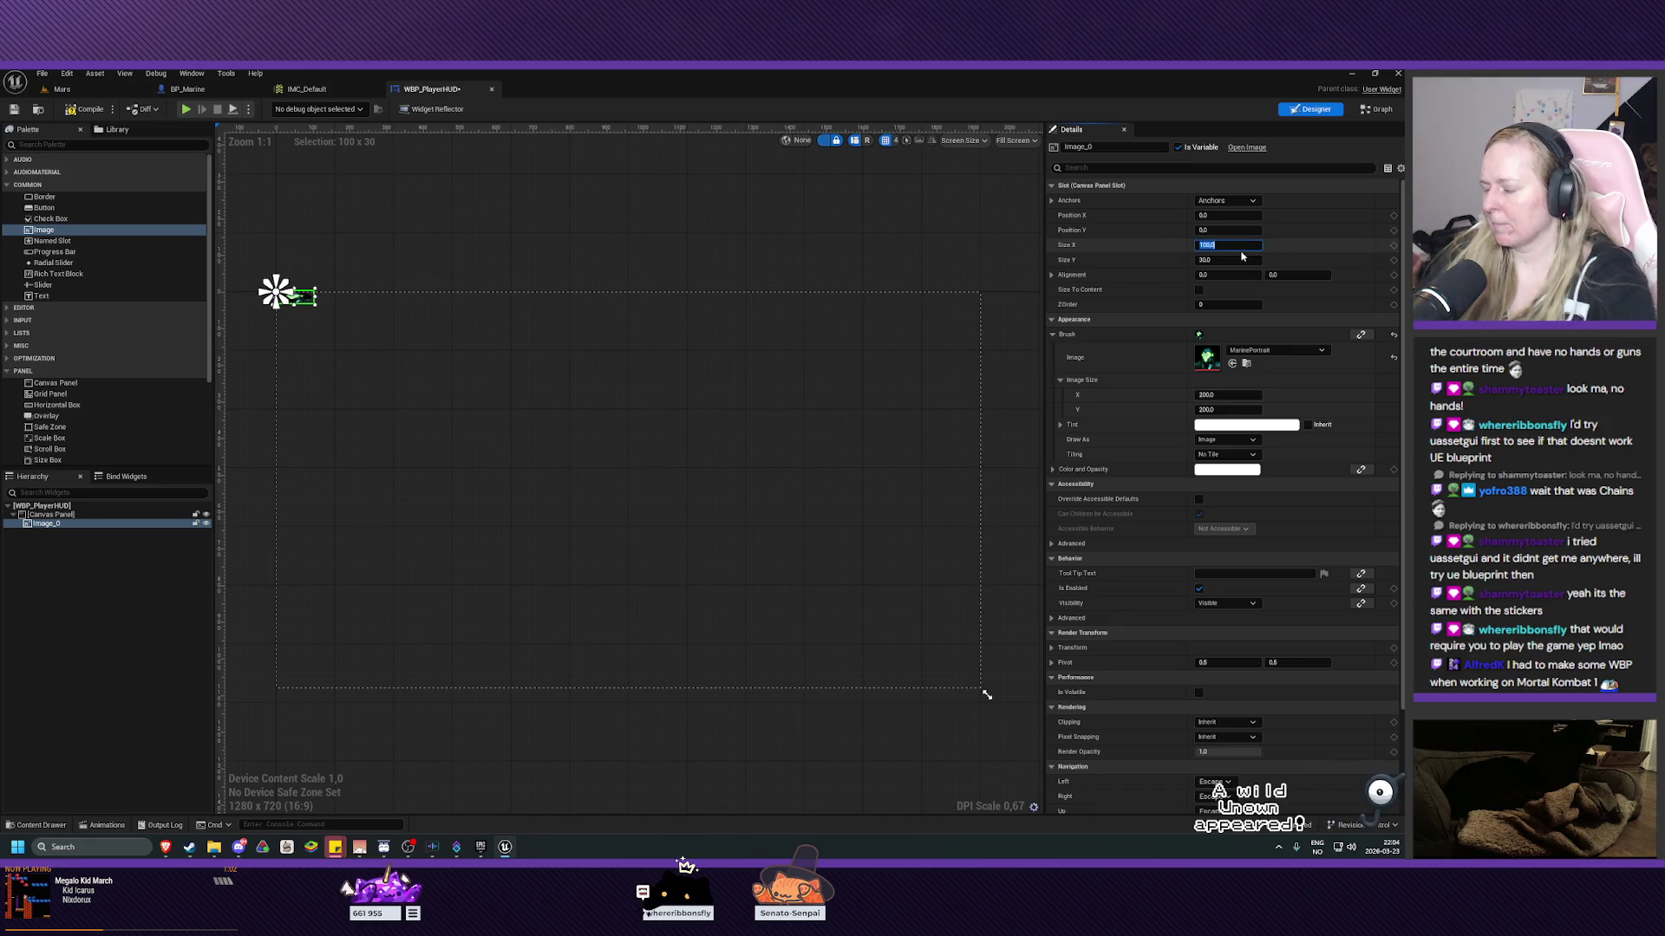
{"action": "type", "text": "200"}
{"action": "key", "text": "Tab"}
{"action": "type", "text": "200"}
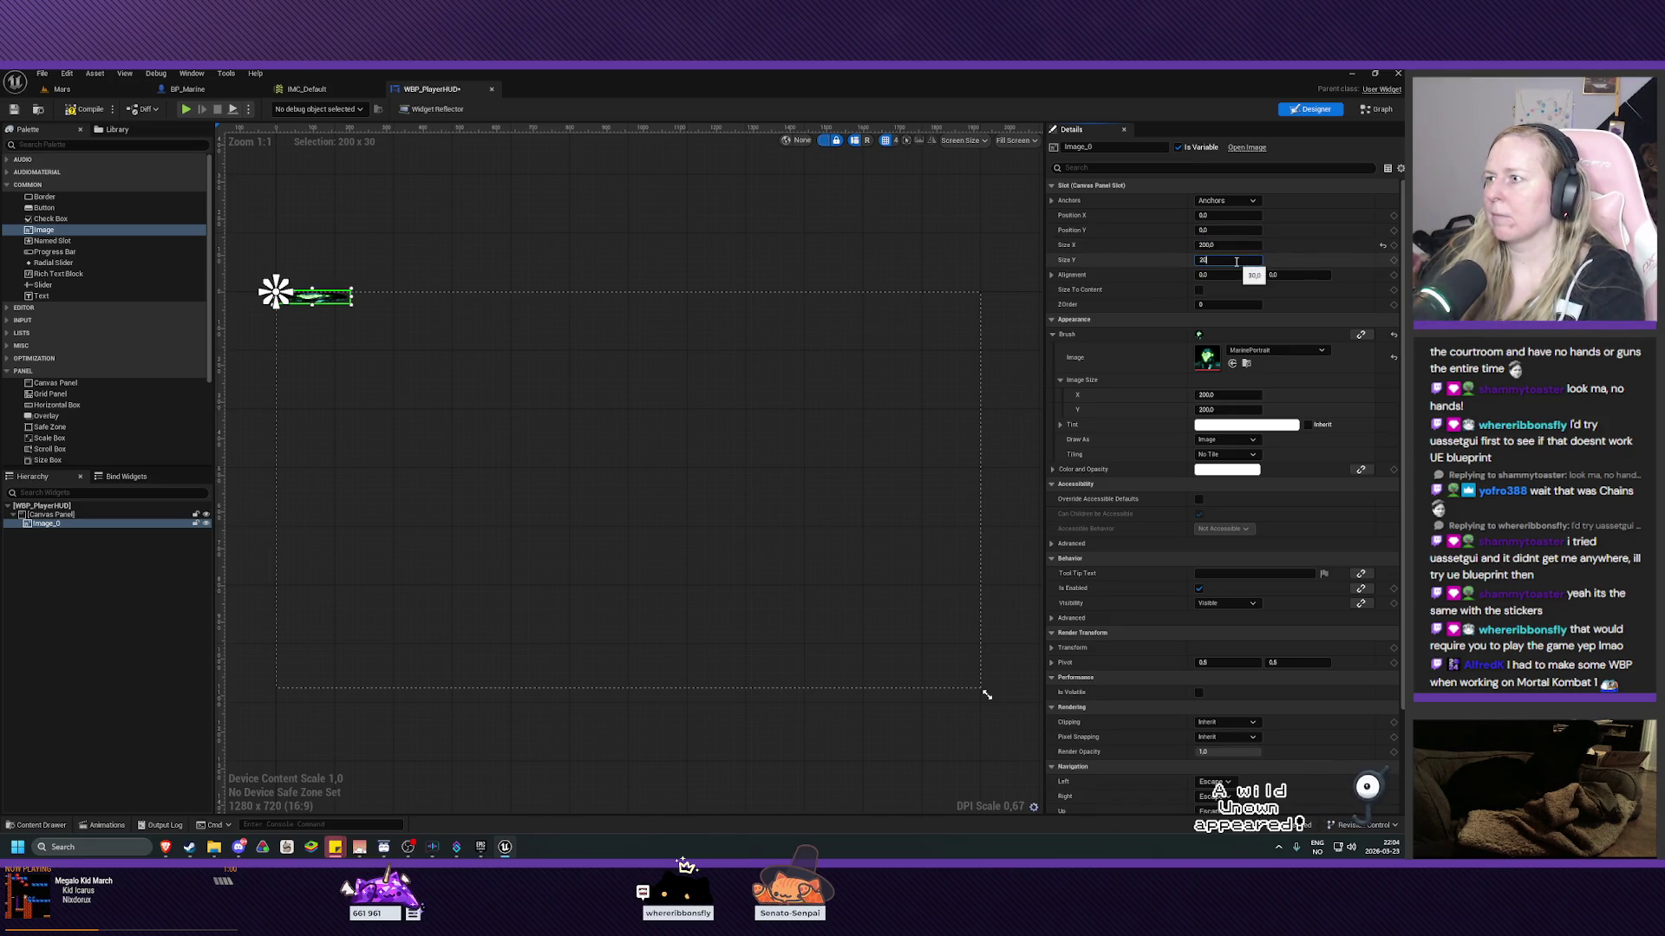
{"action": "key", "text": "Return"}
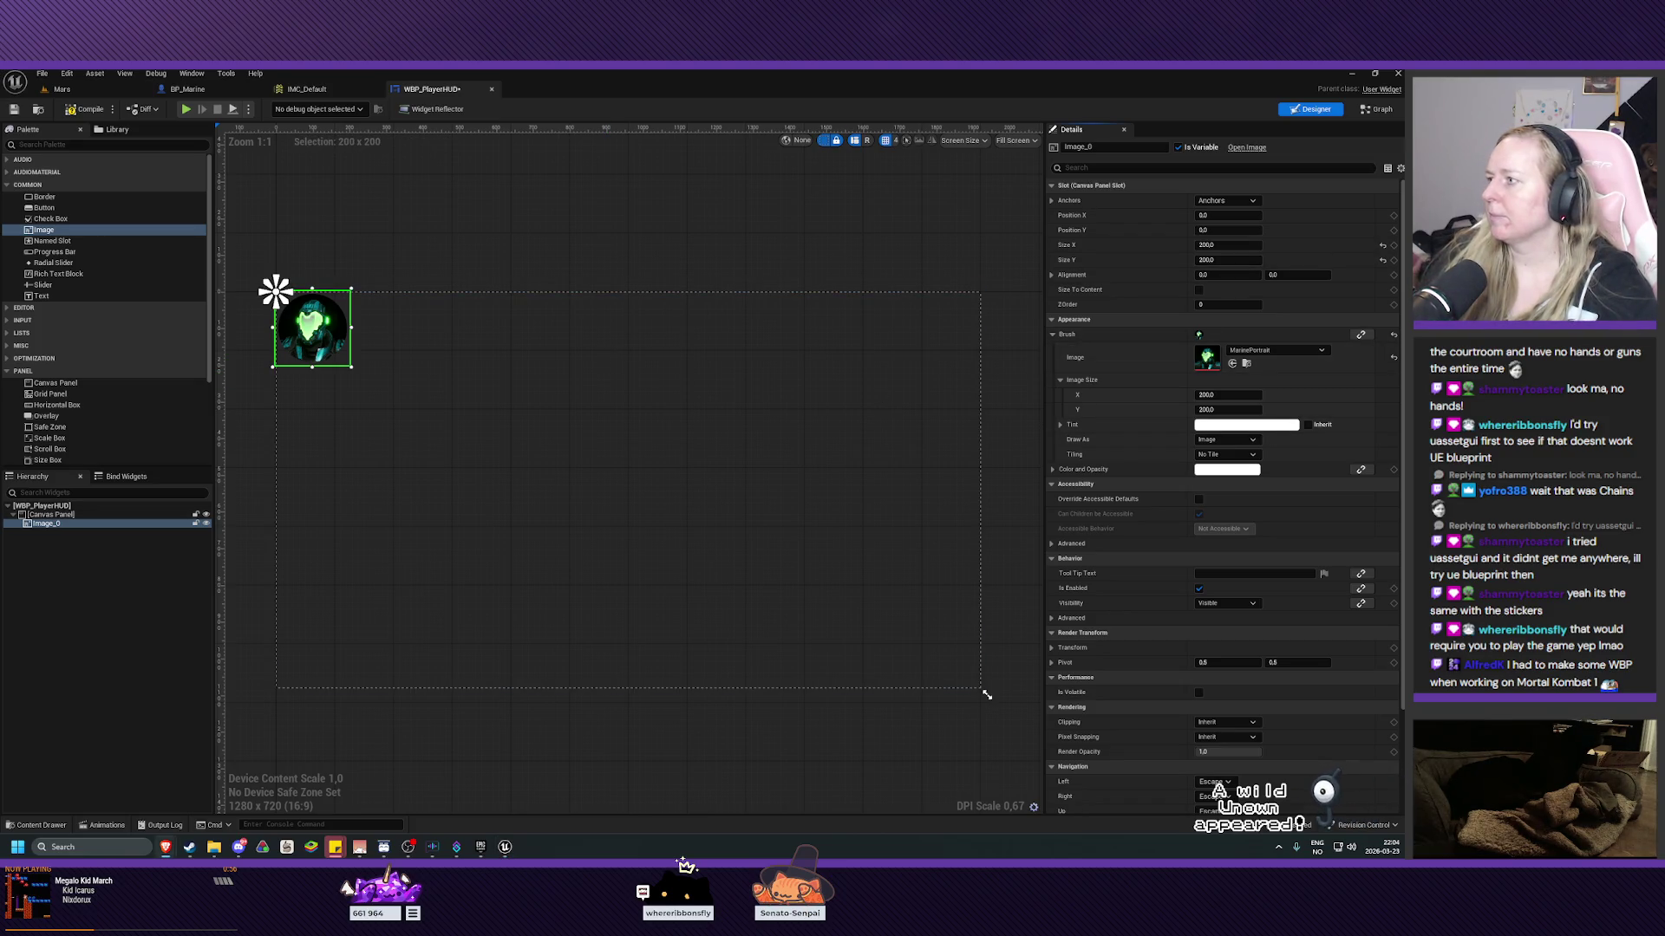
{"action": "mouse_move", "coordinate": [322, 334]}
{"action": "left_mouse_down"}
{"action": "mouse_move", "coordinate": [345, 366]}
{"action": "mouse_move", "coordinate": [537, 438]}
{"action": "left_mouse_up"}
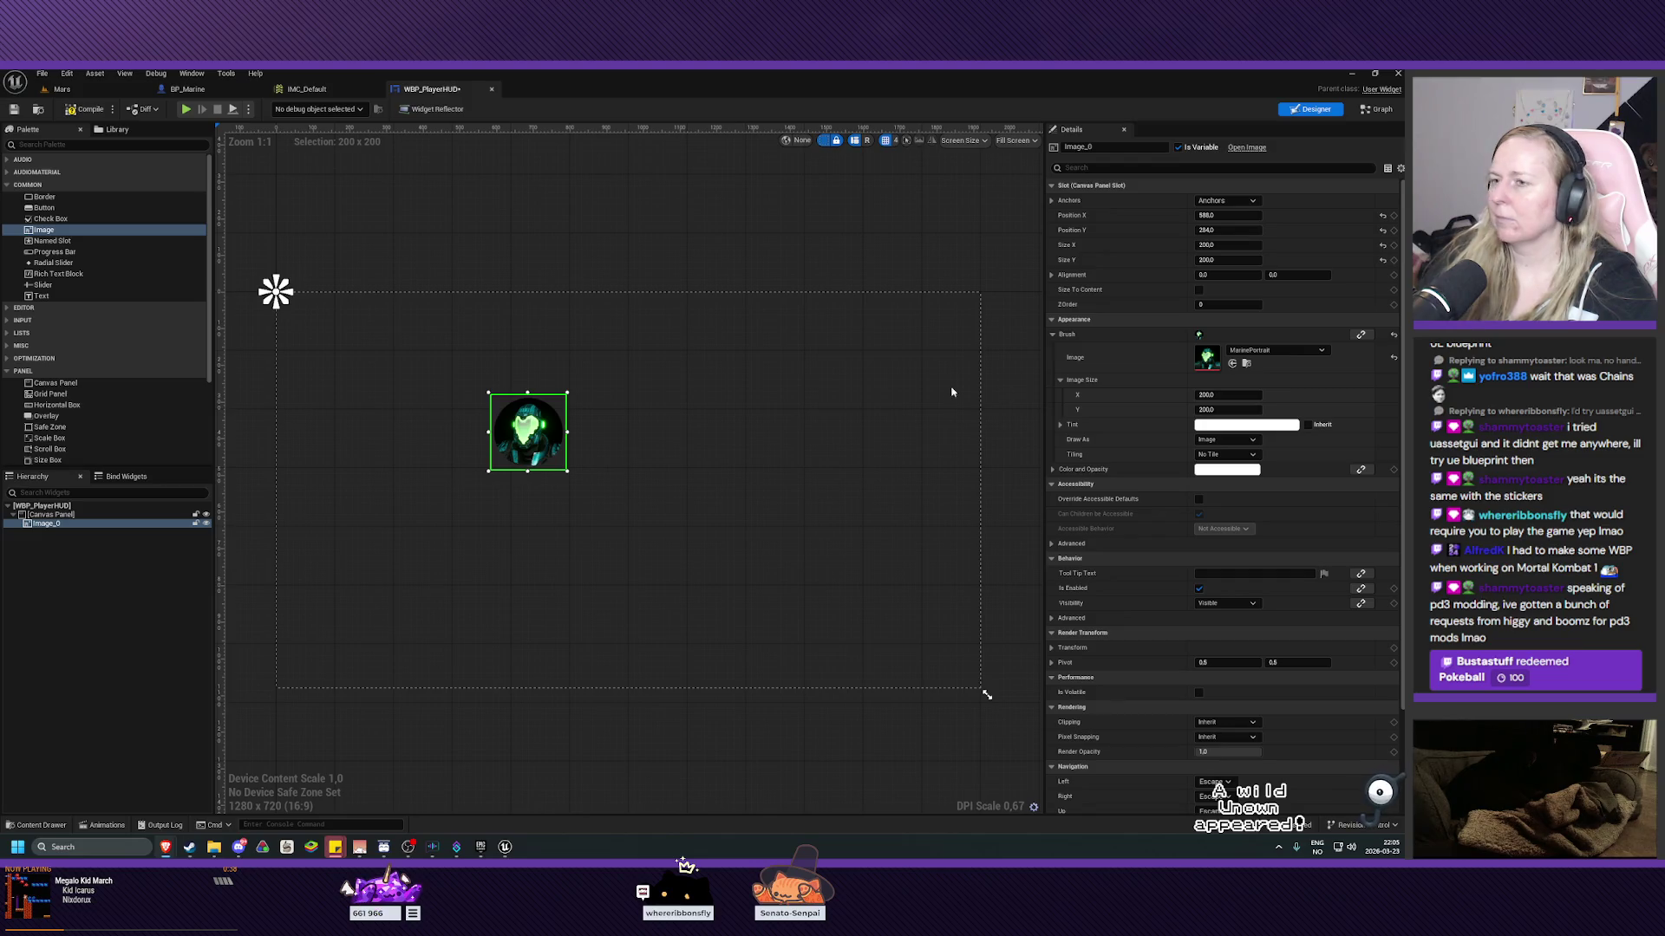
Resize the portrait to 100 × 100 and move it to the canvas's top-left corner.
{"action": "left_click", "coordinate": [1219, 246]}
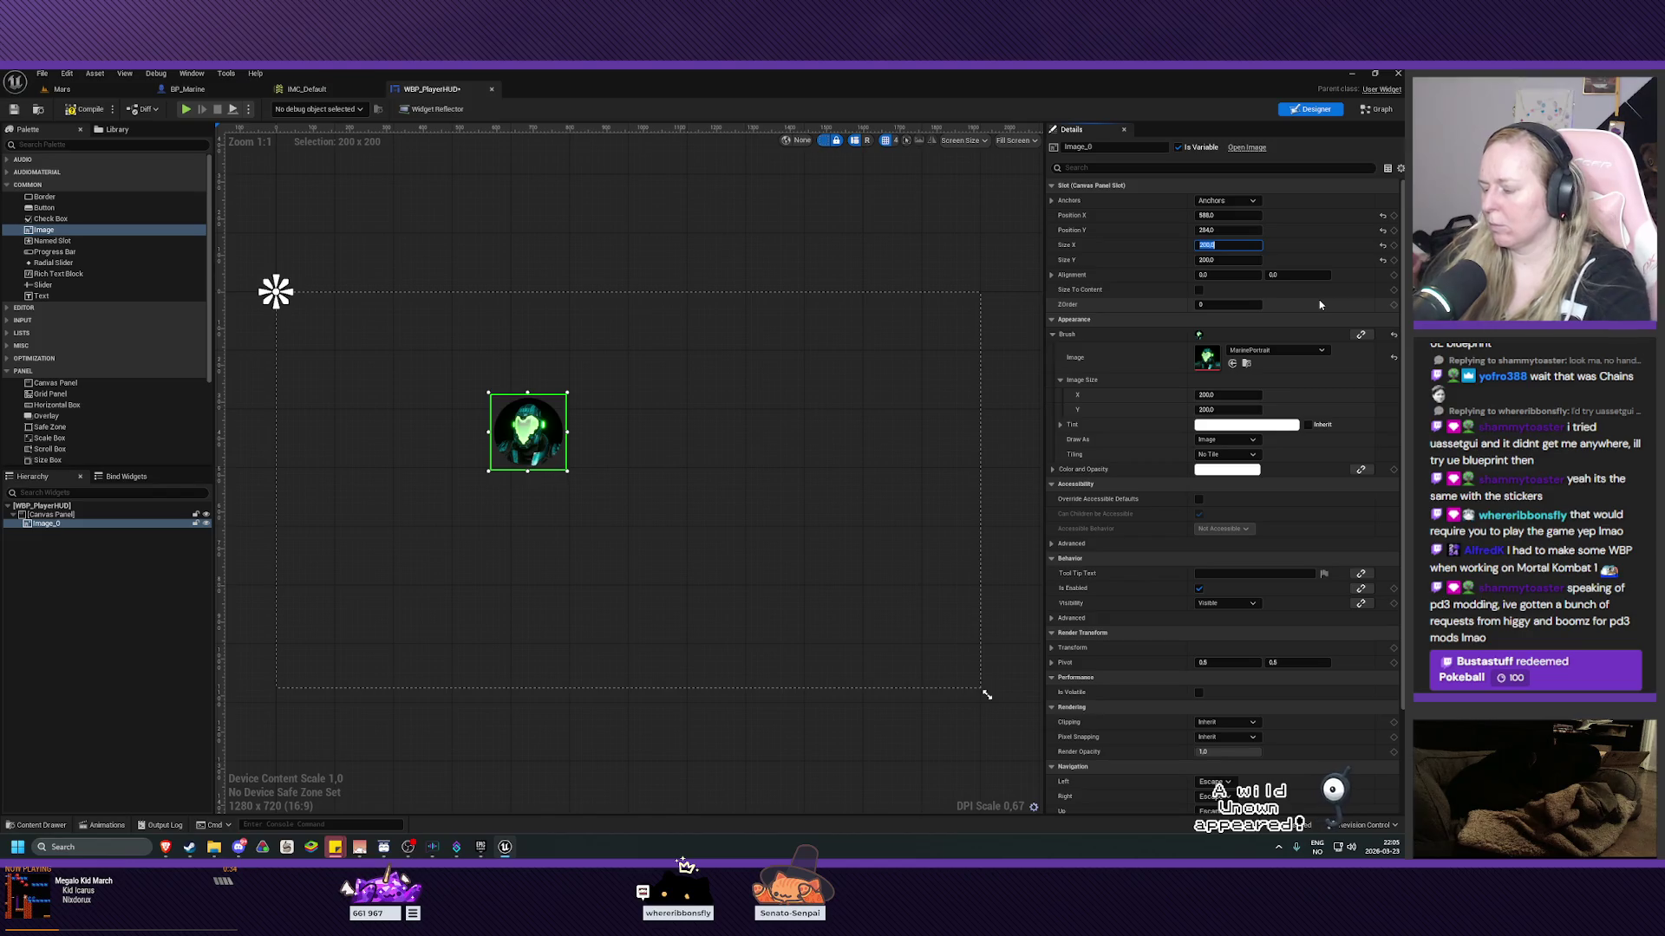
{"action": "type", "text": "100"}
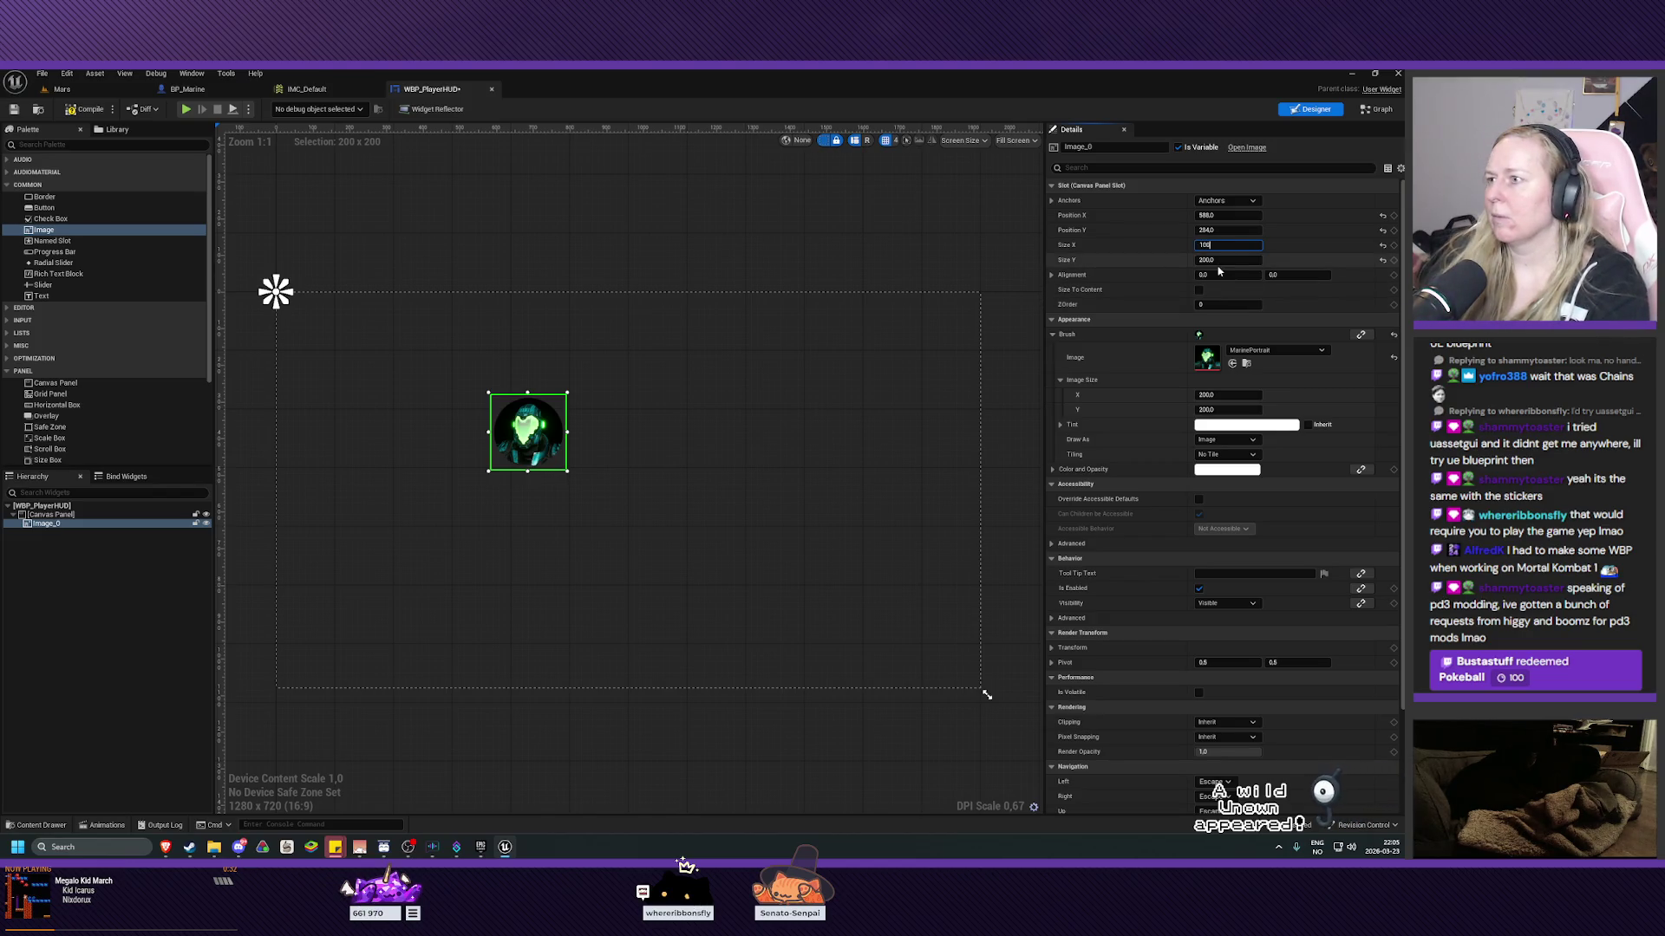
{"action": "left_click", "coordinate": [1225, 260]}
{"action": "type", "text": "100"}
{"action": "key", "text": "Return"}
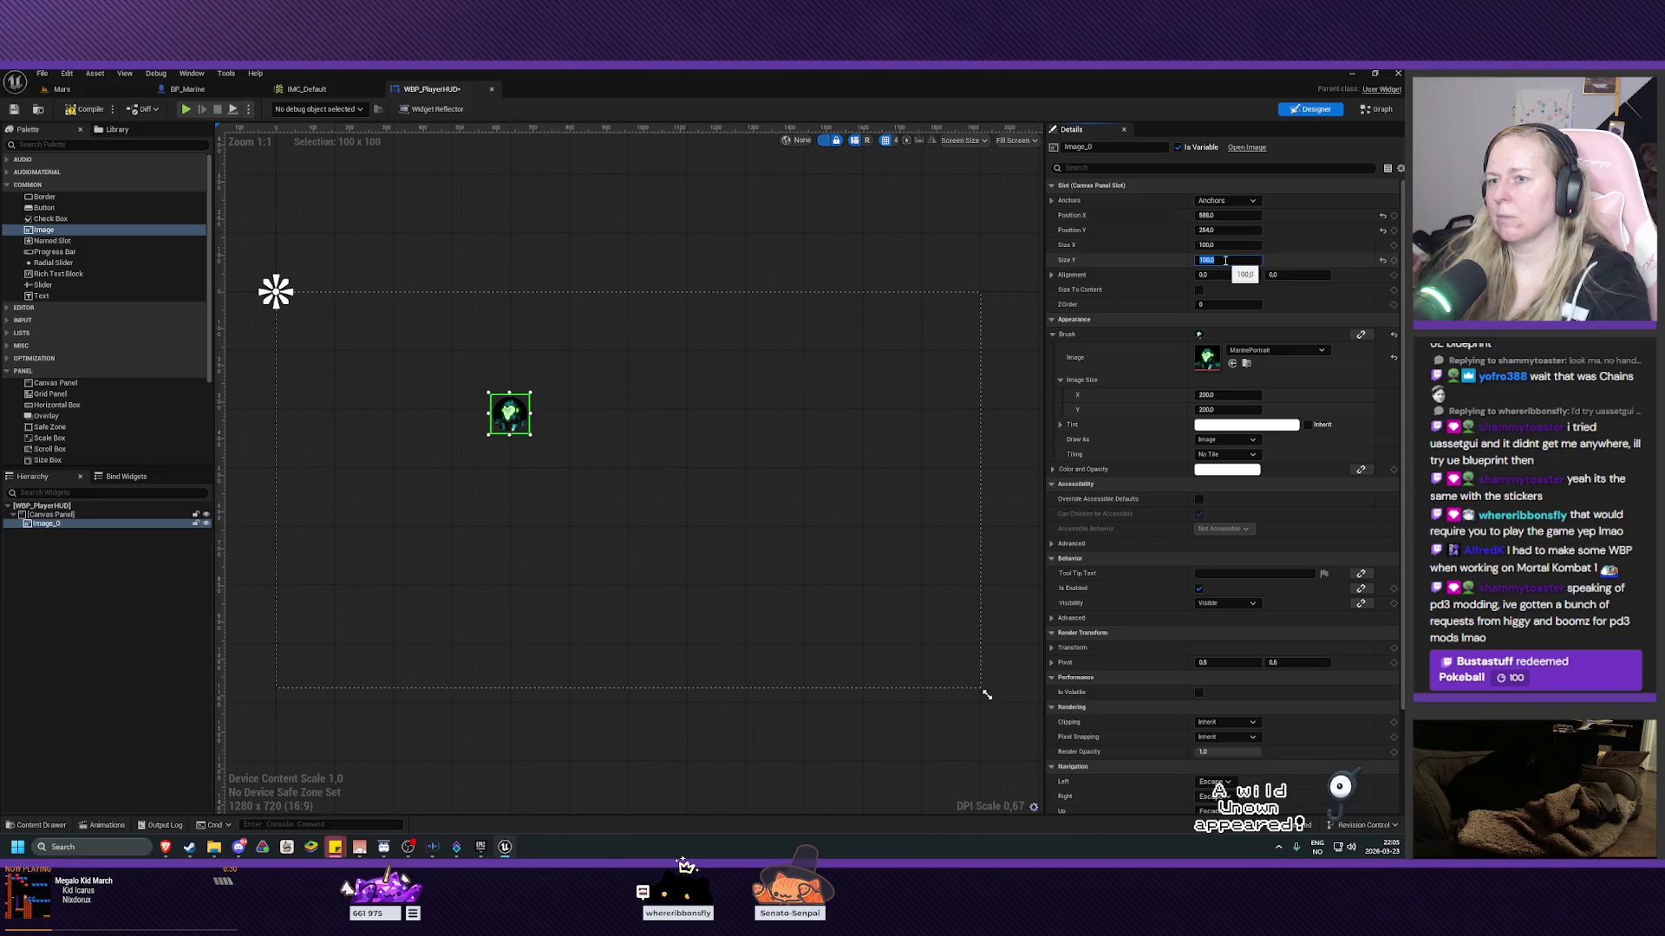
{"action": "mouse_move", "coordinate": [512, 415]}
{"action": "left_mouse_down"}
{"action": "mouse_move", "coordinate": [408, 345]}
{"action": "mouse_move", "coordinate": [308, 322]}
{"action": "left_mouse_up"}
{"action": "left_click", "coordinate": [413, 246]}
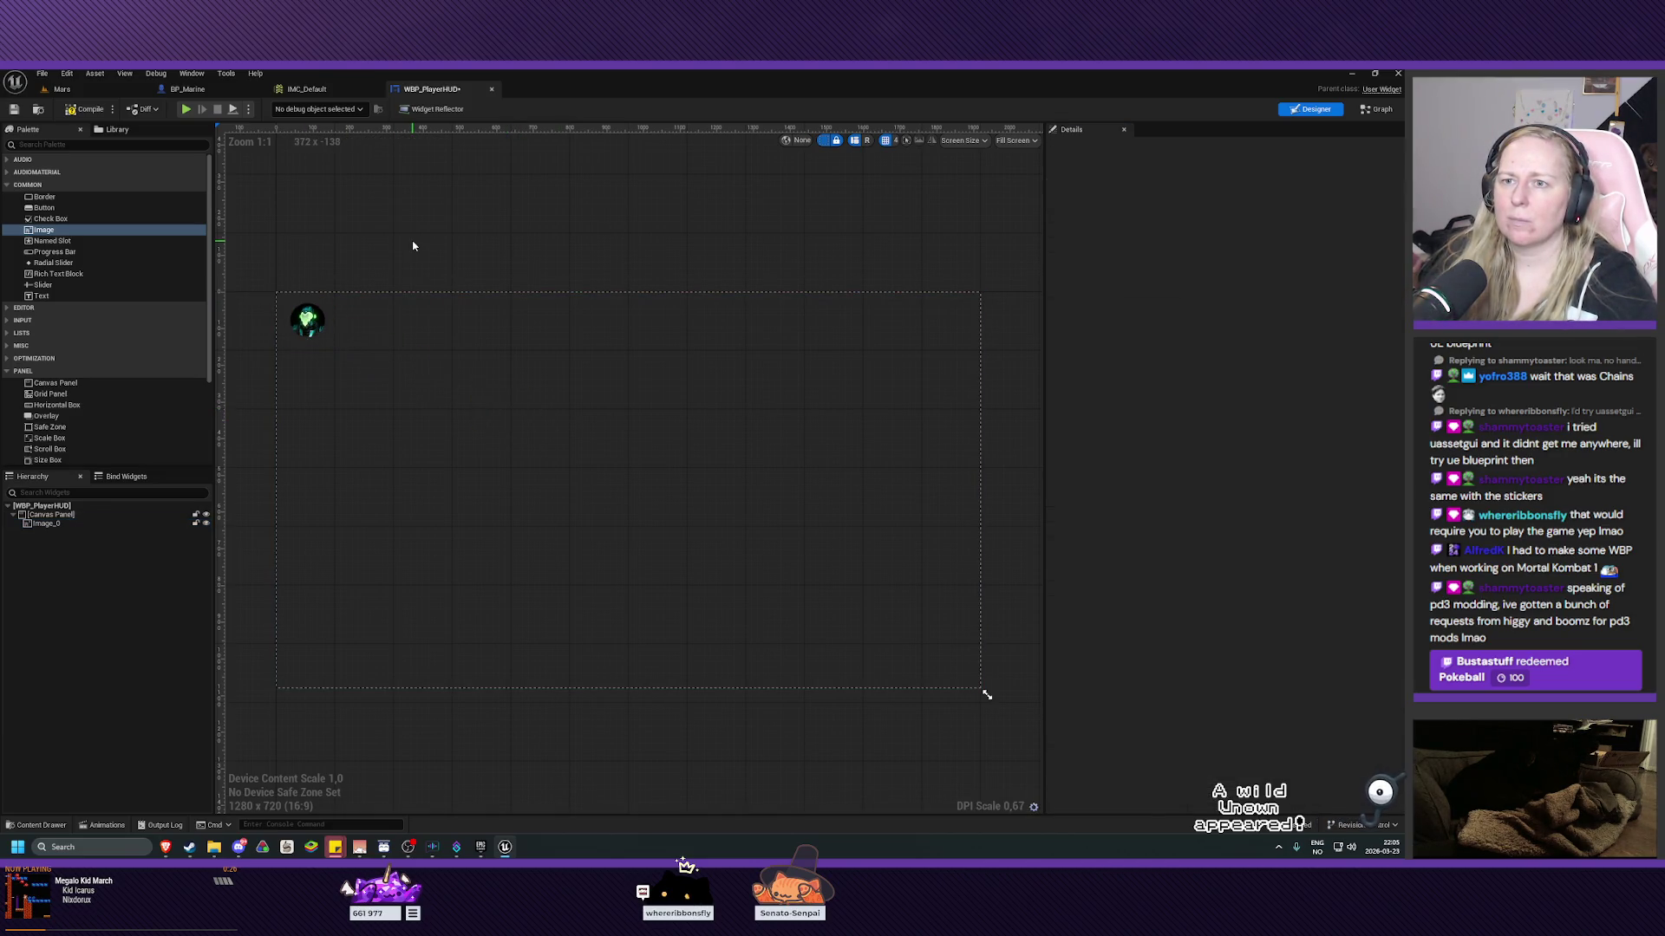
{"action": "left_click", "coordinate": [48, 524]}
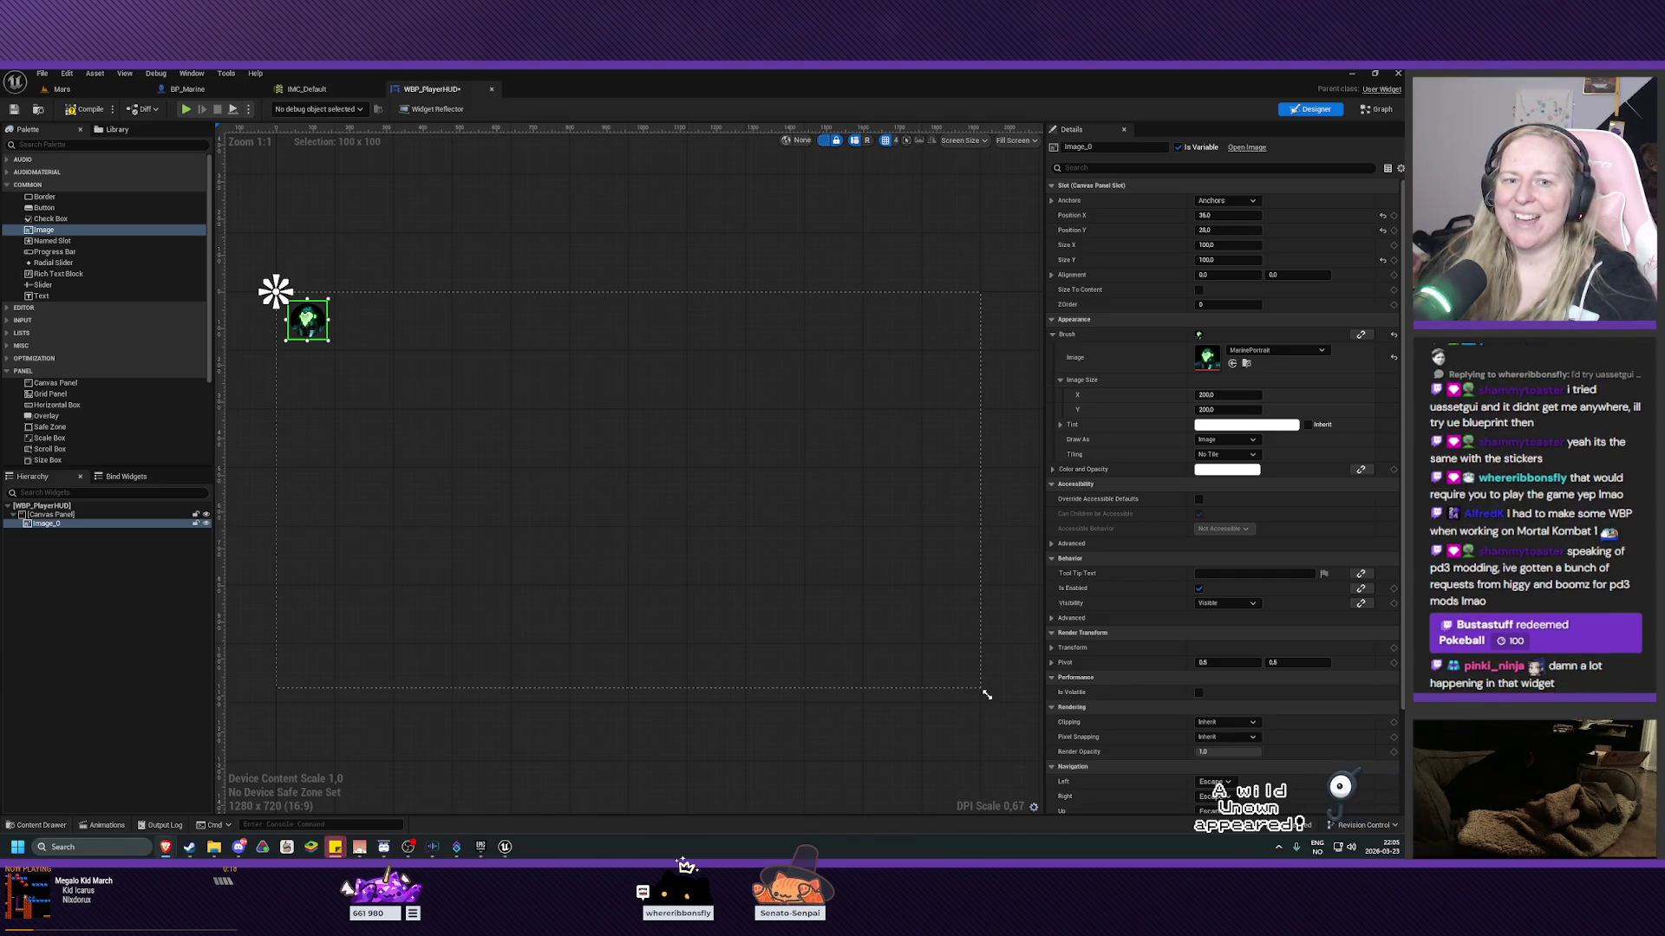
{"action": "scroll", "coordinate": [683, 270], "scroll_direction": "up", "scroll_amount": 1}
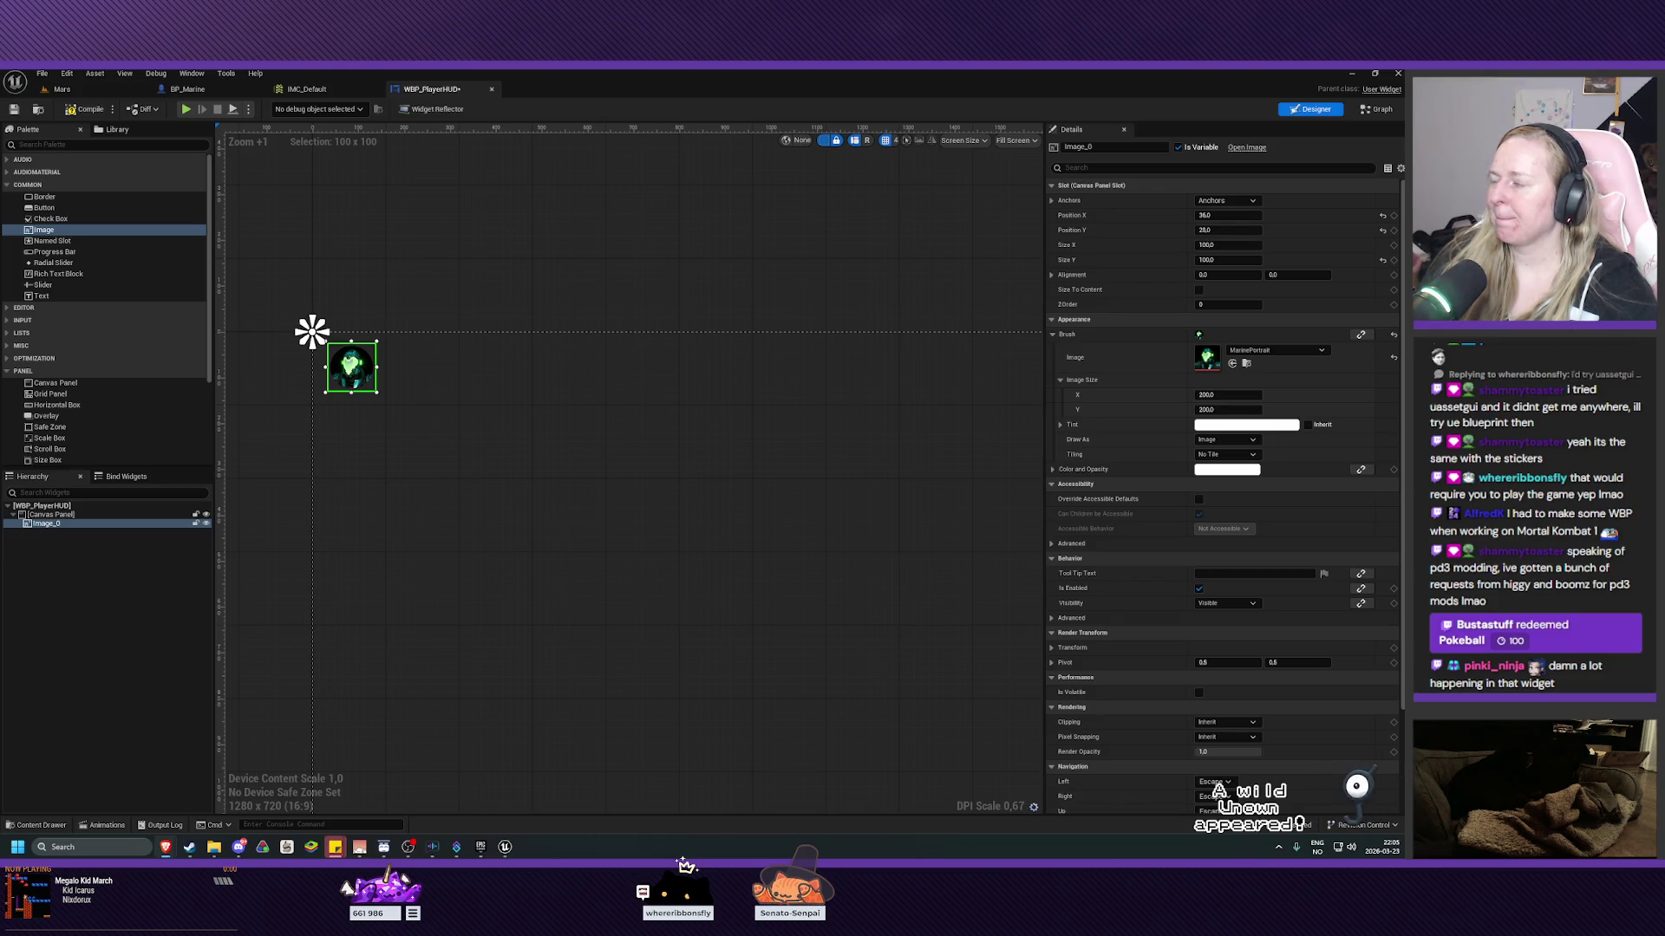
Add a progress bar just right of the marine portrait.
{"action": "mouse_move", "coordinate": [48, 251]}
{"action": "left_mouse_down"}
{"action": "mouse_move", "coordinate": [499, 386]}
{"action": "mouse_move", "coordinate": [403, 374]}
{"action": "left_mouse_up"}
{"action": "left_click", "coordinate": [417, 371]}
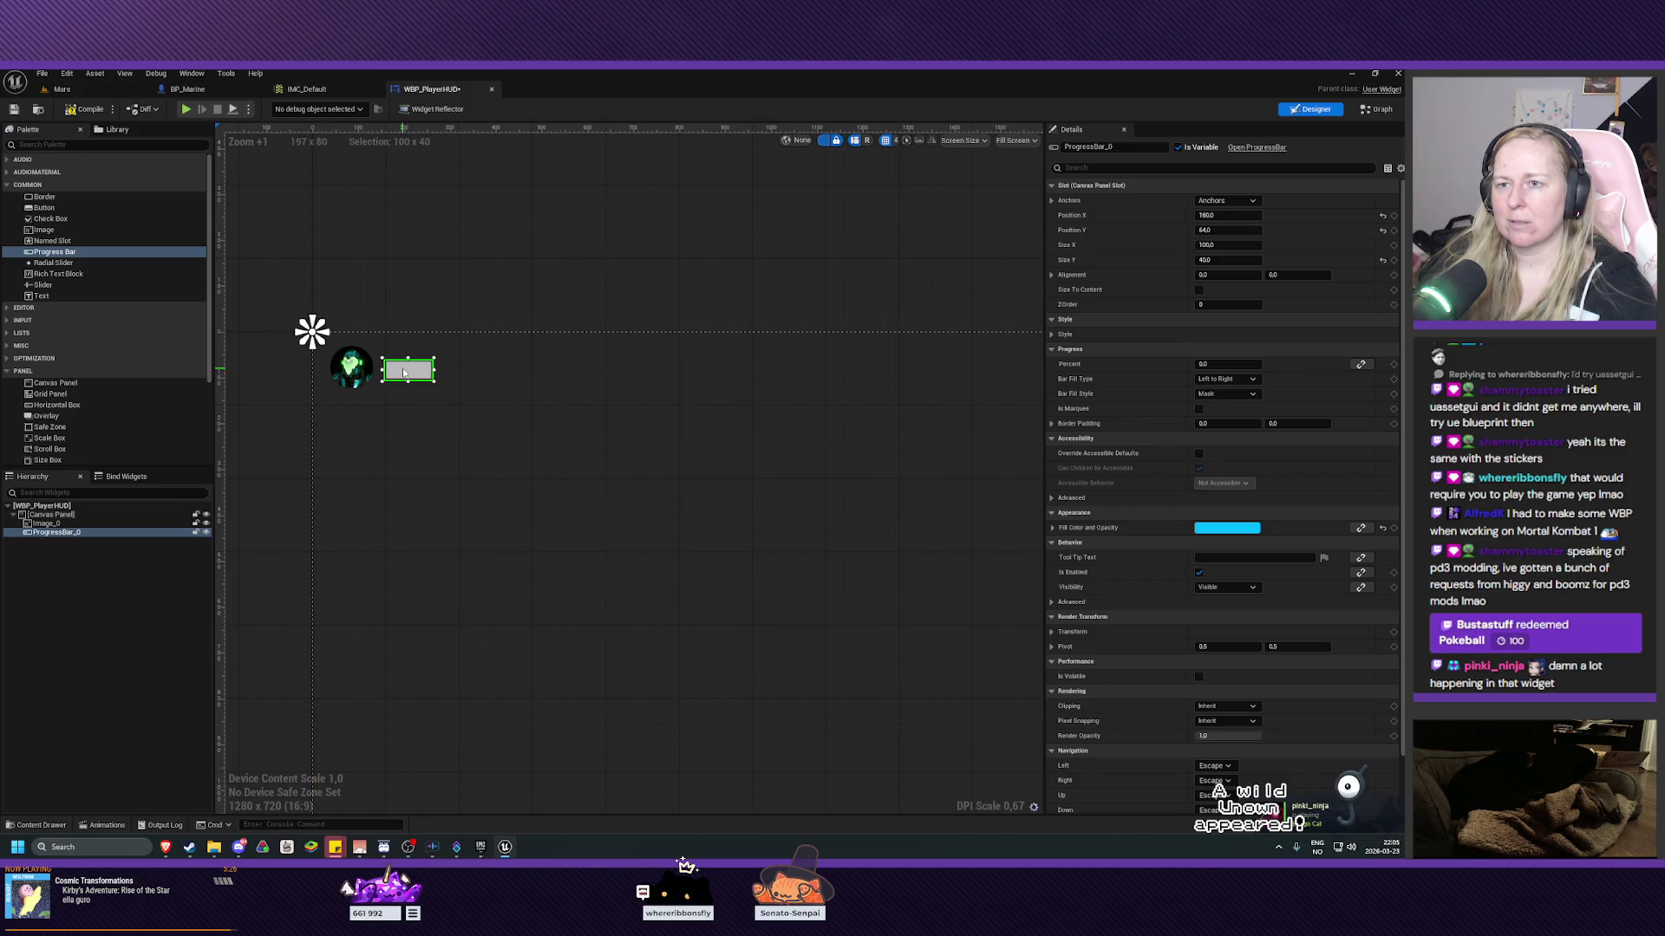
{"action": "left_click", "coordinate": [570, 398]}
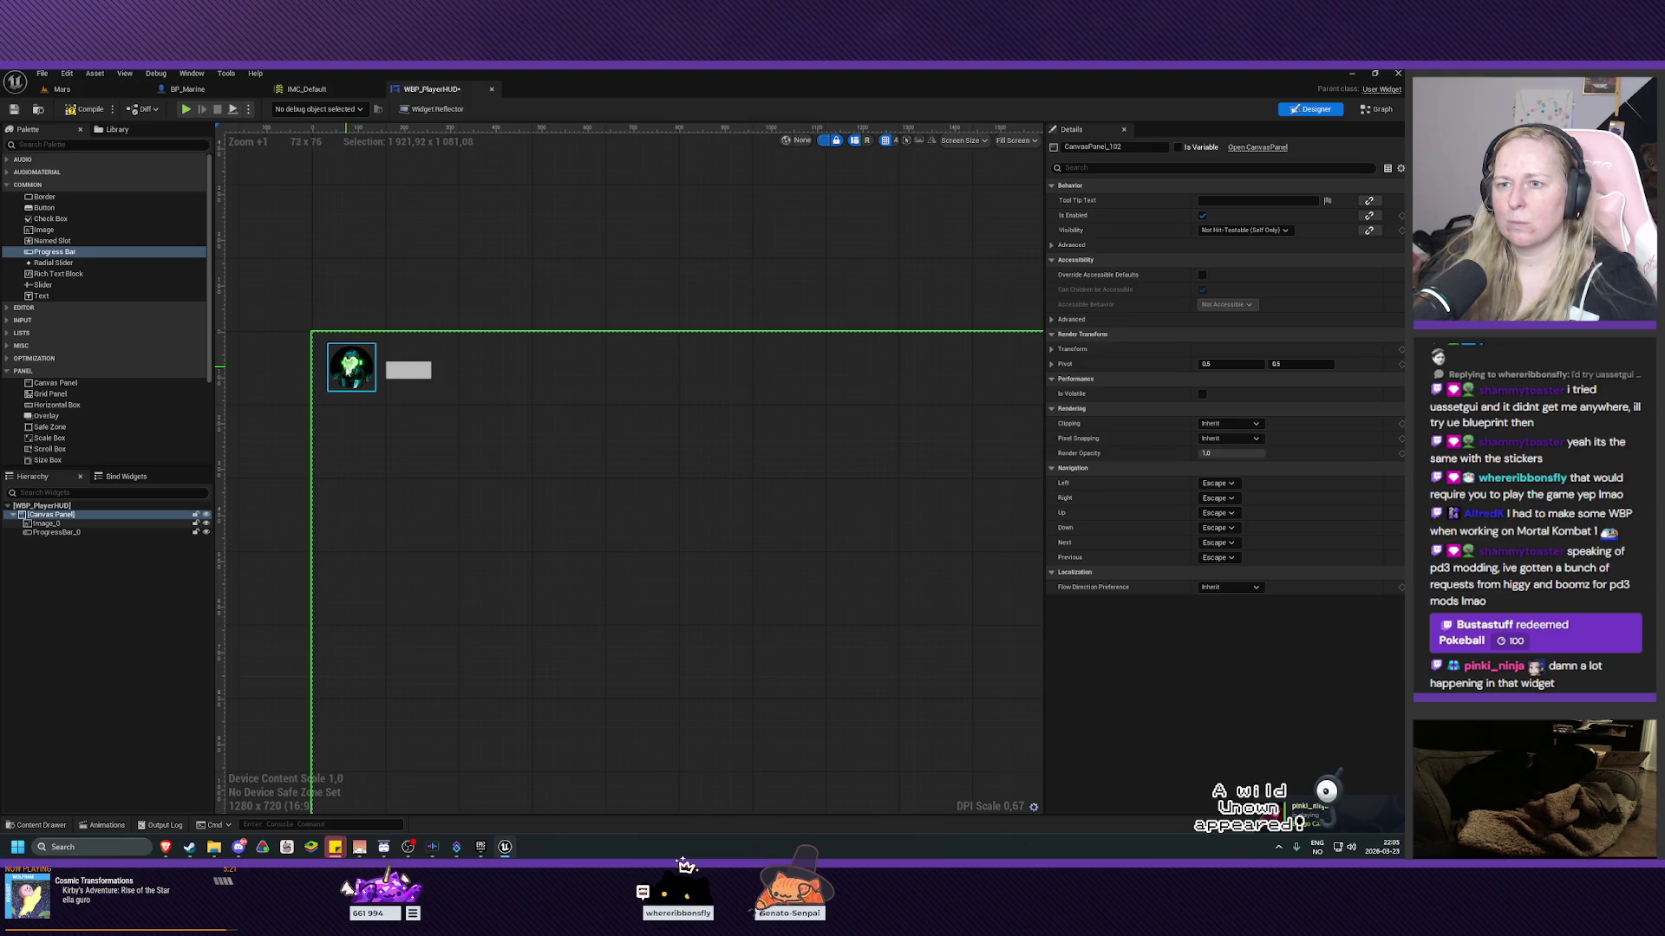
Nudge the marine portrait slightly to the left on the canvas.
{"action": "left_click", "coordinate": [338, 372]}
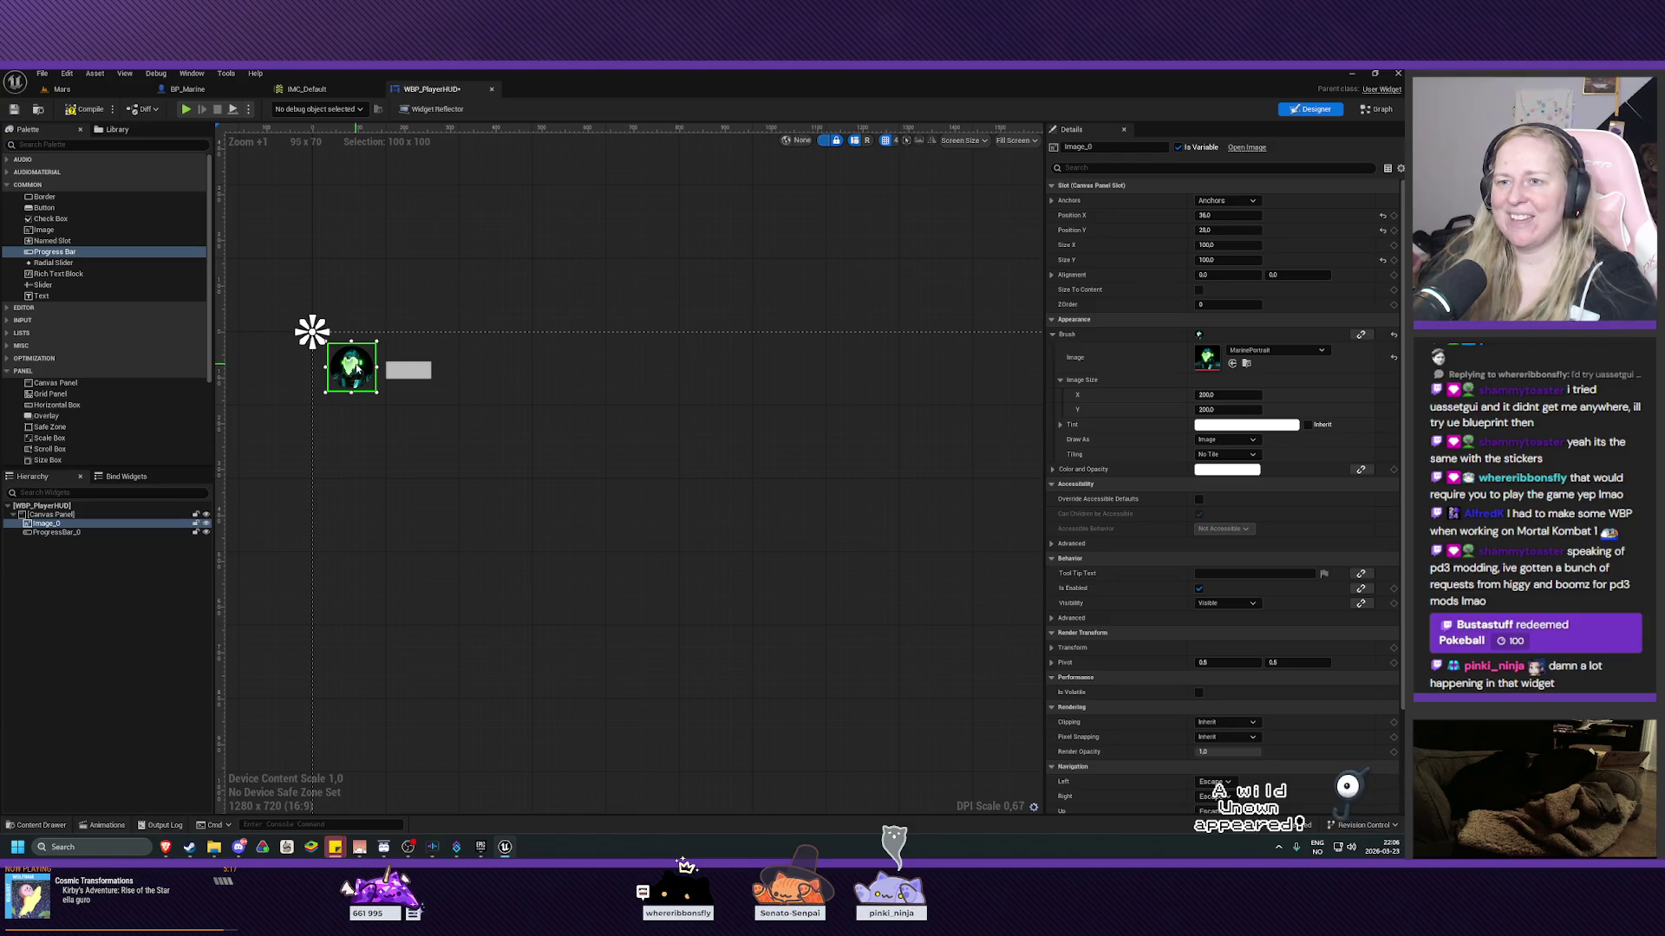
{"action": "left_click_drag", "start_coordinate": [337, 372], "coordinate": [354, 368]}
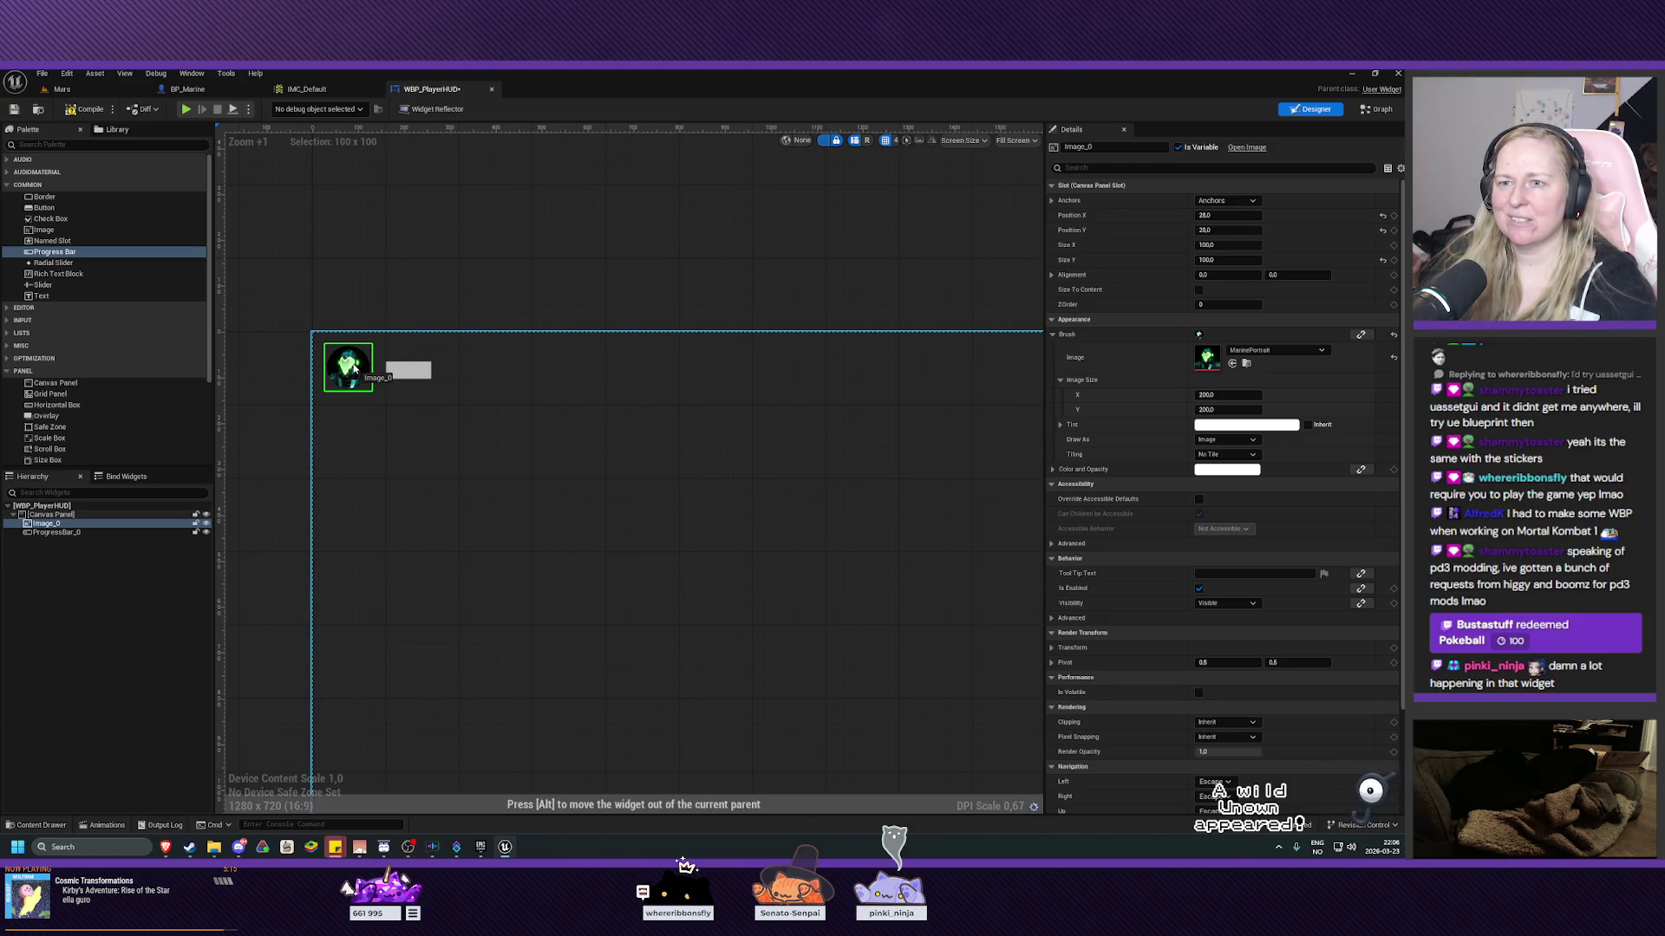
{"action": "left_click", "coordinate": [514, 422]}
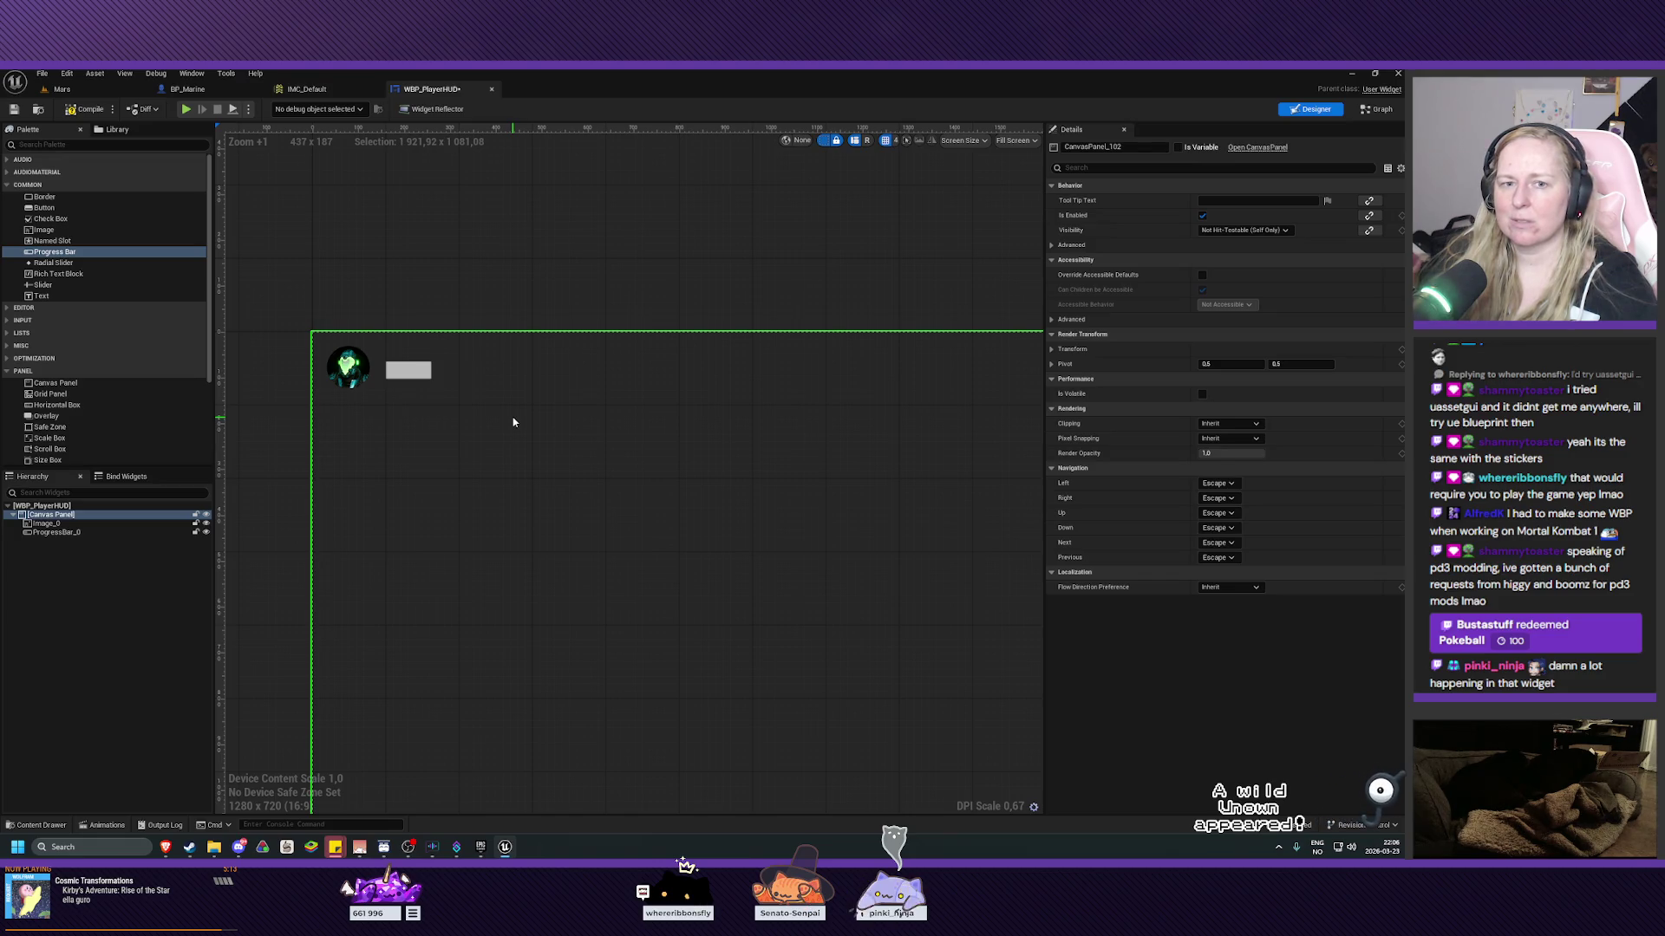
{"action": "left_click", "coordinate": [421, 372]}
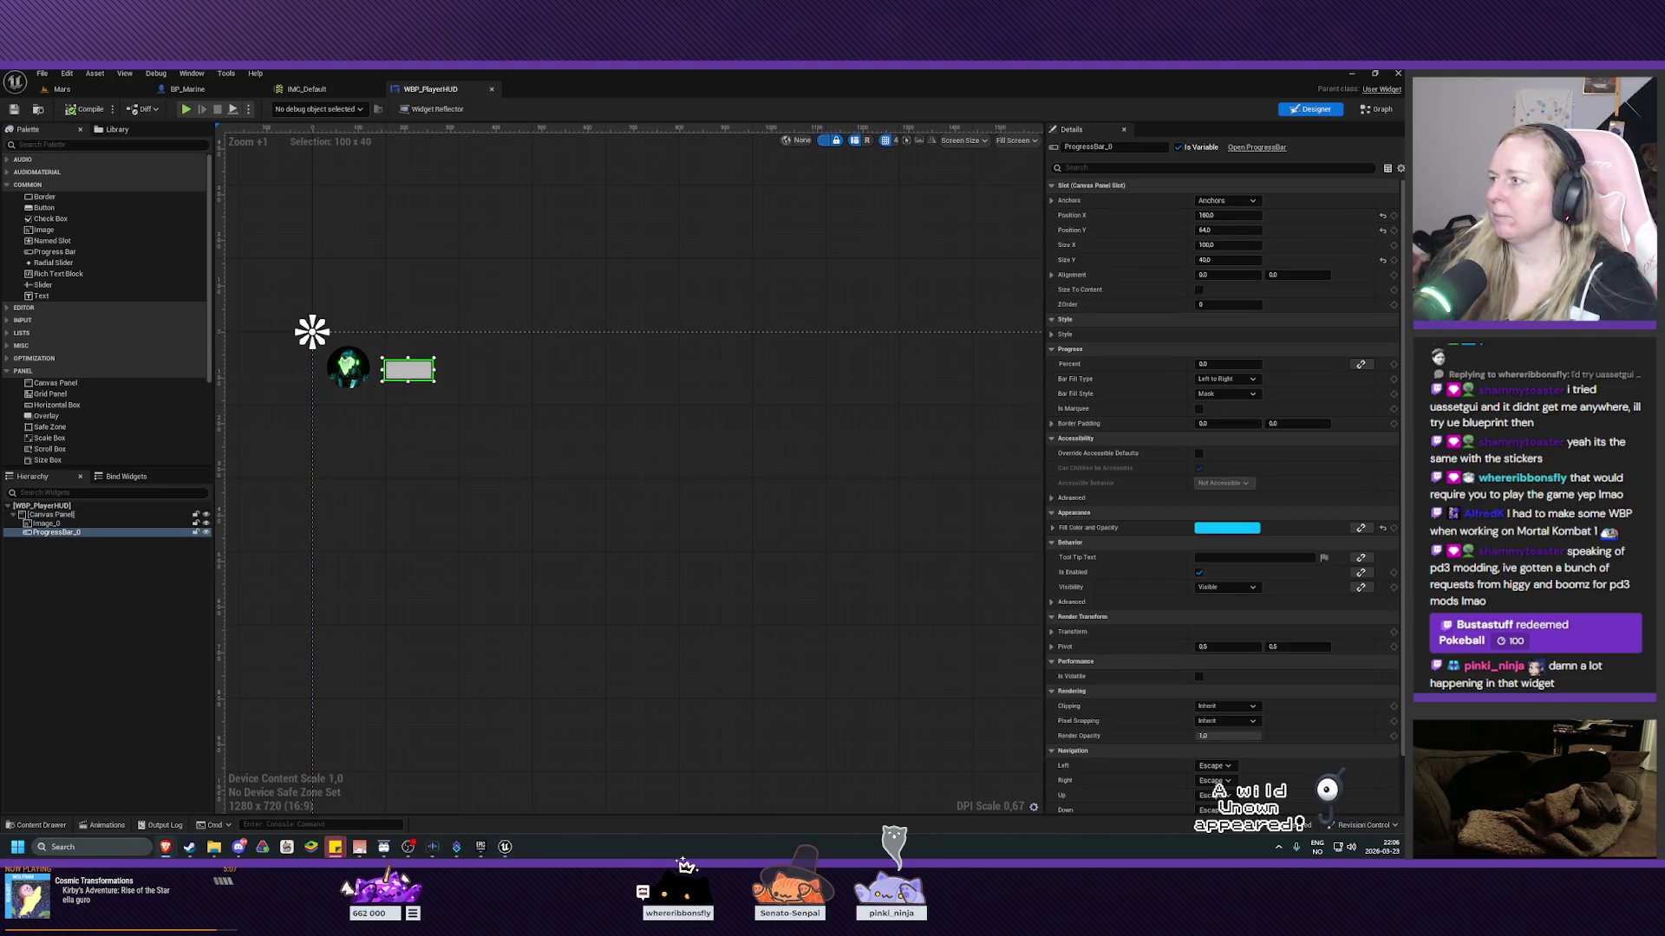
Widen the progress bar to about 244 × 40 and set its Percent so it is fully filled.
{"action": "left_click_drag", "start_coordinate": [436, 370], "coordinate": [492, 373]}
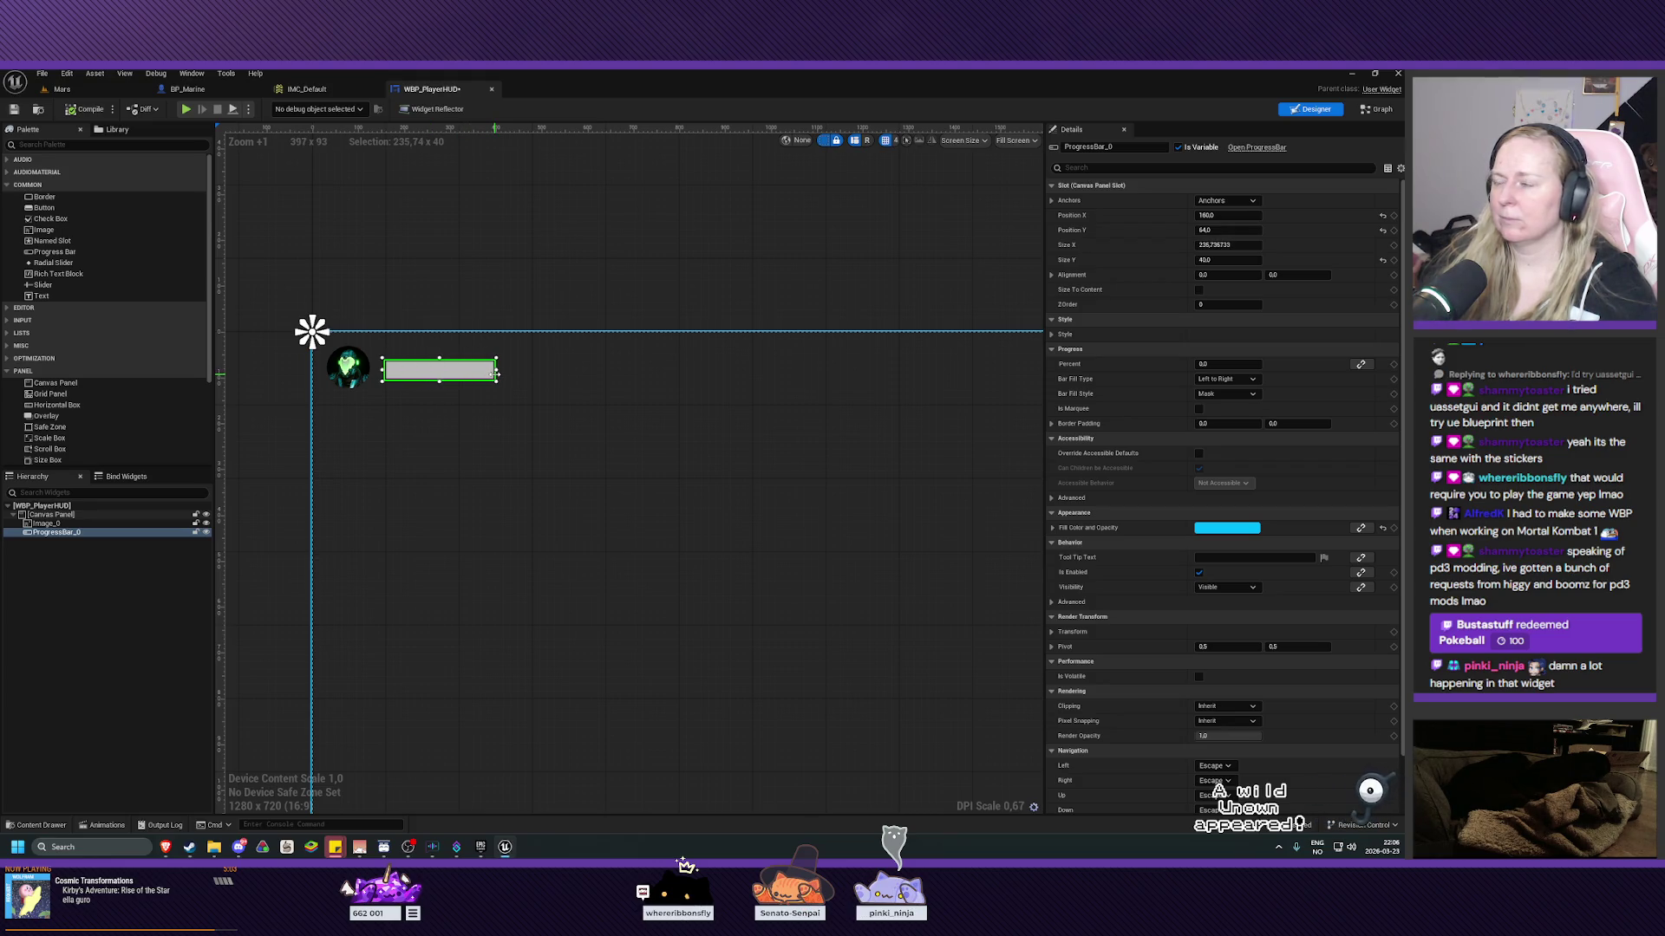
{"action": "left_click", "coordinate": [529, 421]}
{"action": "left_click", "coordinate": [439, 370]}
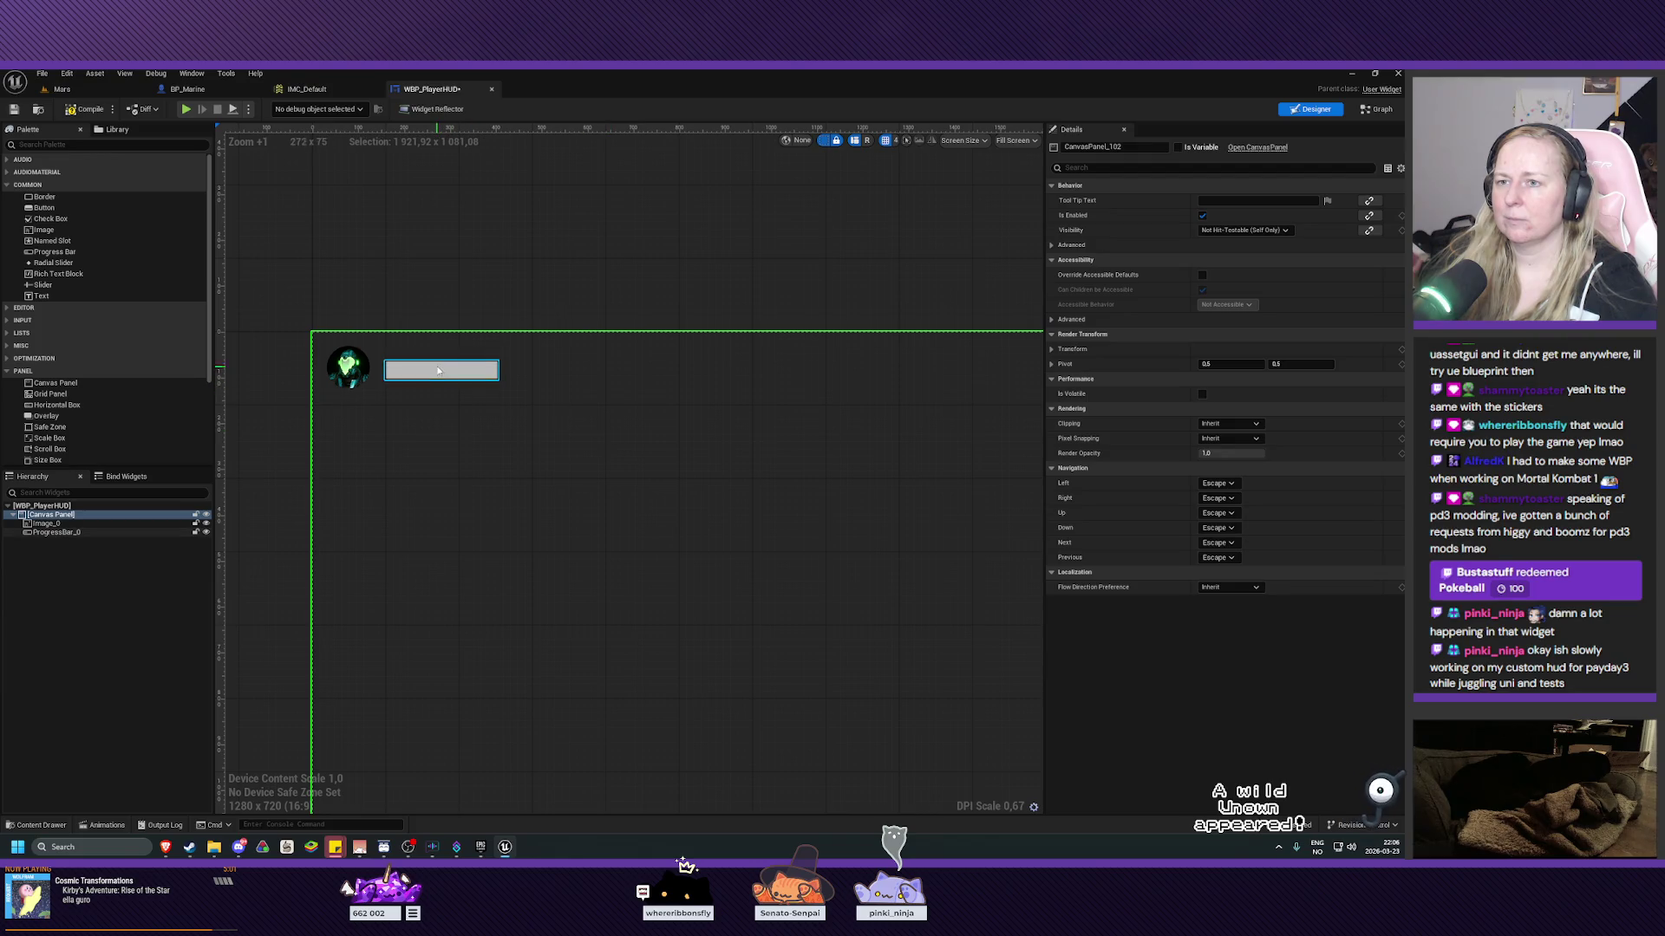
{"action": "left_click", "coordinate": [1227, 365]}
{"action": "type", "text": "100"}
{"action": "key", "text": "Return"}
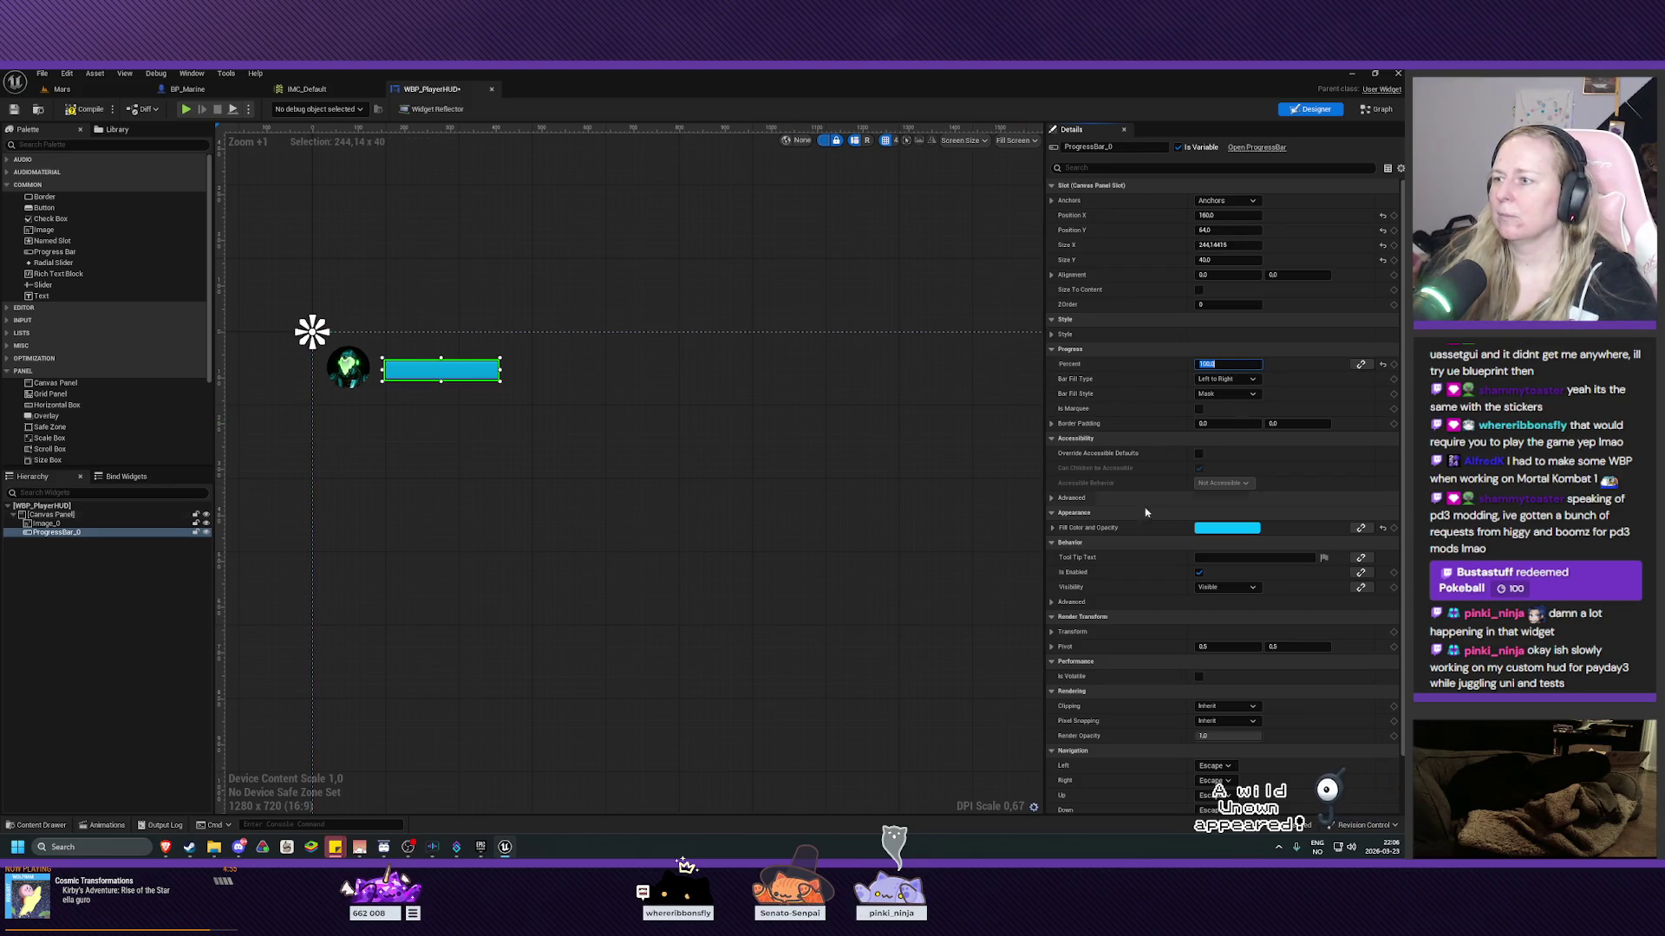
Change the progress bar's Fill Color and Opacity from cyan to green.
{"action": "left_click", "coordinate": [1241, 528]}
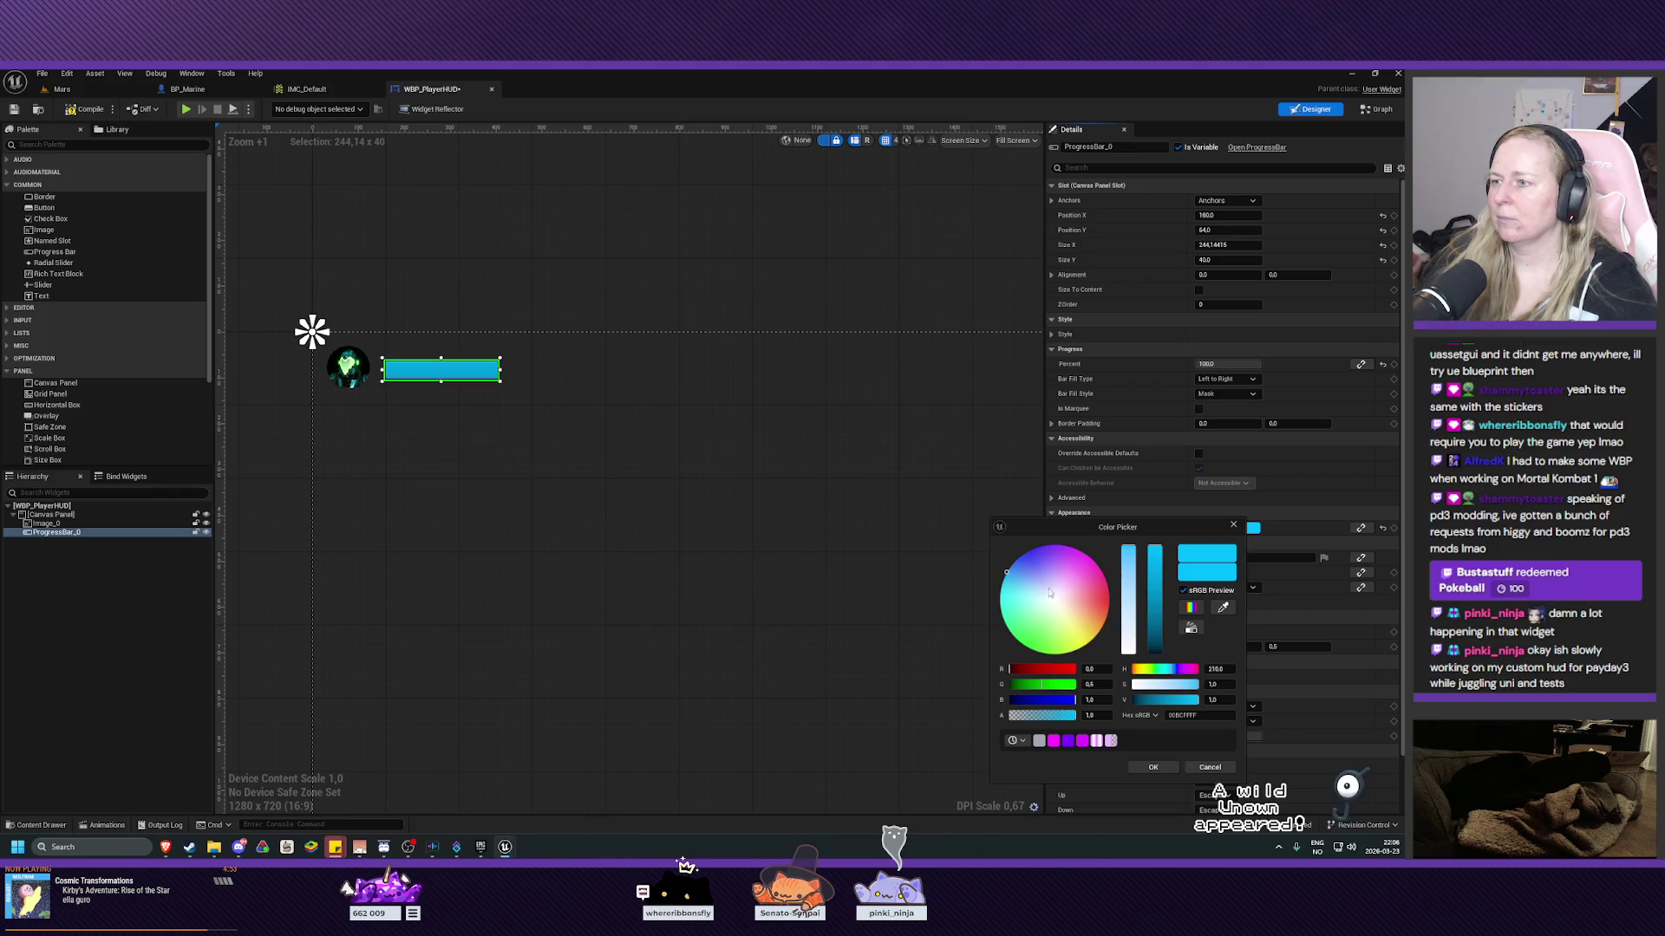
{"action": "left_click", "coordinate": [1023, 645]}
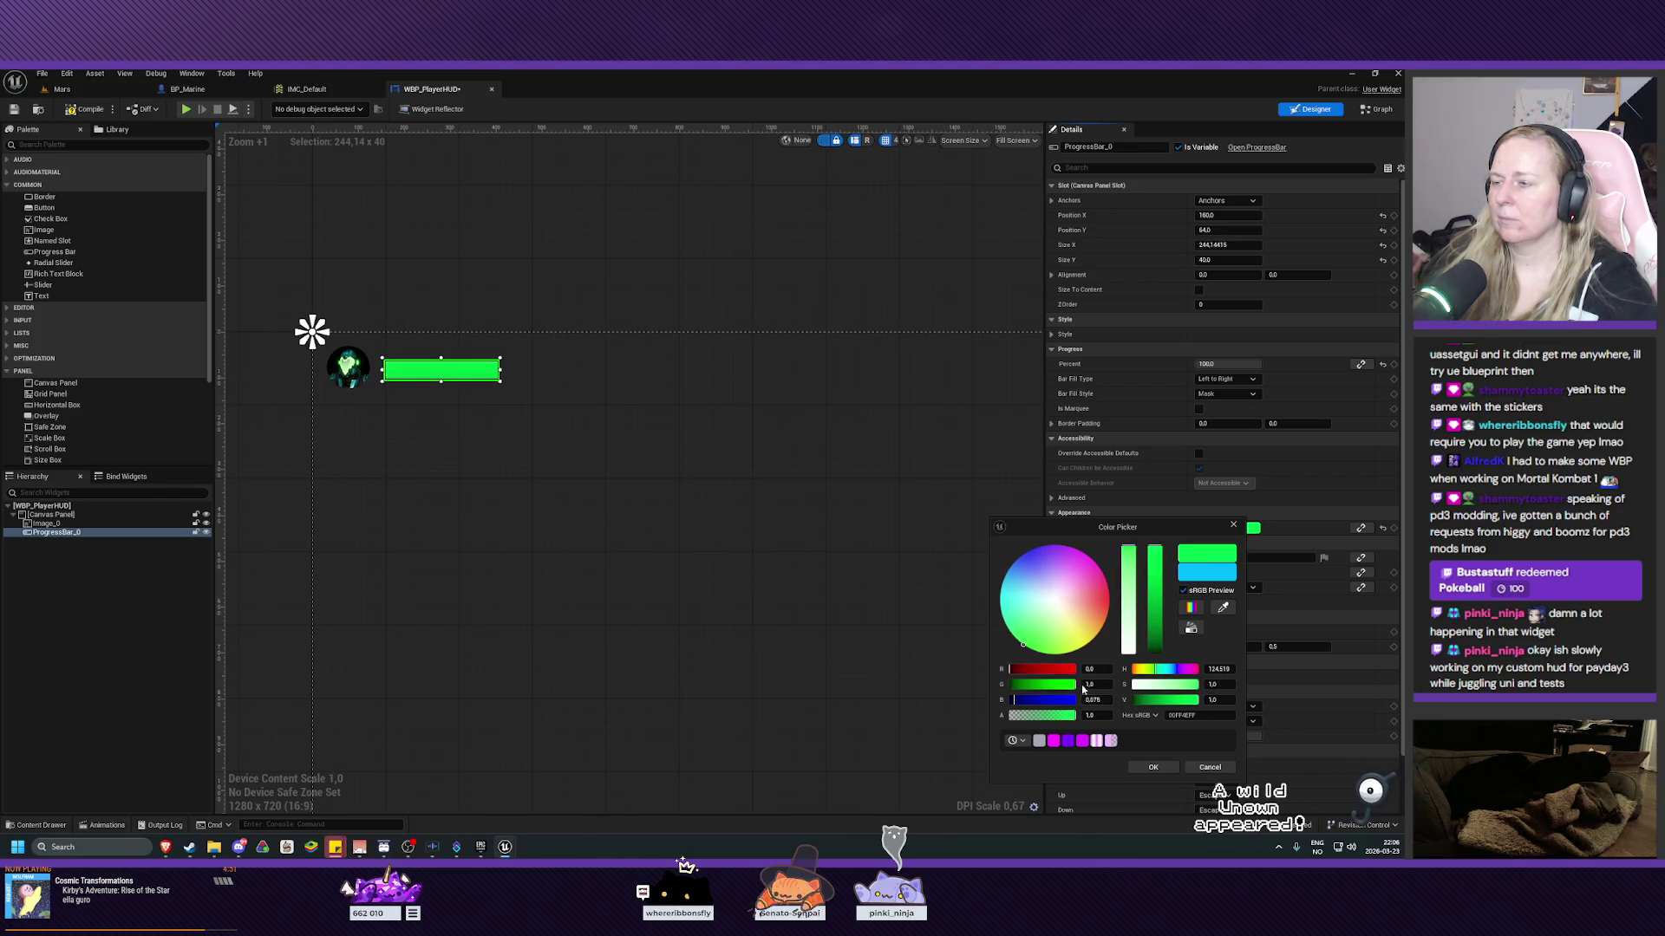
{"action": "left_click", "coordinate": [1153, 767]}
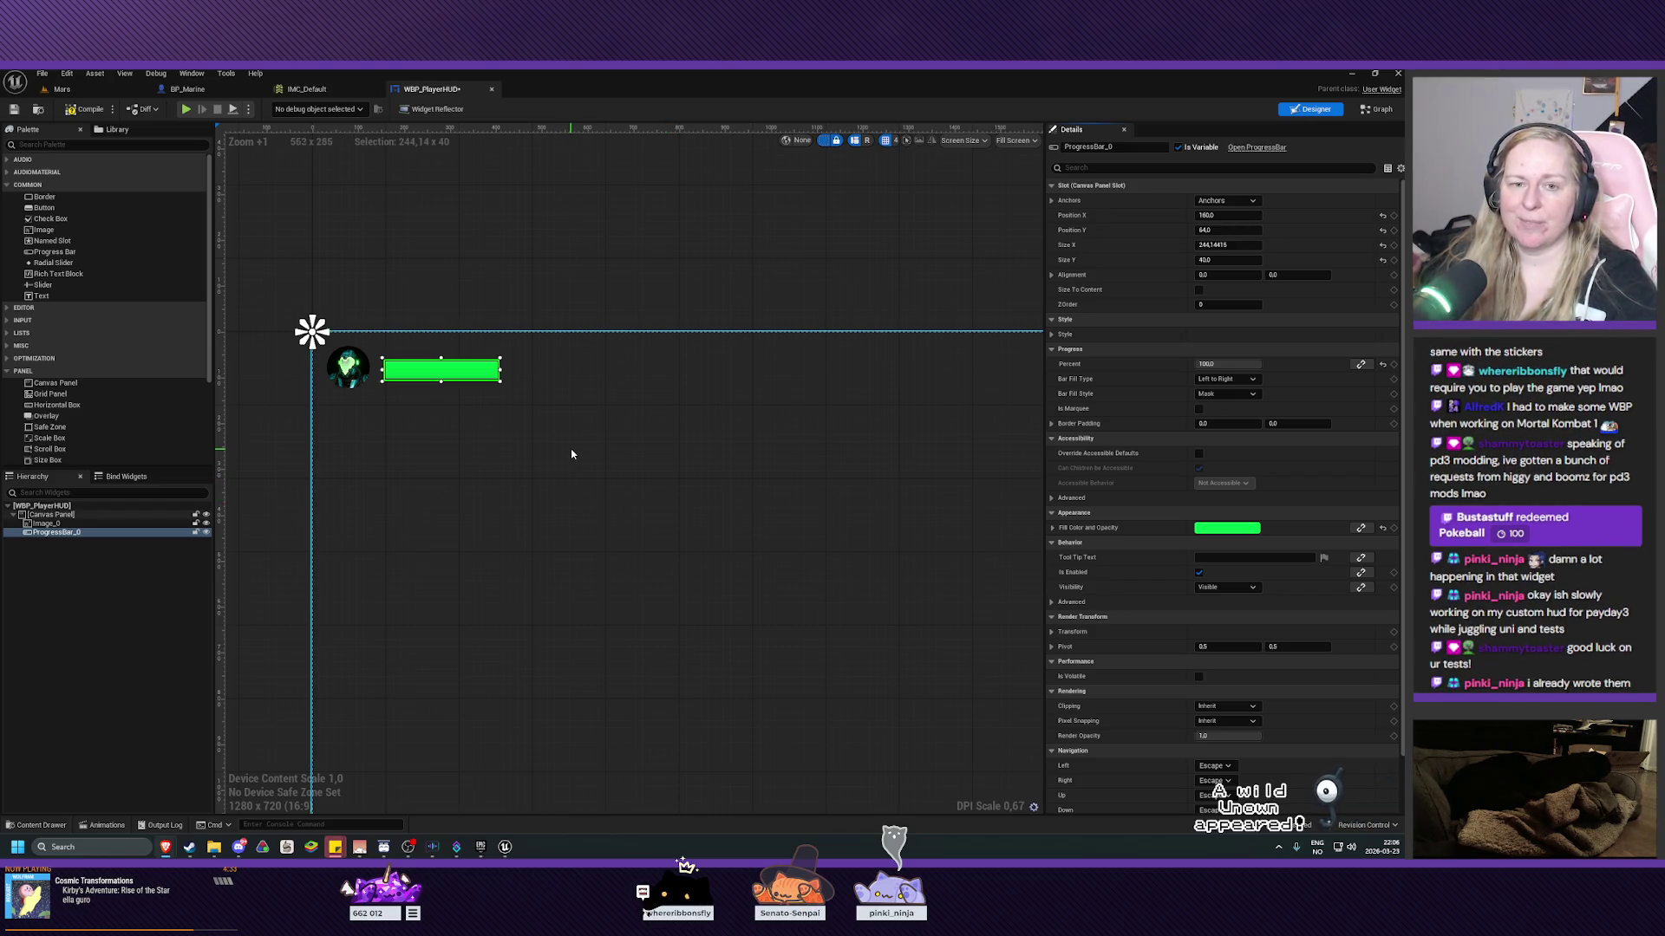
{"action": "mouse_move", "coordinate": [574, 453]}
{"action": "left_mouse_down"}
{"action": "mouse_move", "coordinate": [577, 468]}
{"action": "mouse_move", "coordinate": [544, 430]}
{"action": "left_mouse_up"}
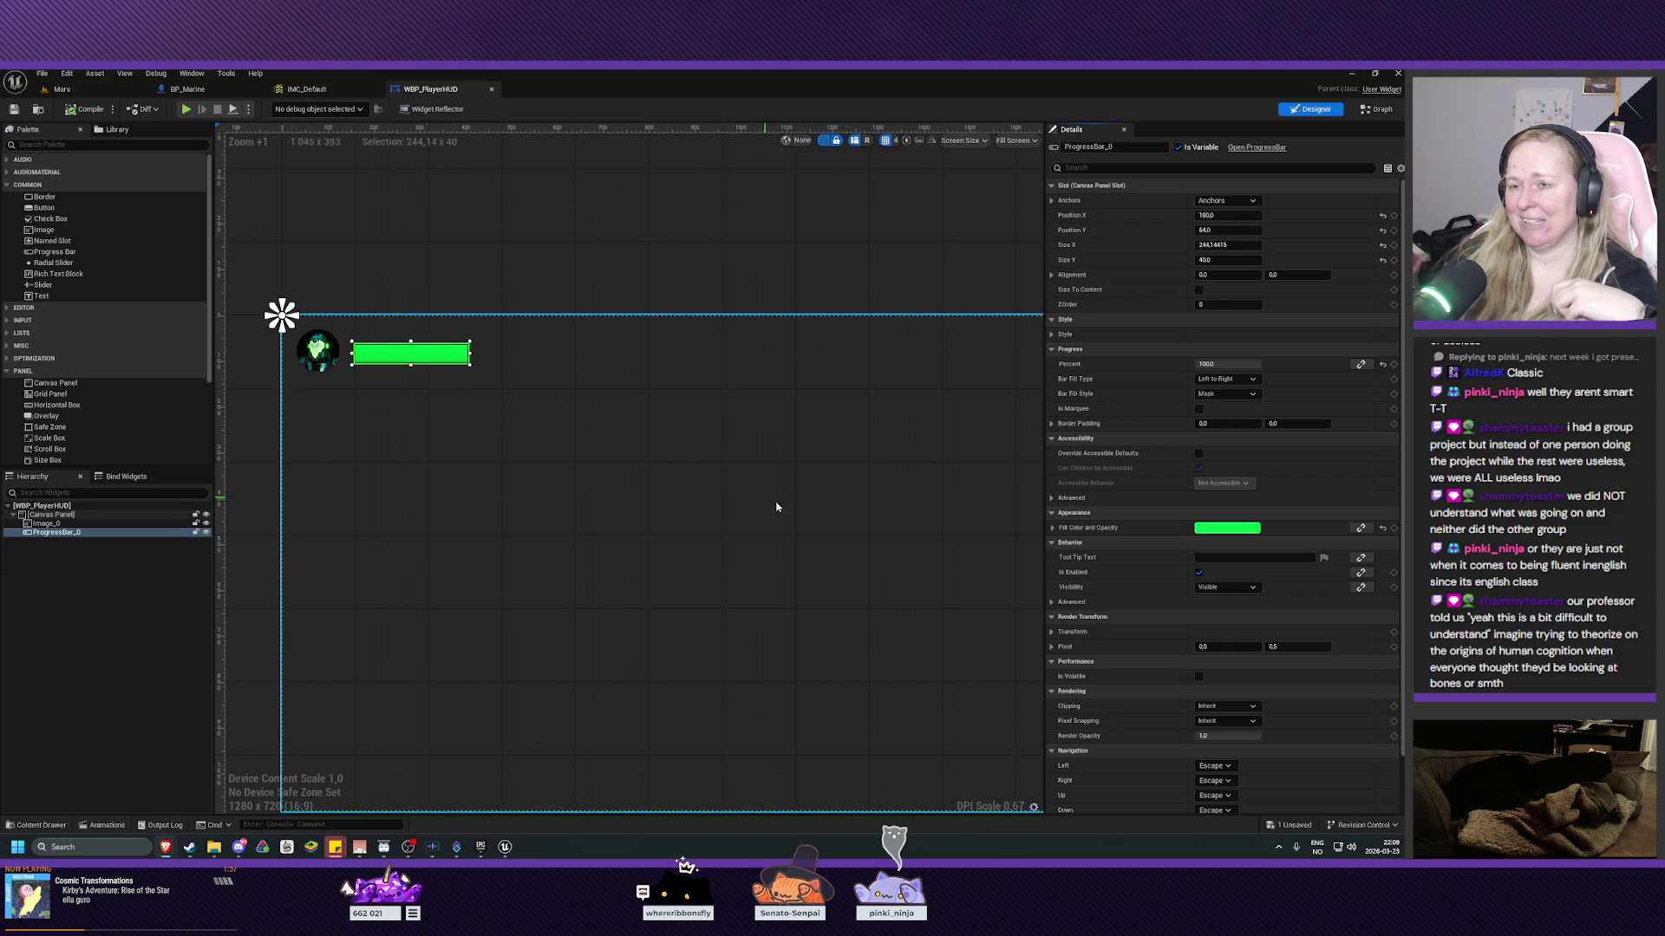
{"action": "mouse_move", "coordinate": [848, 526]}
{"action": "left_mouse_down"}
{"action": "mouse_move", "coordinate": [621, 532]}
{"action": "mouse_move", "coordinate": [646, 532]}
{"action": "left_mouse_up"}
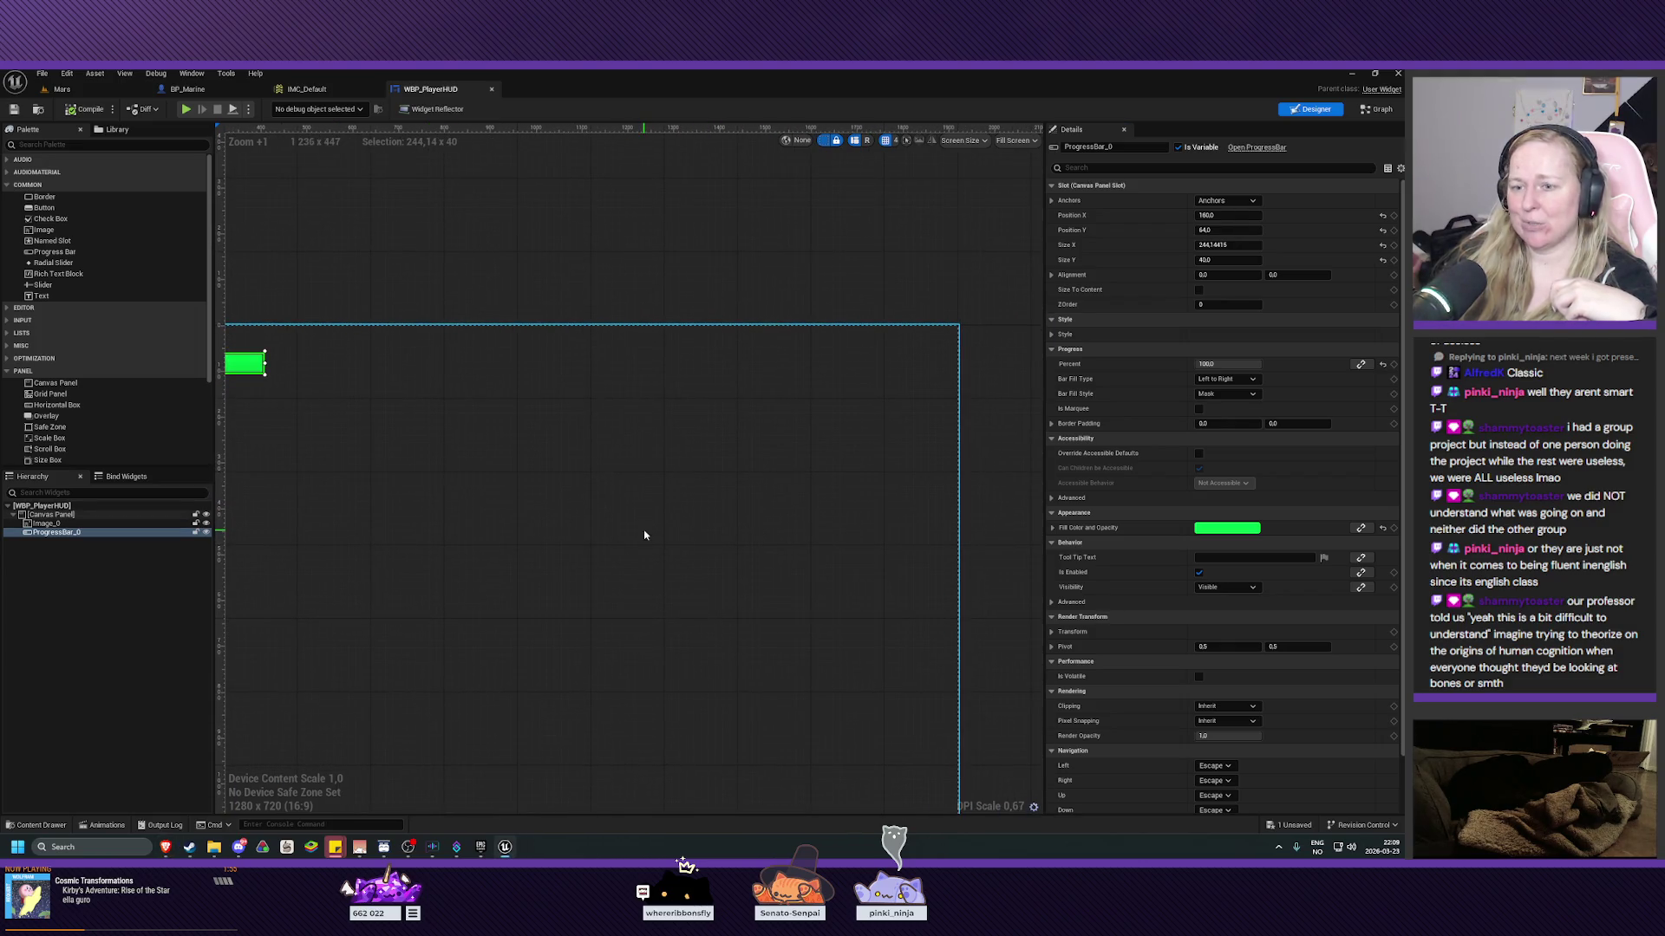
Add a new Image to the canvas with the AttackerPortrait texture as its brush.
{"action": "left_click", "coordinate": [37, 825]}
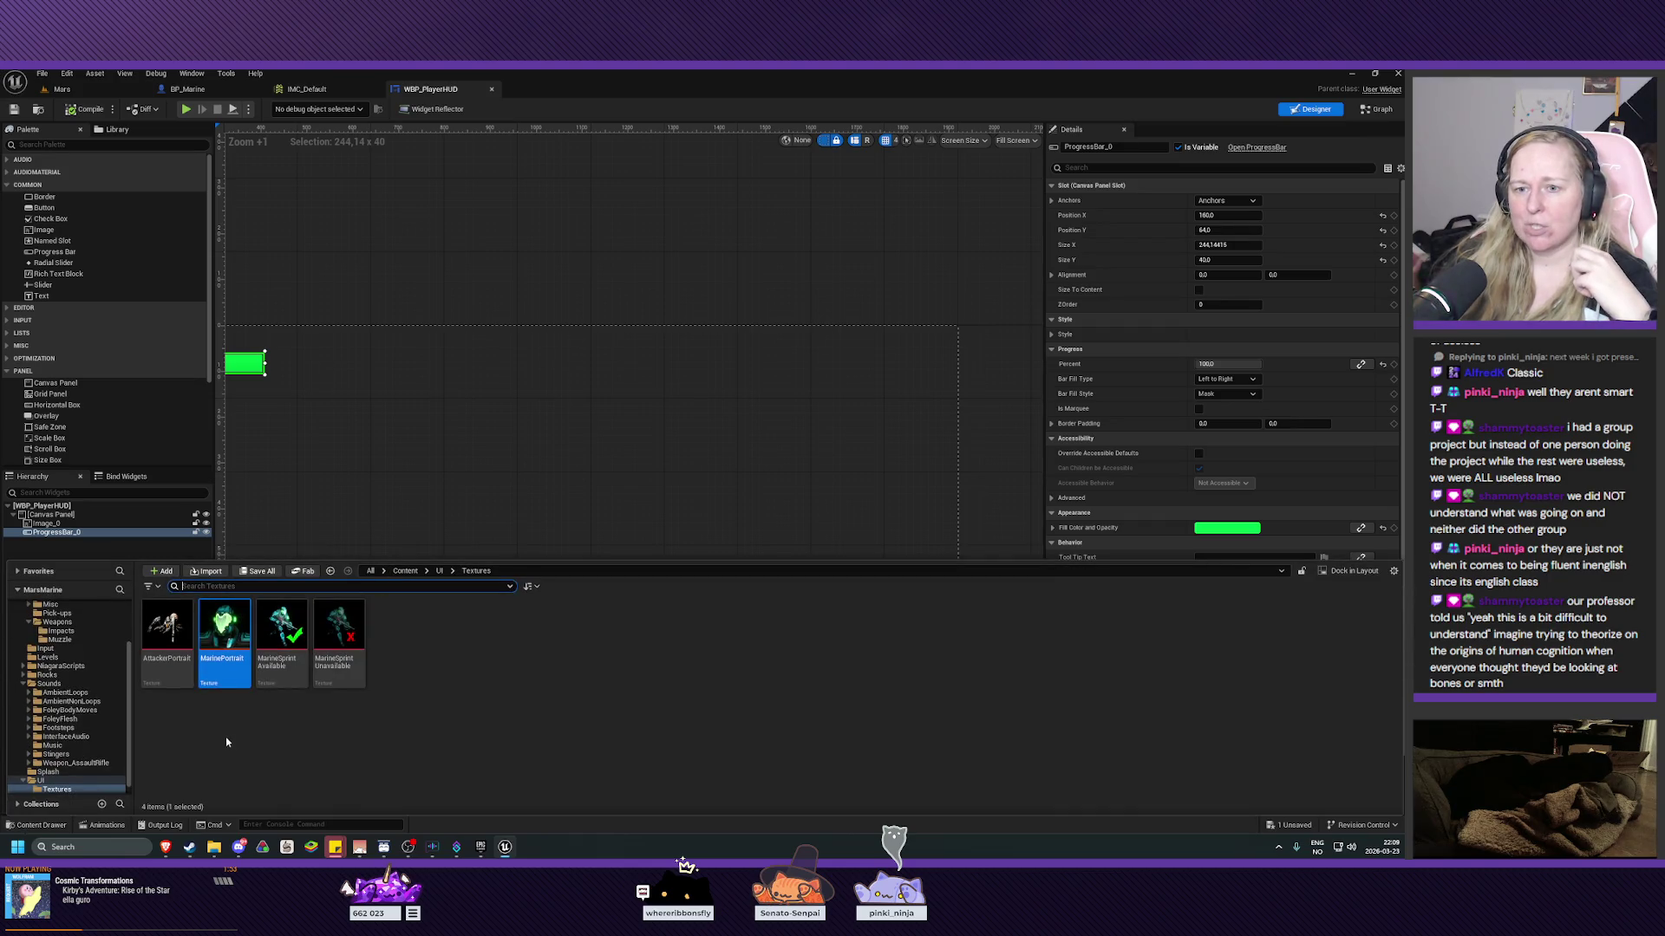
{"action": "left_click", "coordinate": [167, 628]}
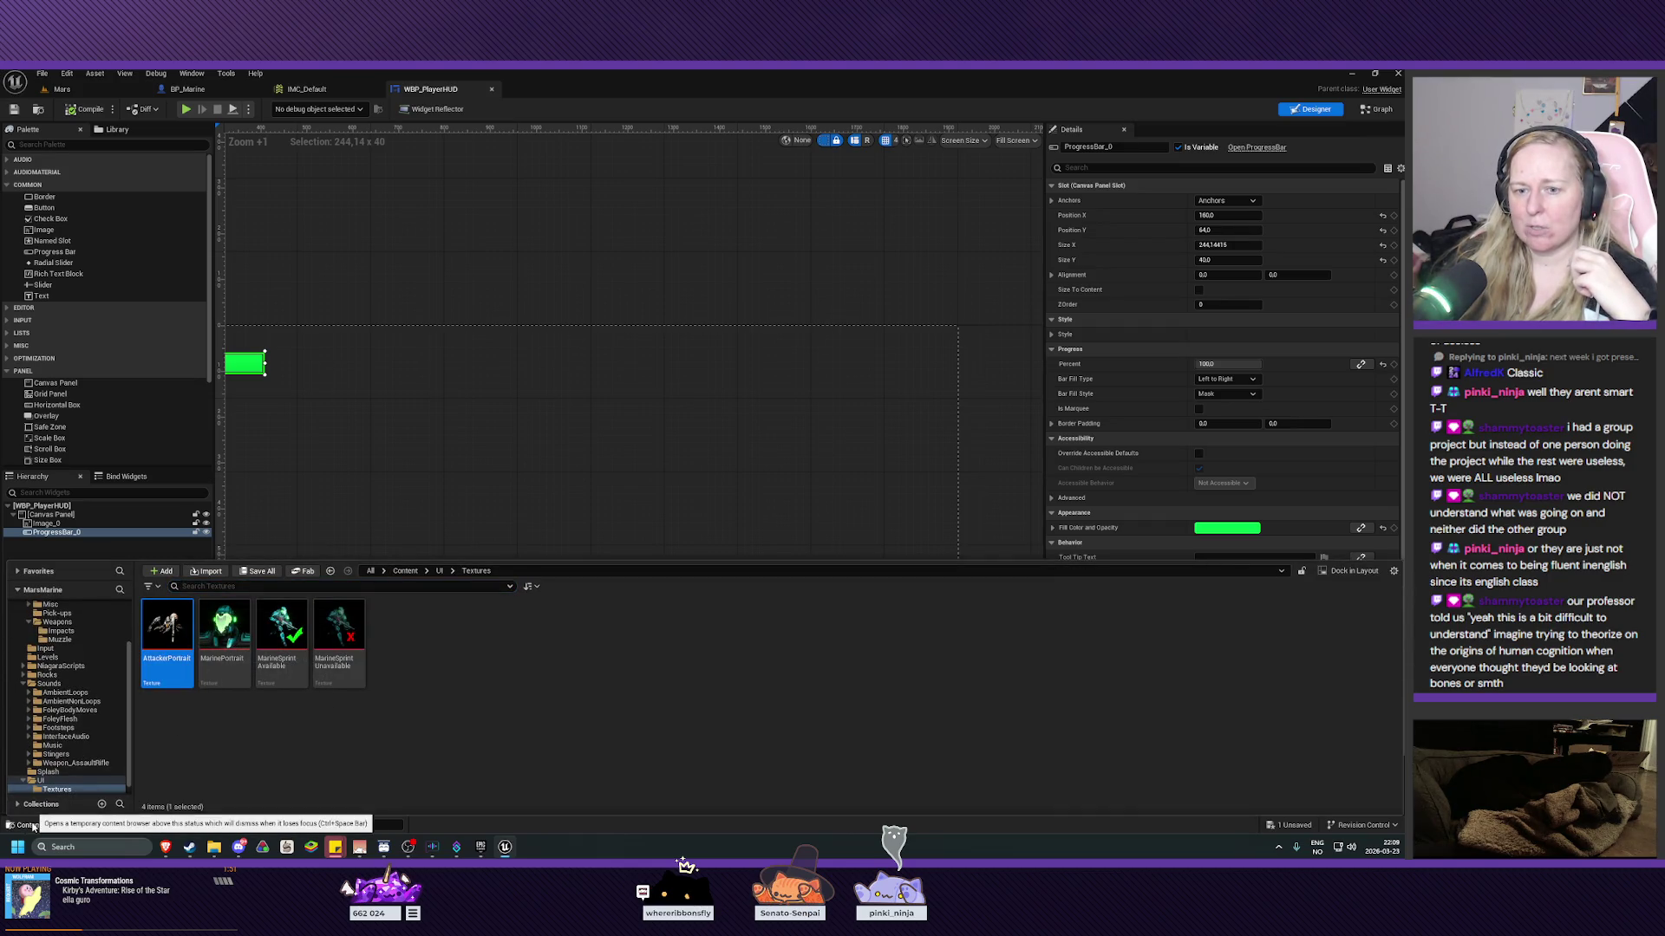
{"action": "left_click", "coordinate": [33, 825]}
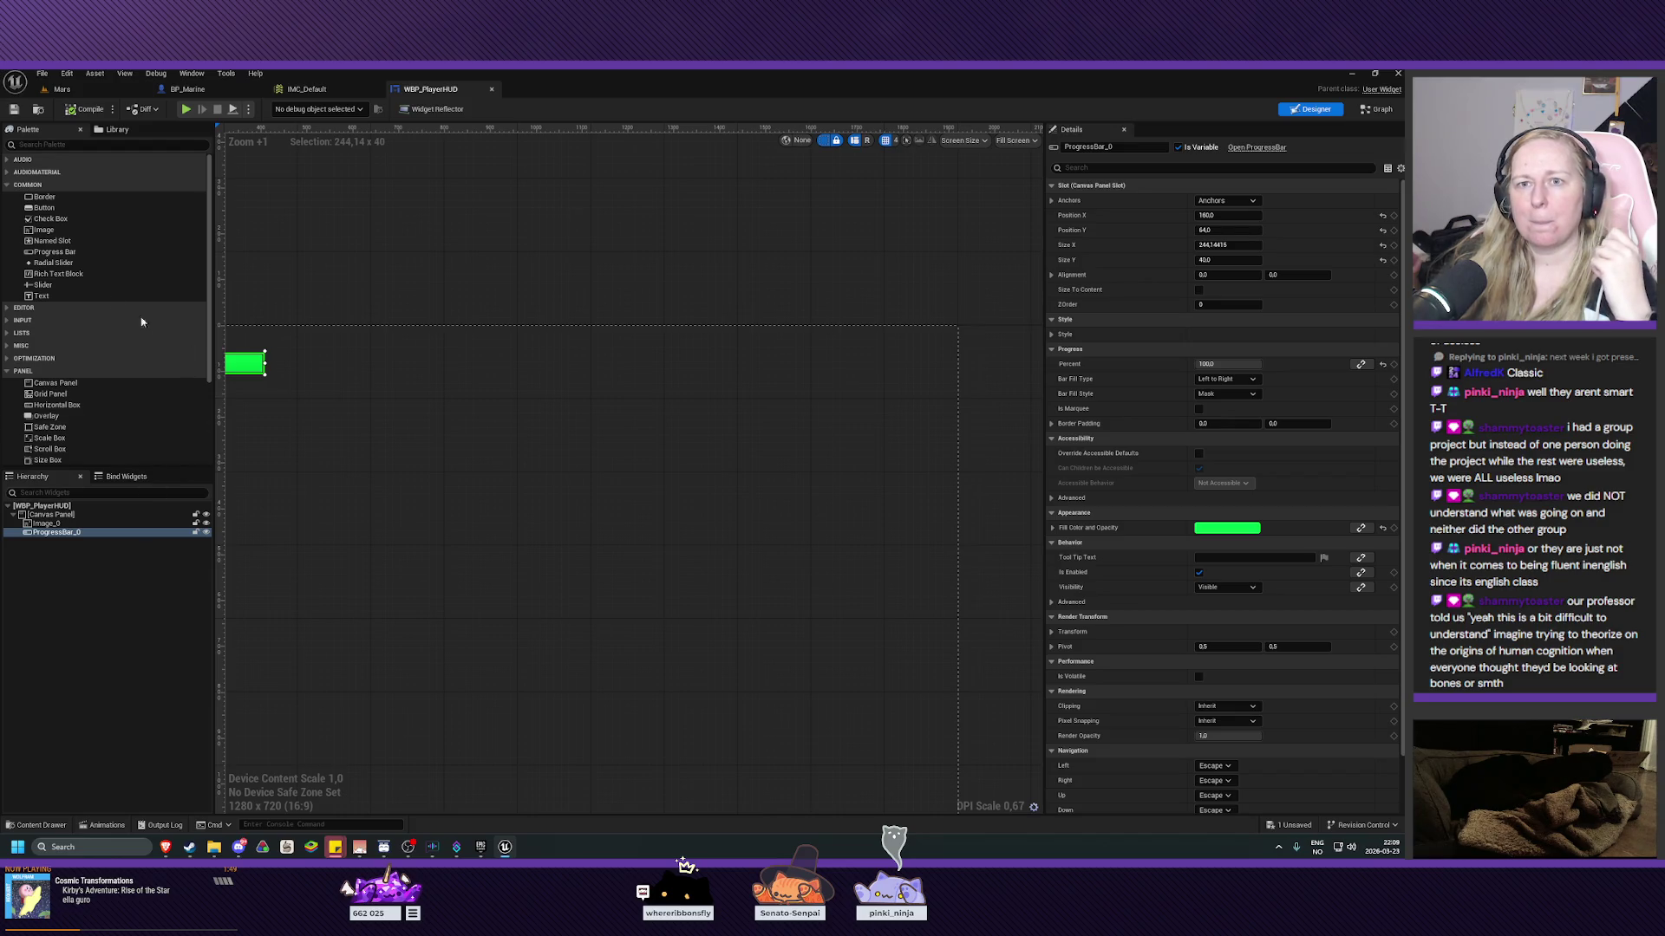
{"action": "mouse_move", "coordinate": [43, 230]}
{"action": "left_mouse_down"}
{"action": "mouse_move", "coordinate": [615, 444]}
{"action": "mouse_move", "coordinate": [704, 448]}
{"action": "left_mouse_up"}
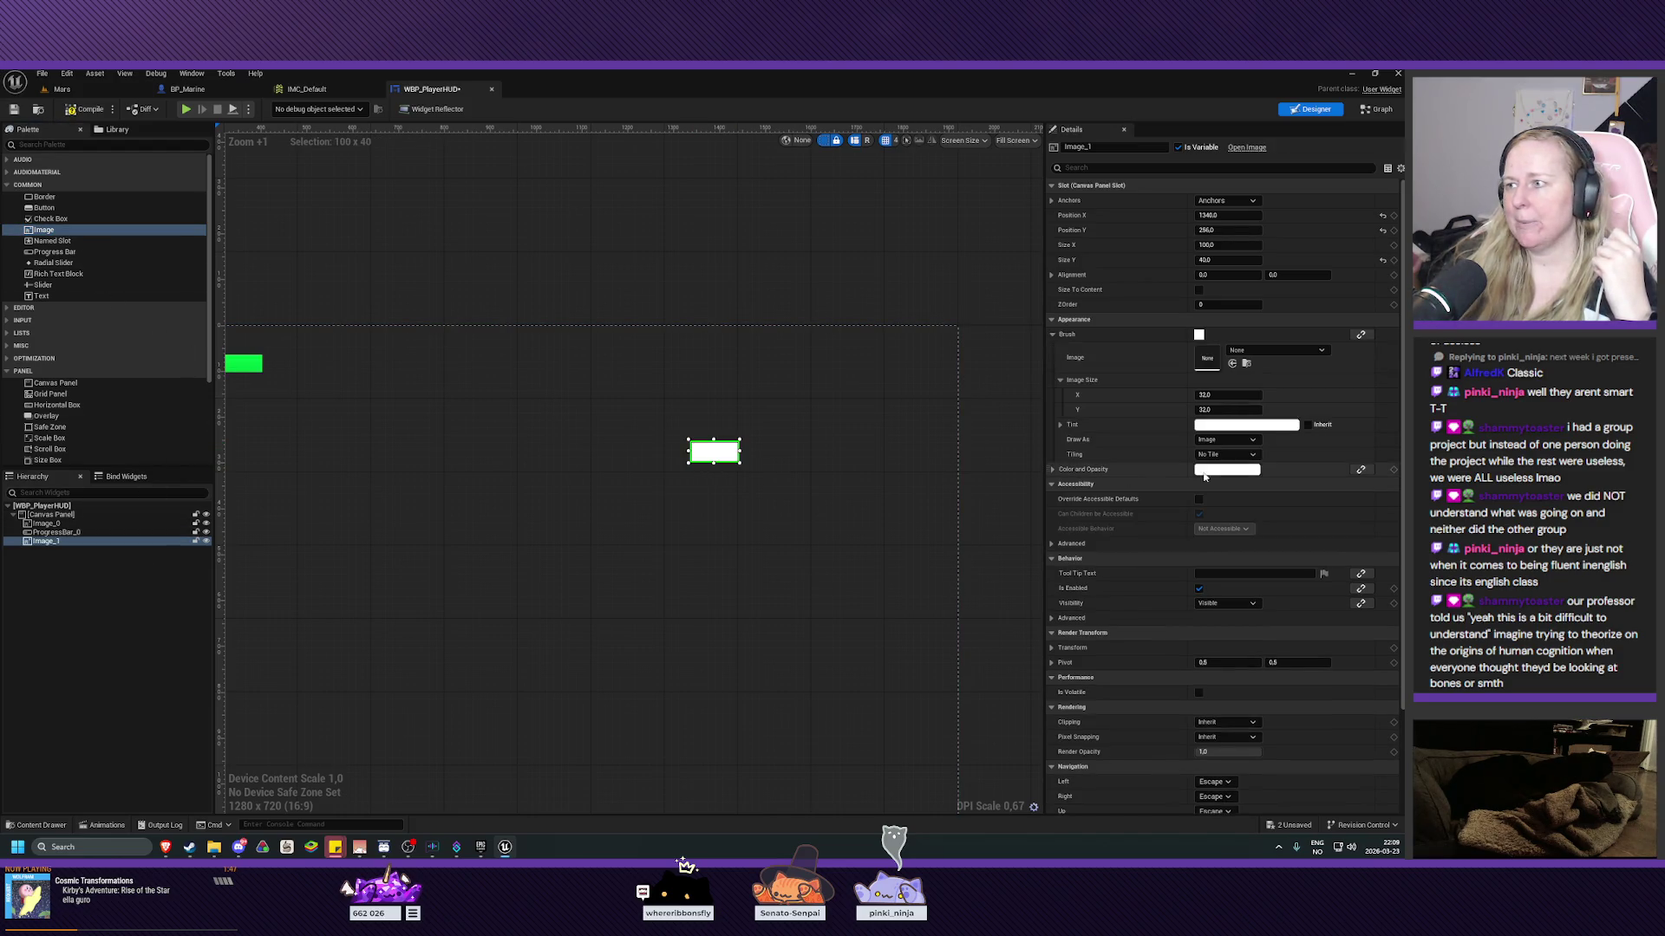
{"action": "left_click", "coordinate": [1232, 363]}
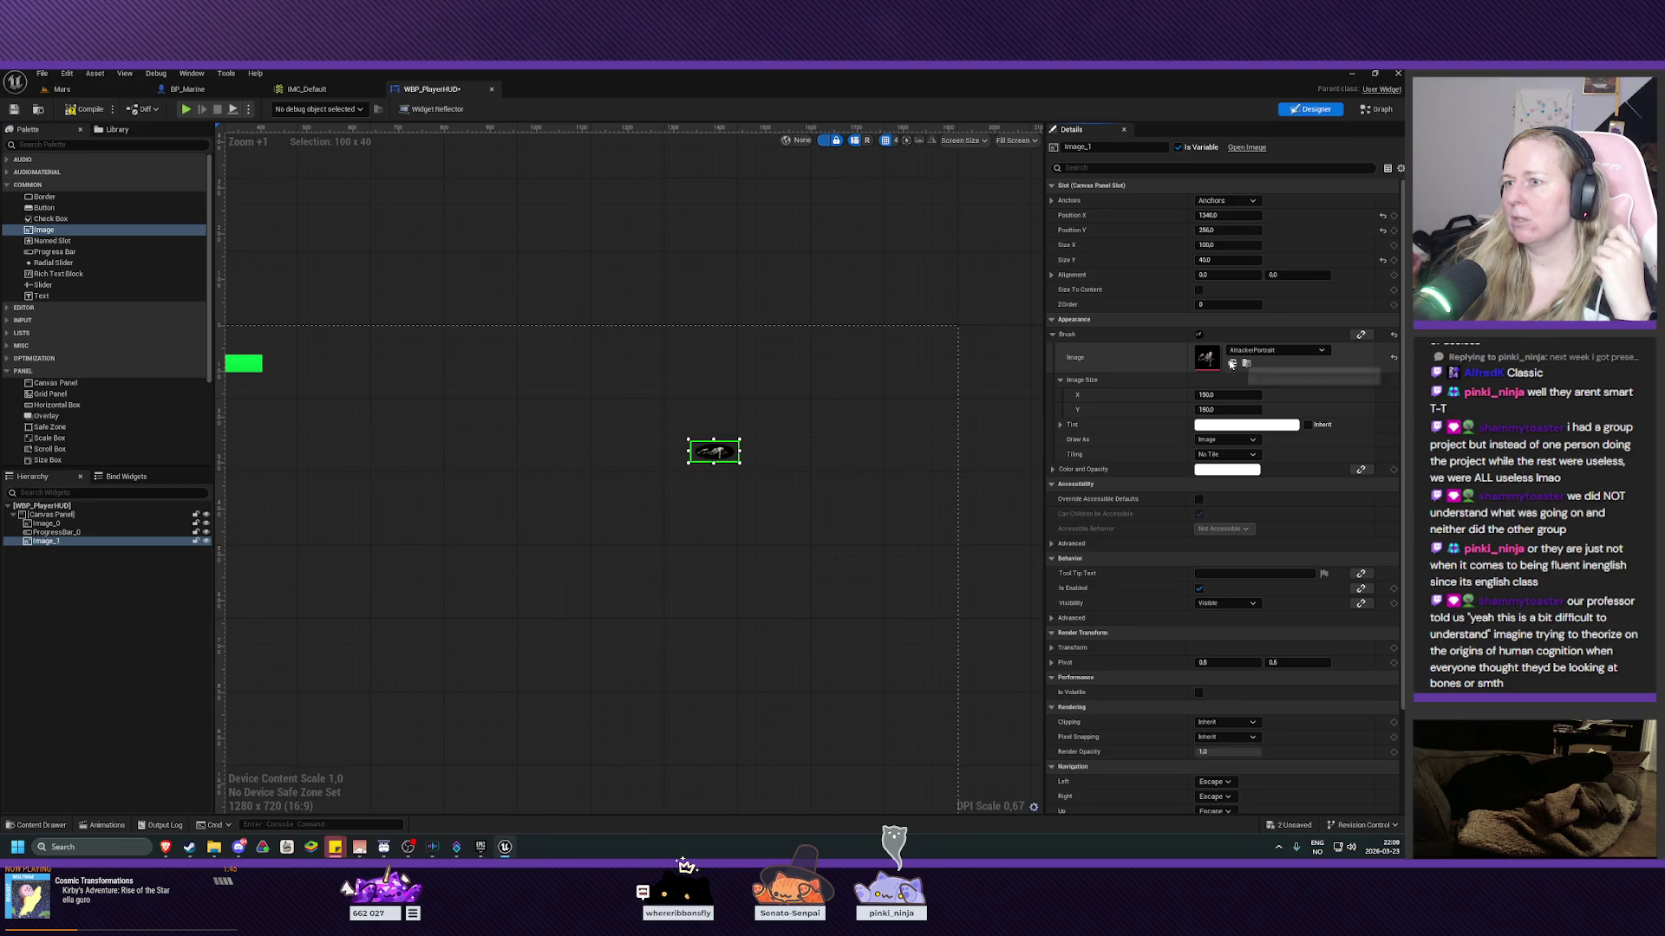
Set the new image's size to 100 × 100.
{"action": "left_click", "coordinate": [1226, 246]}
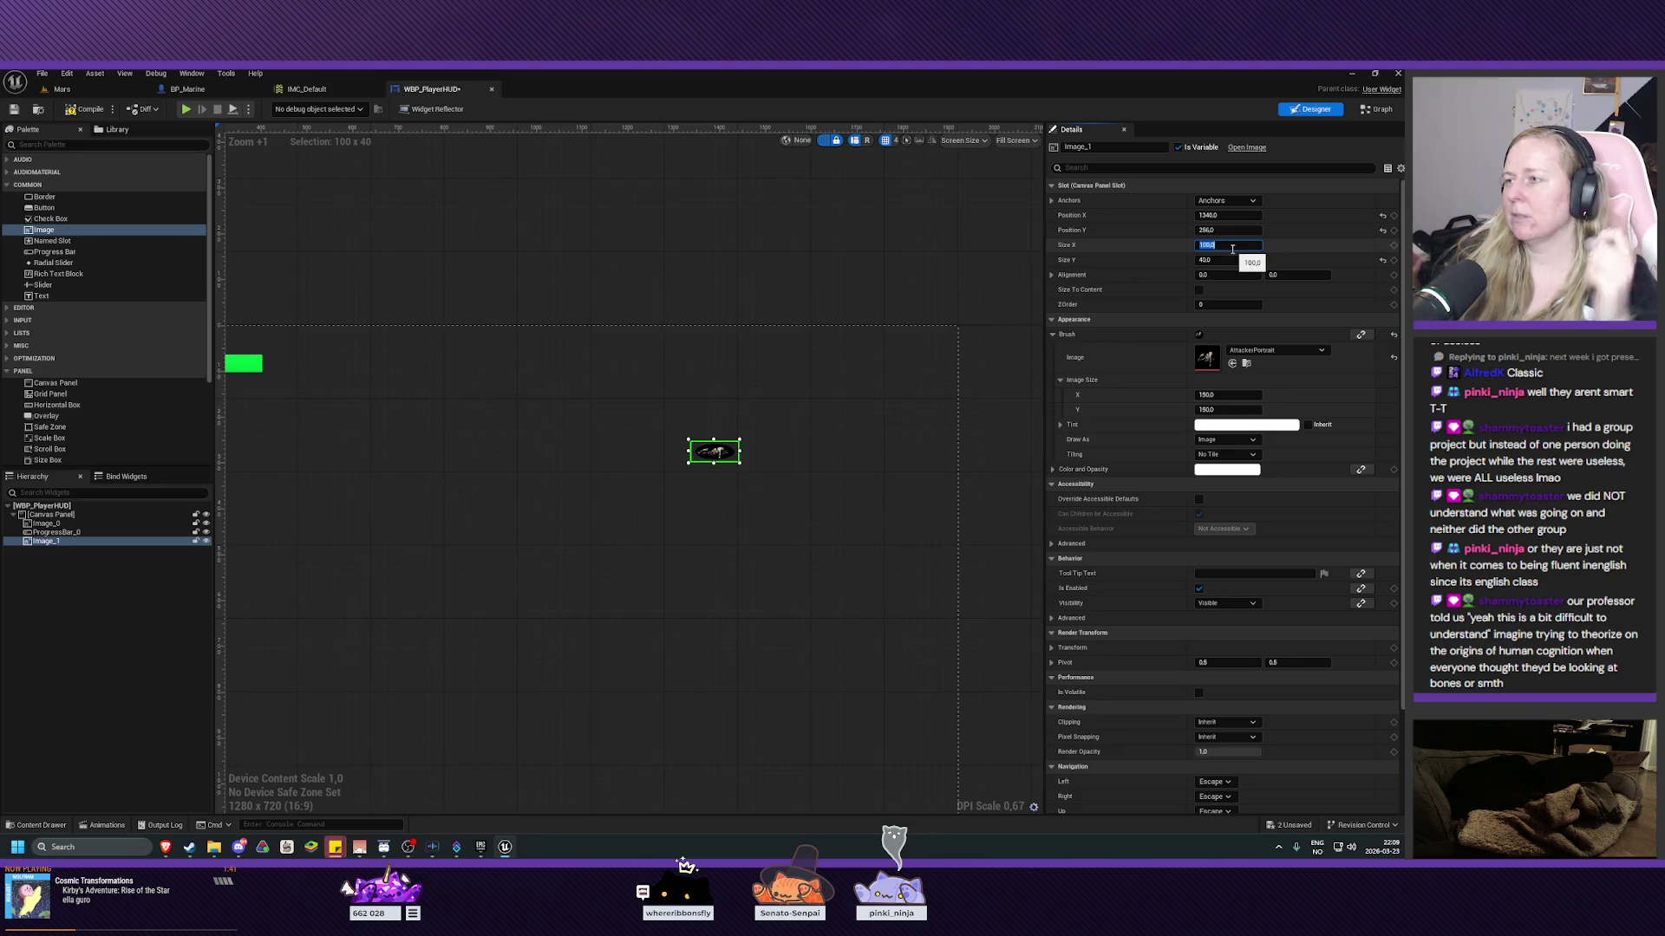
{"action": "type", "text": "50"}
{"action": "key", "text": "Tab"}
{"action": "type", "text": "50"}
{"action": "key", "text": "Tab"}
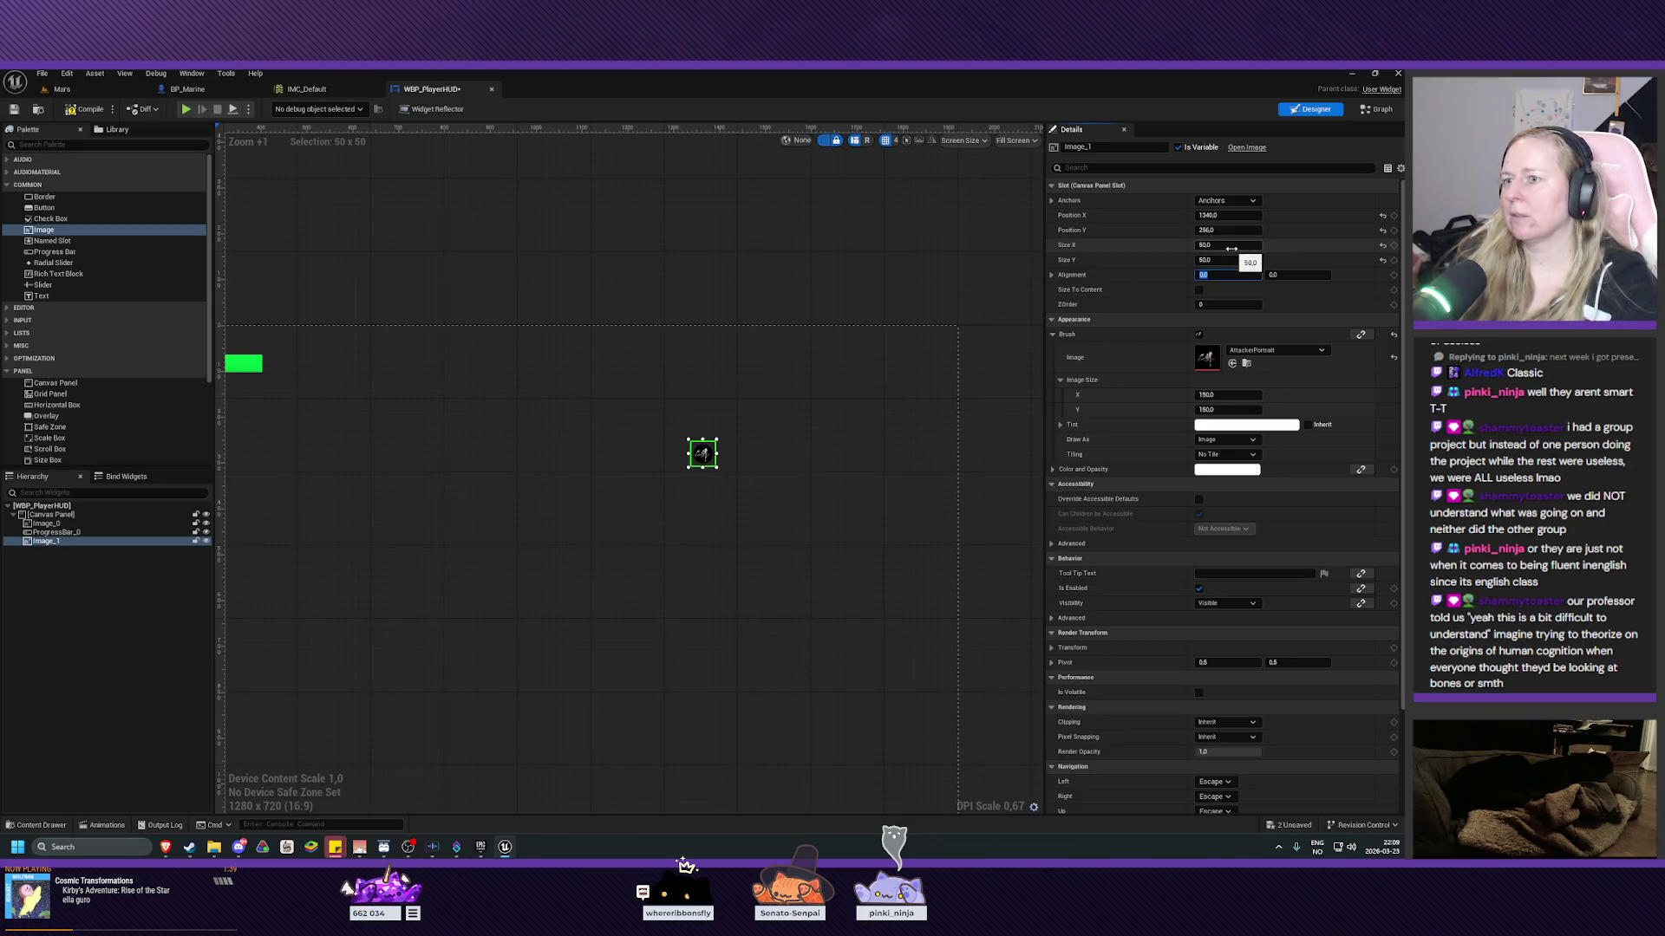
{"action": "key", "text": "shift+Tab"}
{"action": "type", "text": "100"}
{"action": "key", "text": "shift+Tab"}
{"action": "type", "text": "1"}
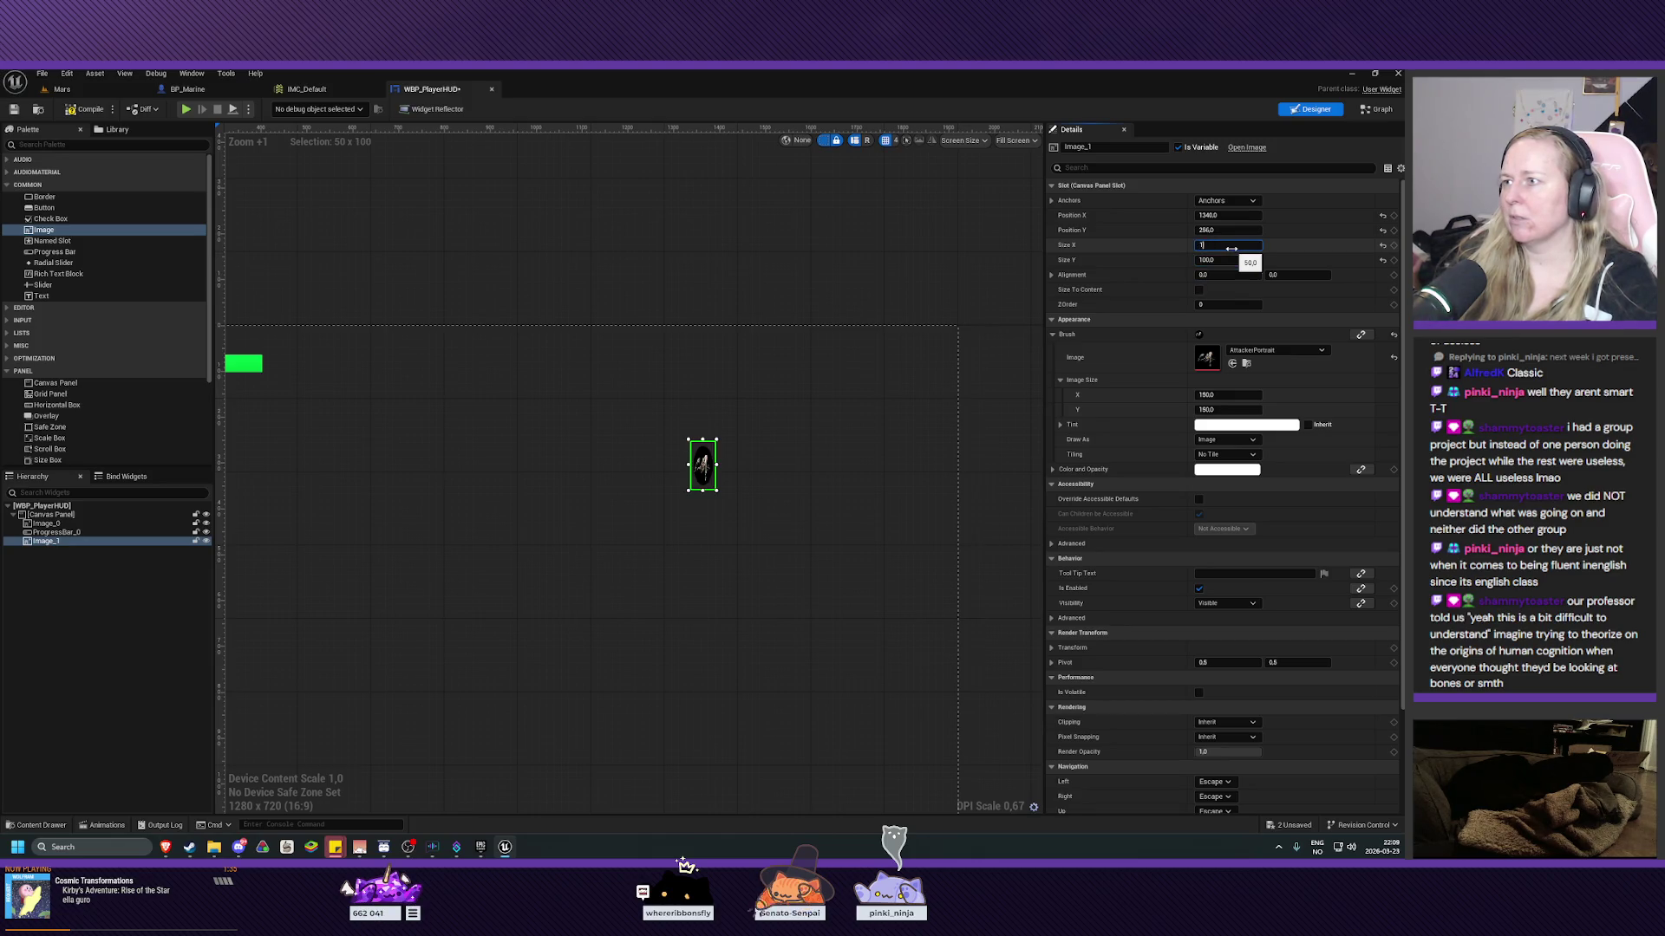
{"action": "type", "text": "00"}
{"action": "key", "text": "Return"}
Move the attacker image into the canvas's top-right corner and anchor it top-right.
{"action": "mouse_move", "coordinate": [715, 478]}
{"action": "left_mouse_down"}
{"action": "mouse_move", "coordinate": [776, 431]}
{"action": "mouse_move", "coordinate": [912, 381]}
{"action": "left_mouse_up"}
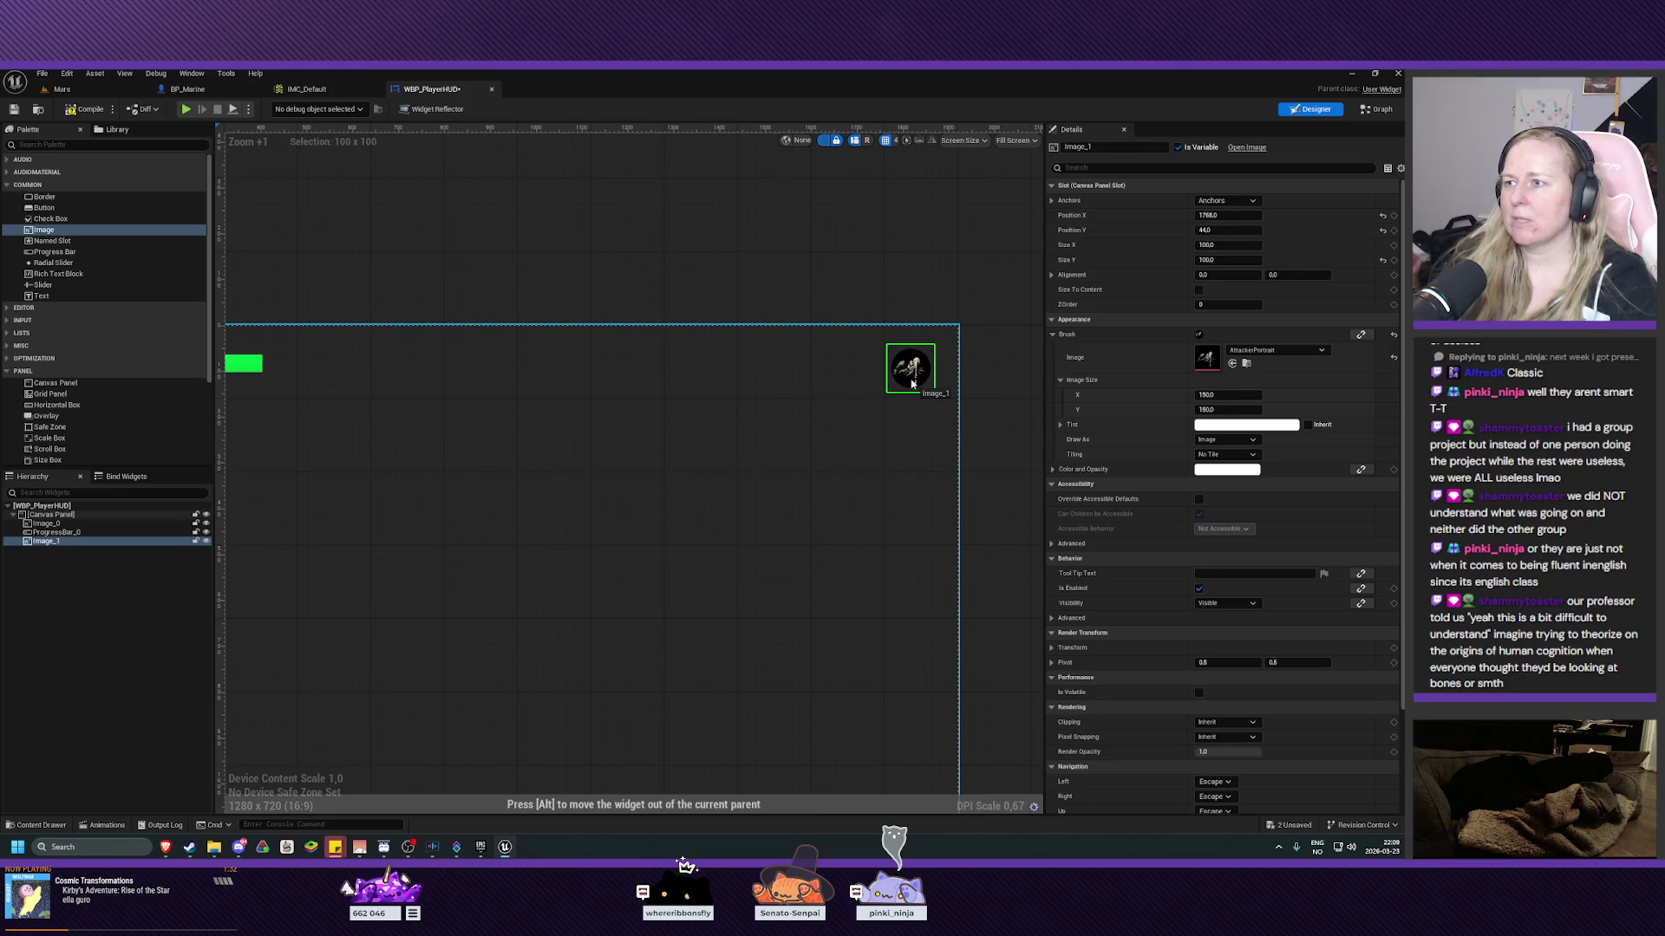
{"action": "left_click", "coordinate": [1222, 202]}
{"action": "left_click", "coordinate": [1290, 229]}
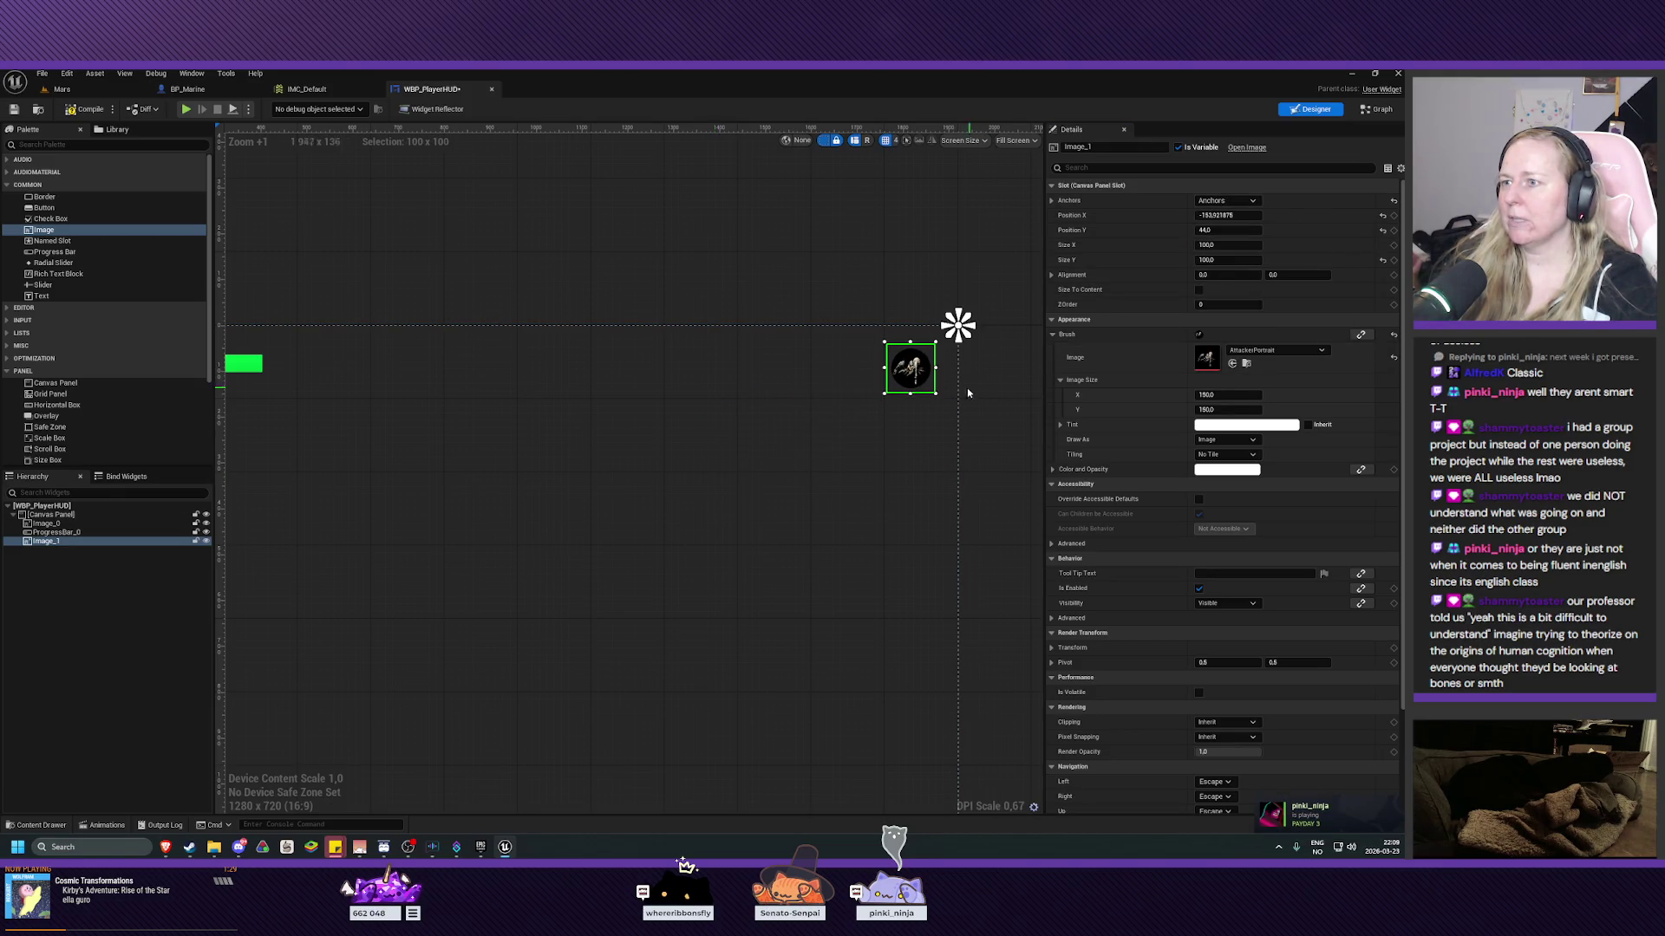
{"action": "left_click_drag", "start_coordinate": [913, 375], "coordinate": [927, 371]}
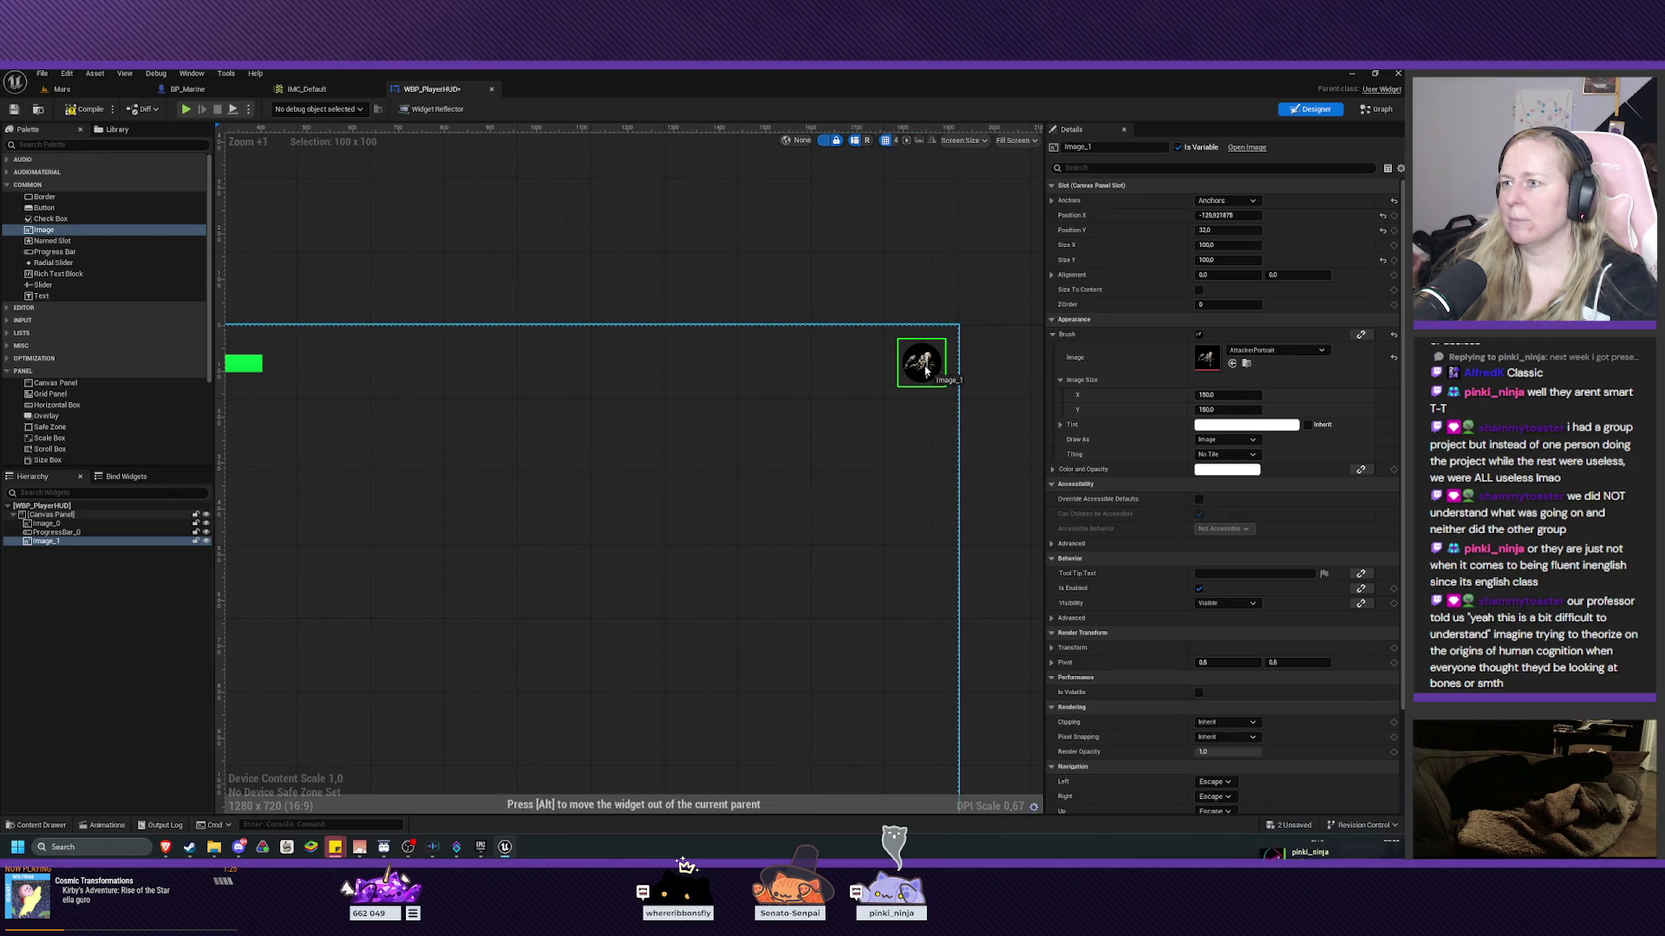
{"action": "left_click", "coordinate": [870, 268]}
{"action": "scroll", "coordinate": [870, 290], "scroll_direction": "down", "scroll_amount": 1}
{"action": "scroll", "coordinate": [621, 301], "scroll_direction": "up", "scroll_amount": 1}
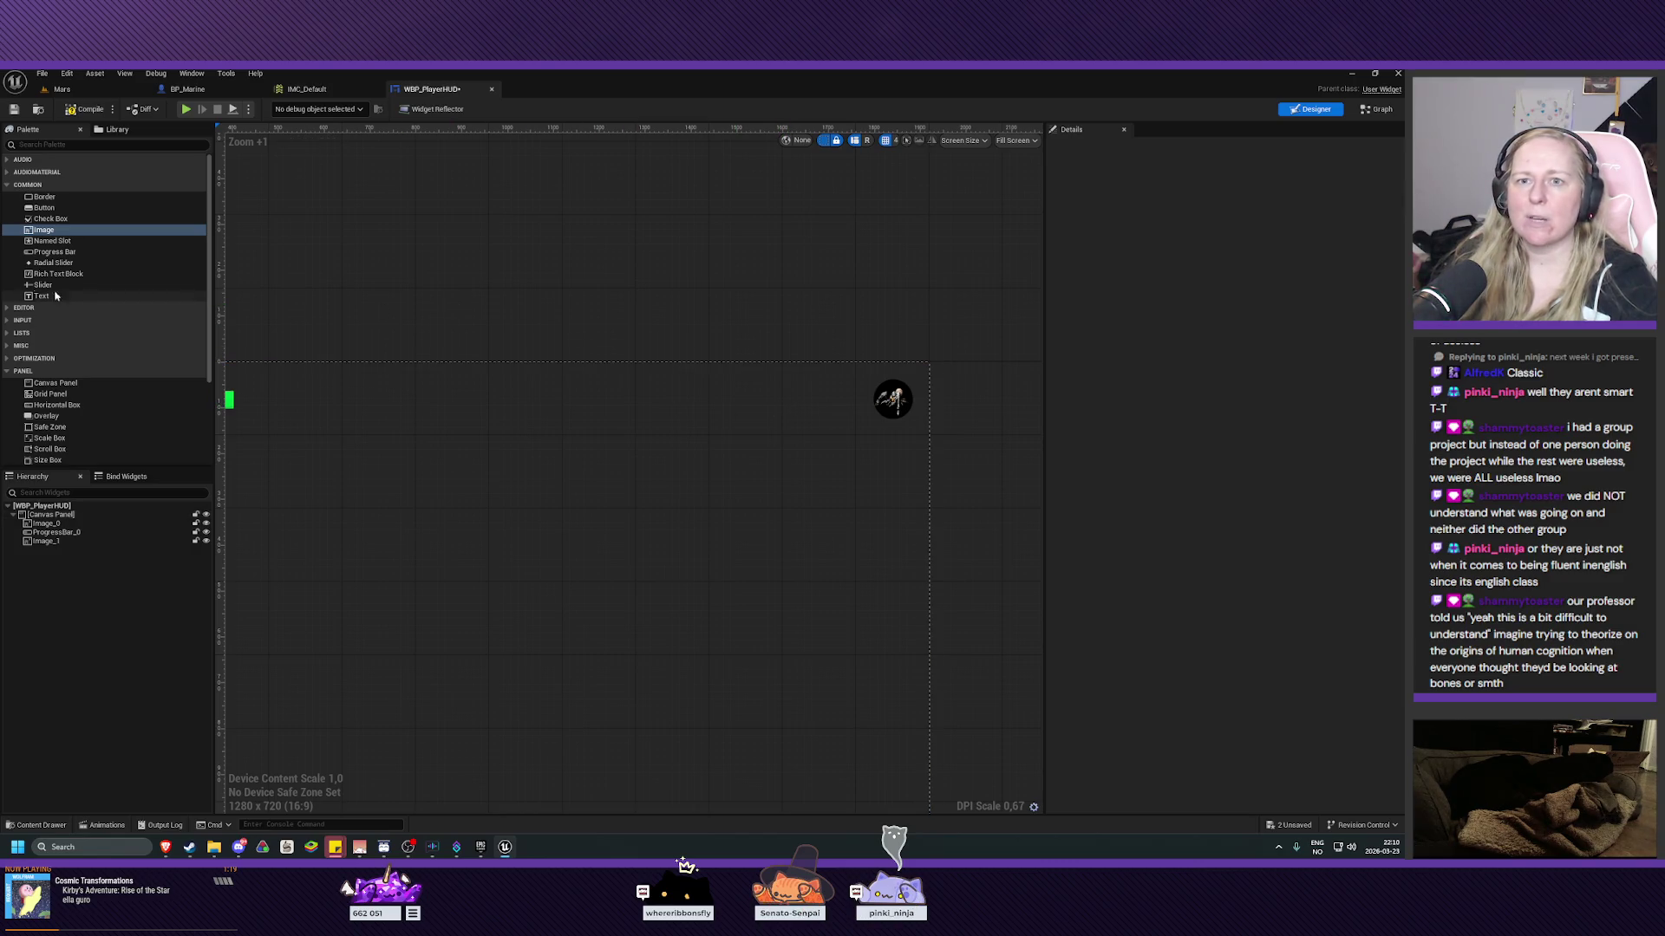
Place a Text Block just left of the top-right portrait with a top-right anchor.
{"action": "mouse_move", "coordinate": [55, 296]}
{"action": "left_mouse_down"}
{"action": "mouse_move", "coordinate": [720, 429]}
{"action": "mouse_move", "coordinate": [809, 412]}
{"action": "left_mouse_up"}
{"action": "left_click", "coordinate": [1238, 202]}
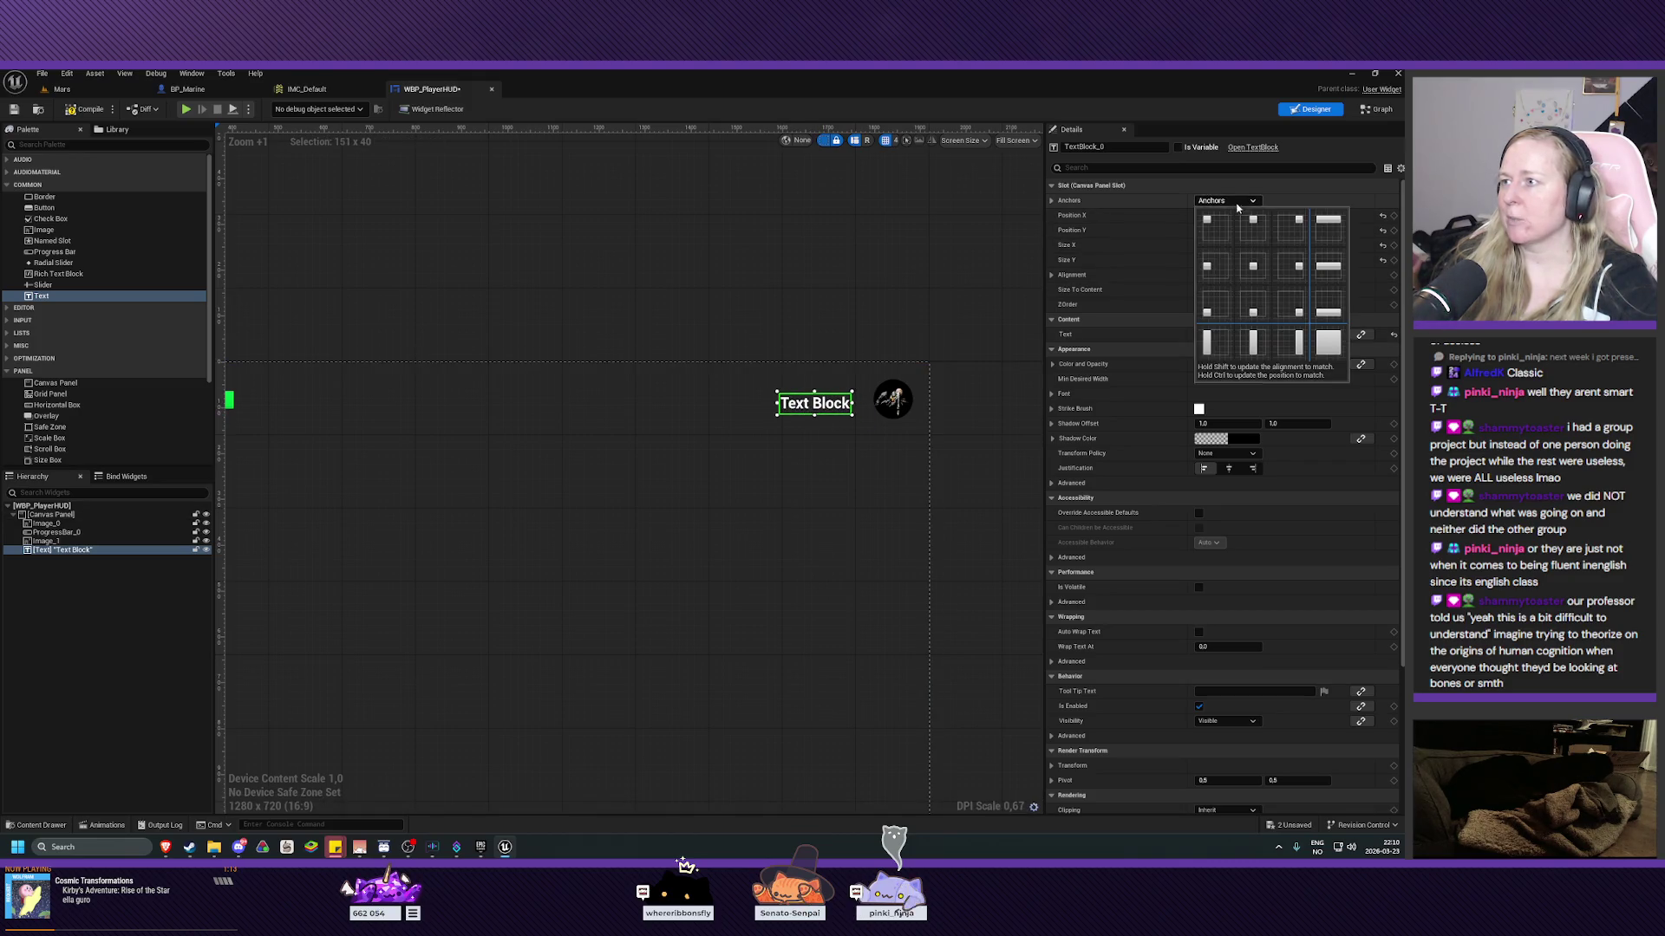
{"action": "left_click", "coordinate": [1291, 225]}
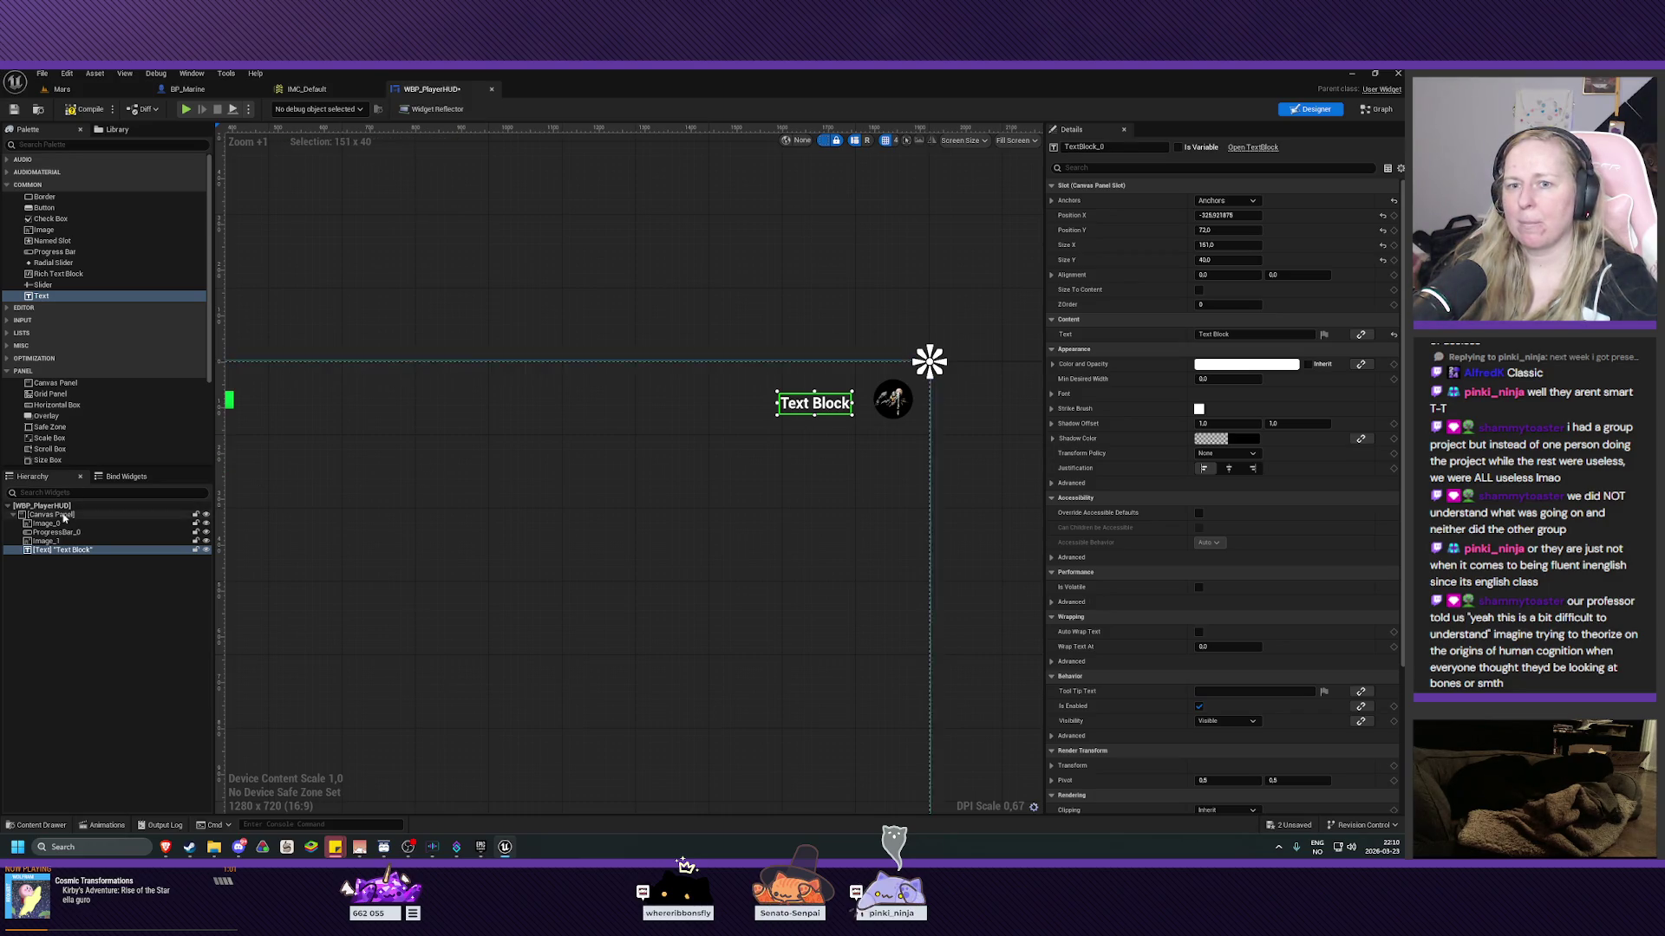
{"action": "left_click_drag", "start_coordinate": [558, 338], "coordinate": [849, 286]}
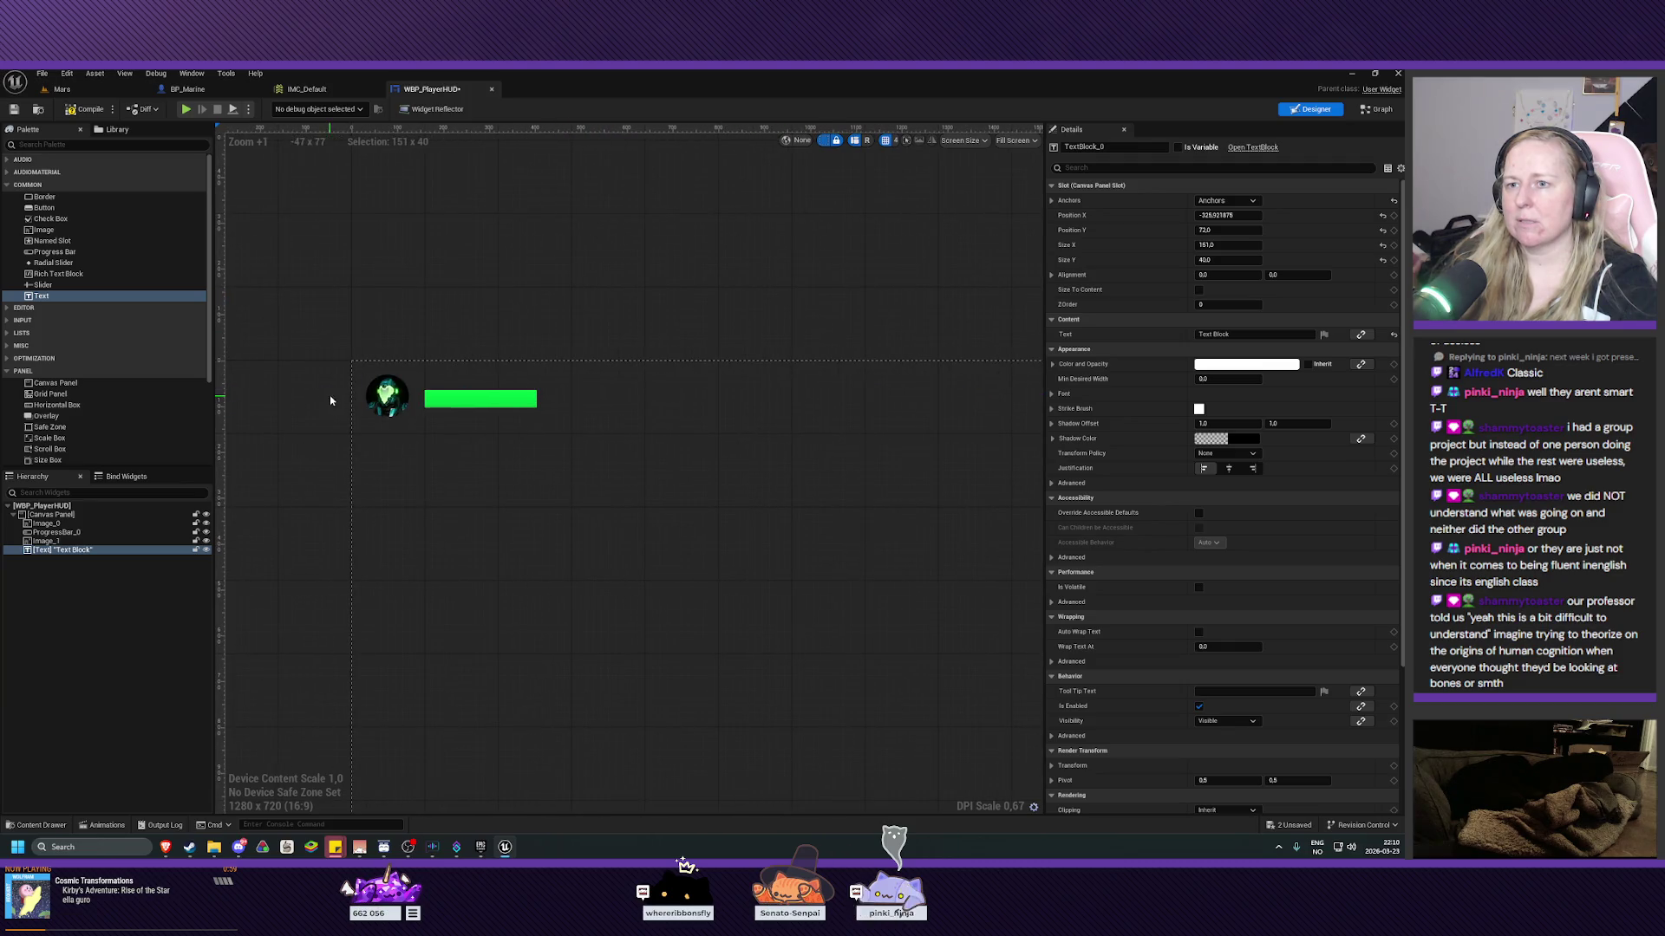
Rename the first portrait image to PlayerPortrait and the progress bar to PlayerHealthBar.
{"action": "left_click", "coordinate": [388, 396]}
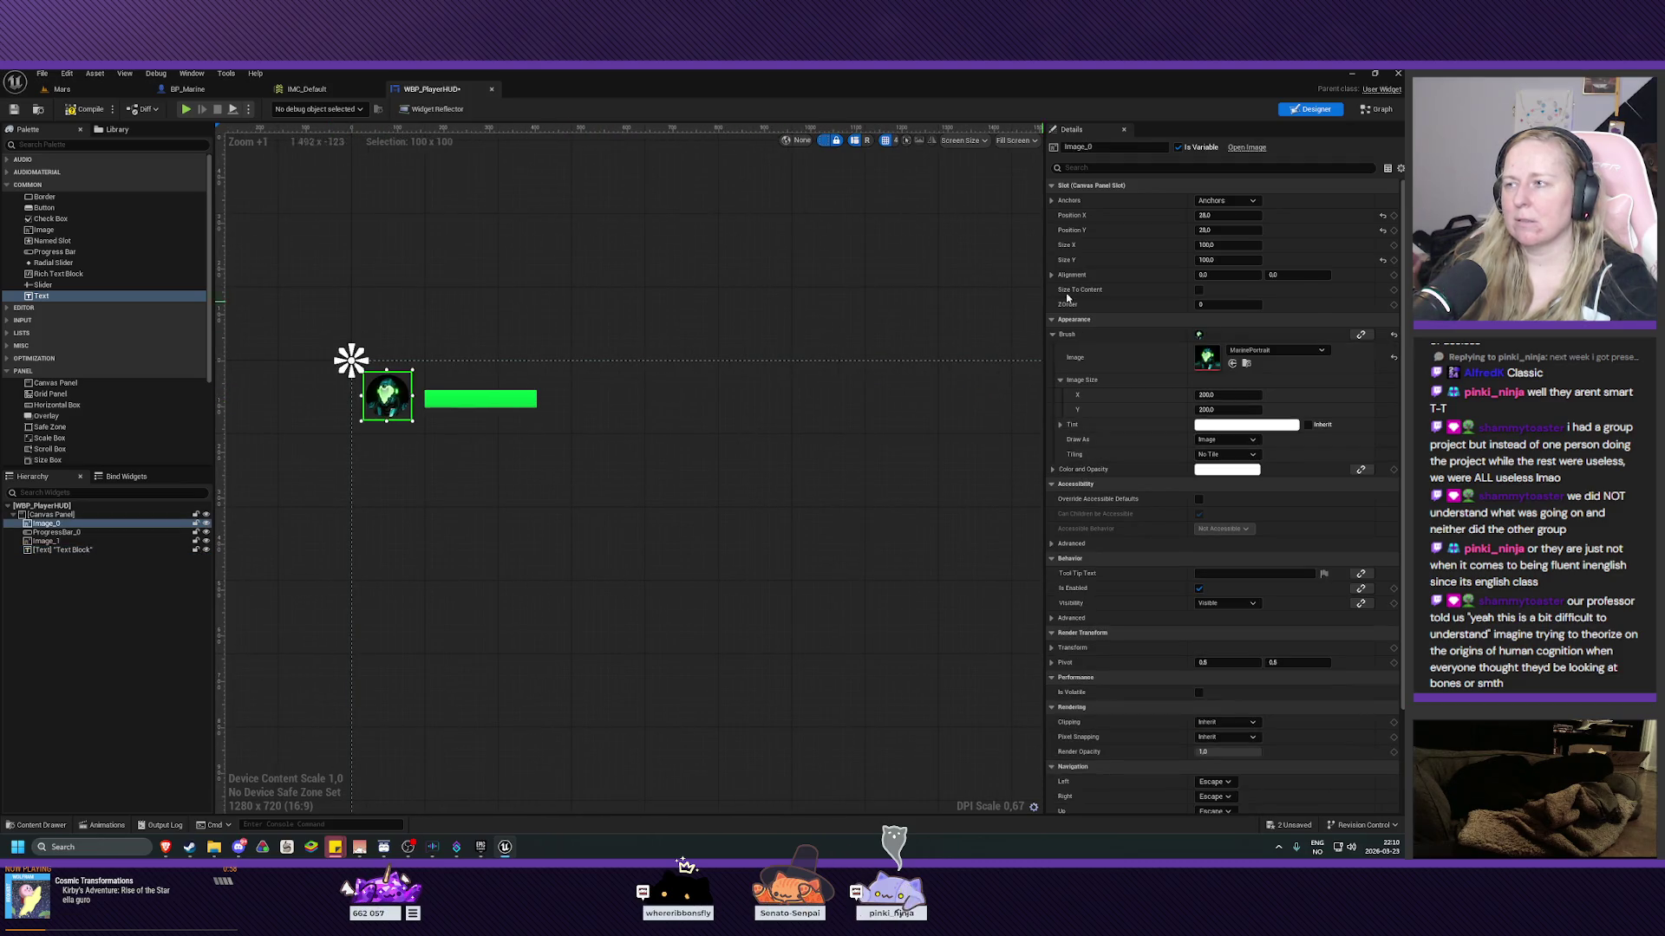
{"action": "left_click", "coordinate": [1109, 147]}
{"action": "type", "text": "Pla"}
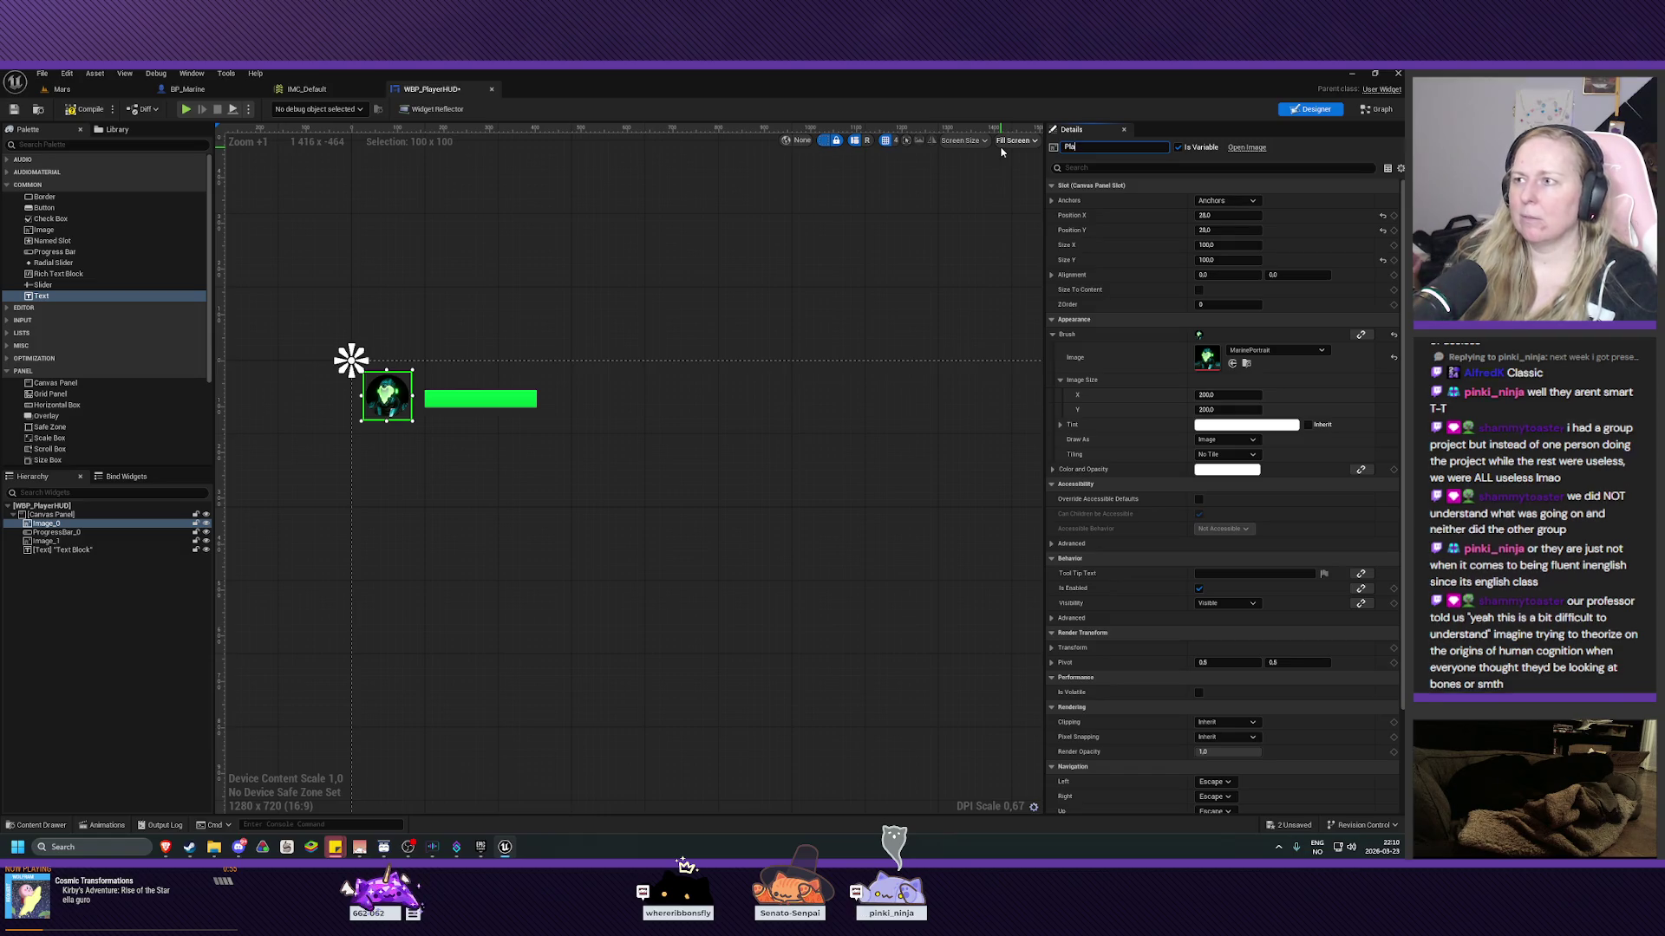
{"action": "type", "text": "yerPortrait"}
{"action": "key", "text": "Return"}
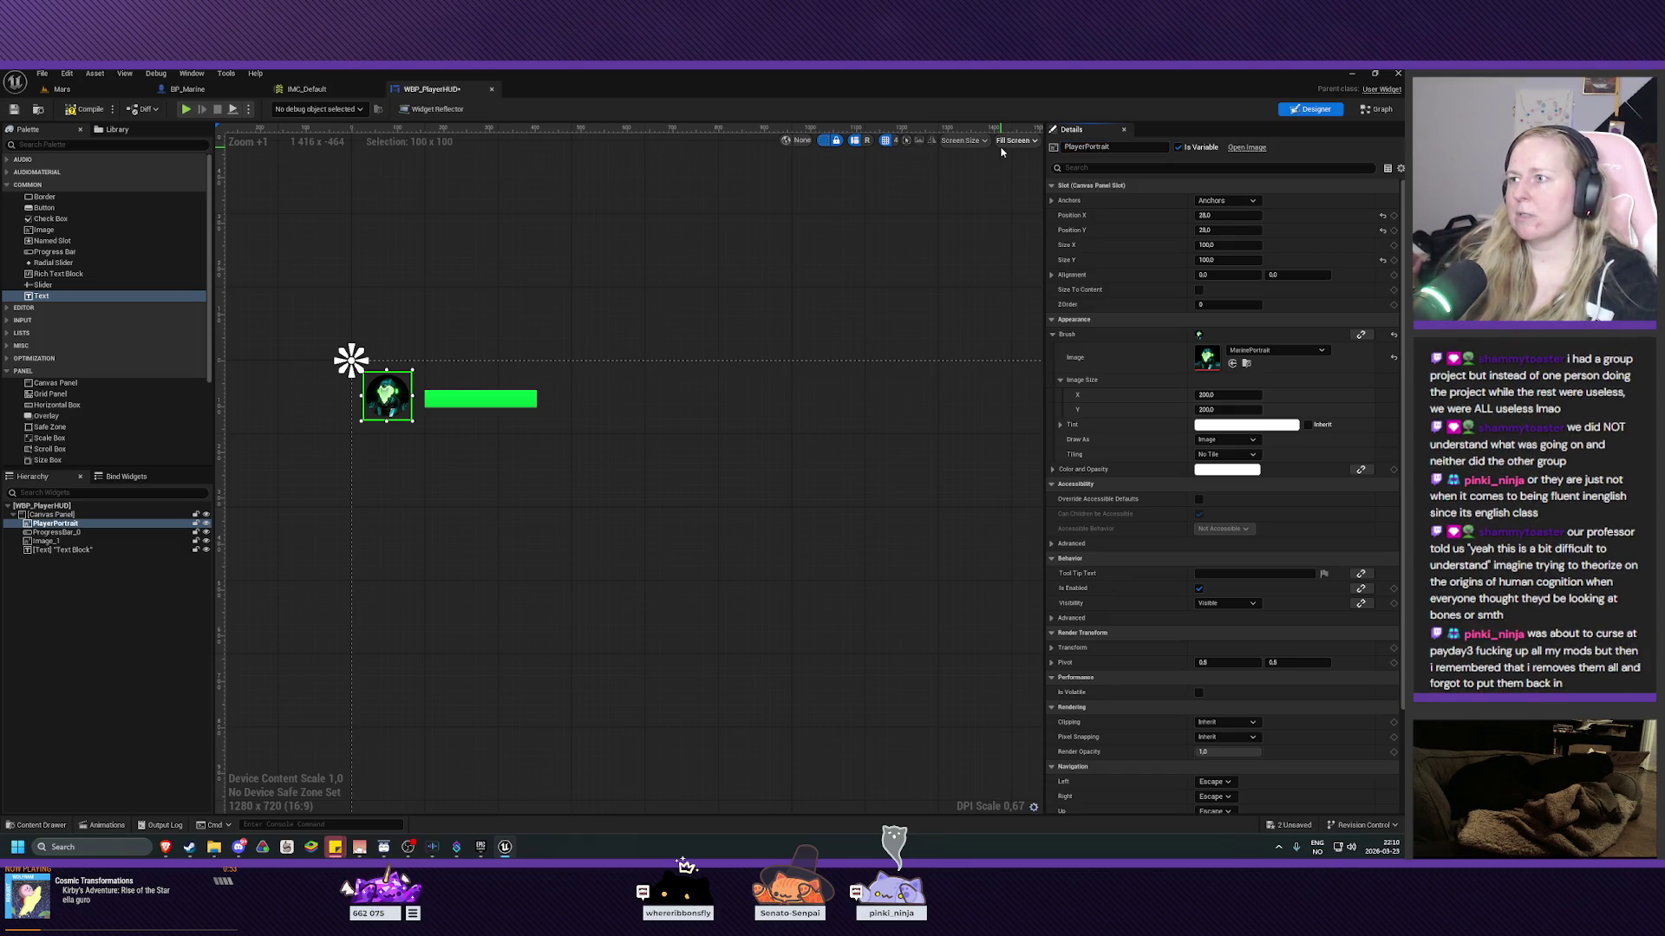
{"action": "left_click", "coordinate": [55, 532]}
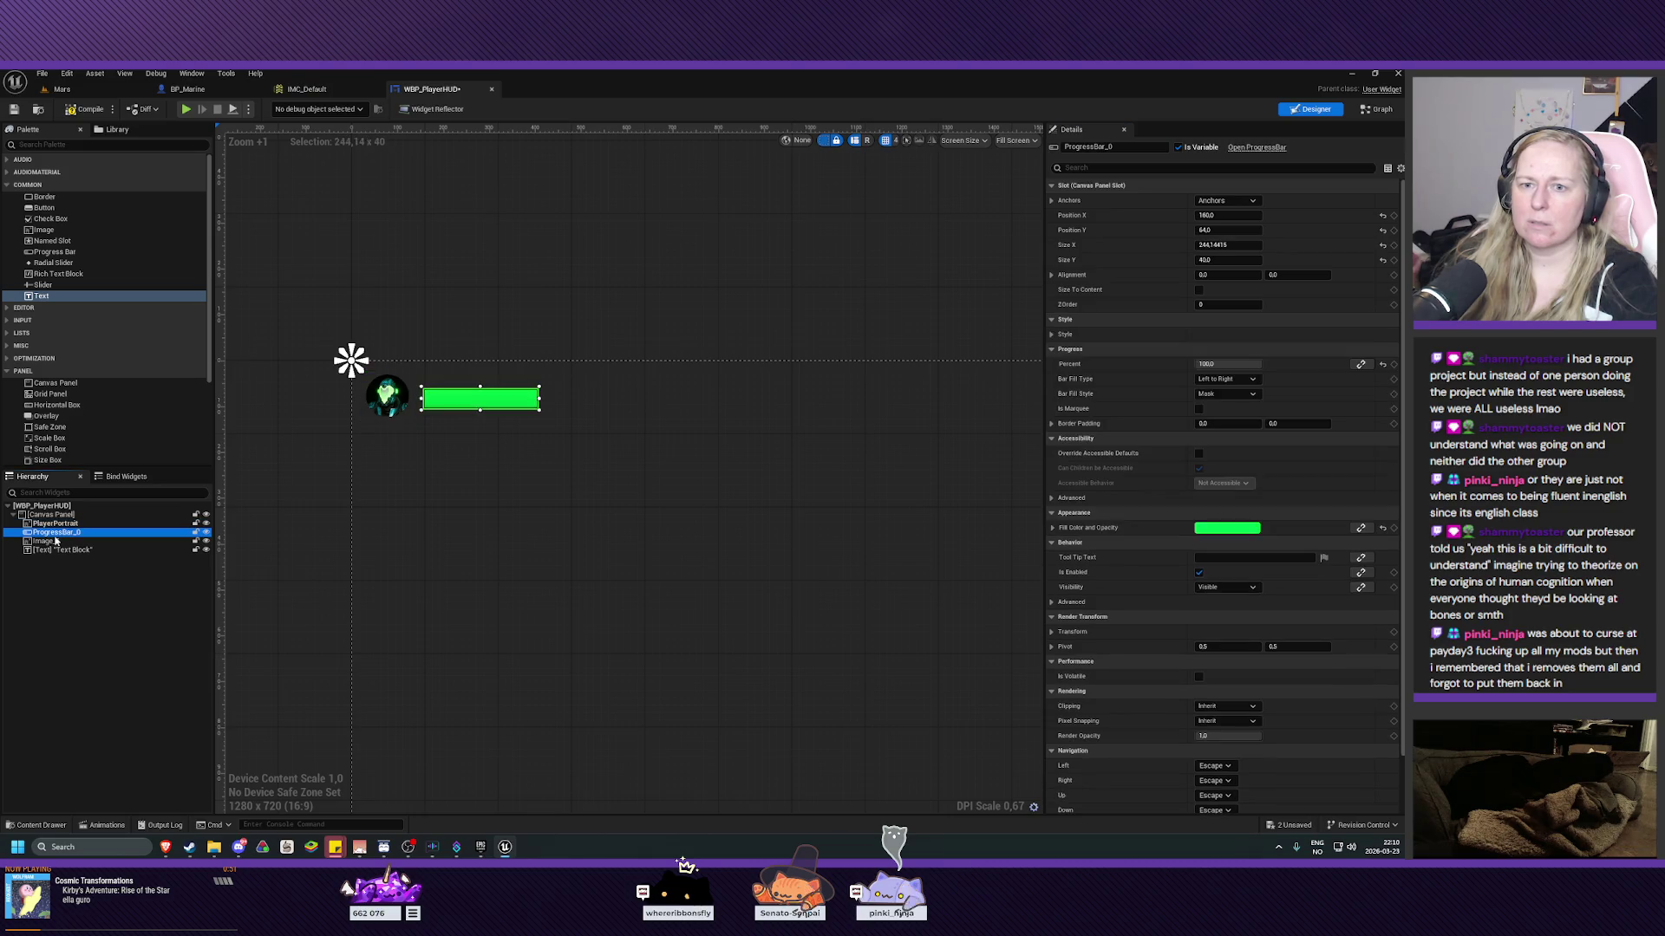
{"action": "left_click", "coordinate": [1111, 147]}
{"action": "type", "text": "PlayerHealthBar"}
{"action": "key", "text": "Return"}
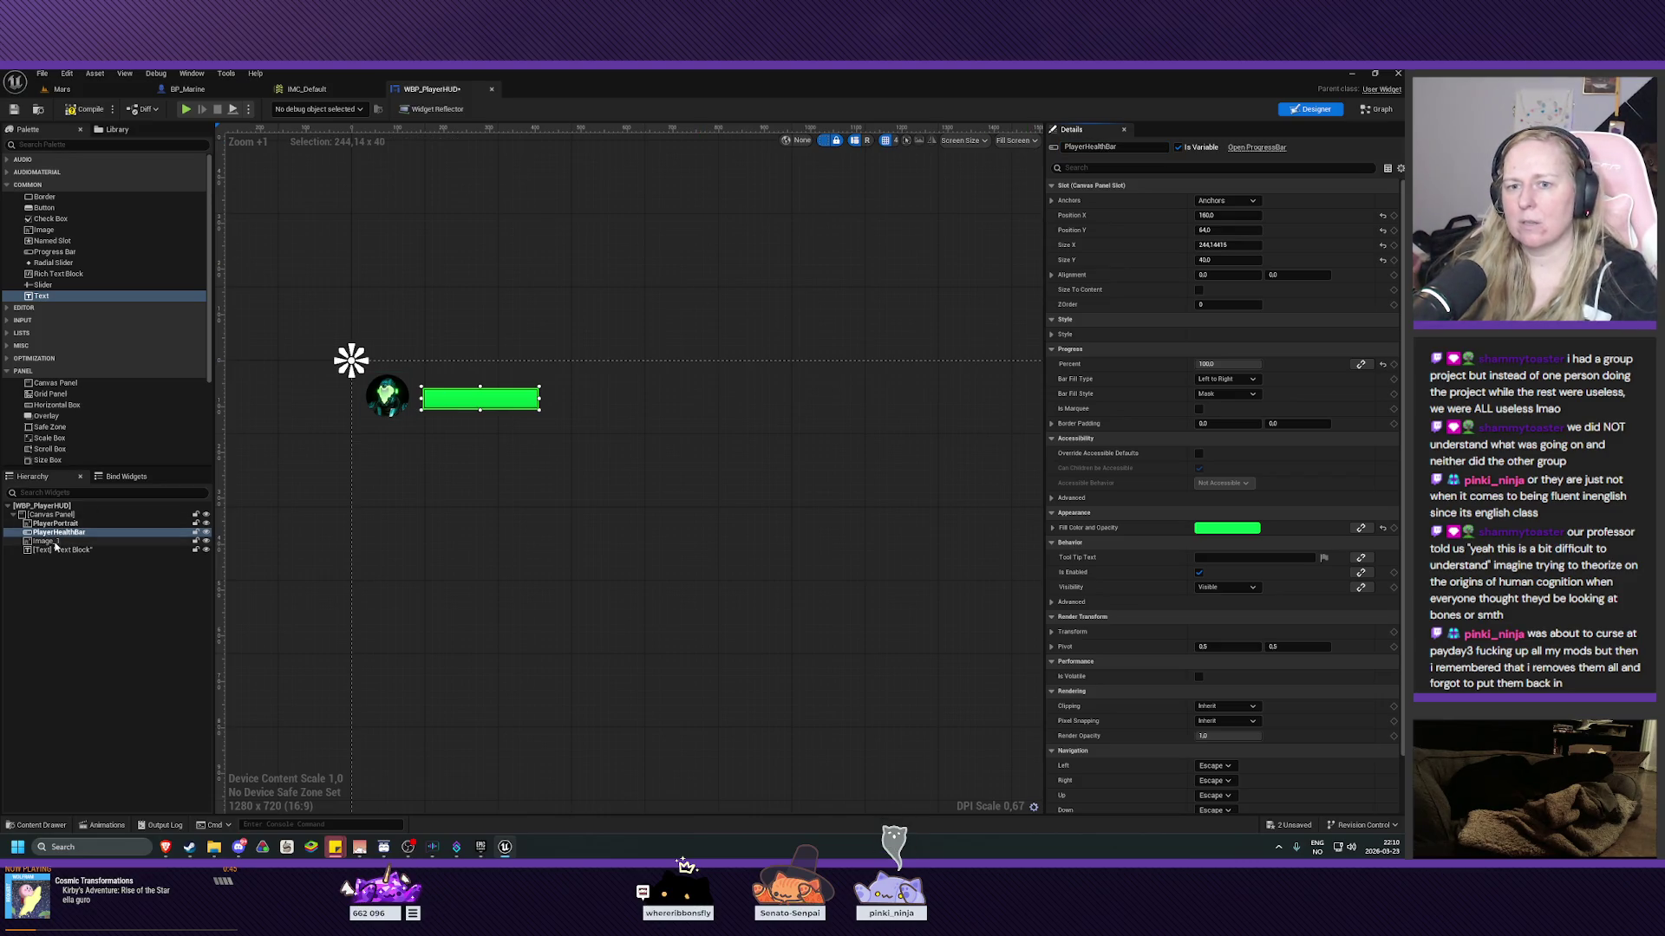
Rename the second portrait image to EnemyPortrait.
{"action": "left_click", "coordinate": [52, 541]}
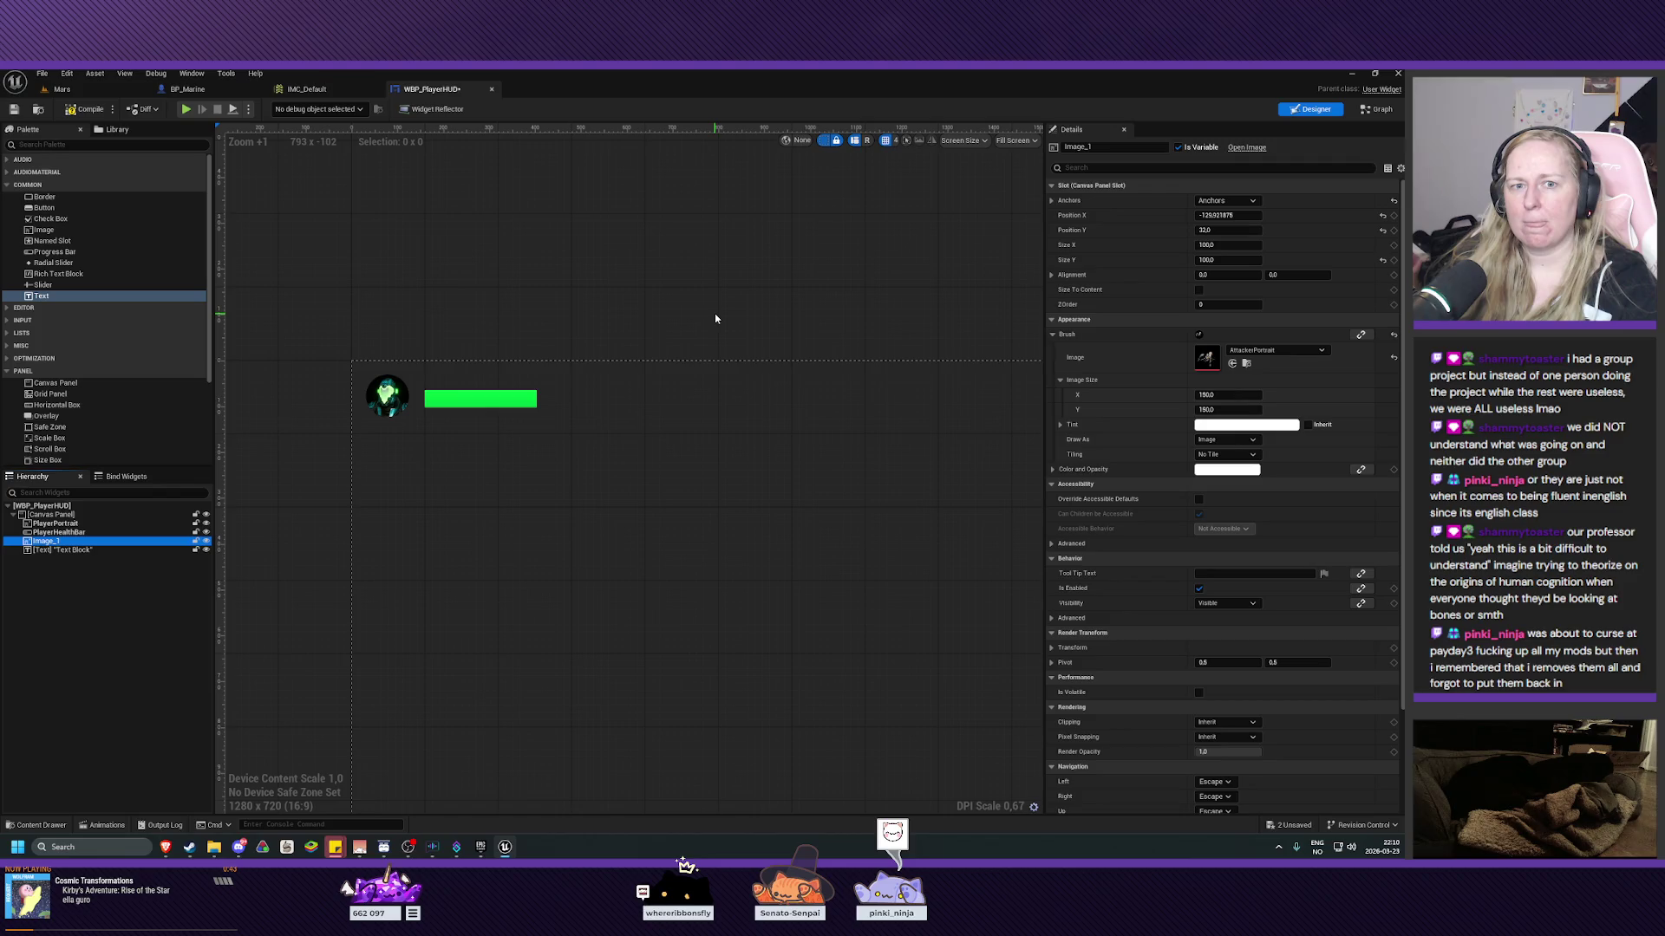
{"action": "left_click_drag", "start_coordinate": [715, 319], "coordinate": [399, 312]}
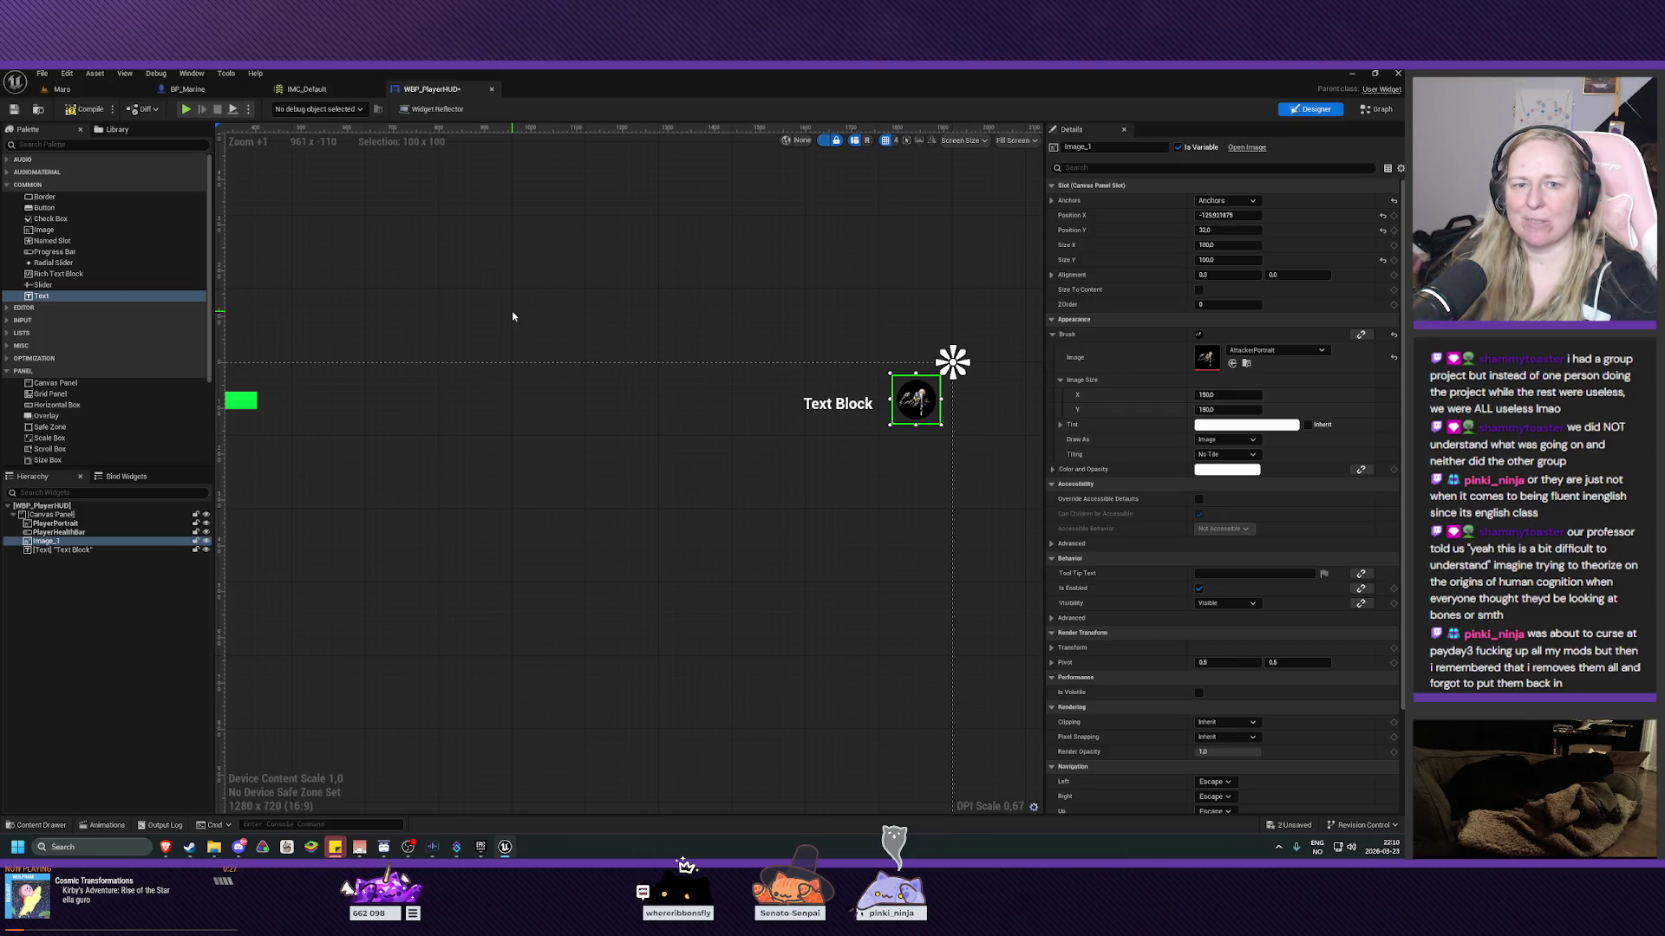
{"action": "left_click_drag", "start_coordinate": [687, 309], "coordinate": [632, 349]}
{"action": "left_click", "coordinate": [1079, 147]}
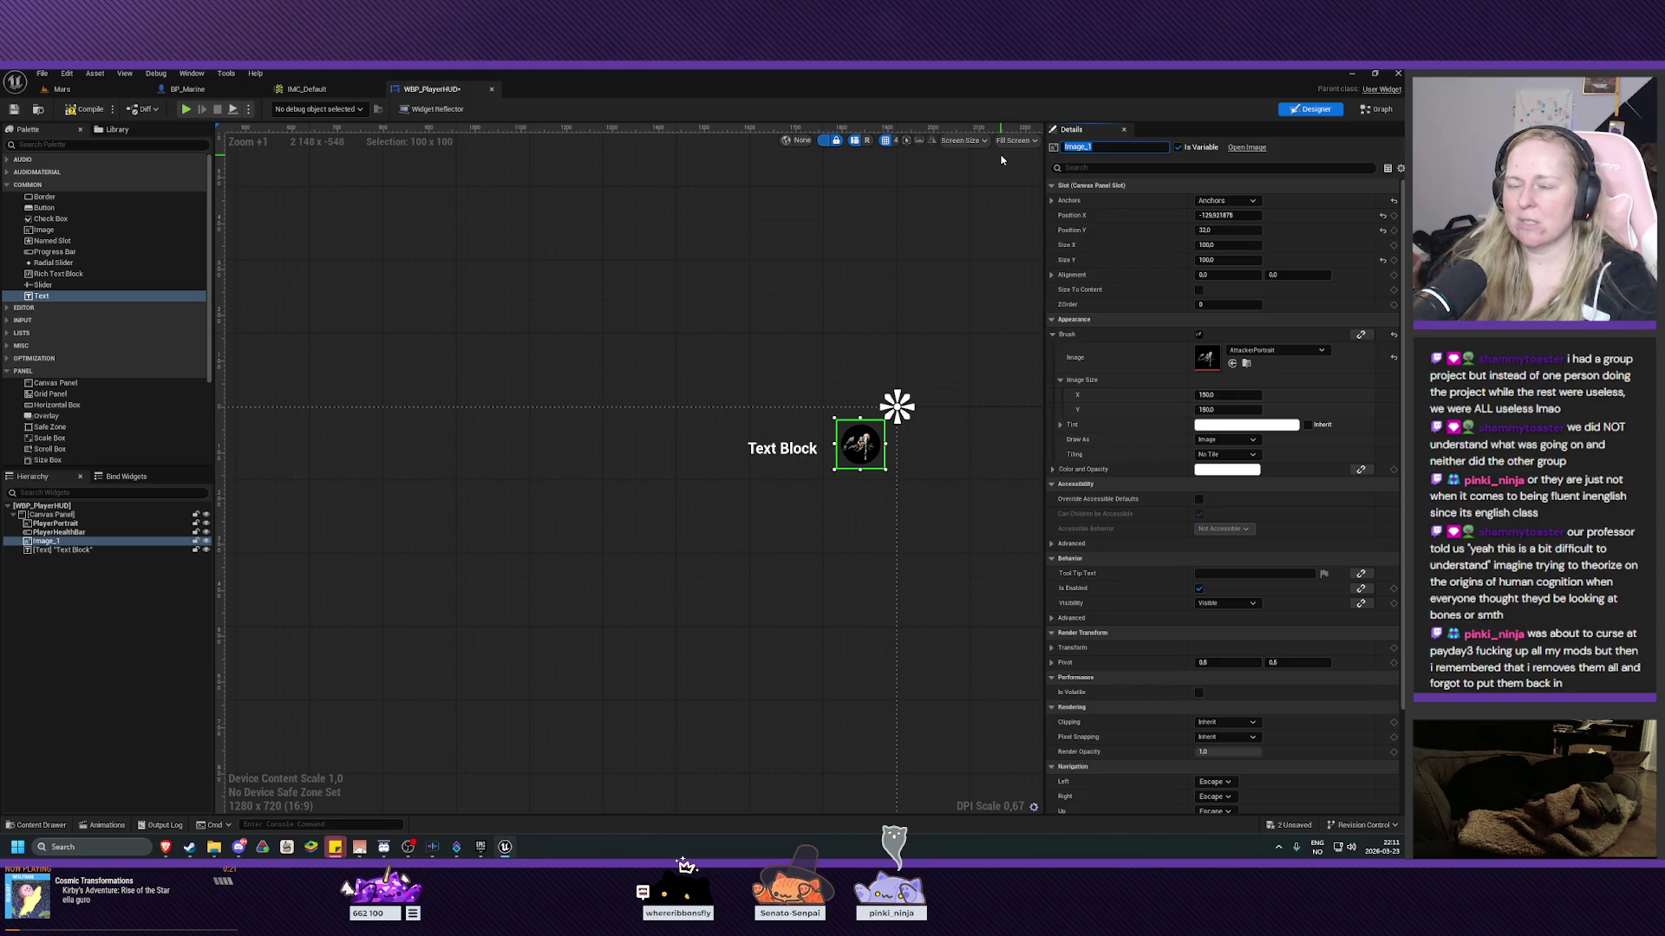
{"action": "type", "text": "EnemyPo"}
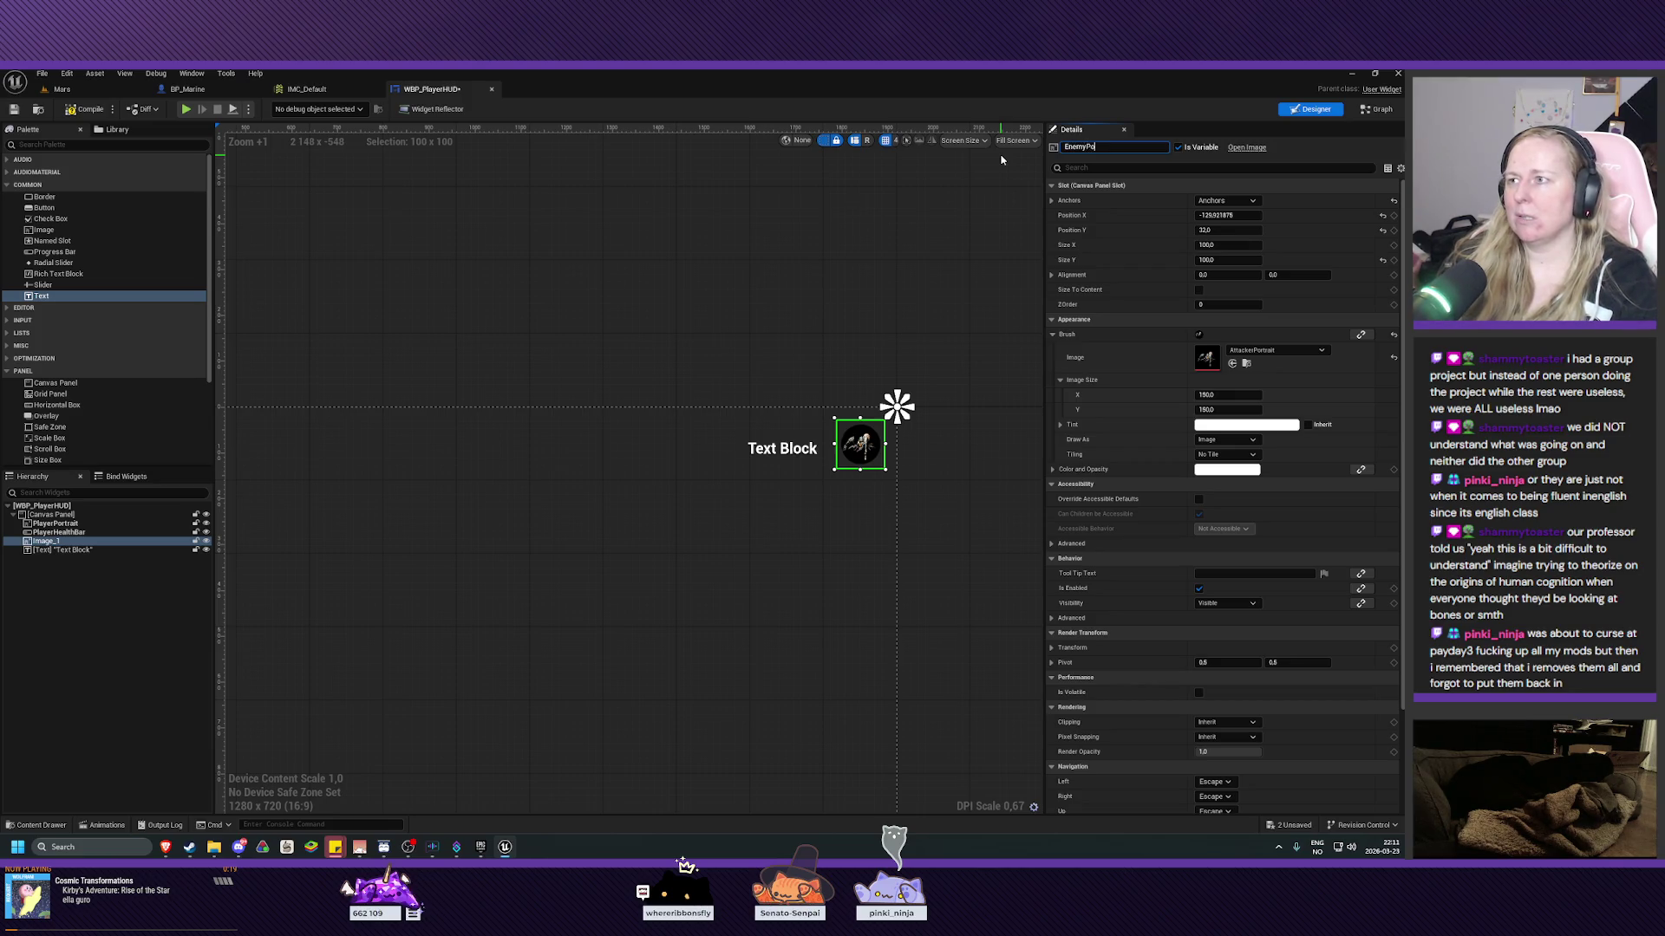
{"action": "type", "text": "rtrait"}
{"action": "key", "text": "Return"}
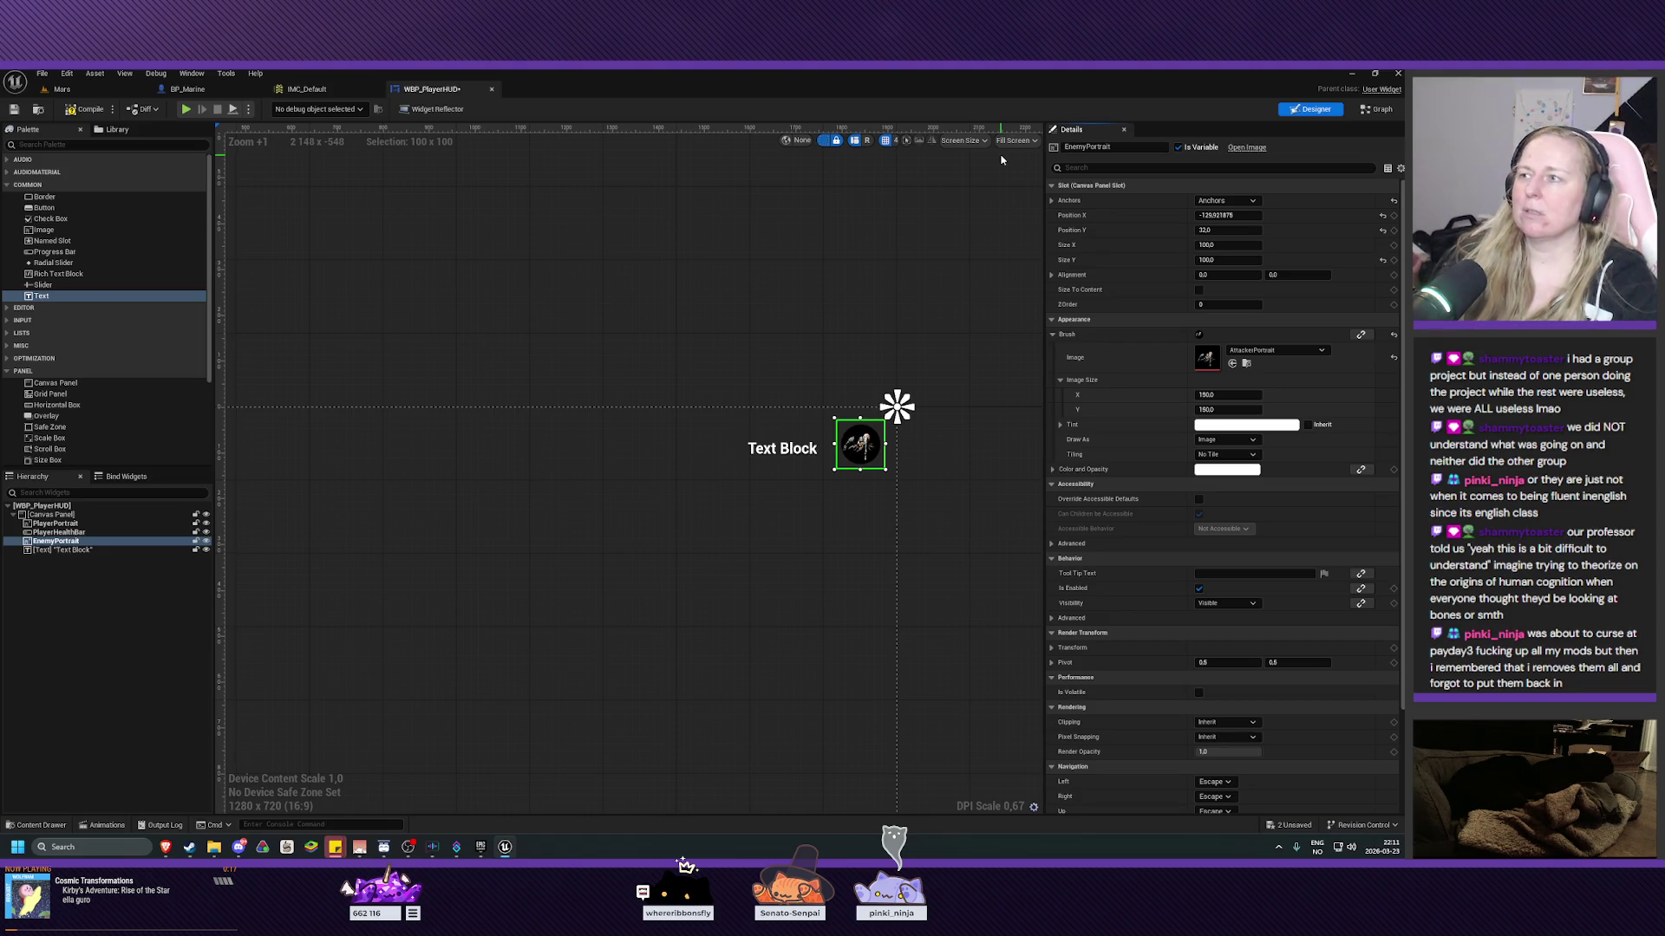
Rename the text block to TotalKills.
{"action": "left_click", "coordinate": [54, 550]}
{"action": "left_click", "coordinate": [1126, 148]}
{"action": "type", "text": "Tot"}
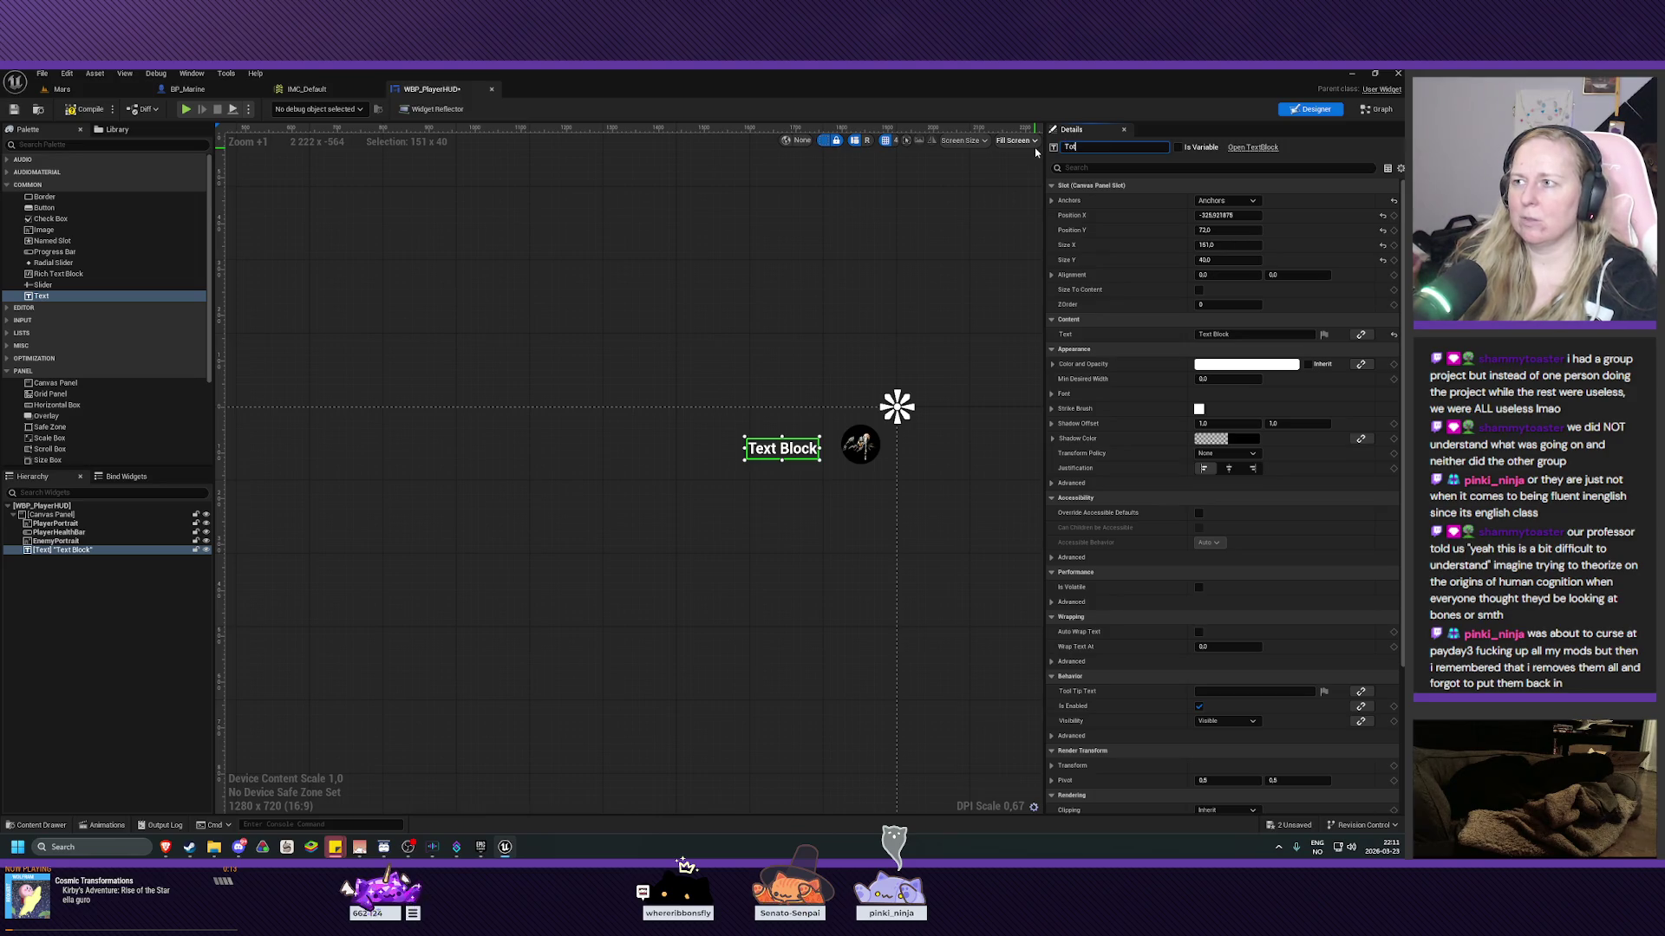
{"action": "type", "text": "alKills"}
{"action": "key", "text": "Return"}
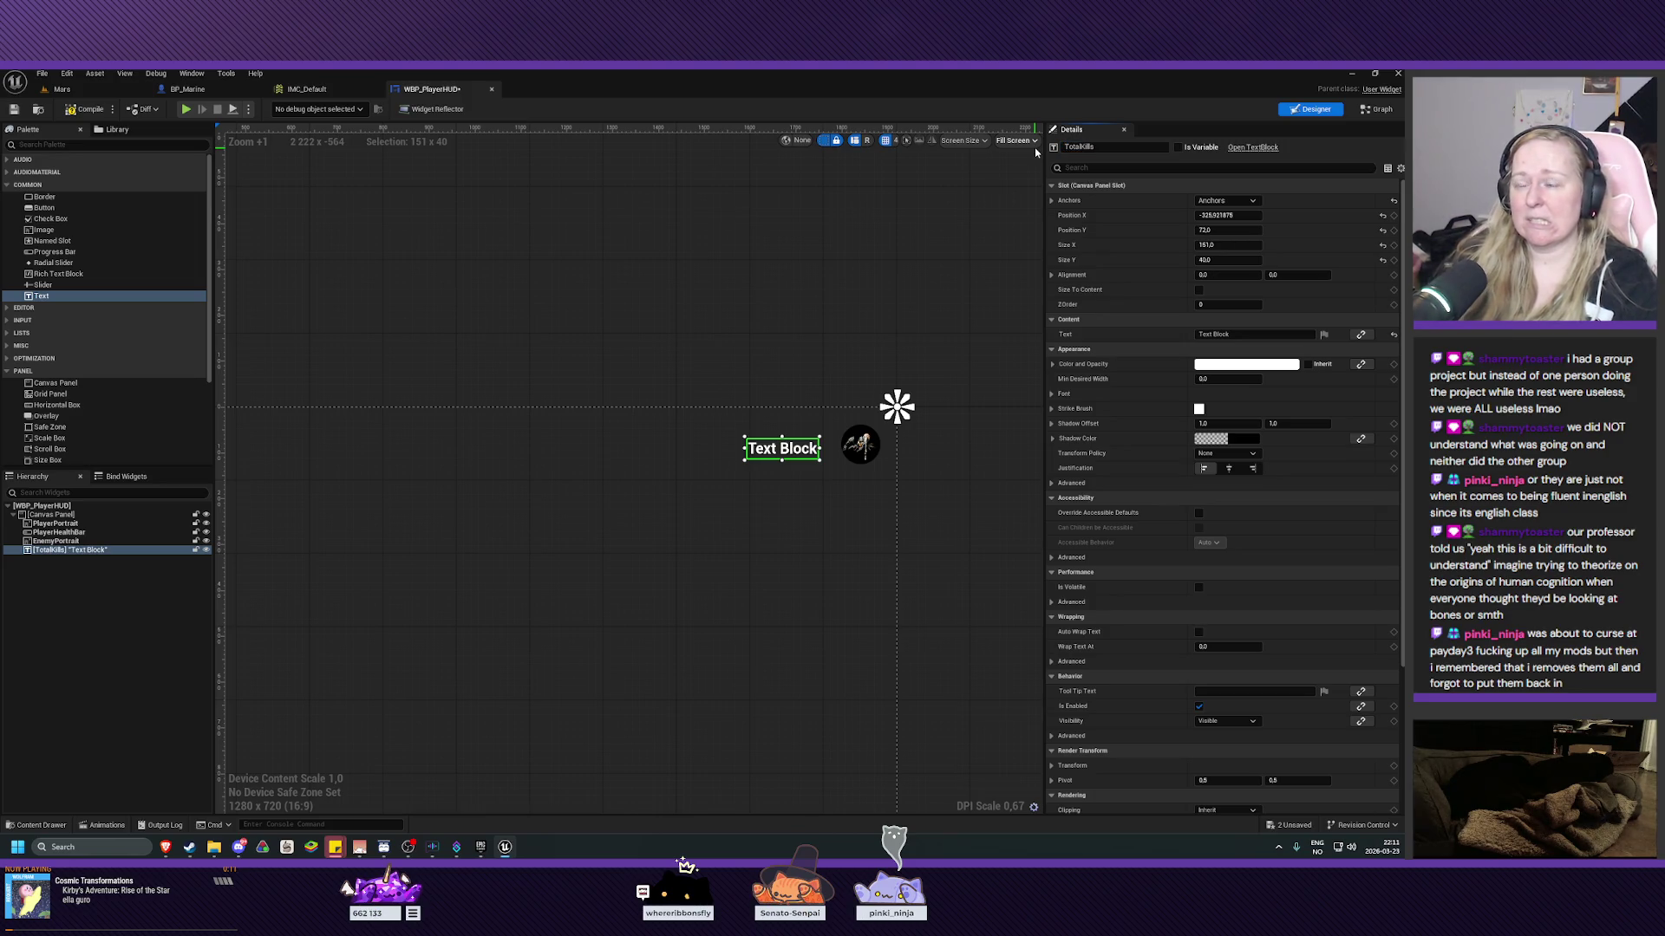
{"action": "left_click", "coordinate": [1108, 148]}
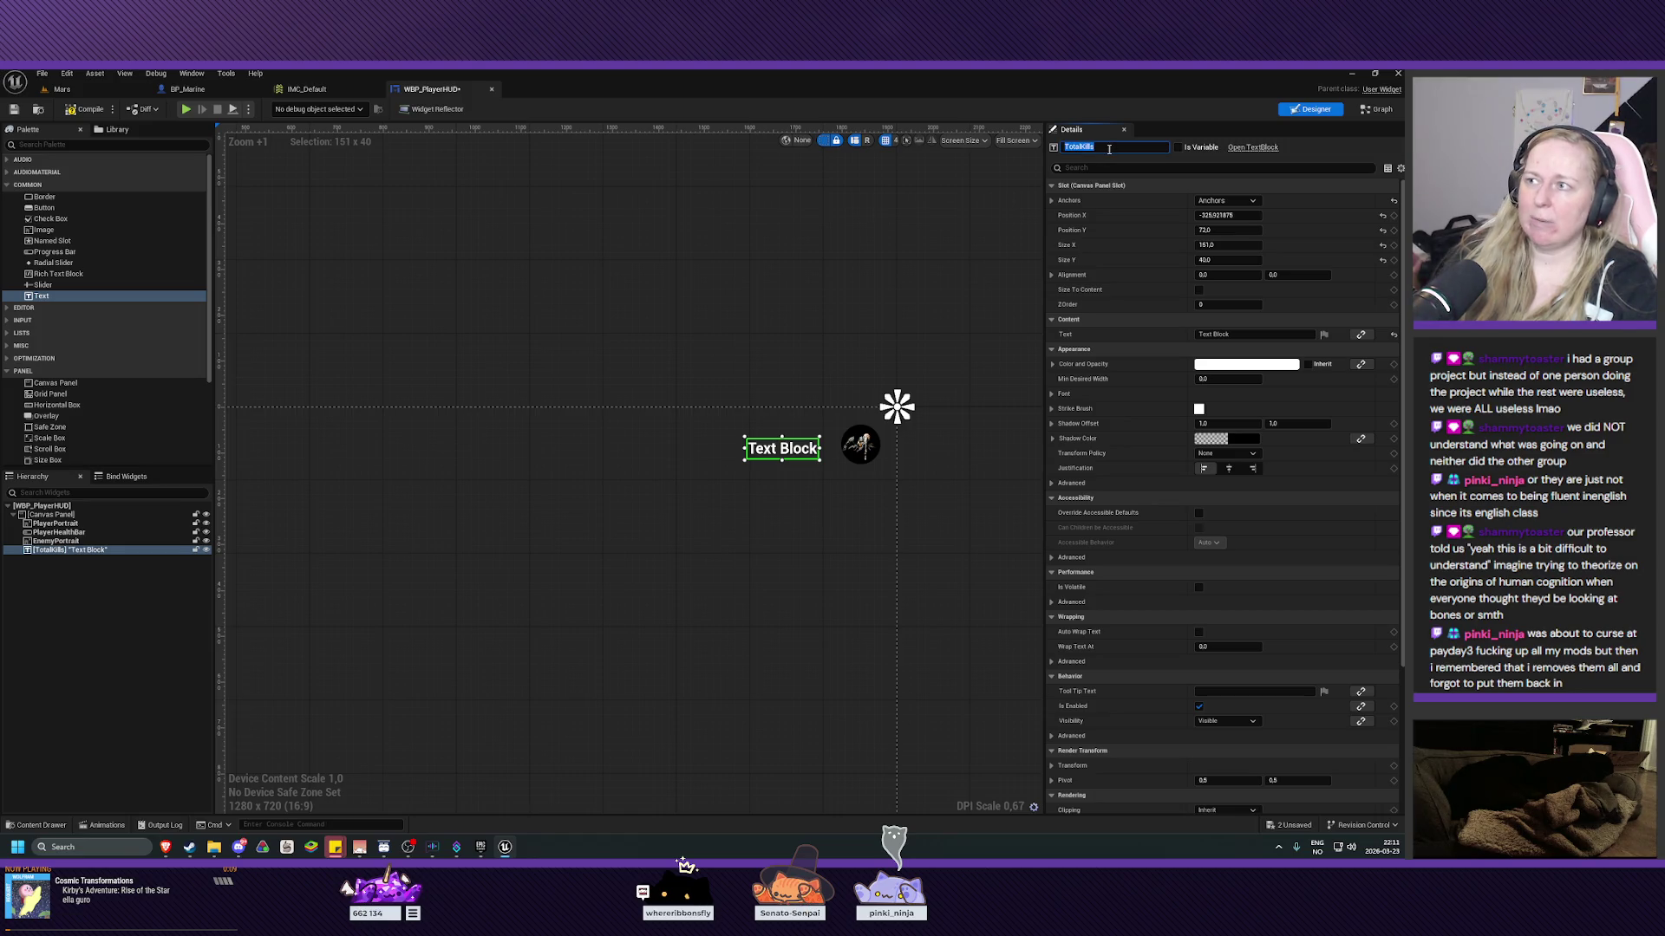
{"action": "type", "text": "Progress"}
{"action": "key", "text": "Return"}
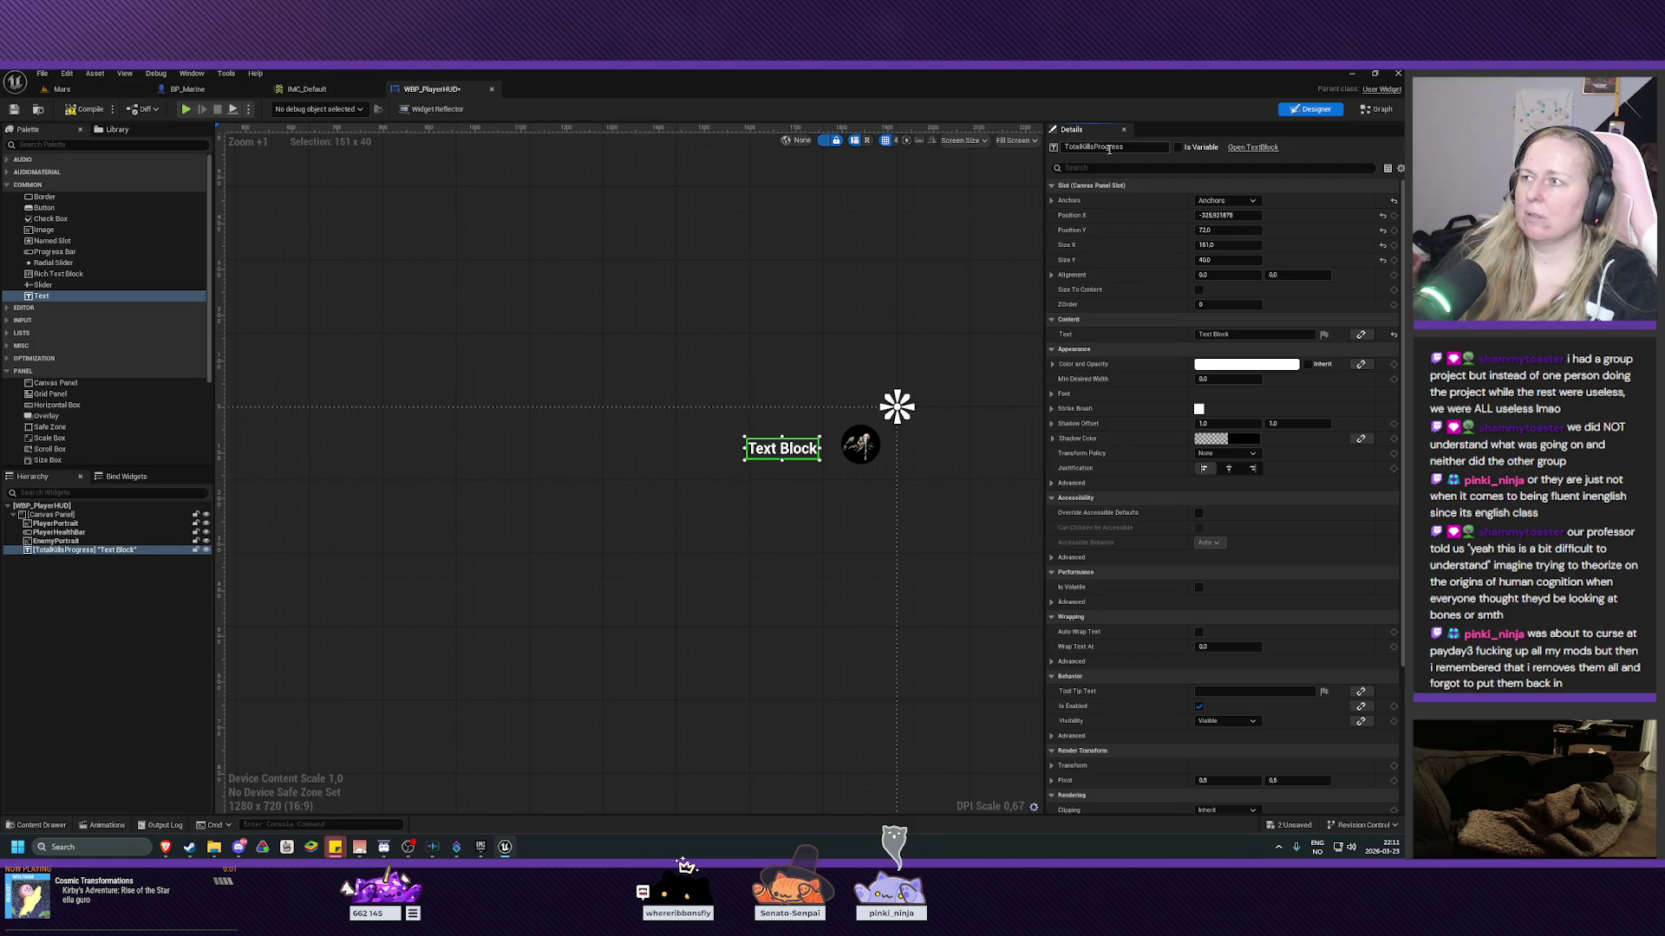
{"action": "left_click", "coordinate": [1140, 148]}
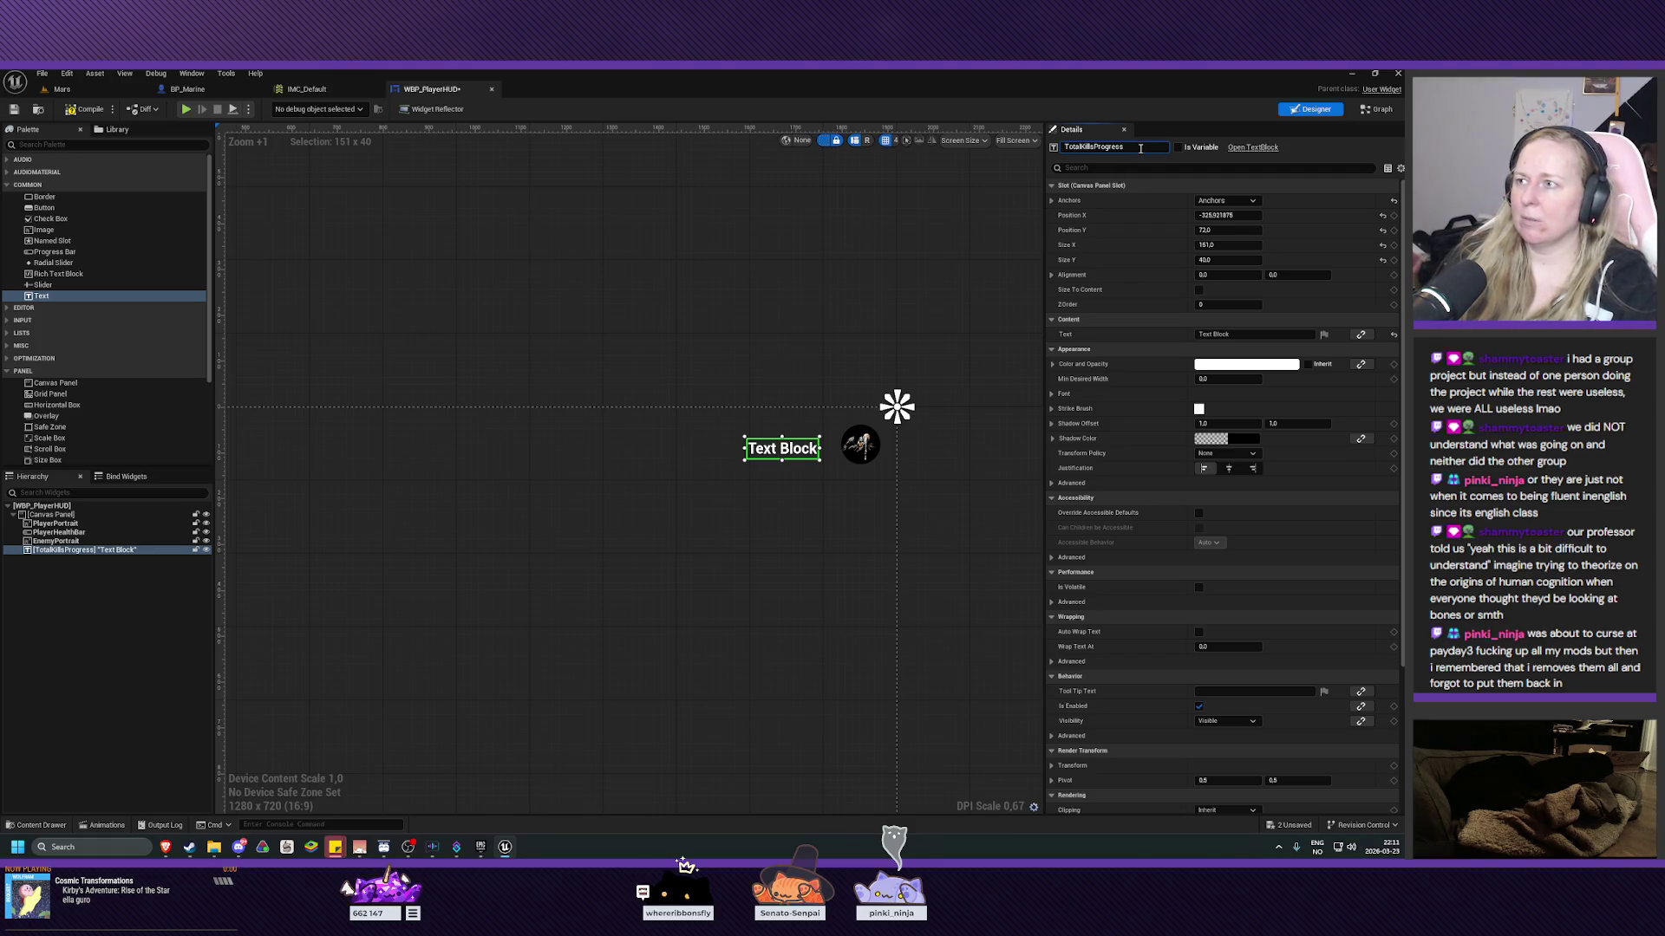
{"action": "key", "text": "BackSpace"}
{"action": "key", "text": "BackSpace"}
{"action": "key", "text": "BackSpace"}
{"action": "key", "text": "Return"}
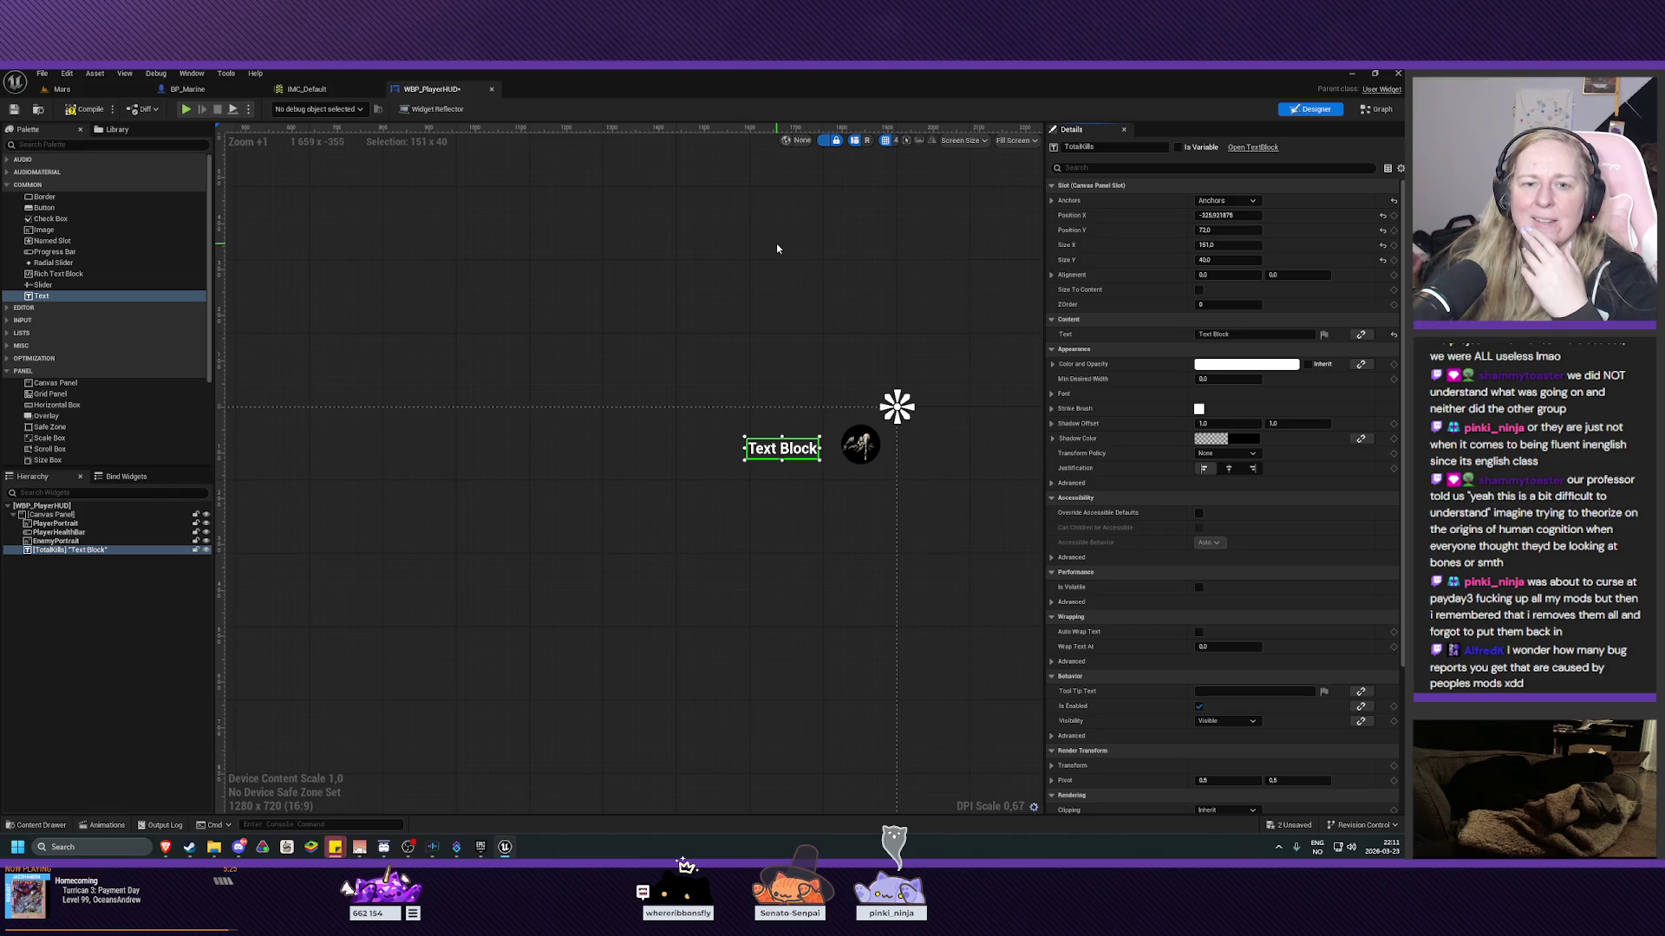
{"action": "left_click_drag", "start_coordinate": [743, 286], "coordinate": [712, 287]}
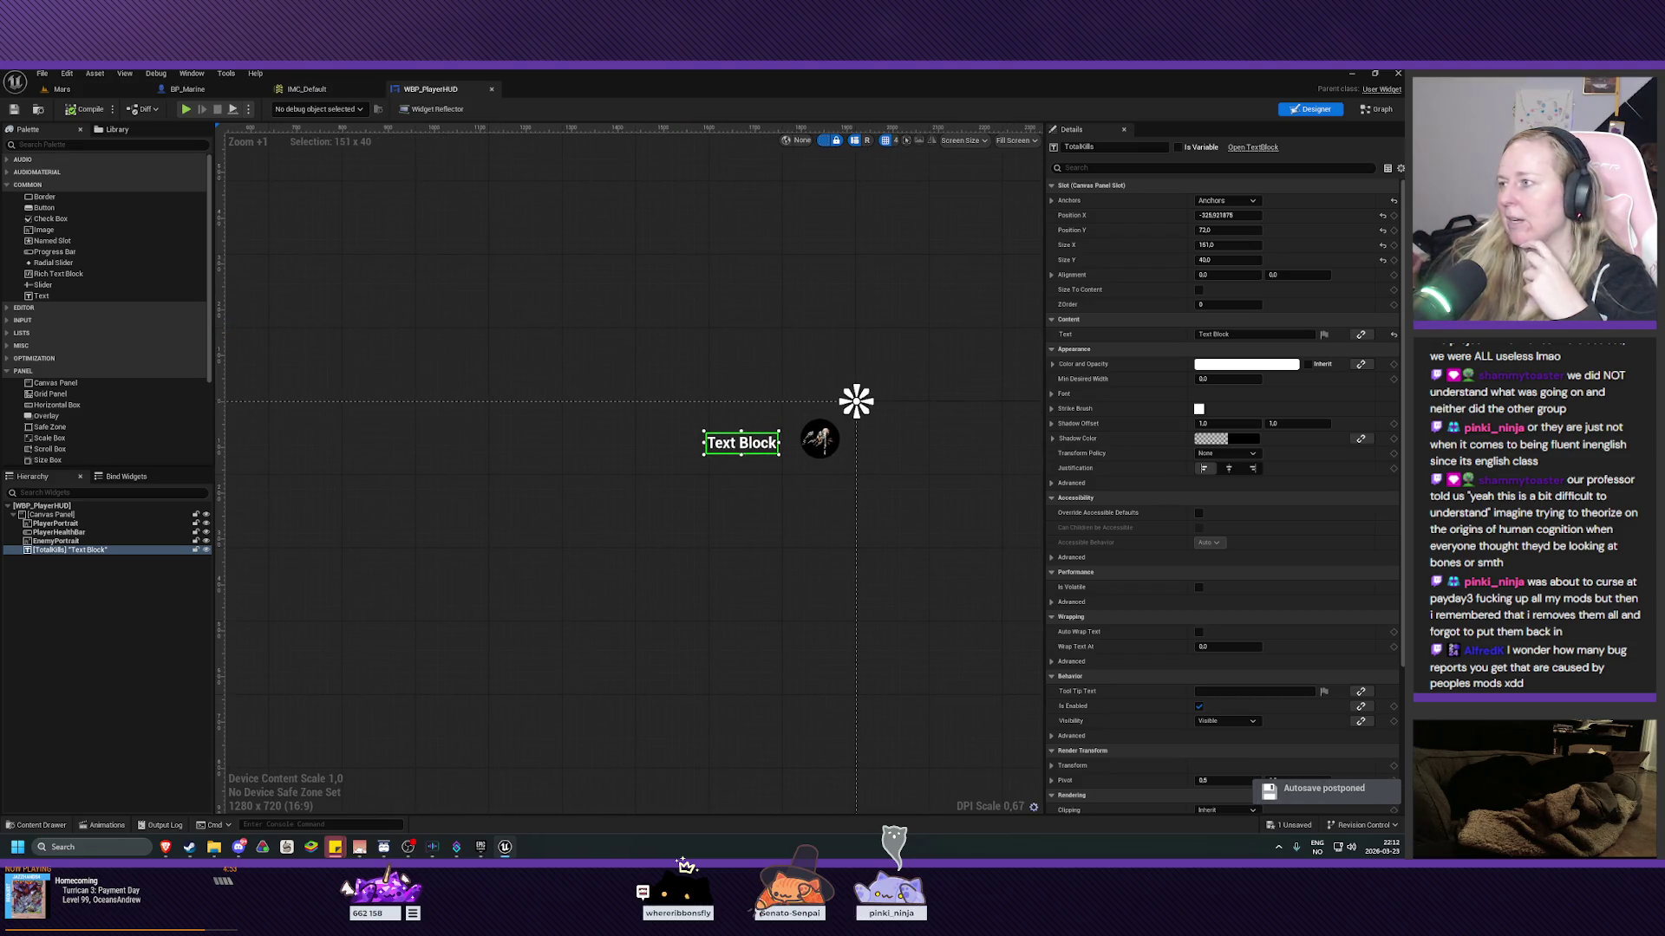
Set the TotalKills label's text to Kills.
{"action": "left_click_drag", "start_coordinate": [515, 385], "coordinate": [677, 245]}
{"action": "scroll", "coordinate": [666, 373], "scroll_direction": "down", "scroll_amount": 2}
{"action": "scroll", "coordinate": [495, 532], "scroll_direction": "up", "scroll_amount": 2}
{"action": "left_click_drag", "start_coordinate": [495, 532], "coordinate": [411, 549]}
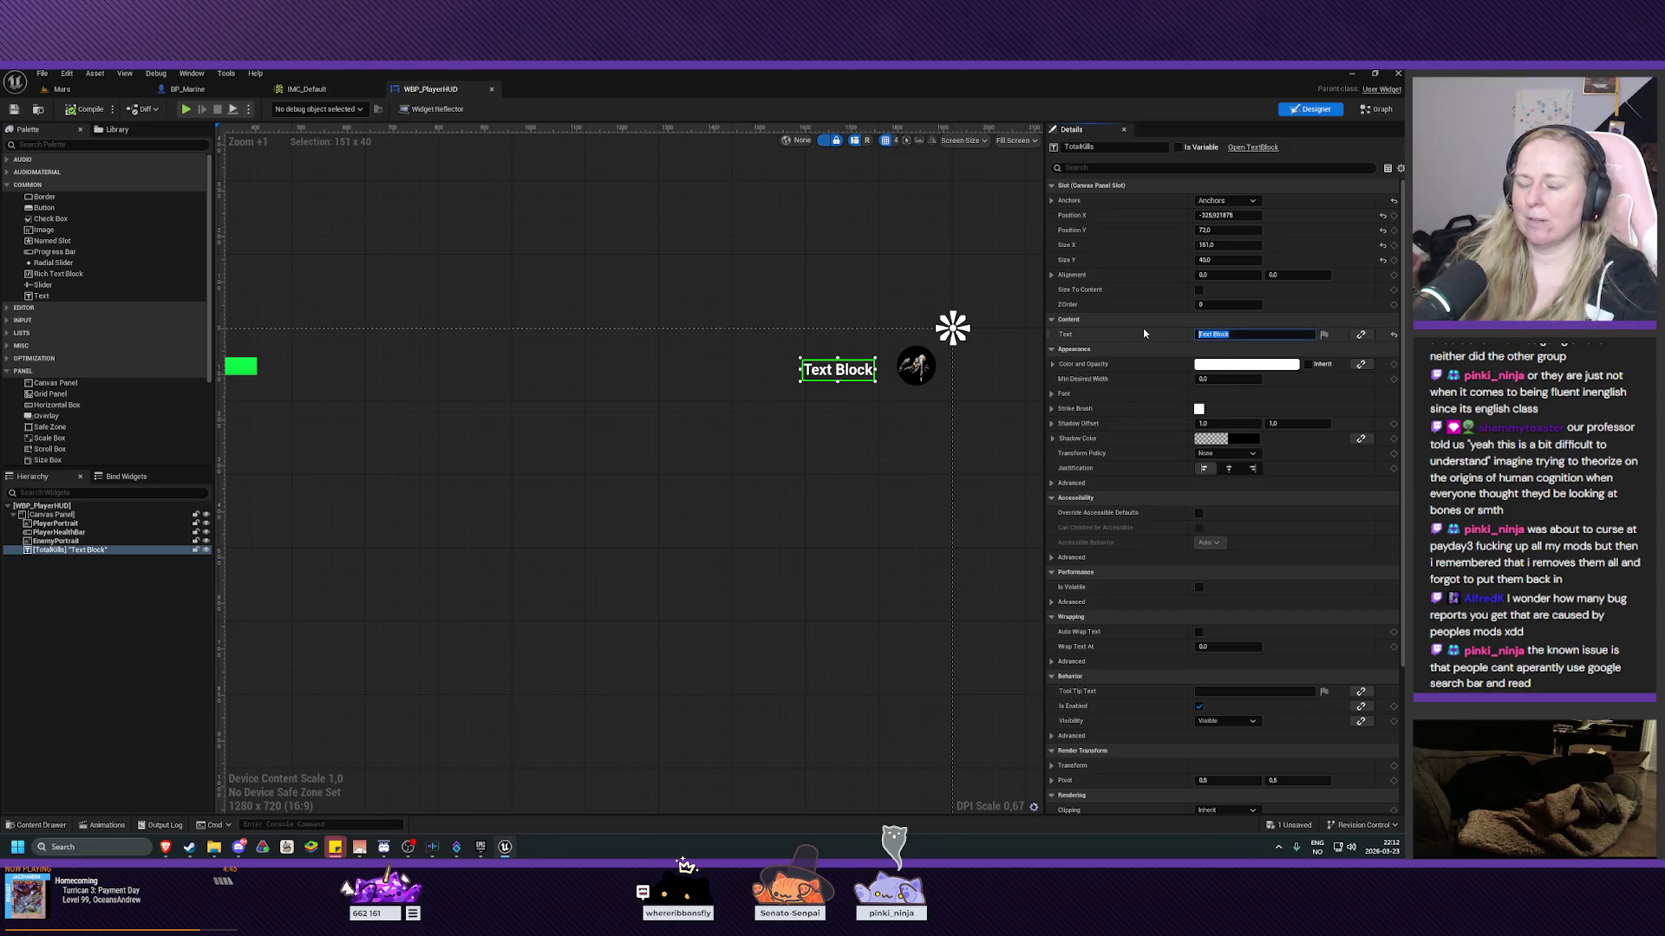
{"action": "type", "text": "Kills"}
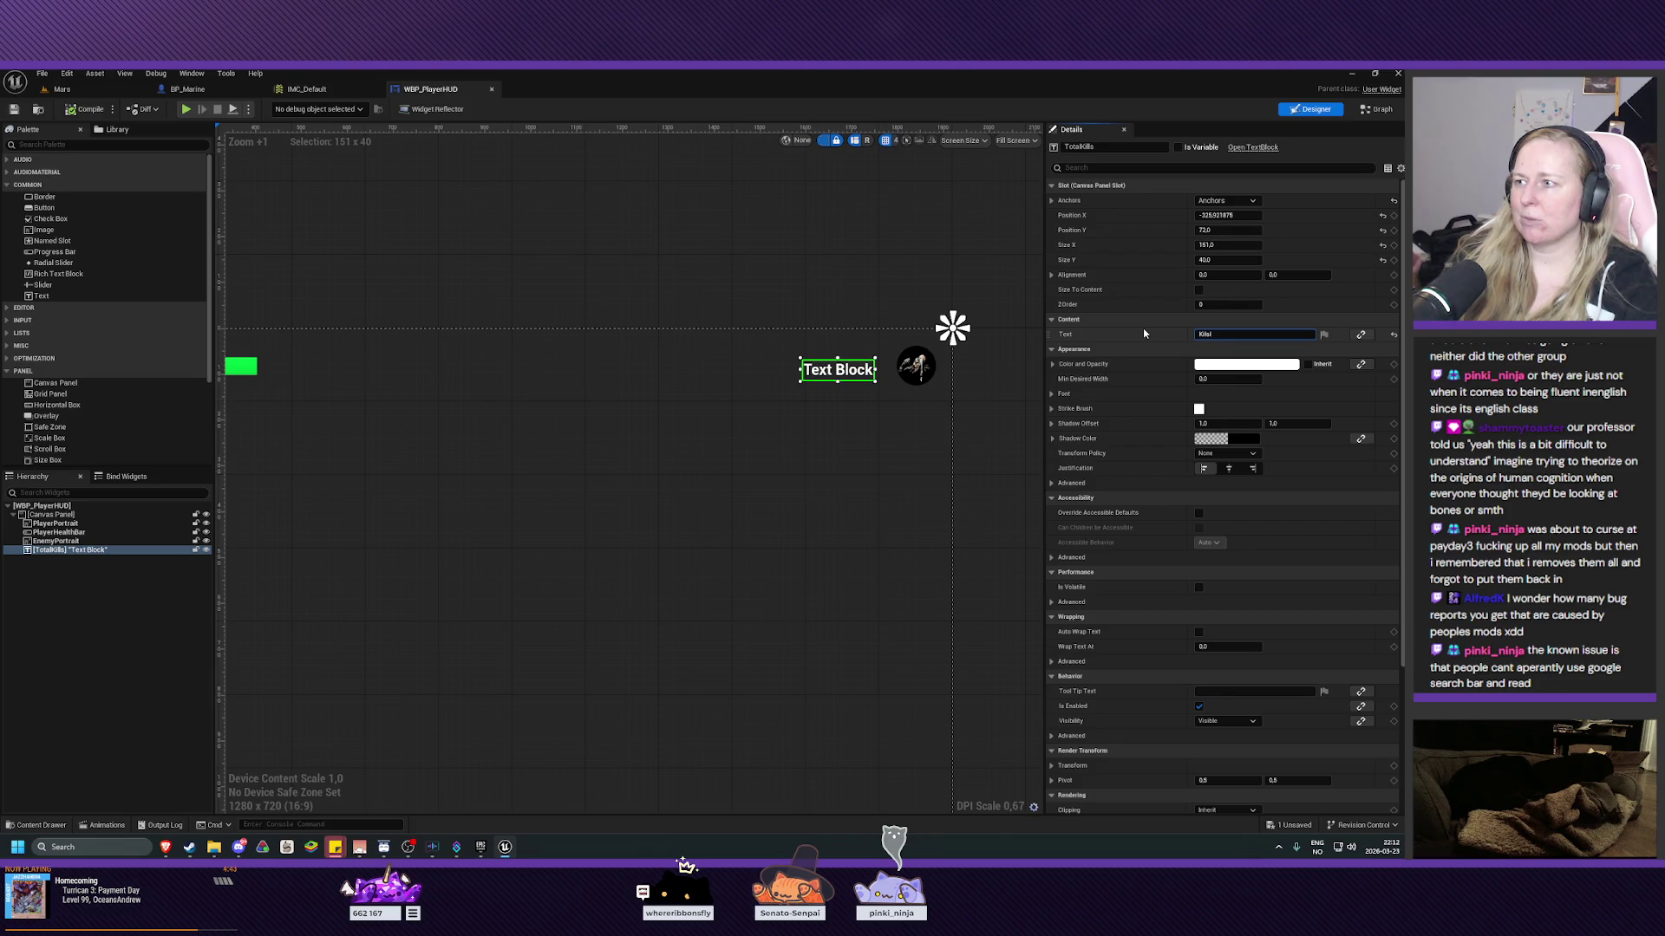
{"action": "key", "text": "Return"}
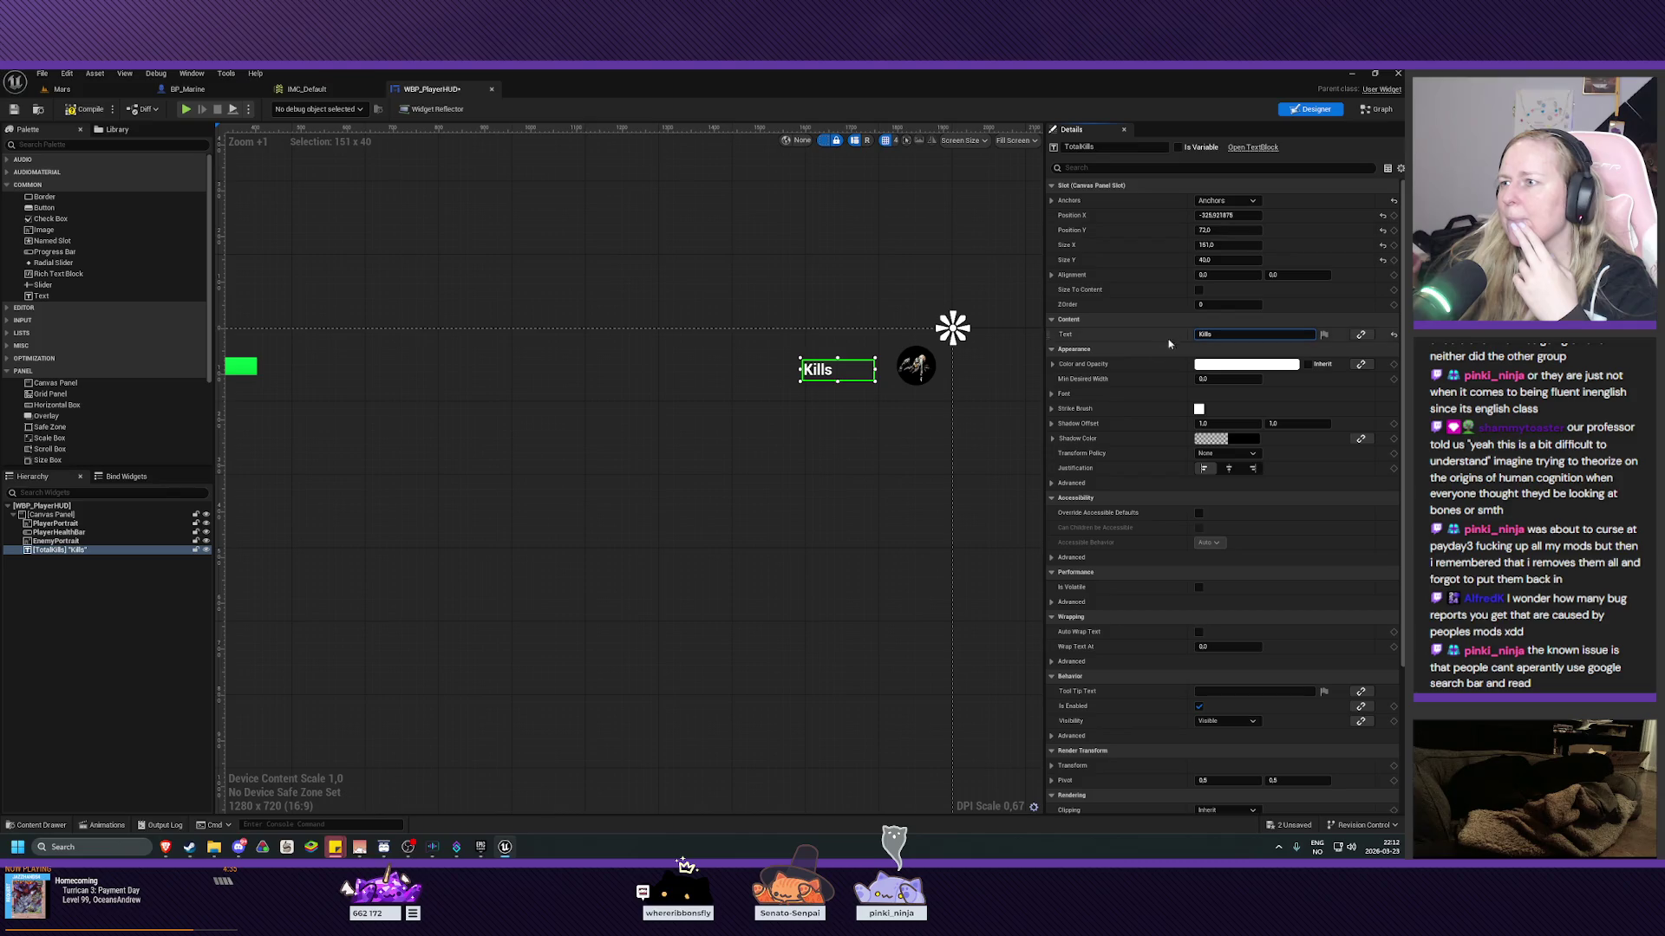
Set the label's Justification to Align Text Right and compile the widget.
{"action": "left_click", "coordinate": [1051, 395]}
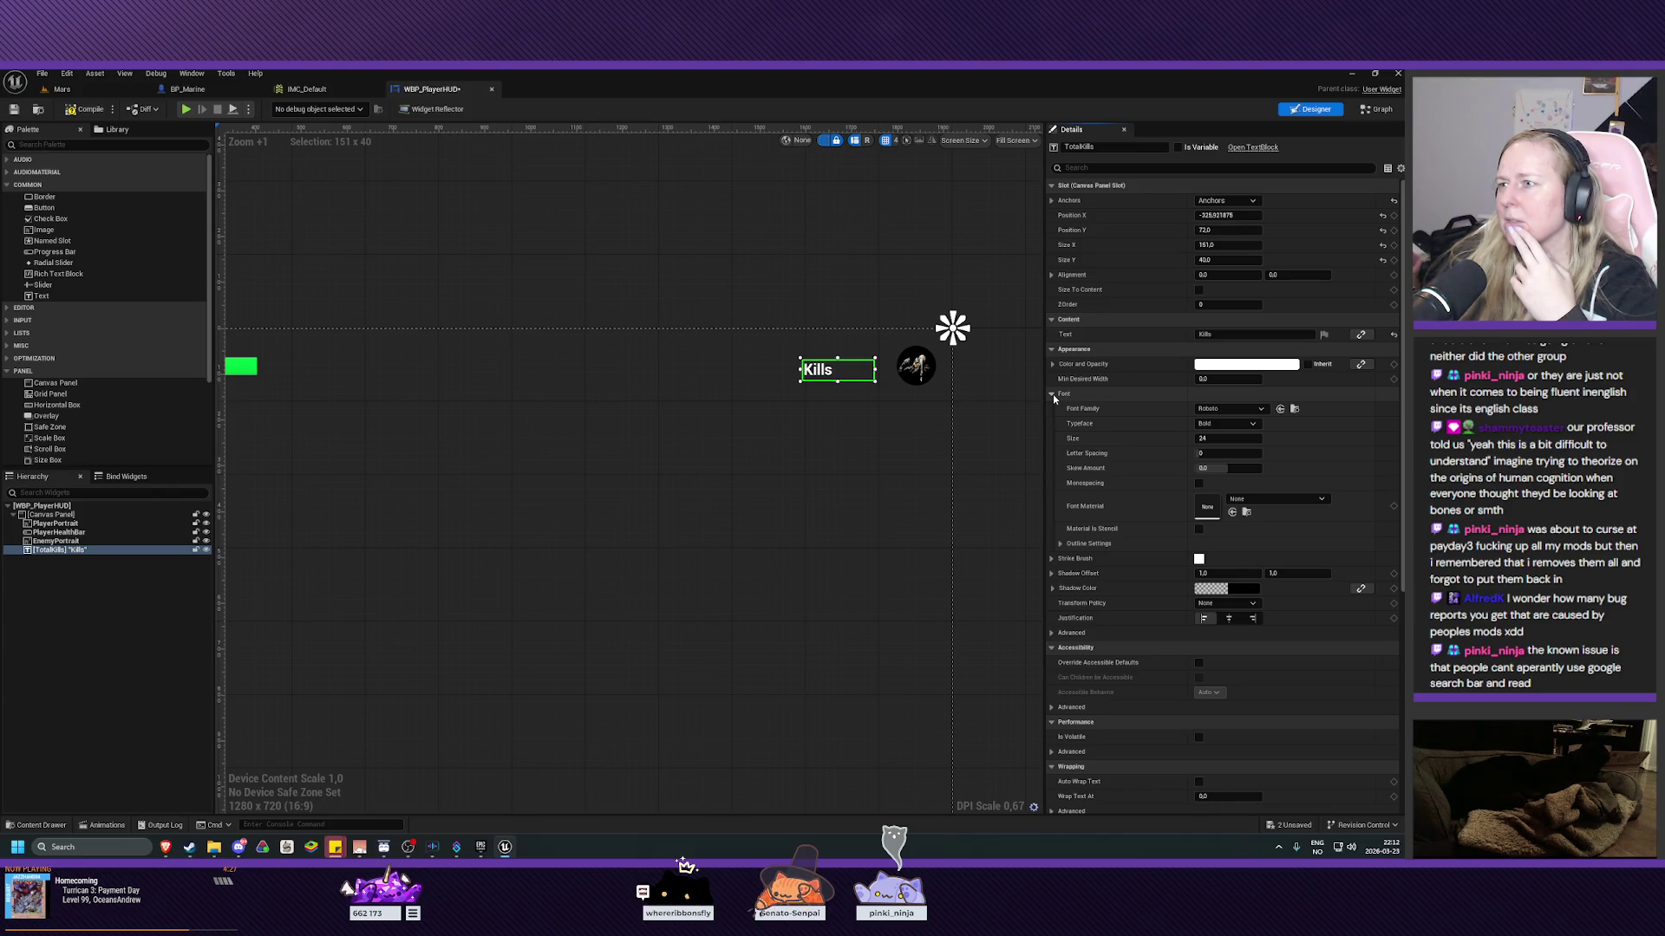
{"action": "left_click", "coordinate": [1052, 395]}
{"action": "left_click", "coordinate": [1052, 276]}
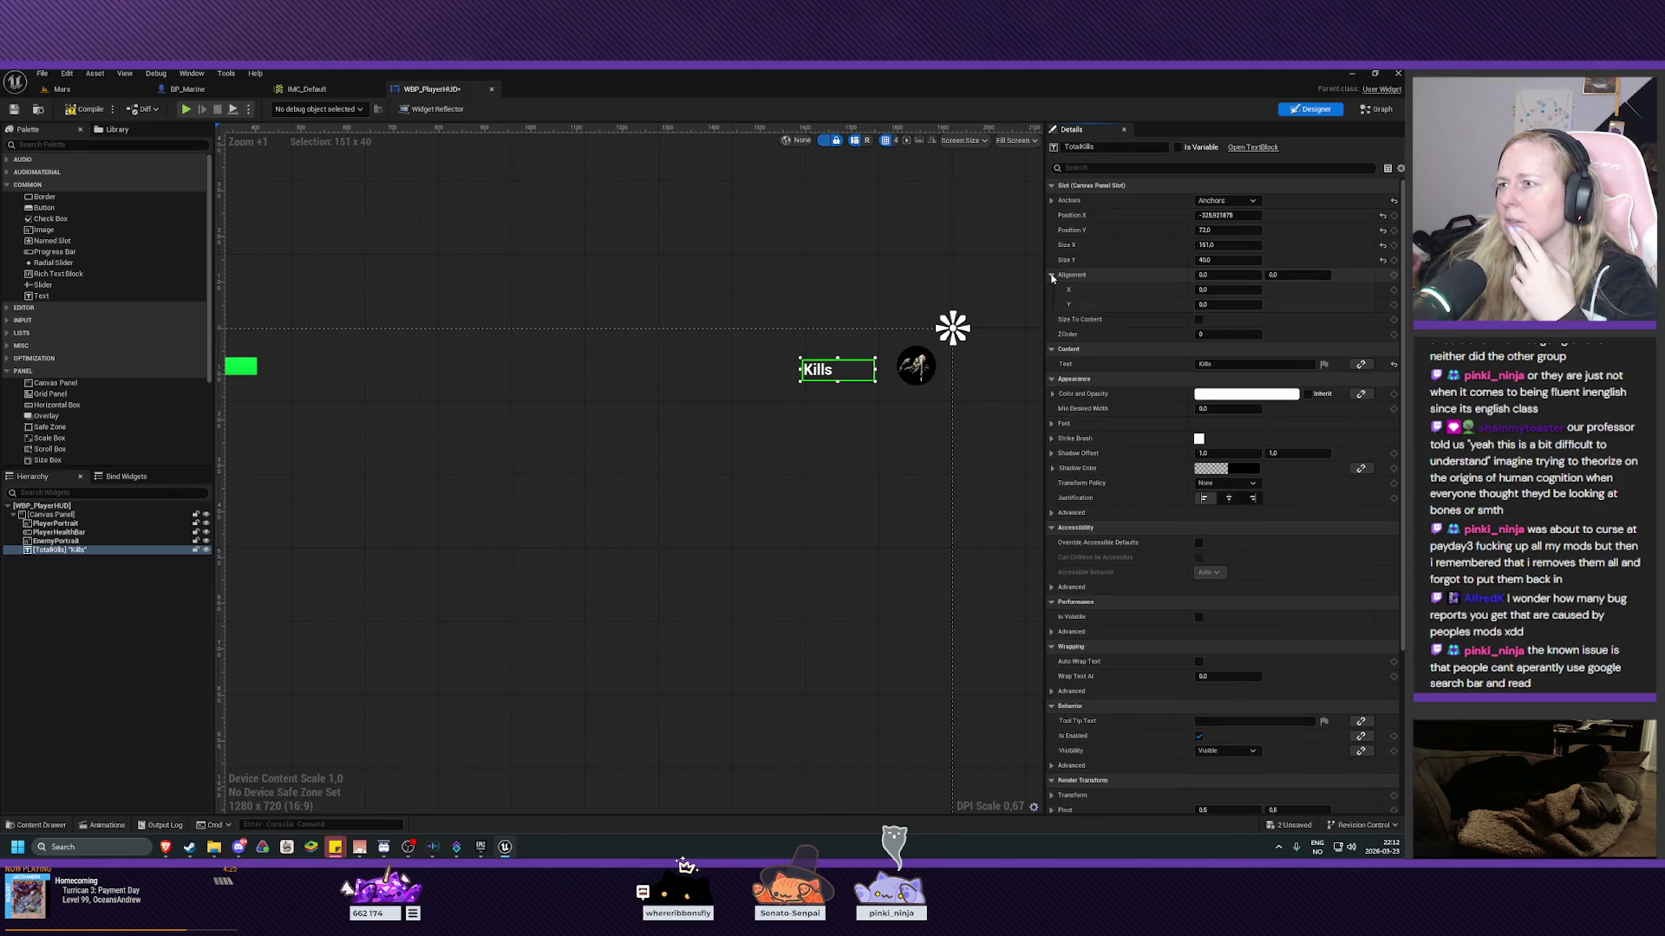
{"action": "left_click", "coordinate": [1051, 275]}
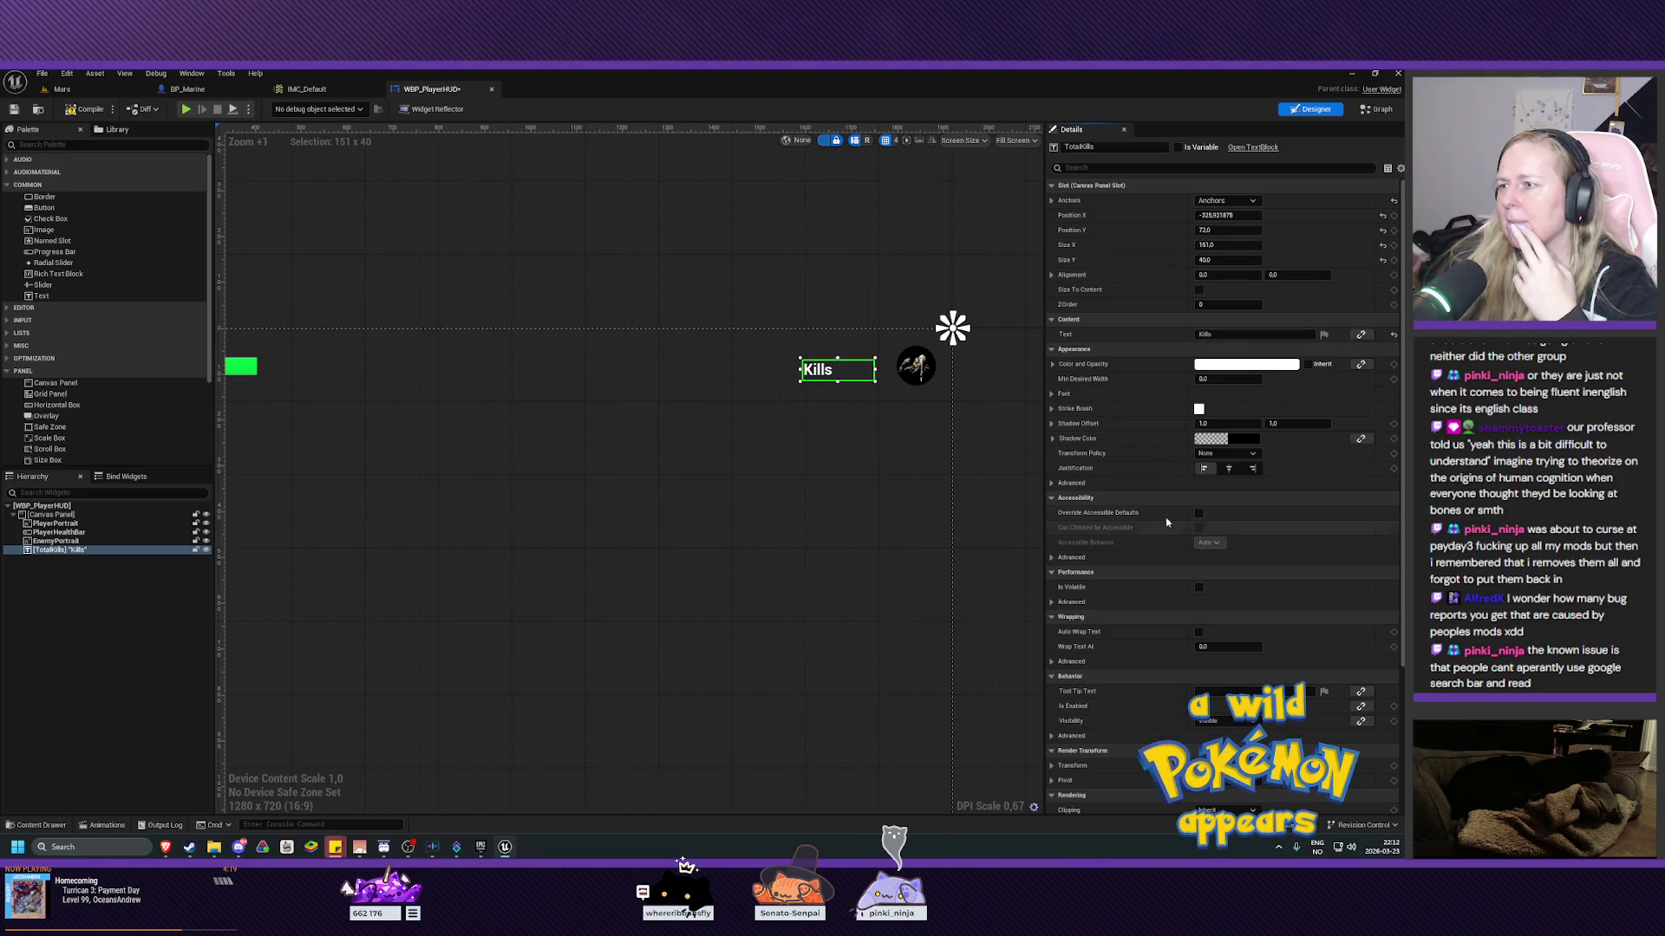
{"action": "left_click", "coordinate": [1053, 394]}
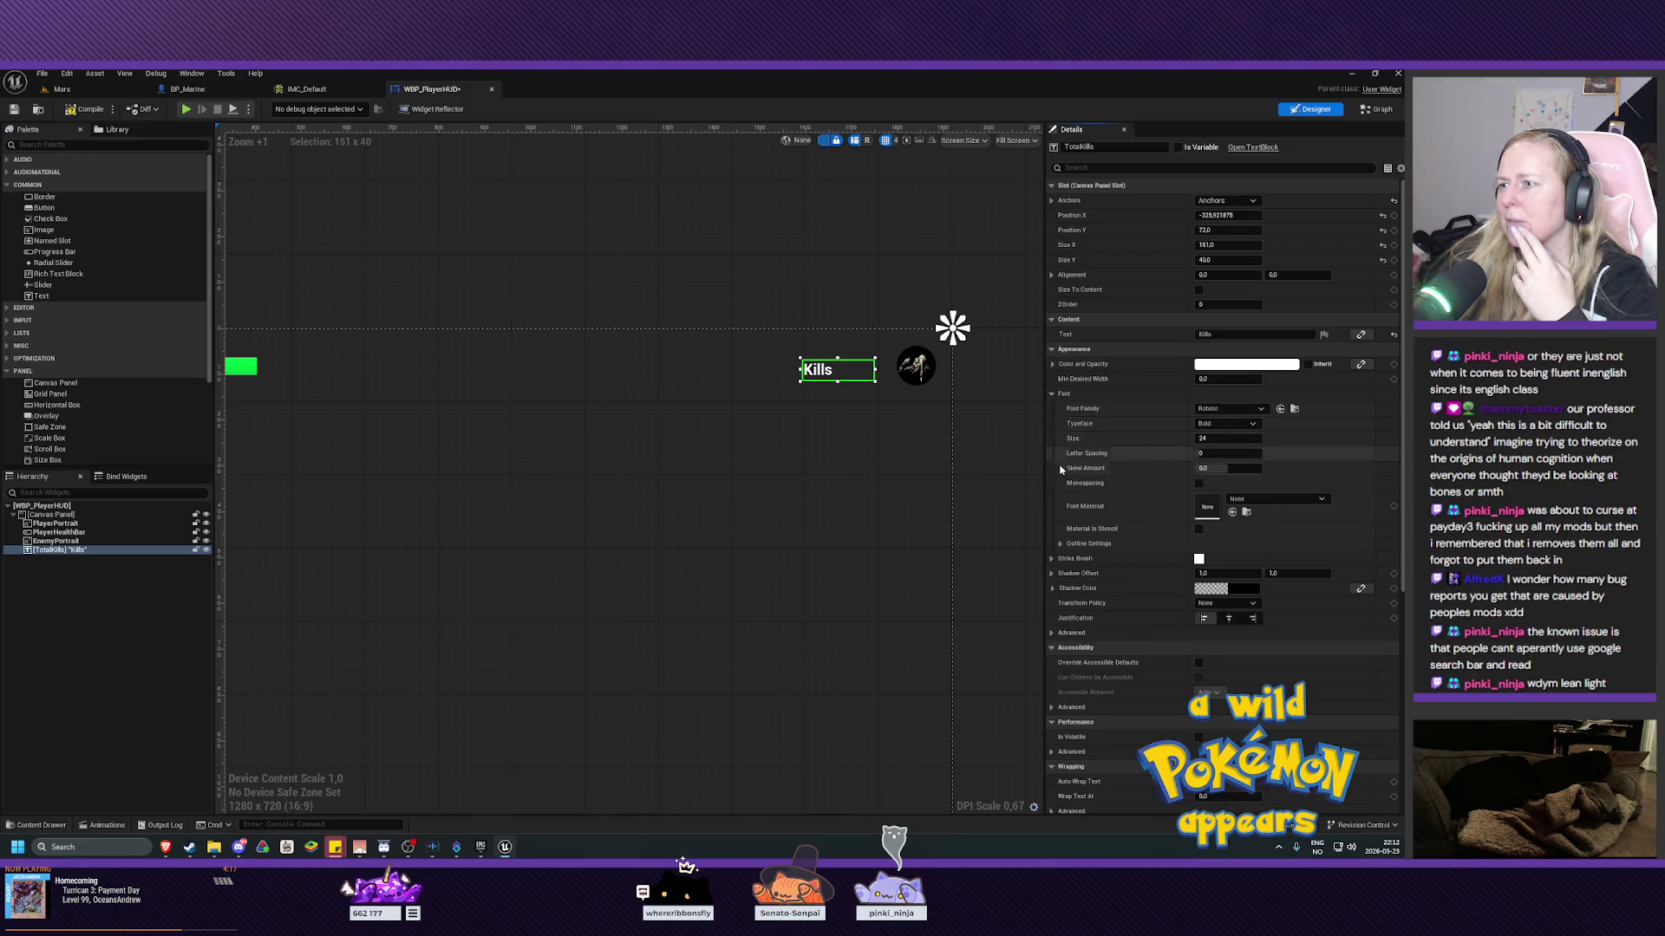
{"action": "left_click", "coordinate": [1058, 545]}
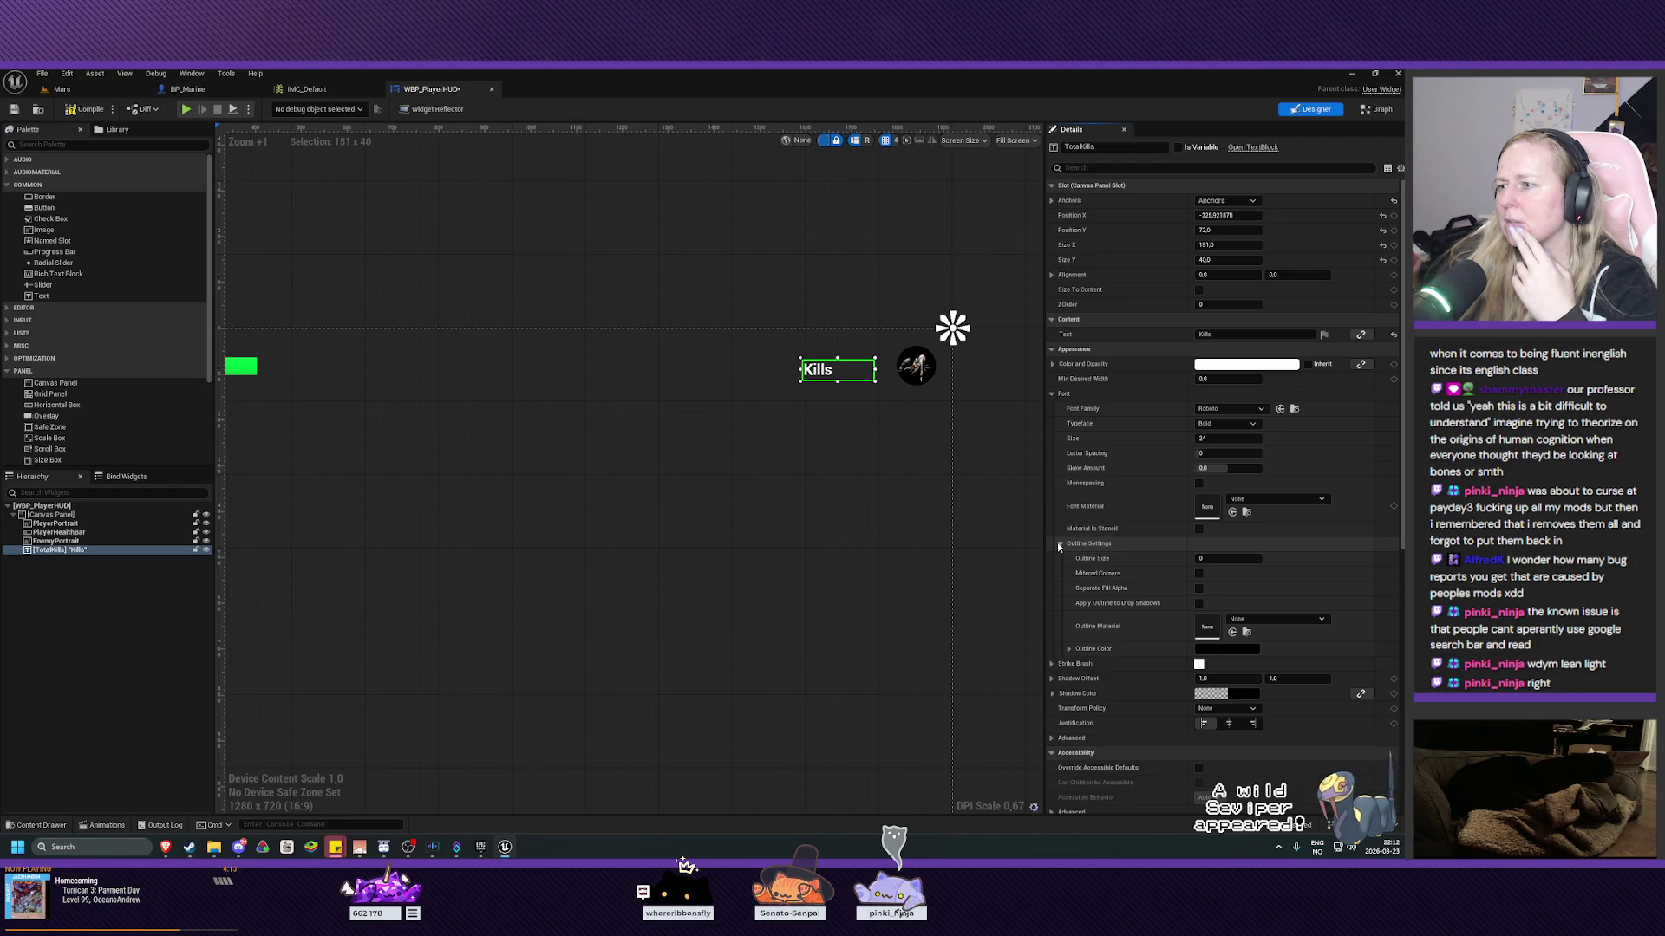
{"action": "left_click", "coordinate": [1058, 545]}
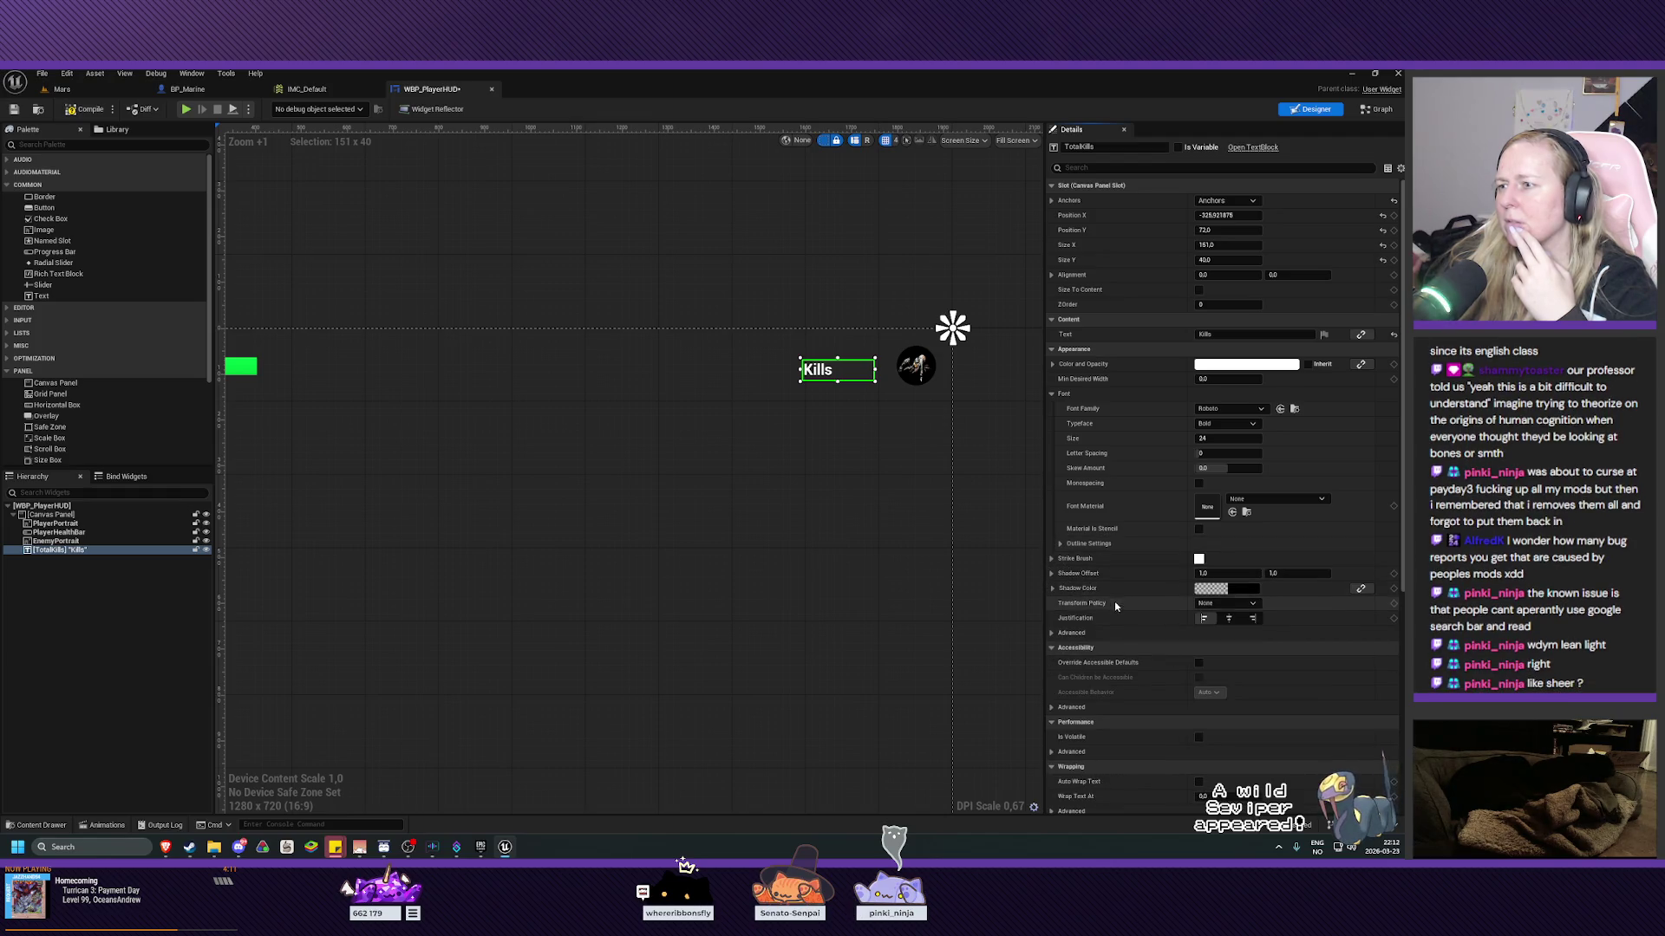
{"action": "left_click", "coordinate": [1053, 634]}
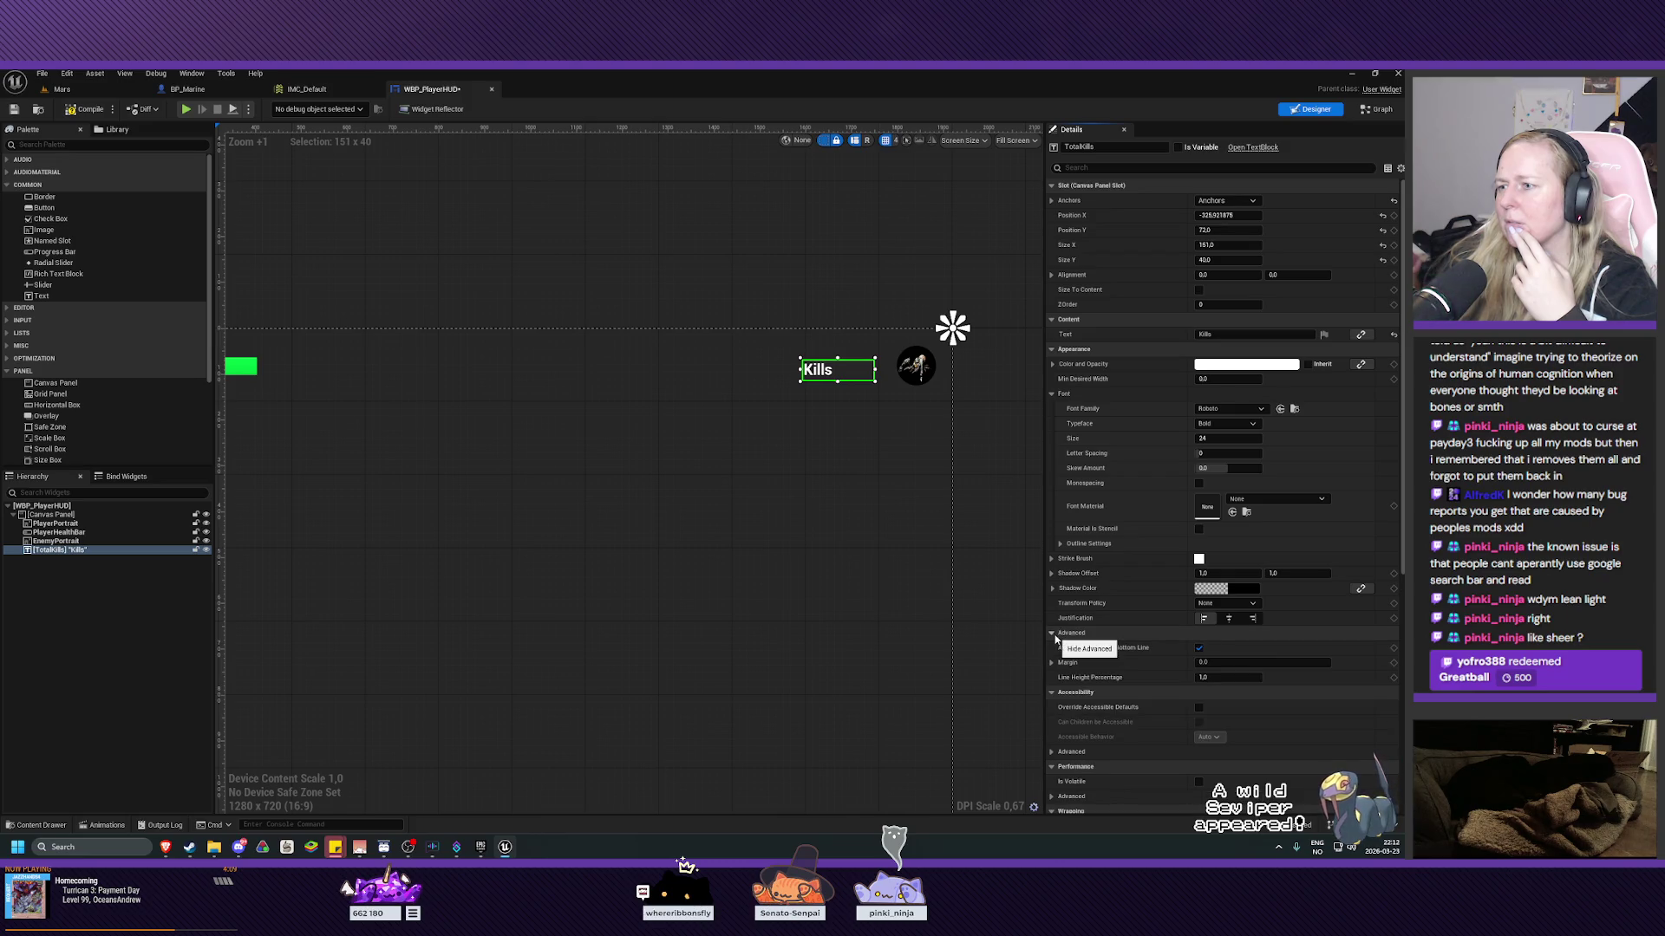
{"action": "left_click", "coordinate": [1052, 634]}
{"action": "left_click", "coordinate": [1252, 619]}
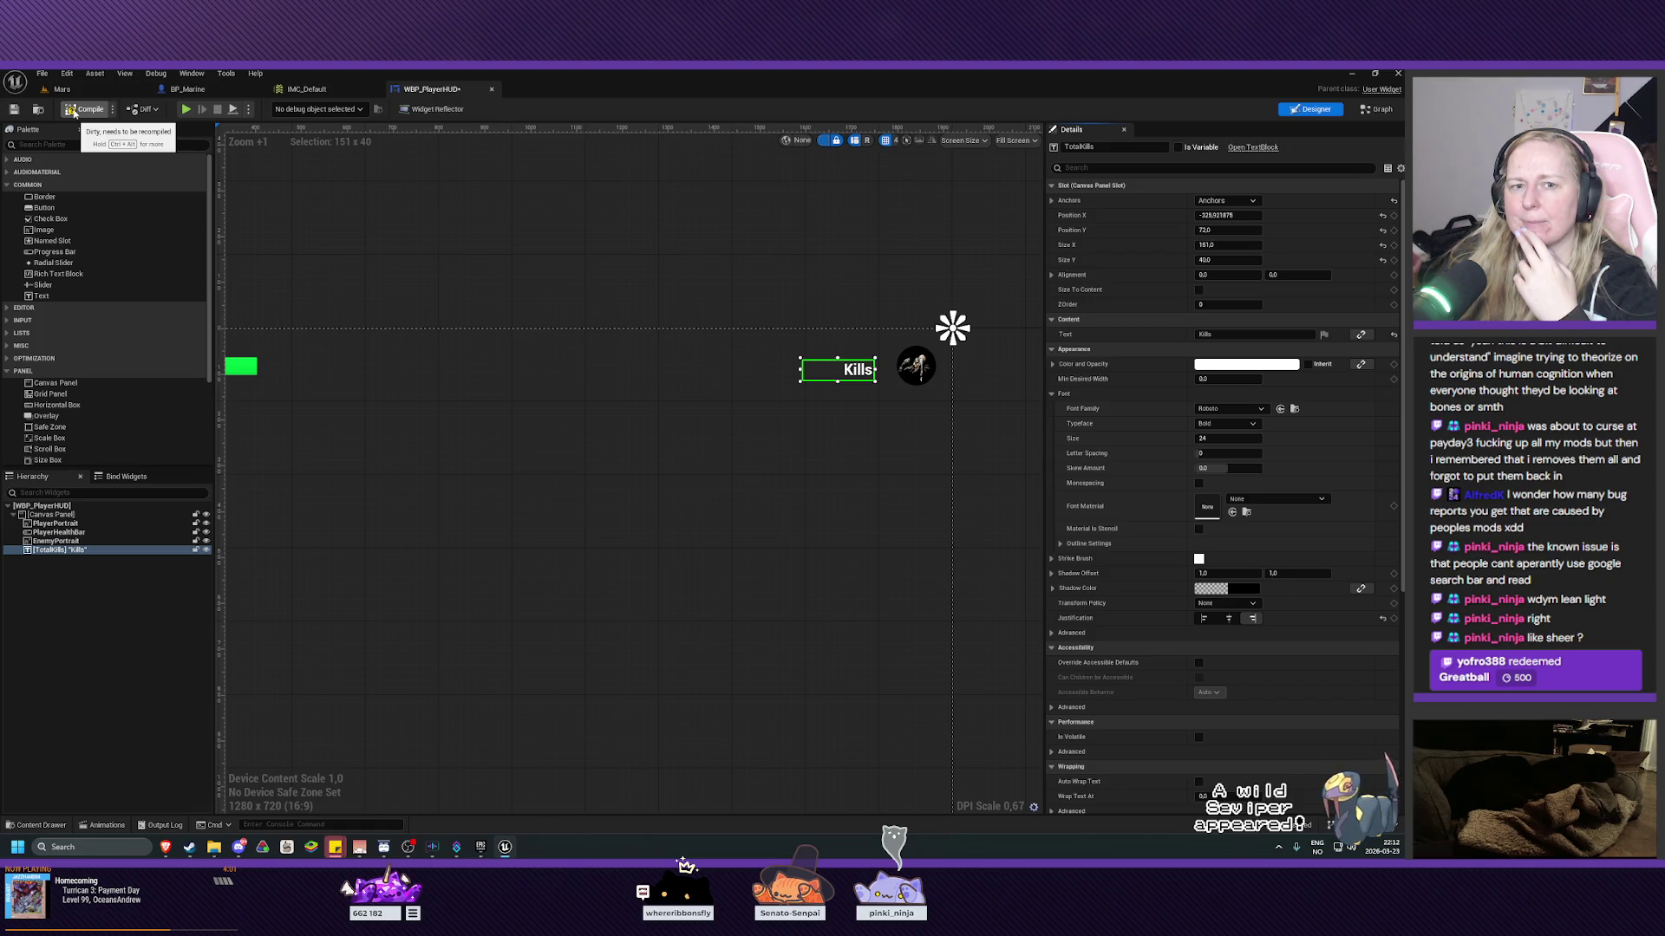
{"action": "left_click", "coordinate": [73, 111]}
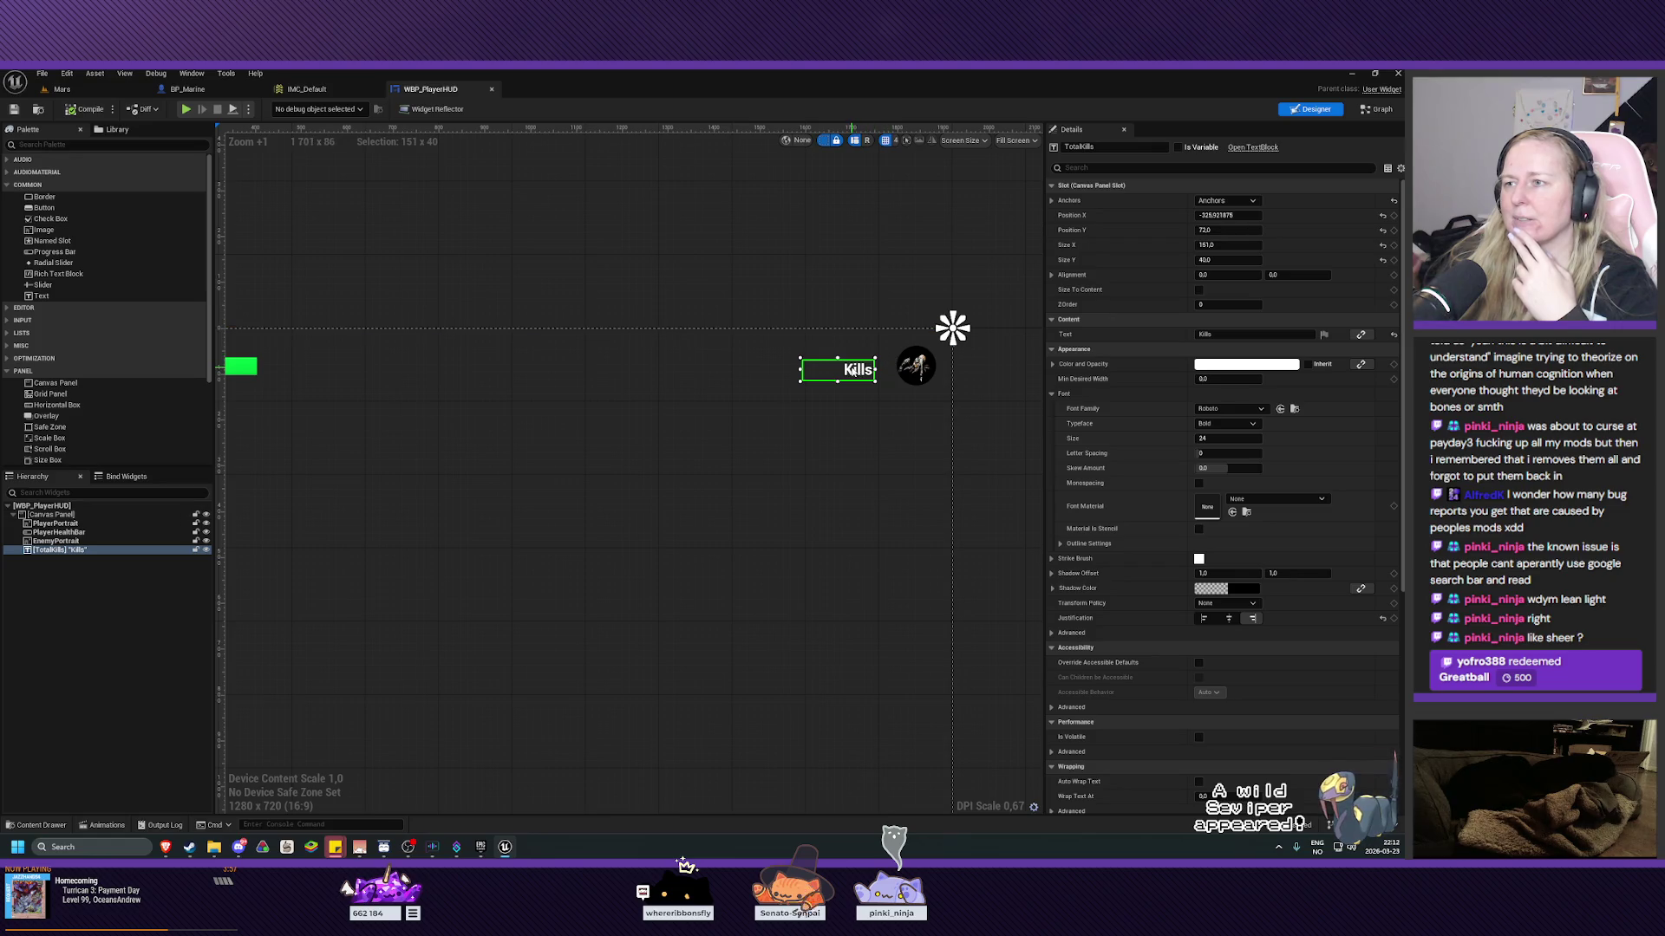
{"action": "left_click_drag", "start_coordinate": [854, 371], "coordinate": [861, 369]}
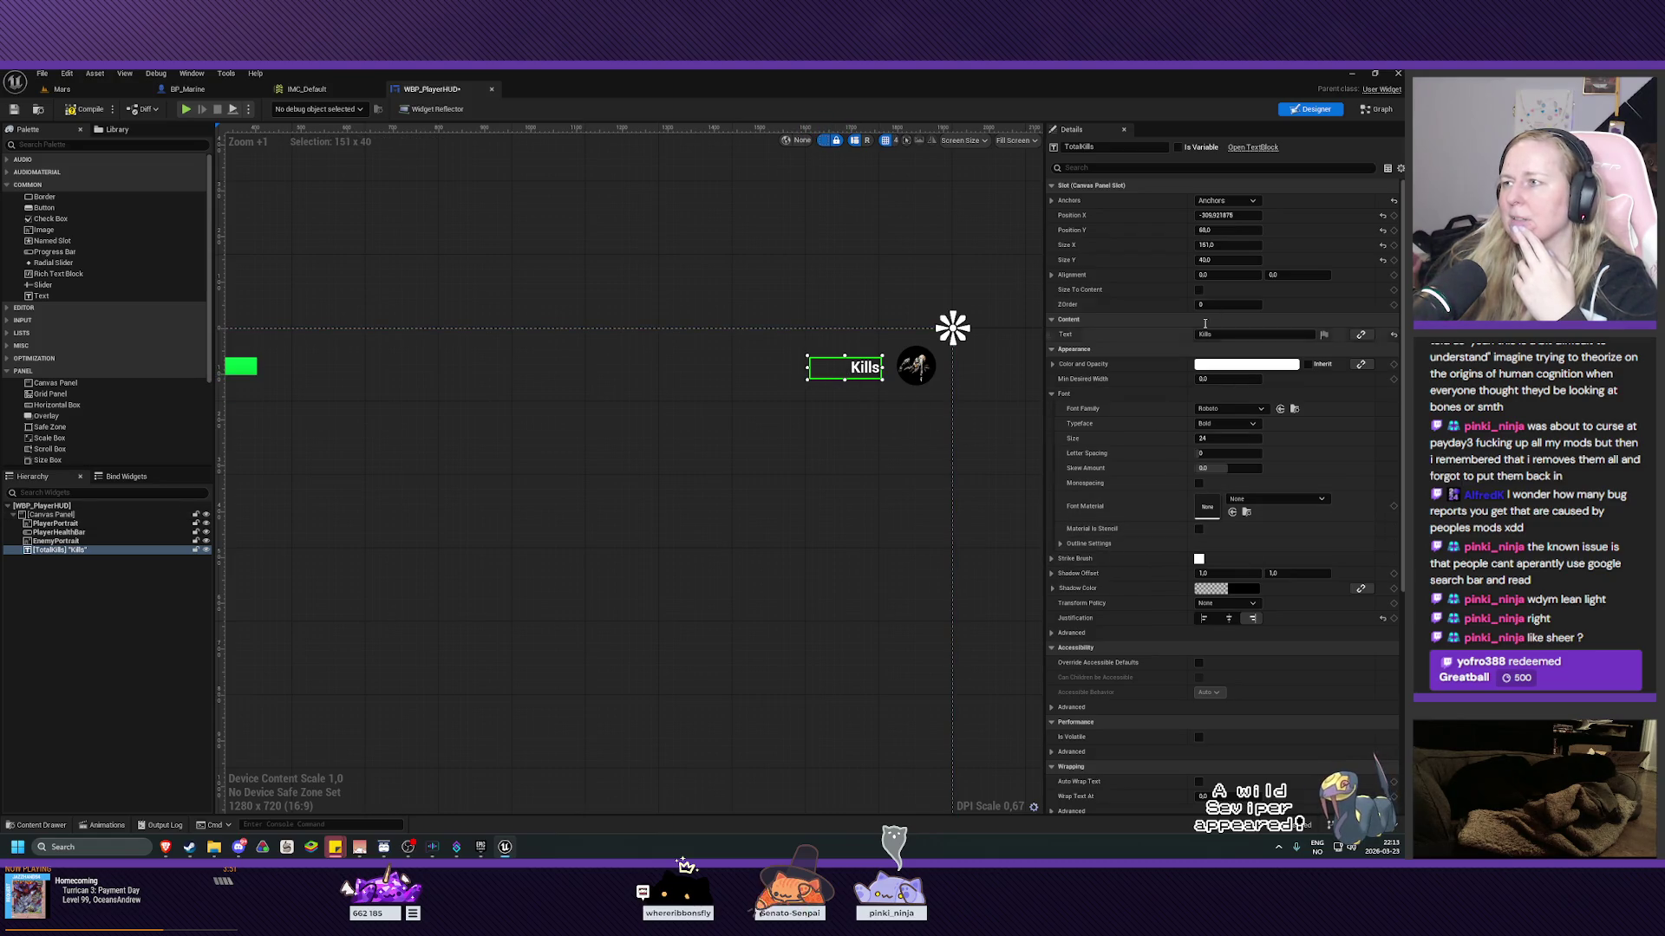
{"action": "left_click", "coordinate": [1227, 333]}
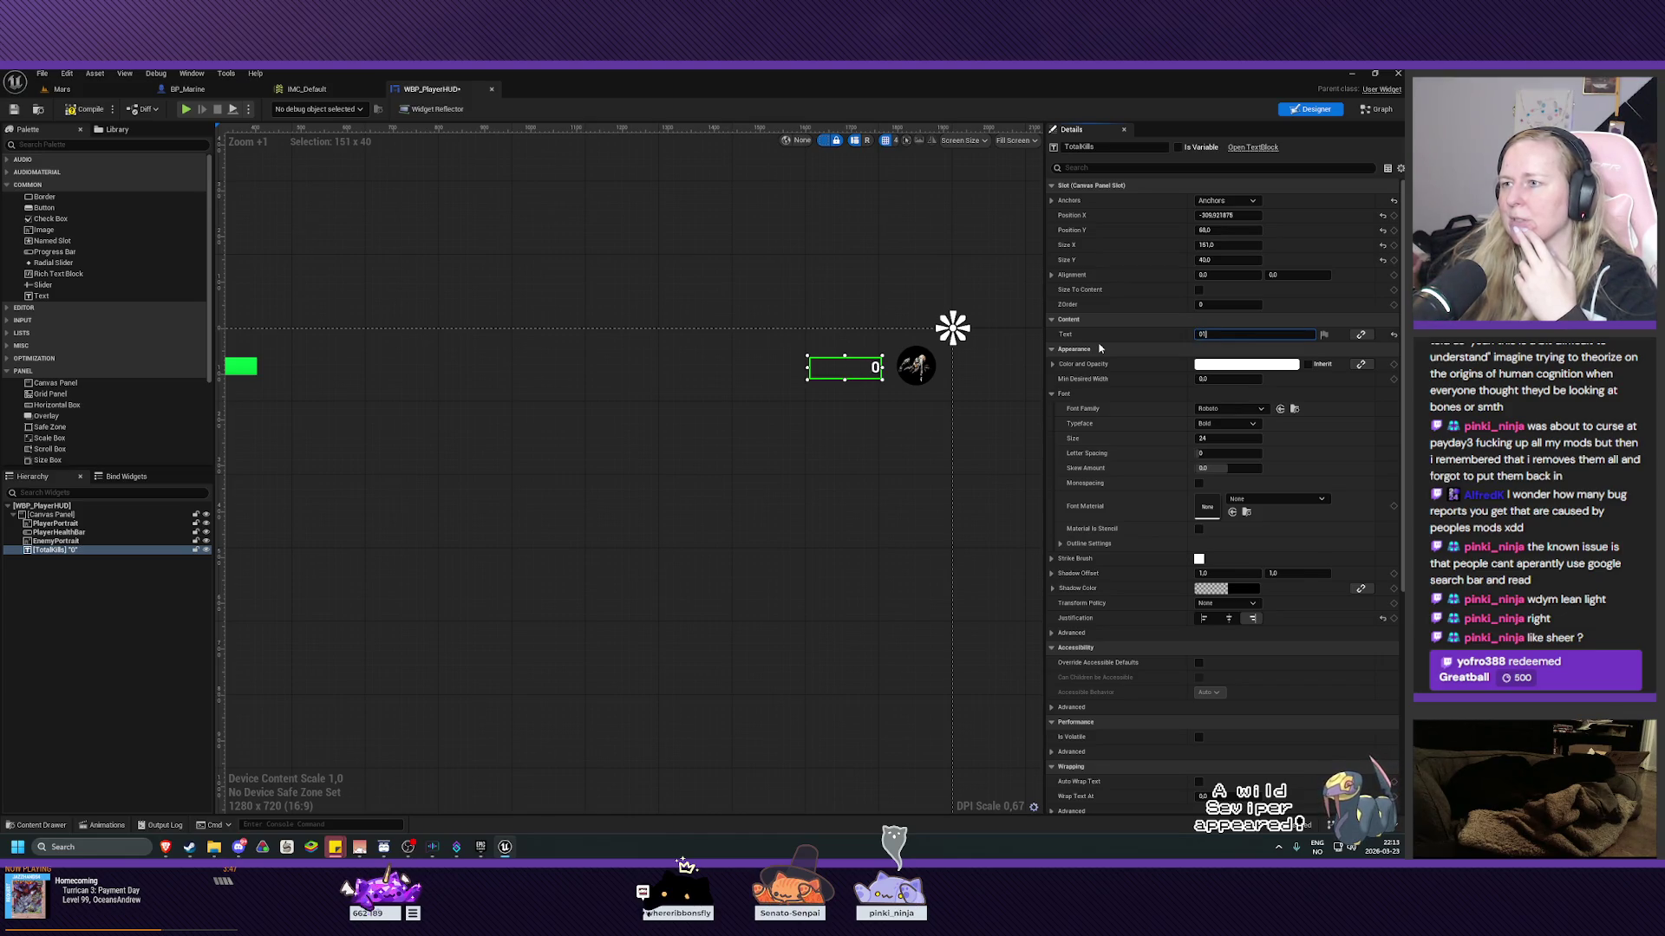
{"action": "type", "text": "12123"}
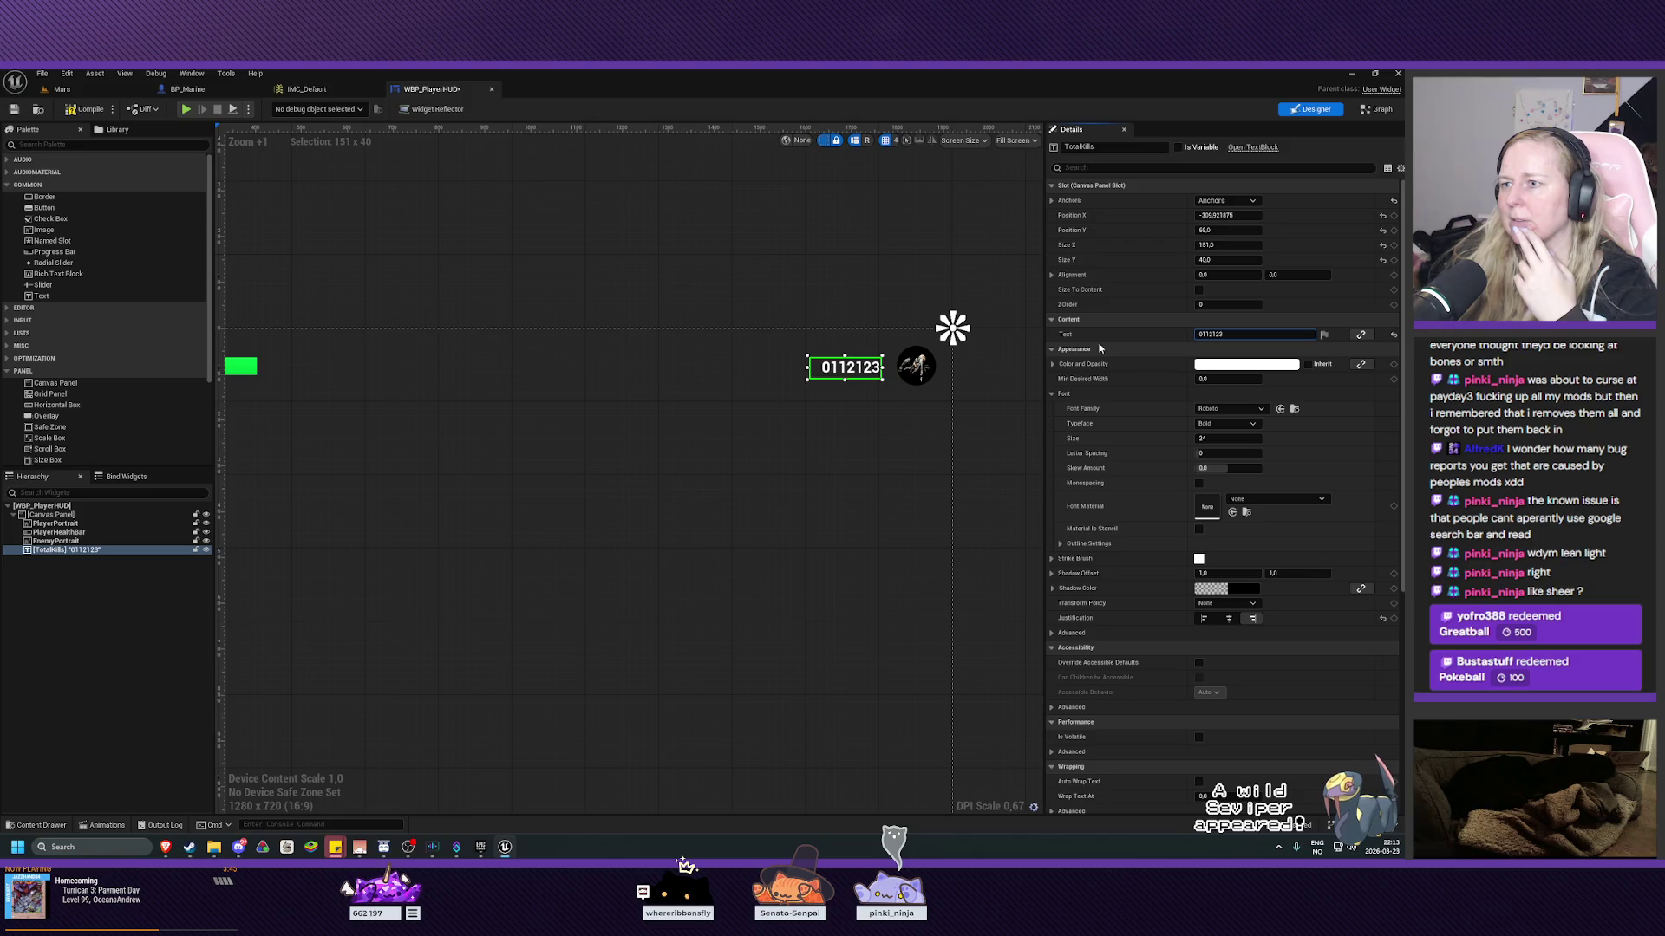
{"action": "key", "text": "BackSpace"}
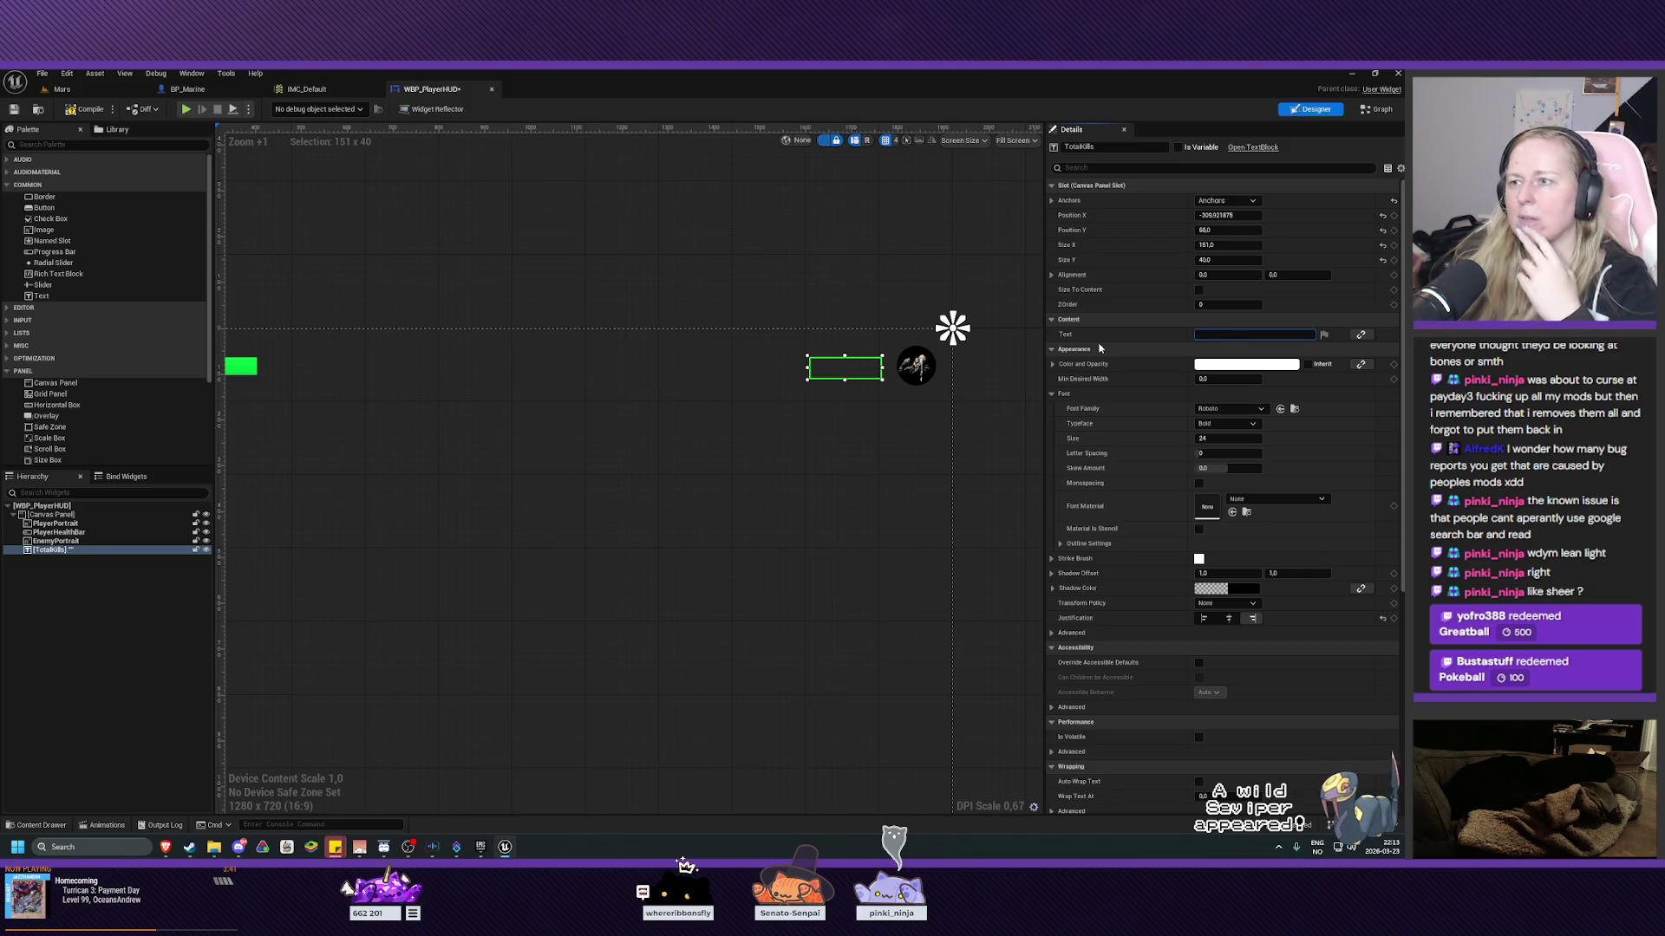
{"action": "type", "text": "Kills"}
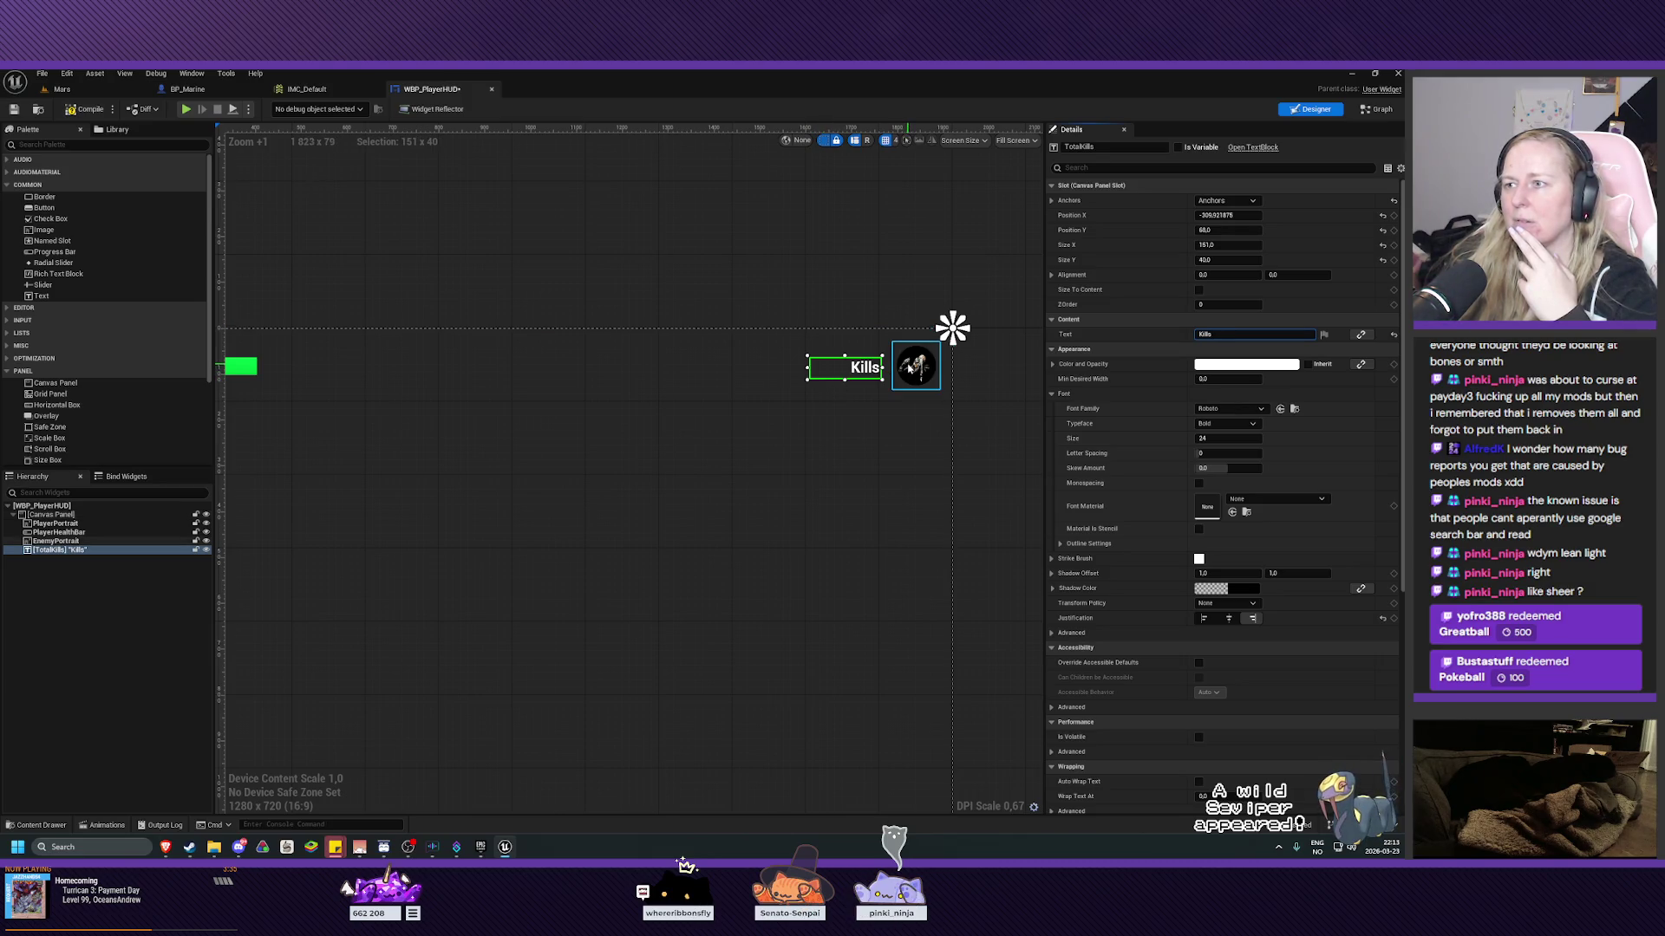
Nudge the Kills text slightly right and set its font size to 30.
{"action": "left_click_drag", "start_coordinate": [828, 371], "coordinate": [831, 374]}
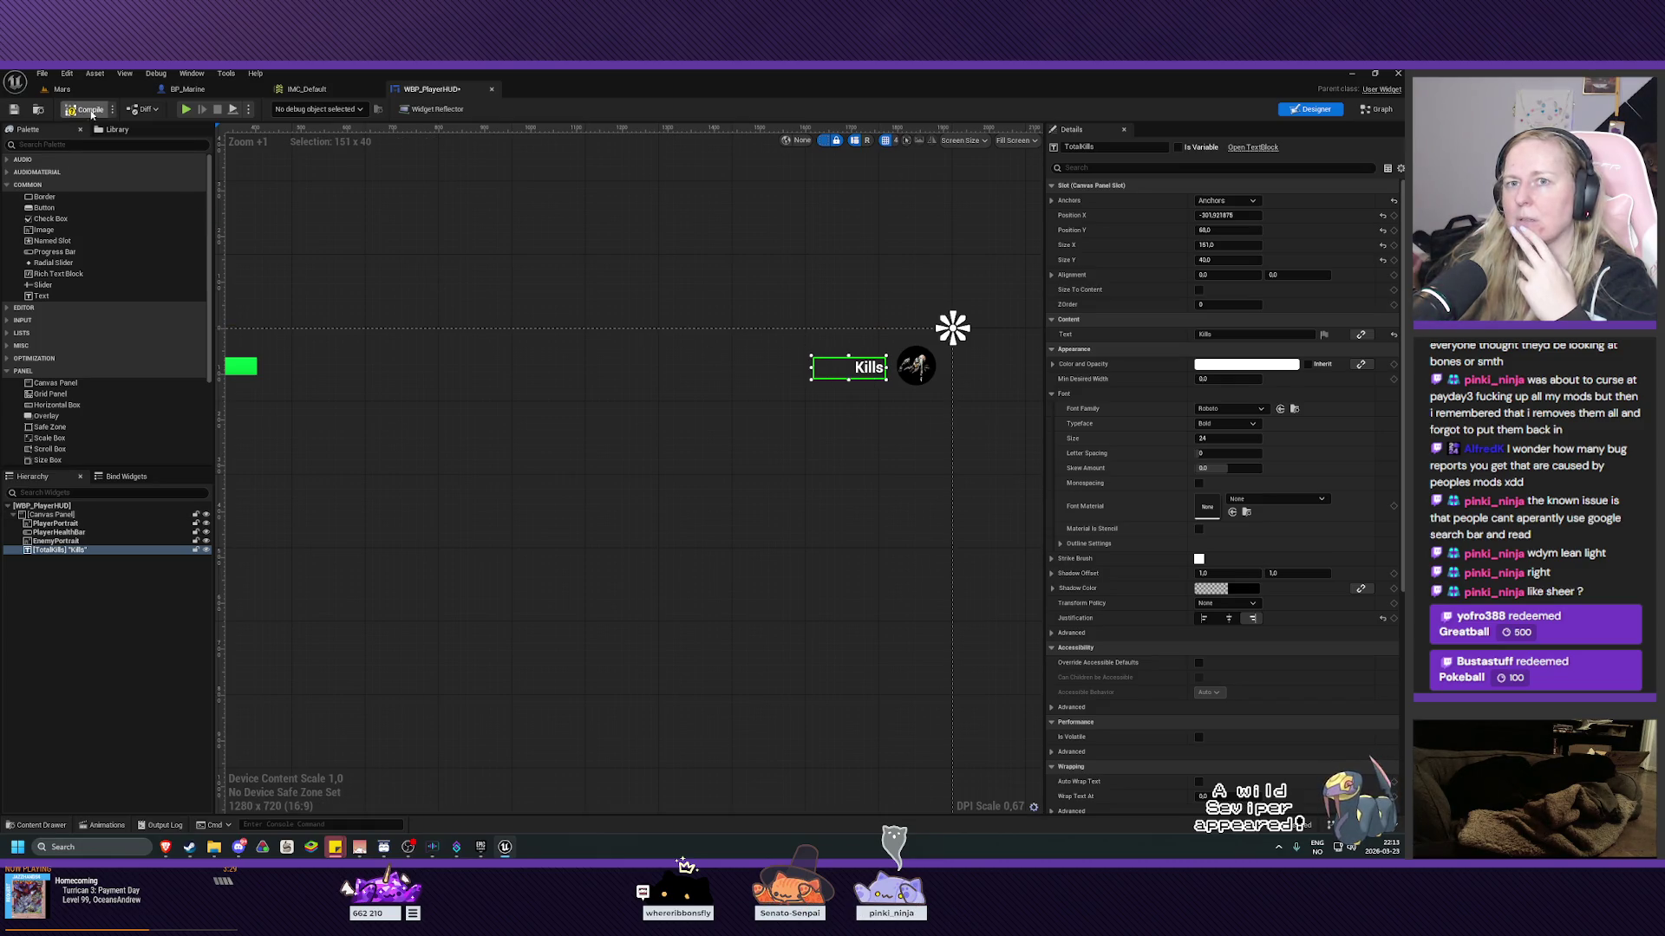
{"action": "mouse_move", "coordinate": [487, 292]}
{"action": "left_mouse_down"}
{"action": "mouse_move", "coordinate": [691, 268]}
{"action": "mouse_move", "coordinate": [528, 272]}
{"action": "left_mouse_up"}
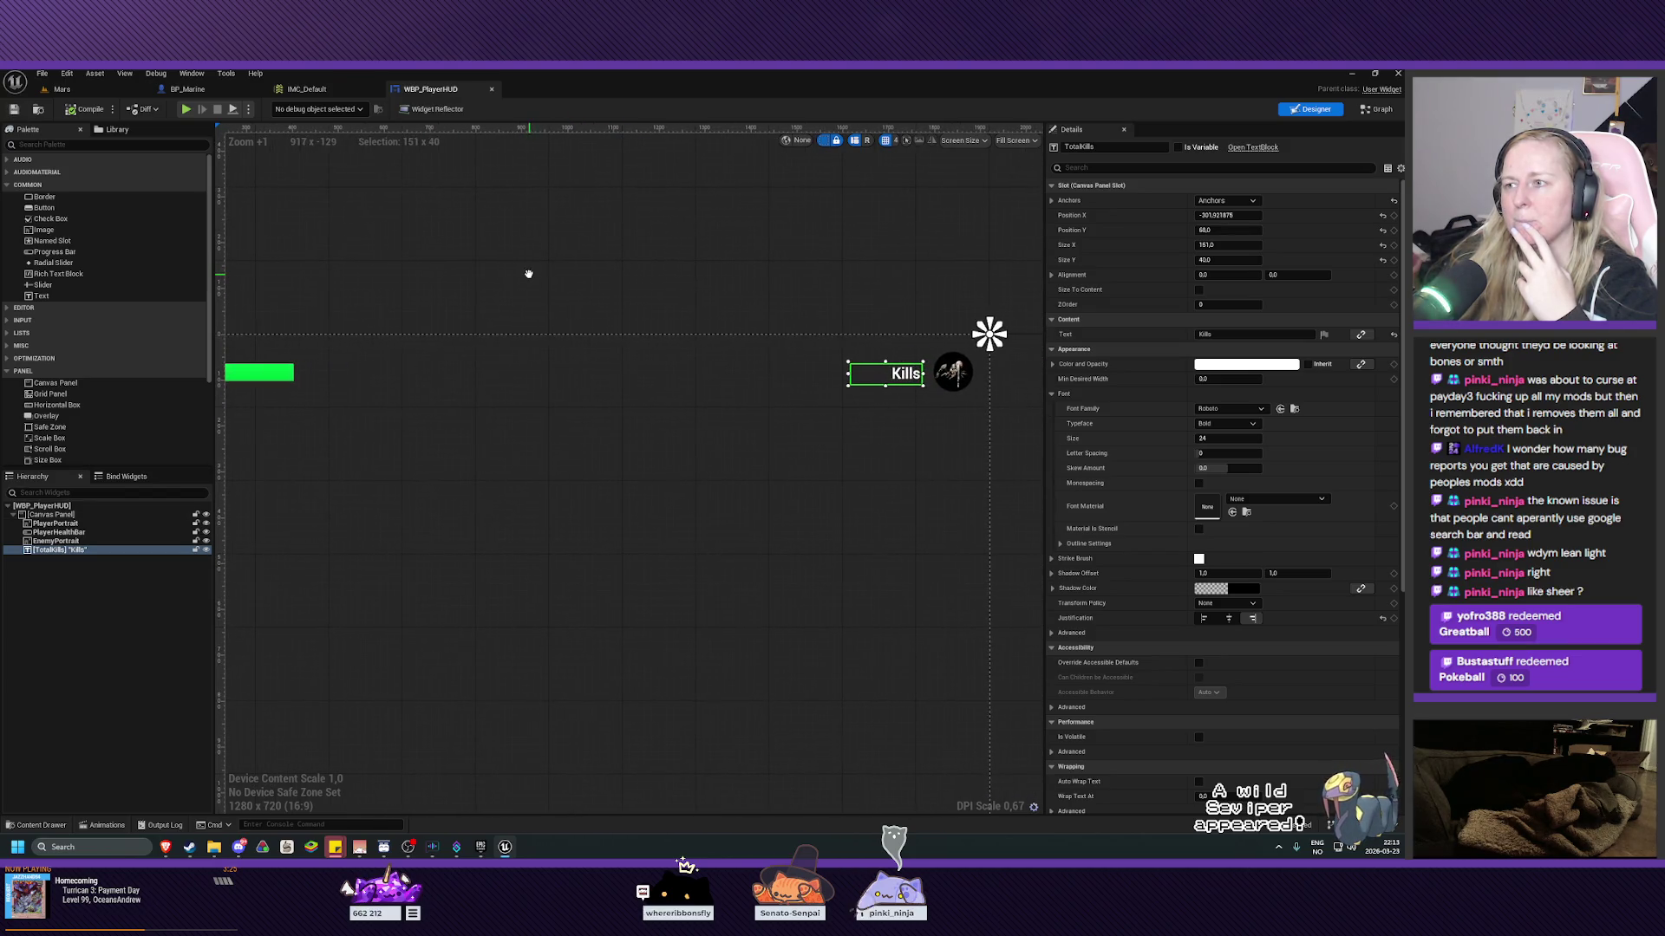
{"action": "left_click", "coordinate": [1227, 439]}
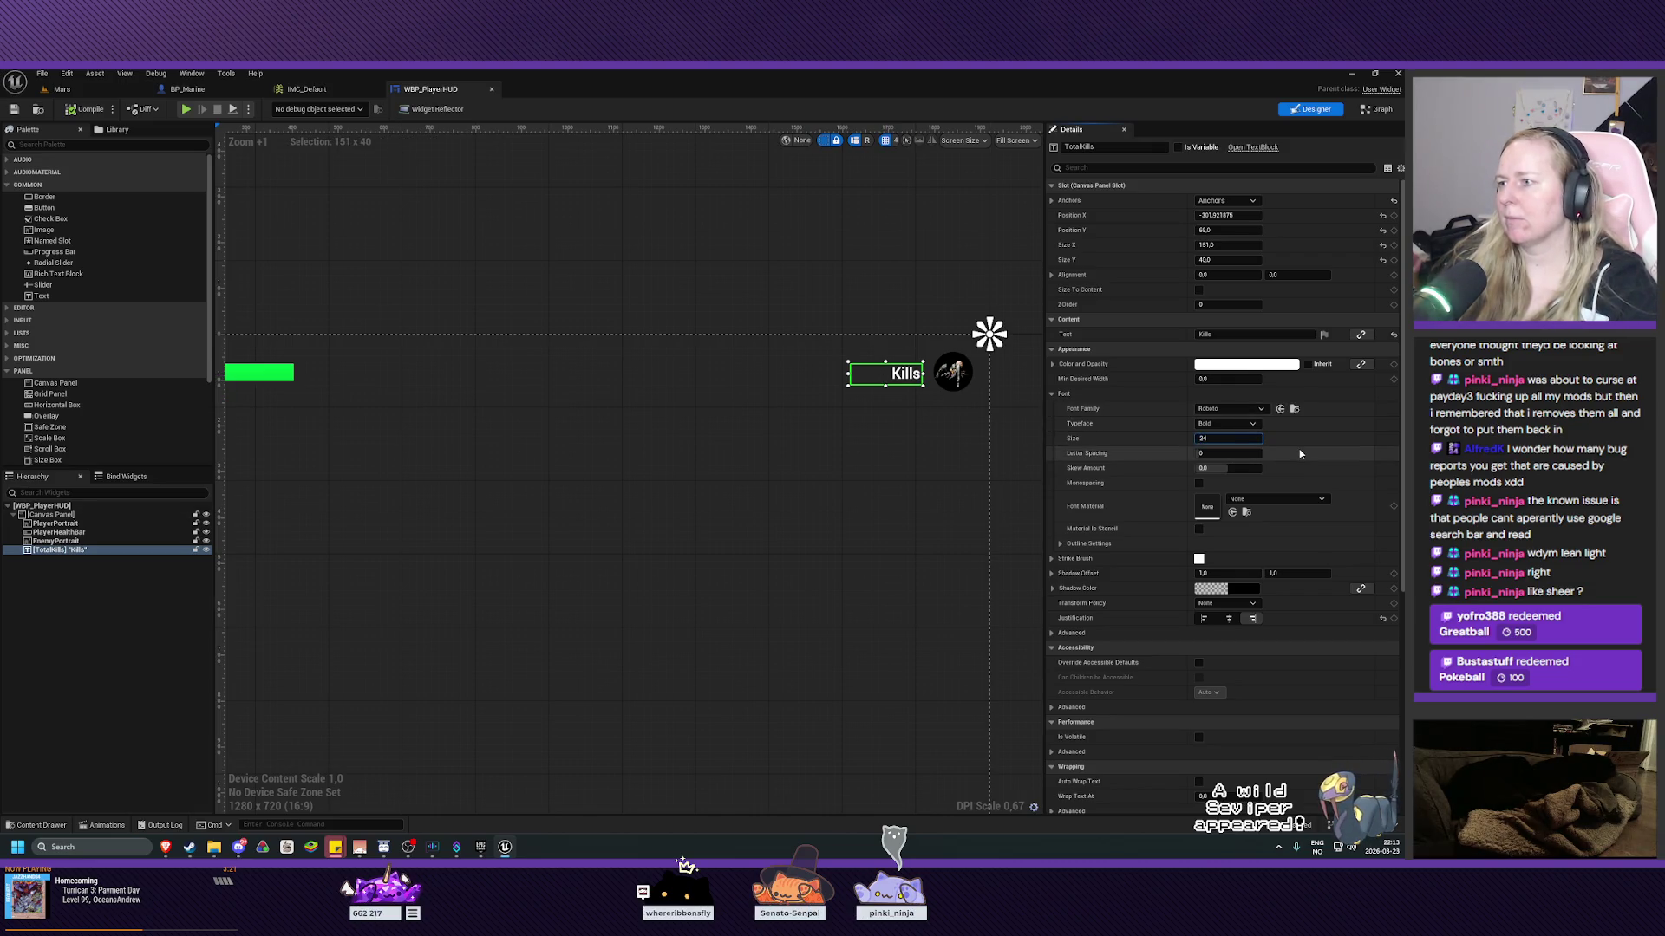
{"action": "type", "text": "30"}
{"action": "key", "text": "Return"}
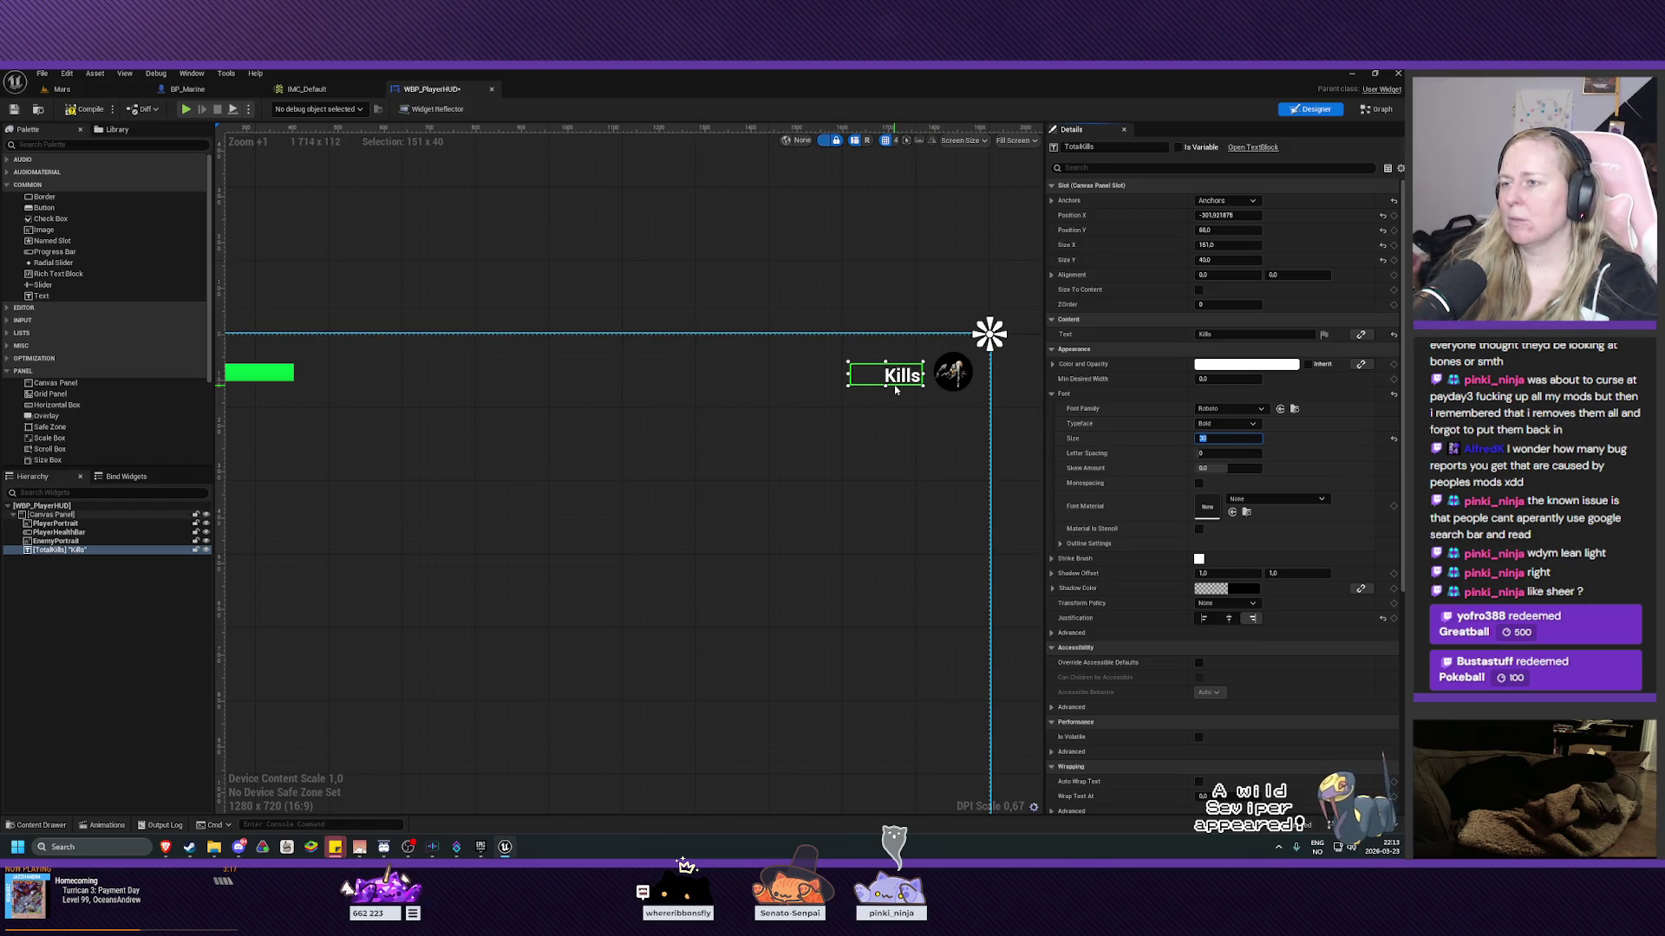
Shift the Kills text up, make its box taller, and compile the HUD.
{"action": "left_click_drag", "start_coordinate": [899, 381], "coordinate": [901, 376]}
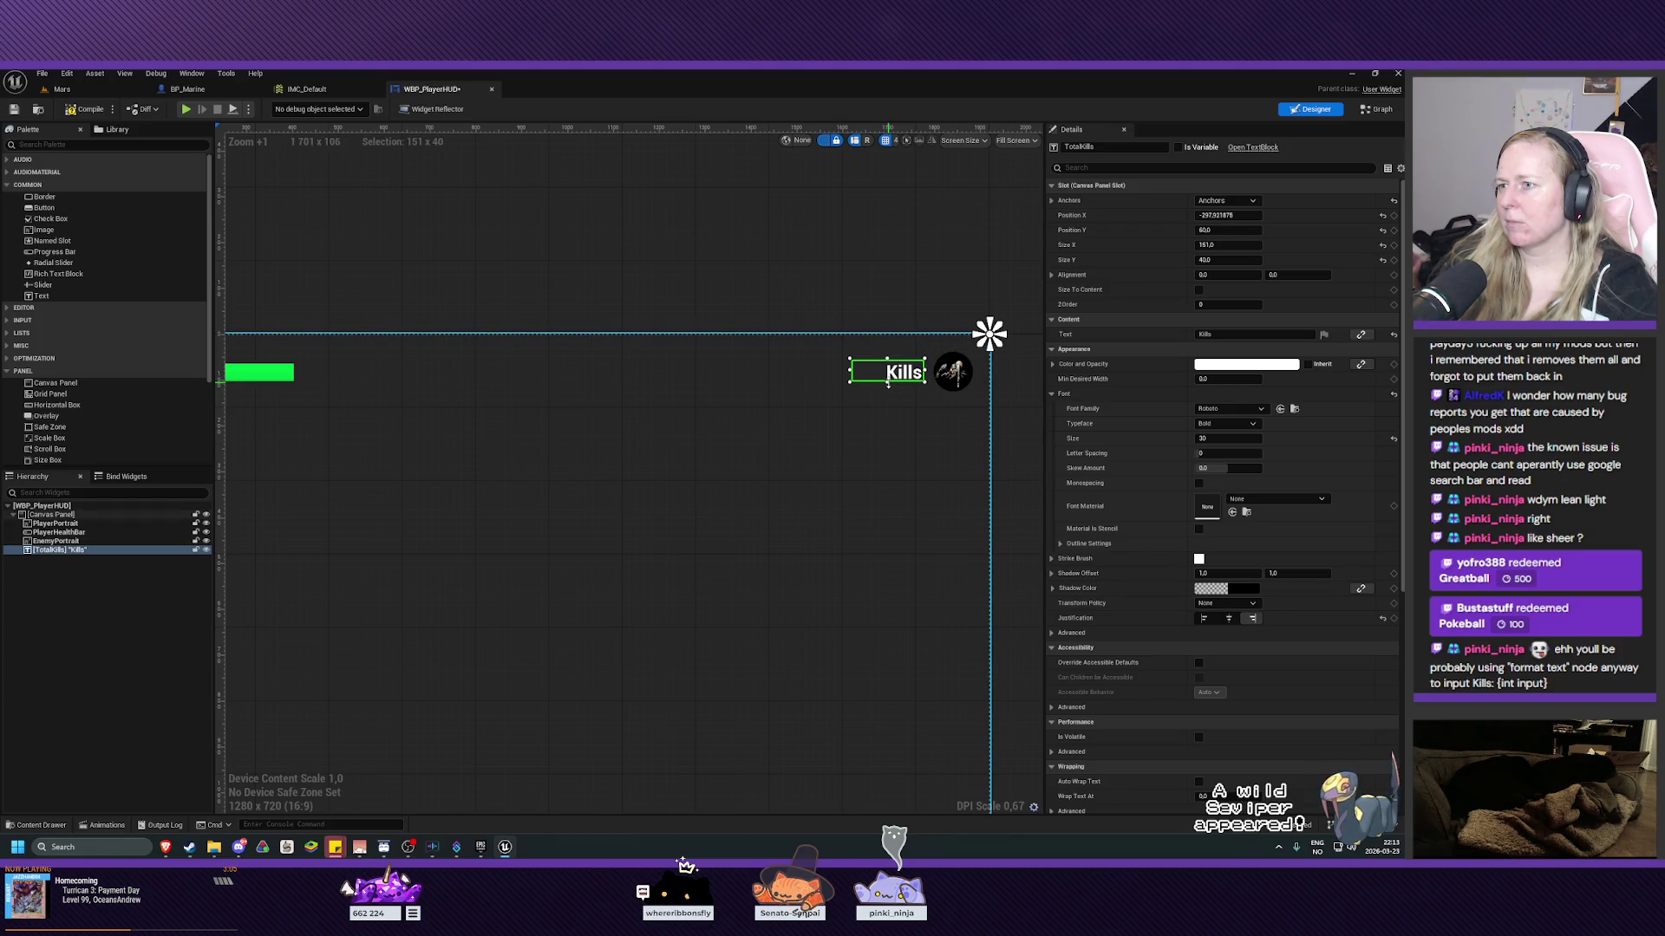
{"action": "left_click_drag", "start_coordinate": [887, 382], "coordinate": [894, 381]}
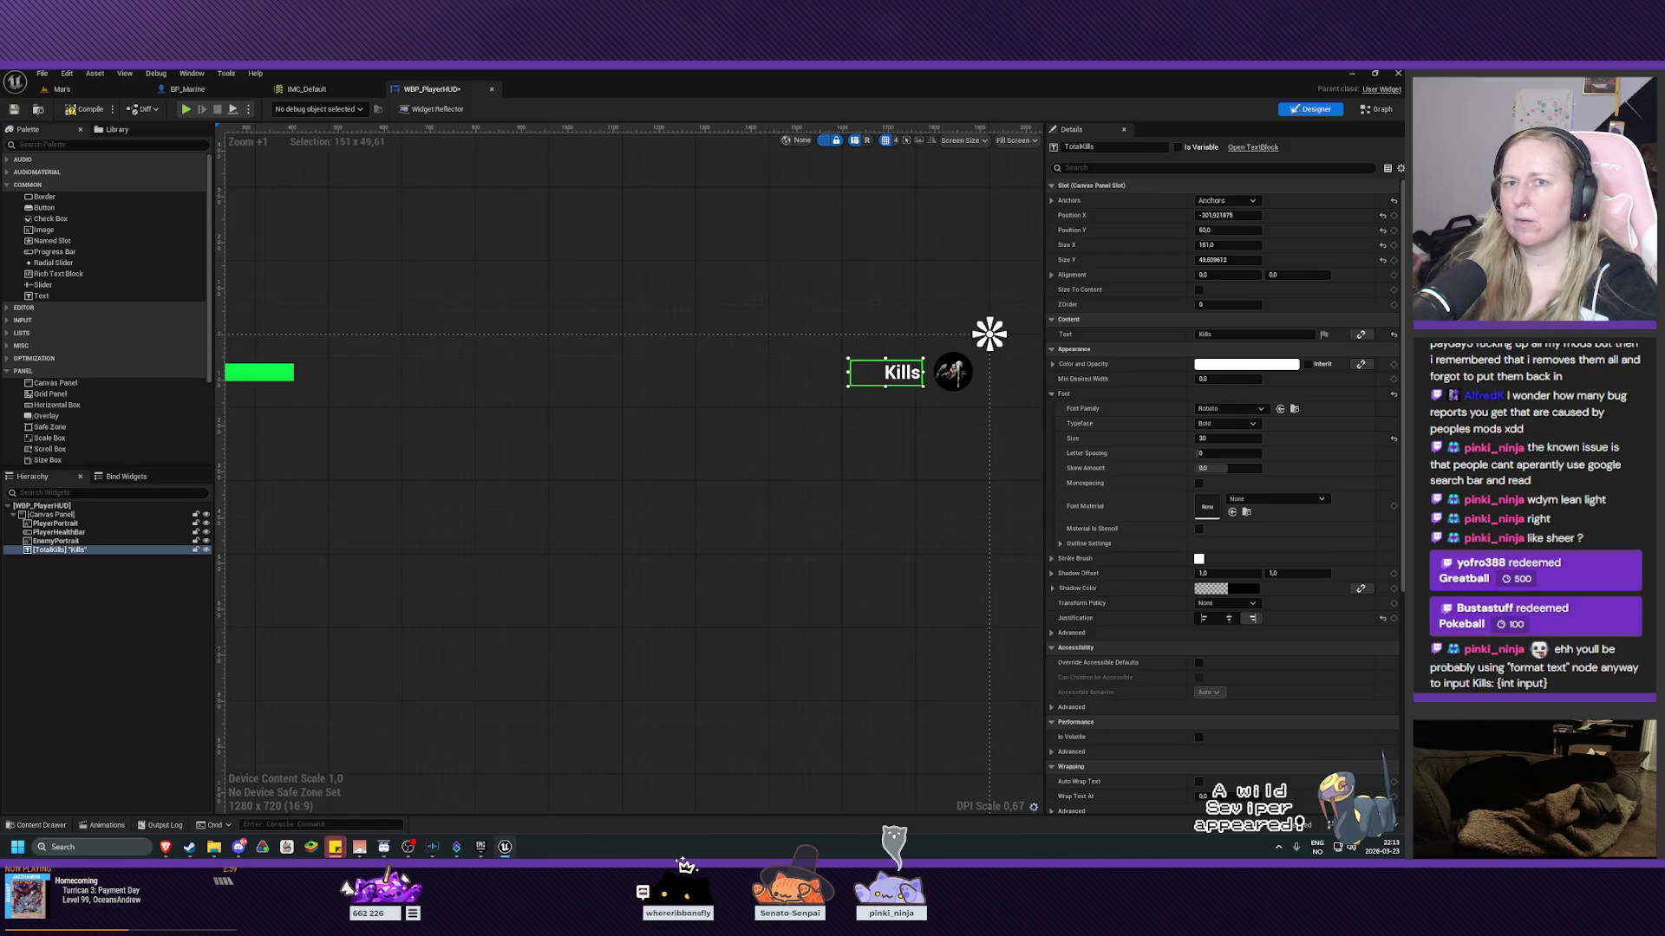
{"action": "left_click", "coordinate": [81, 112]}
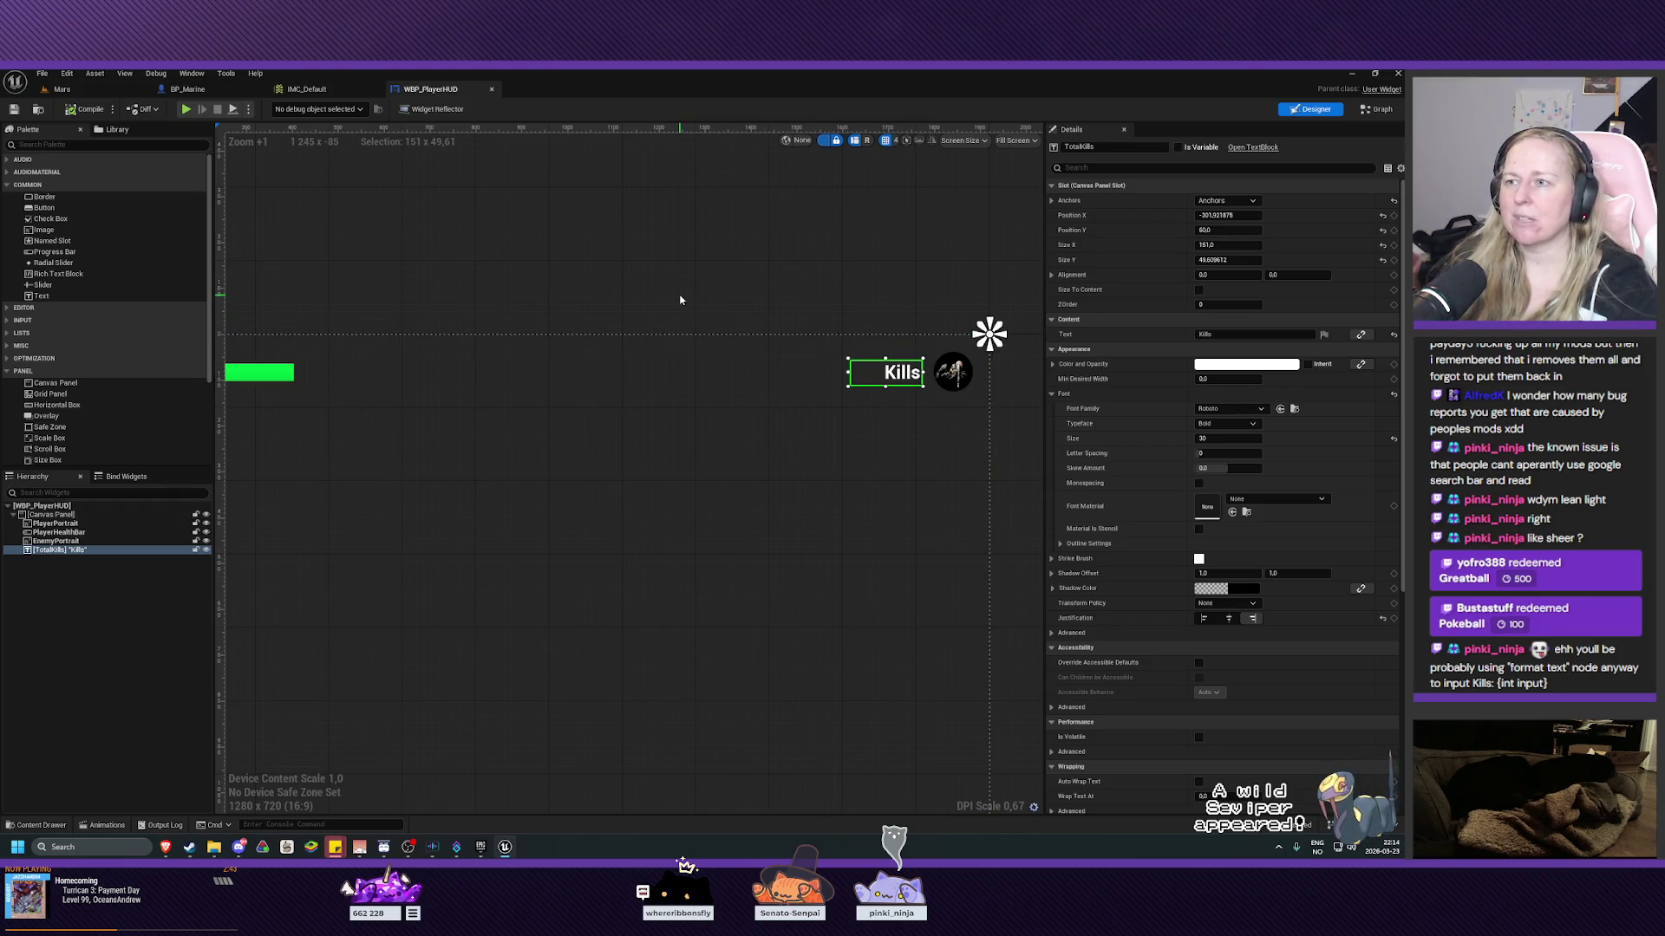
Pan across the HUD layout and select the green health bar.
{"action": "mouse_move", "coordinate": [668, 286]}
{"action": "left_mouse_down"}
{"action": "mouse_move", "coordinate": [688, 287]}
{"action": "mouse_move", "coordinate": [618, 291]}
{"action": "mouse_move", "coordinate": [732, 304]}
{"action": "mouse_move", "coordinate": [820, 289]}
{"action": "mouse_move", "coordinate": [794, 272]}
{"action": "left_mouse_up"}
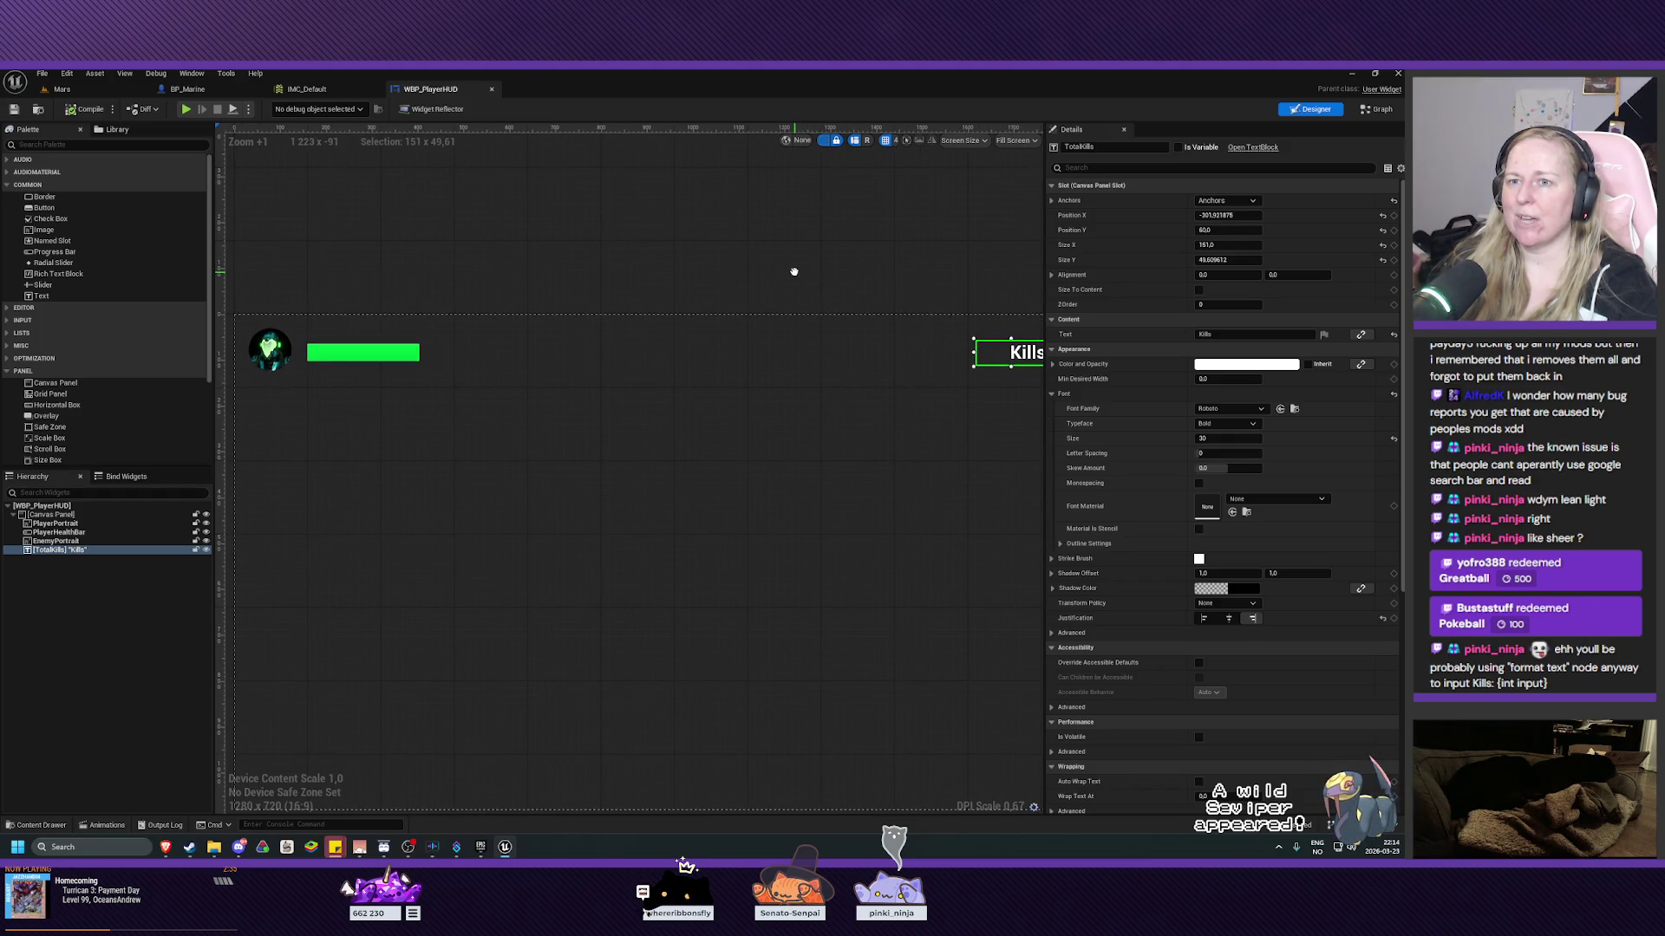
{"action": "mouse_move", "coordinate": [794, 273]}
{"action": "left_mouse_down"}
{"action": "mouse_move", "coordinate": [743, 257]}
{"action": "mouse_move", "coordinate": [872, 291]}
{"action": "left_mouse_up"}
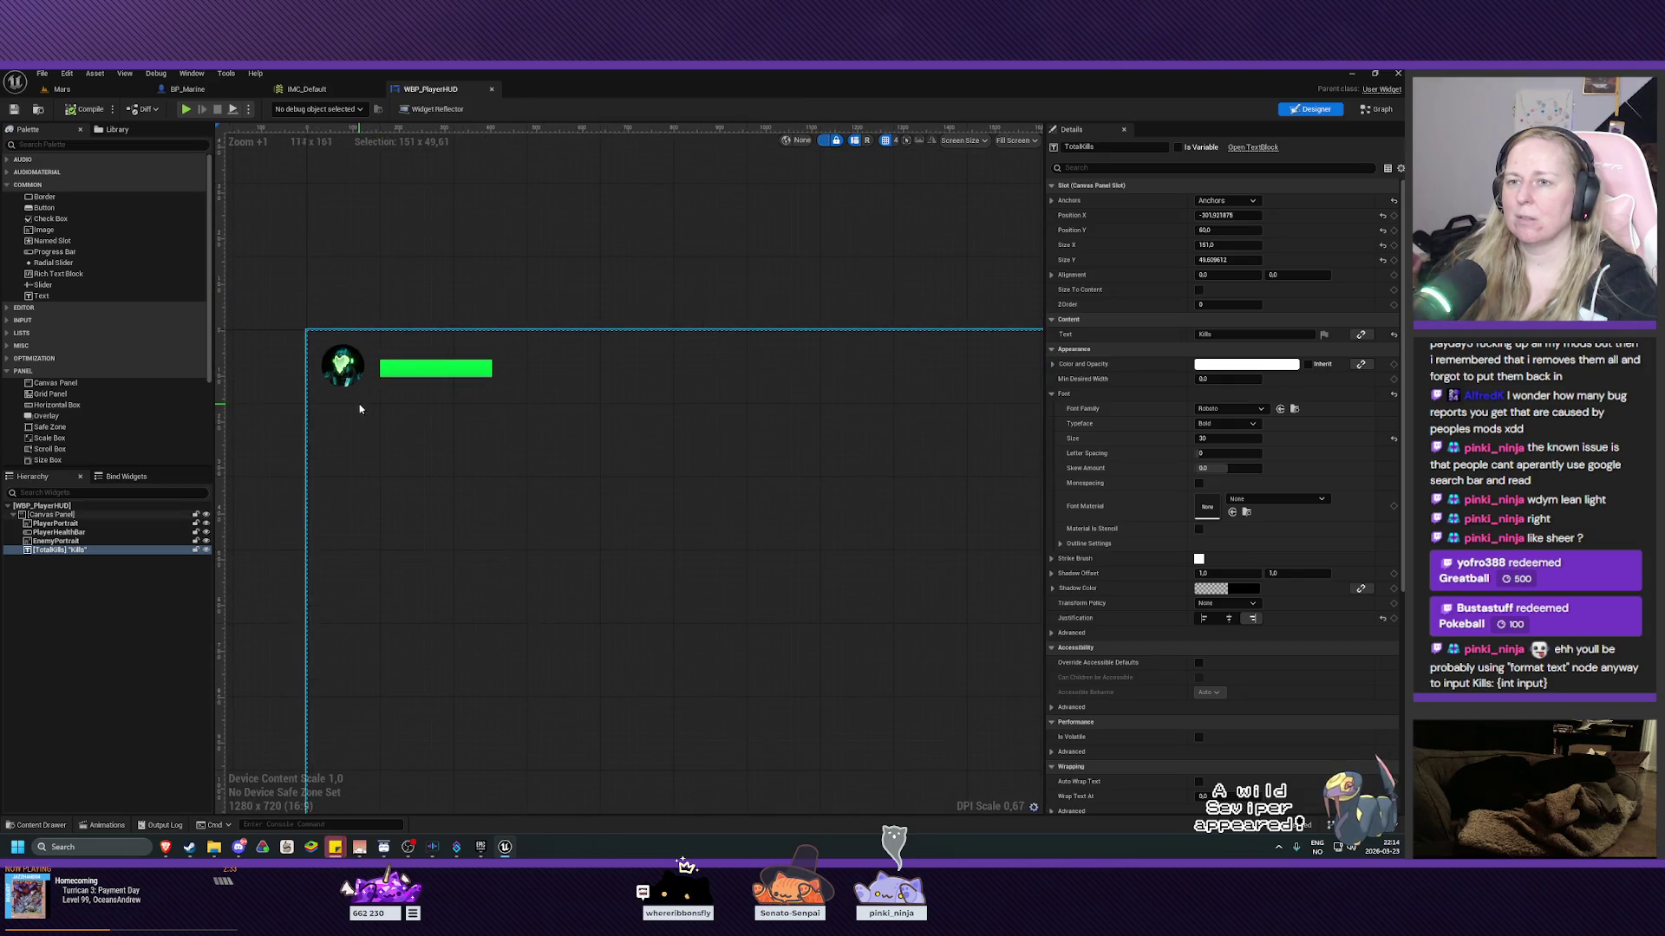
{"action": "left_click", "coordinate": [416, 372]}
Deselect the health bar and save WBP_PlayerHUD with Ctrl+S.
{"action": "left_click", "coordinate": [408, 327]}
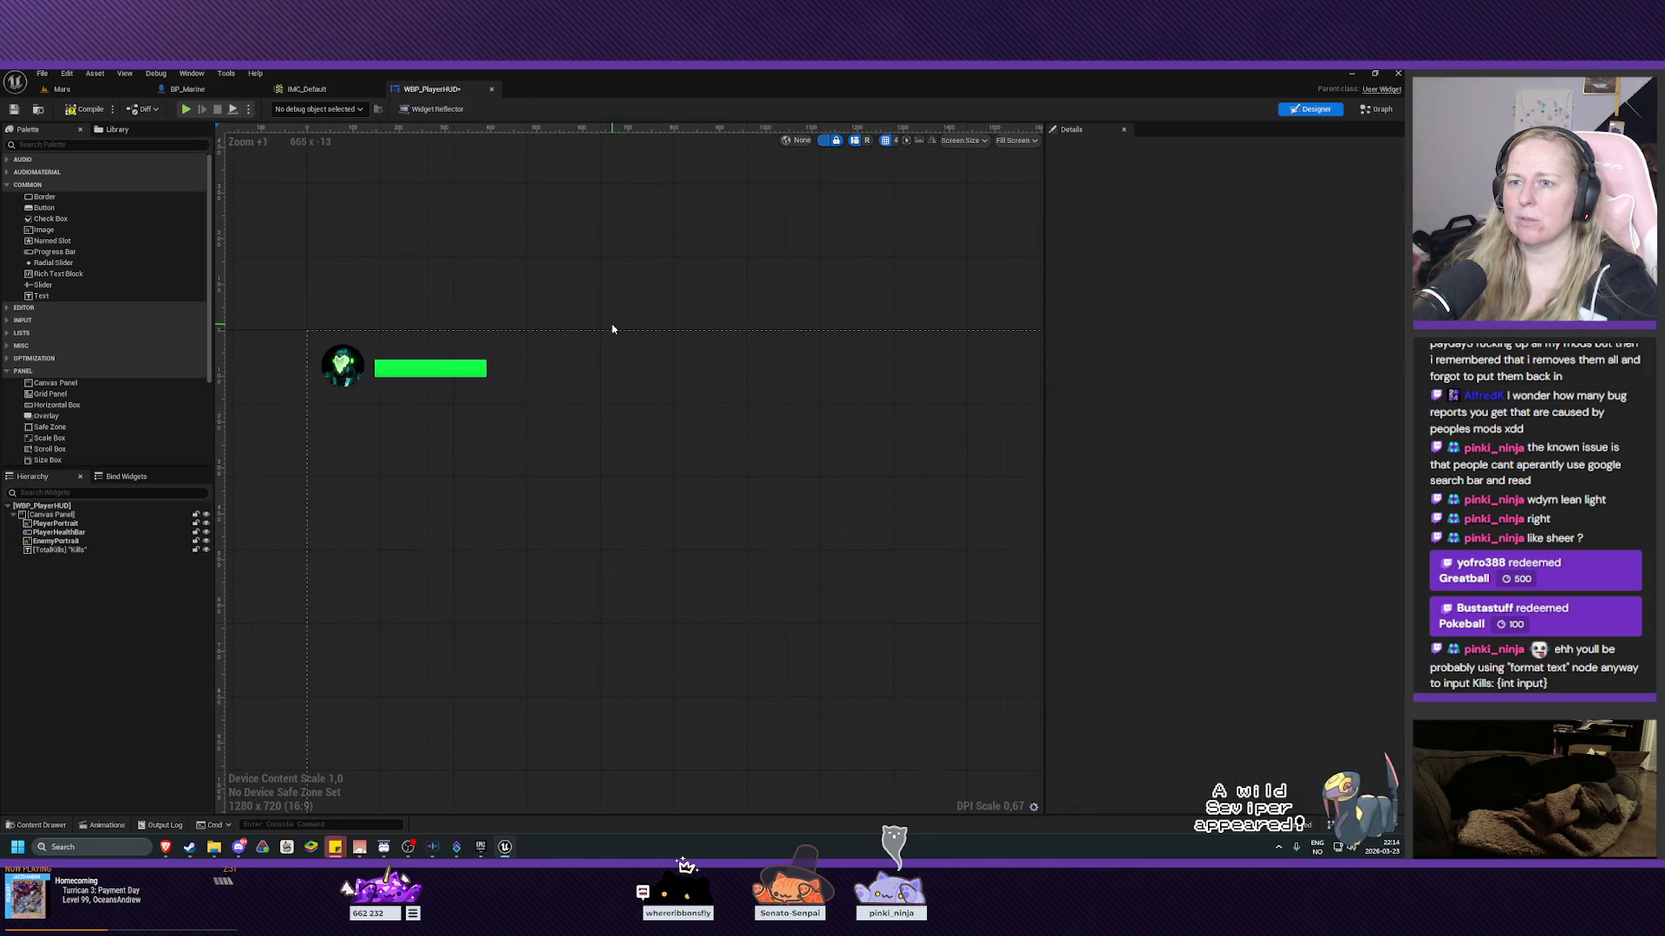
{"action": "left_click", "coordinate": [84, 109]}
{"action": "key", "text": "ctrl+s"}
Zoom and pan the canvas to center the HUD frame and the Kills label.
{"action": "scroll", "coordinate": [631, 205], "scroll_direction": "down", "scroll_amount": 2}
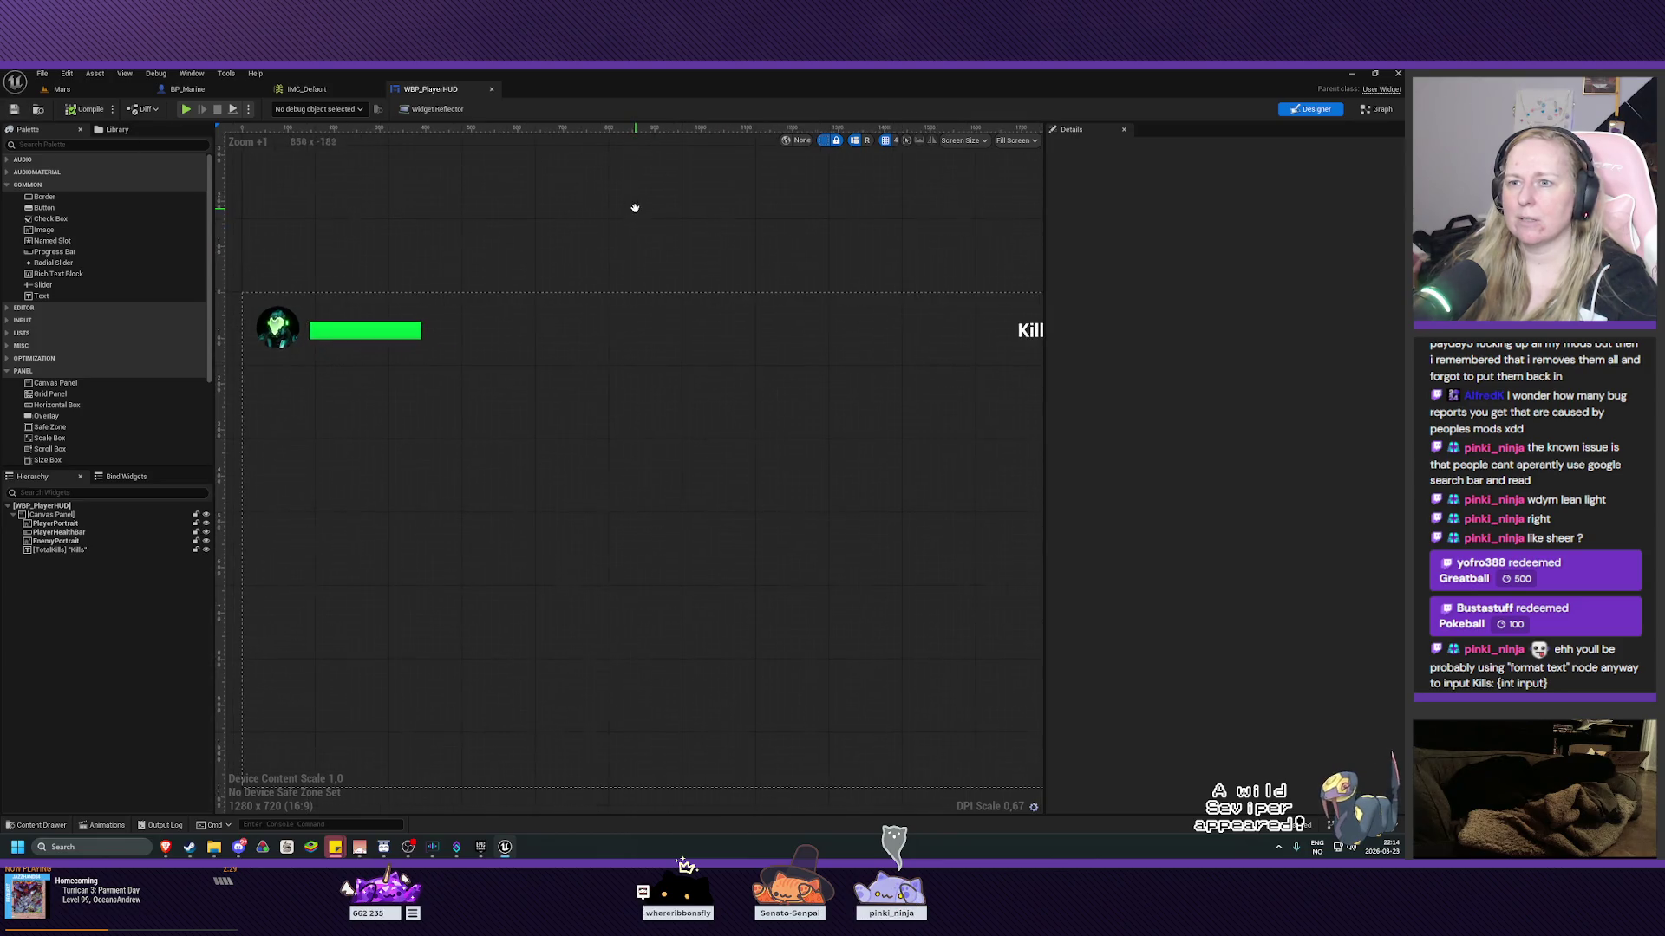
{"action": "mouse_move", "coordinate": [751, 297]}
{"action": "left_mouse_down"}
{"action": "mouse_move", "coordinate": [710, 256]}
{"action": "mouse_move", "coordinate": [676, 270]}
{"action": "left_mouse_up"}
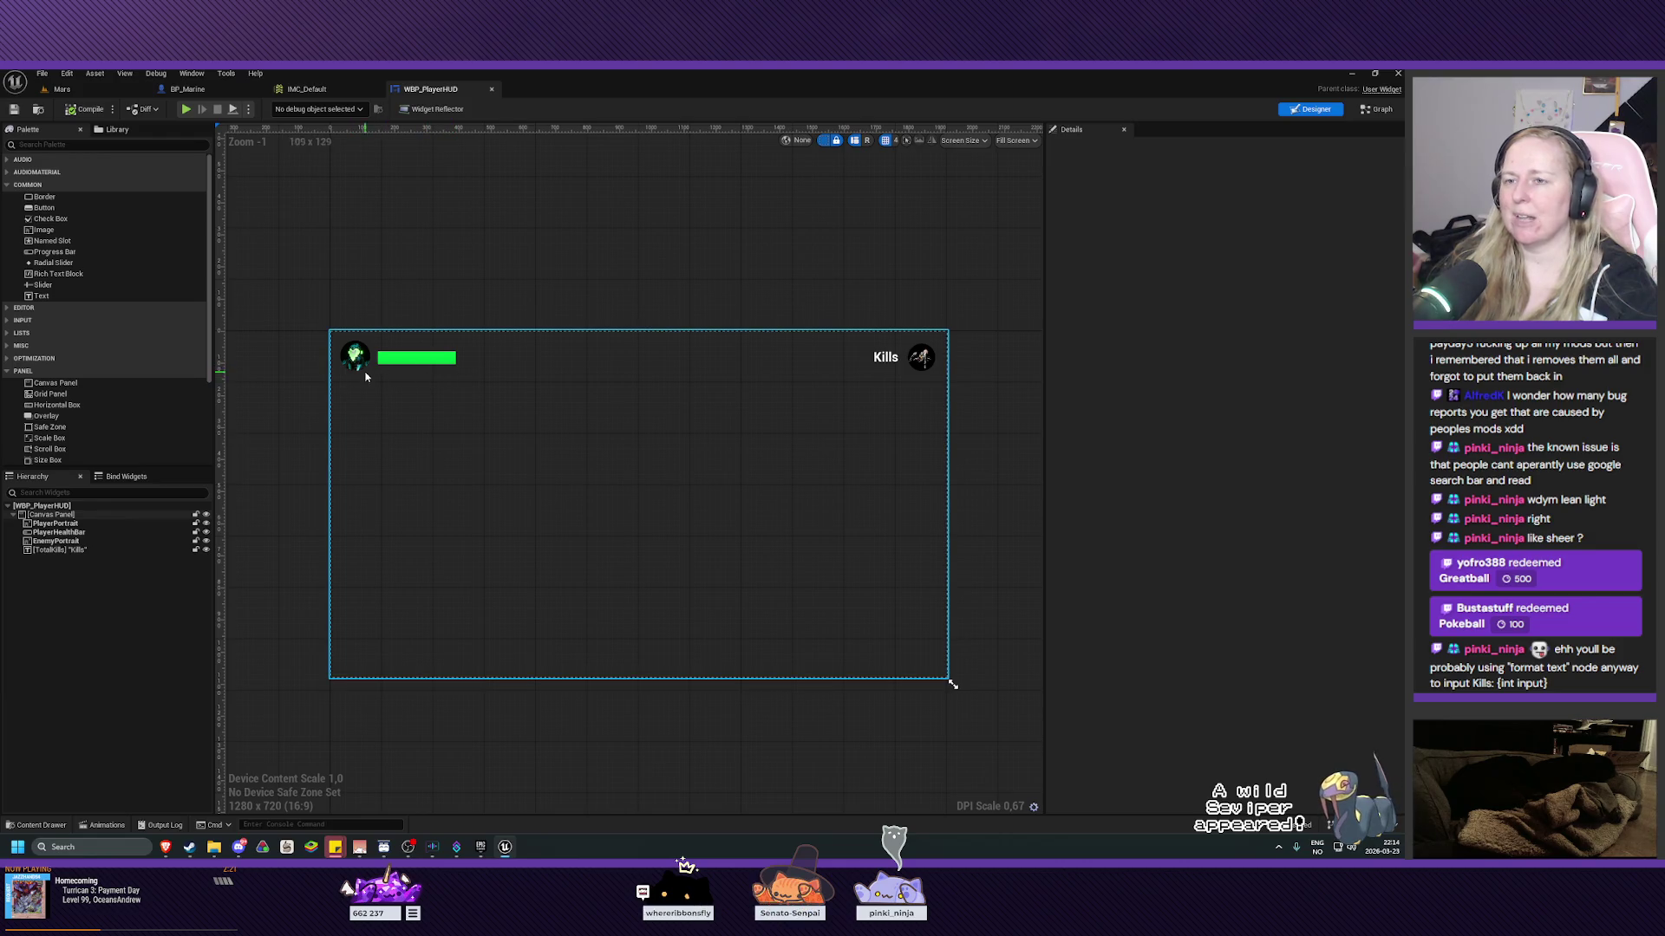
{"action": "left_click_drag", "start_coordinate": [550, 279], "coordinate": [524, 267]}
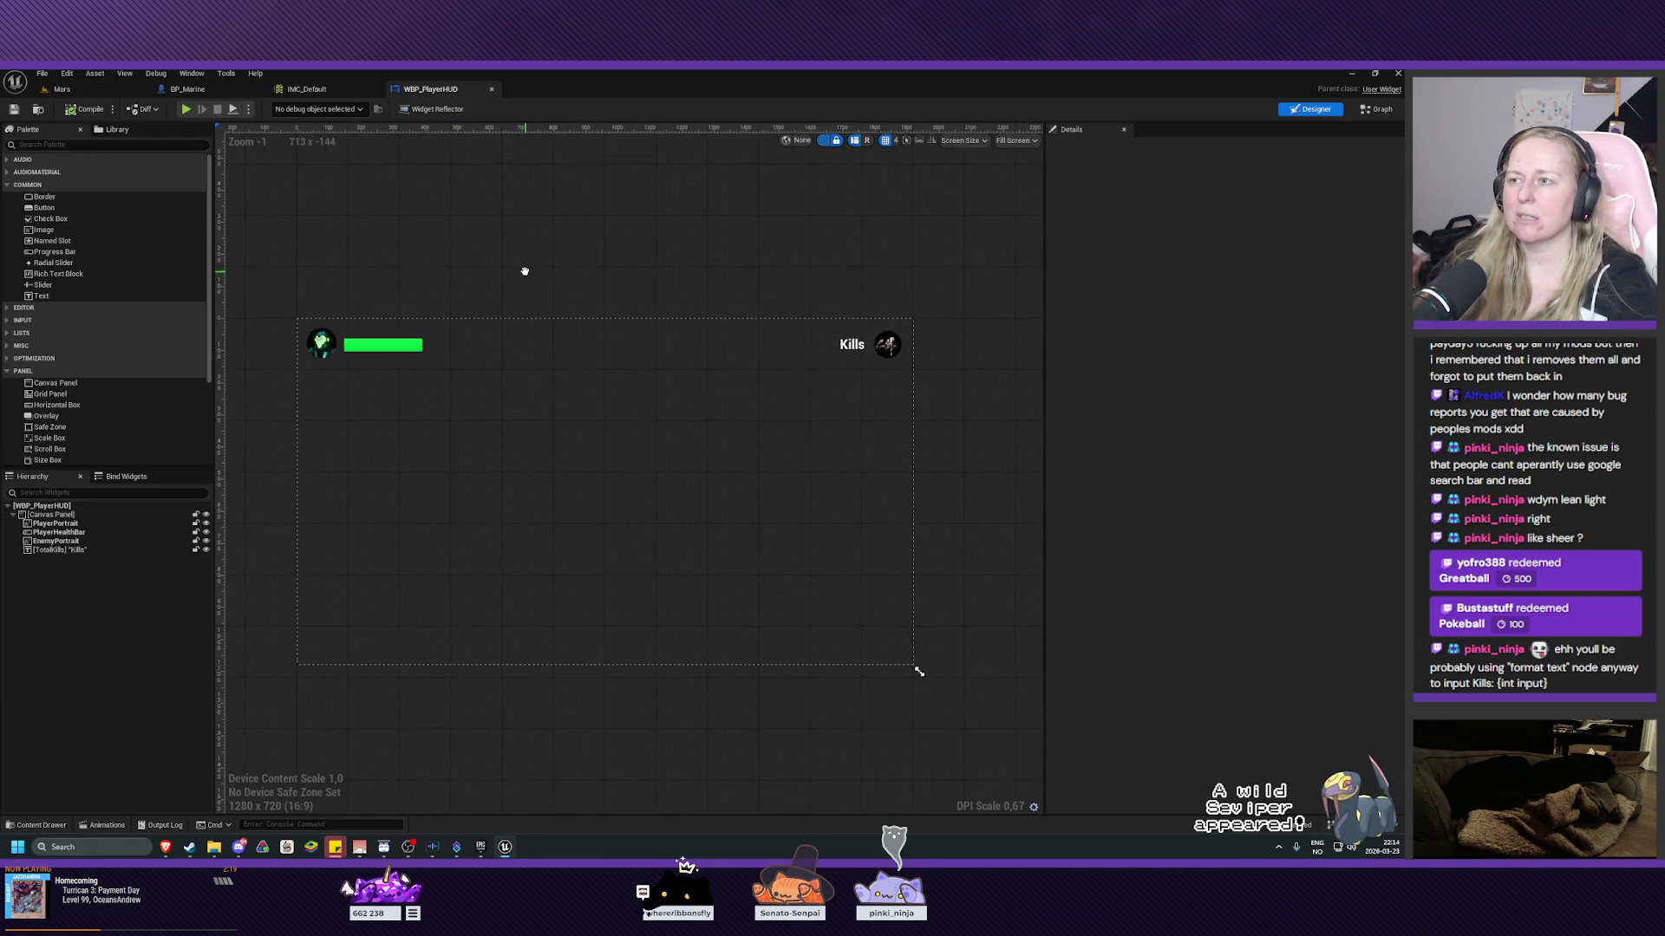
{"action": "scroll", "coordinate": [867, 357], "scroll_direction": "up", "scroll_amount": 8}
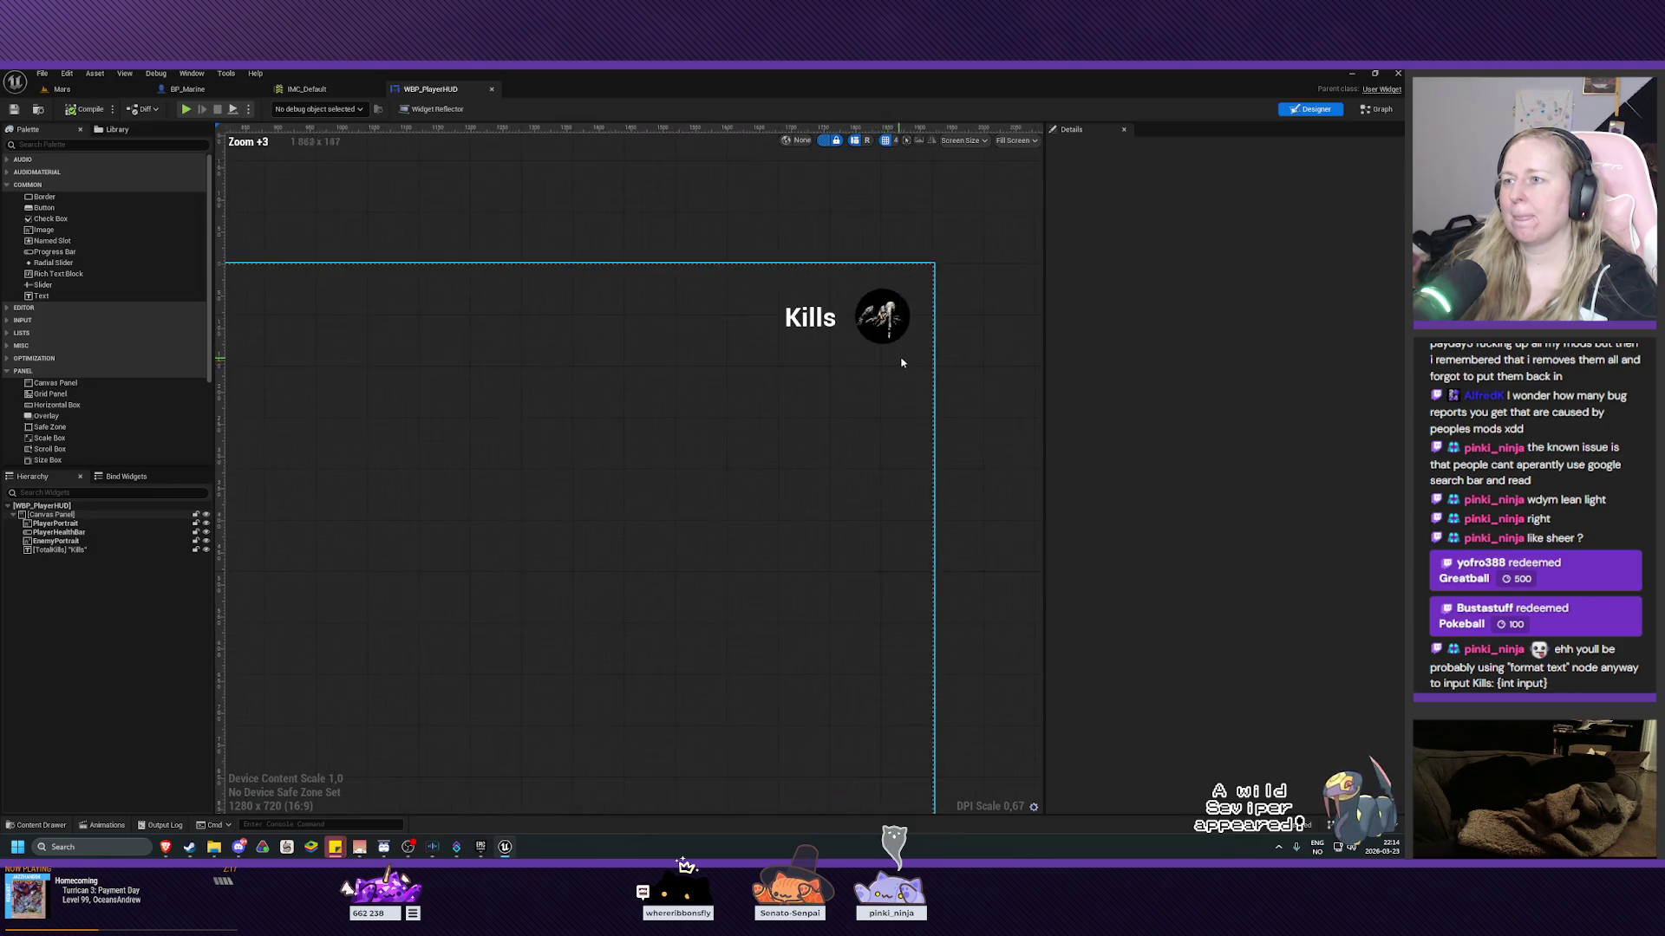
{"action": "left_click_drag", "start_coordinate": [823, 372], "coordinate": [807, 433]}
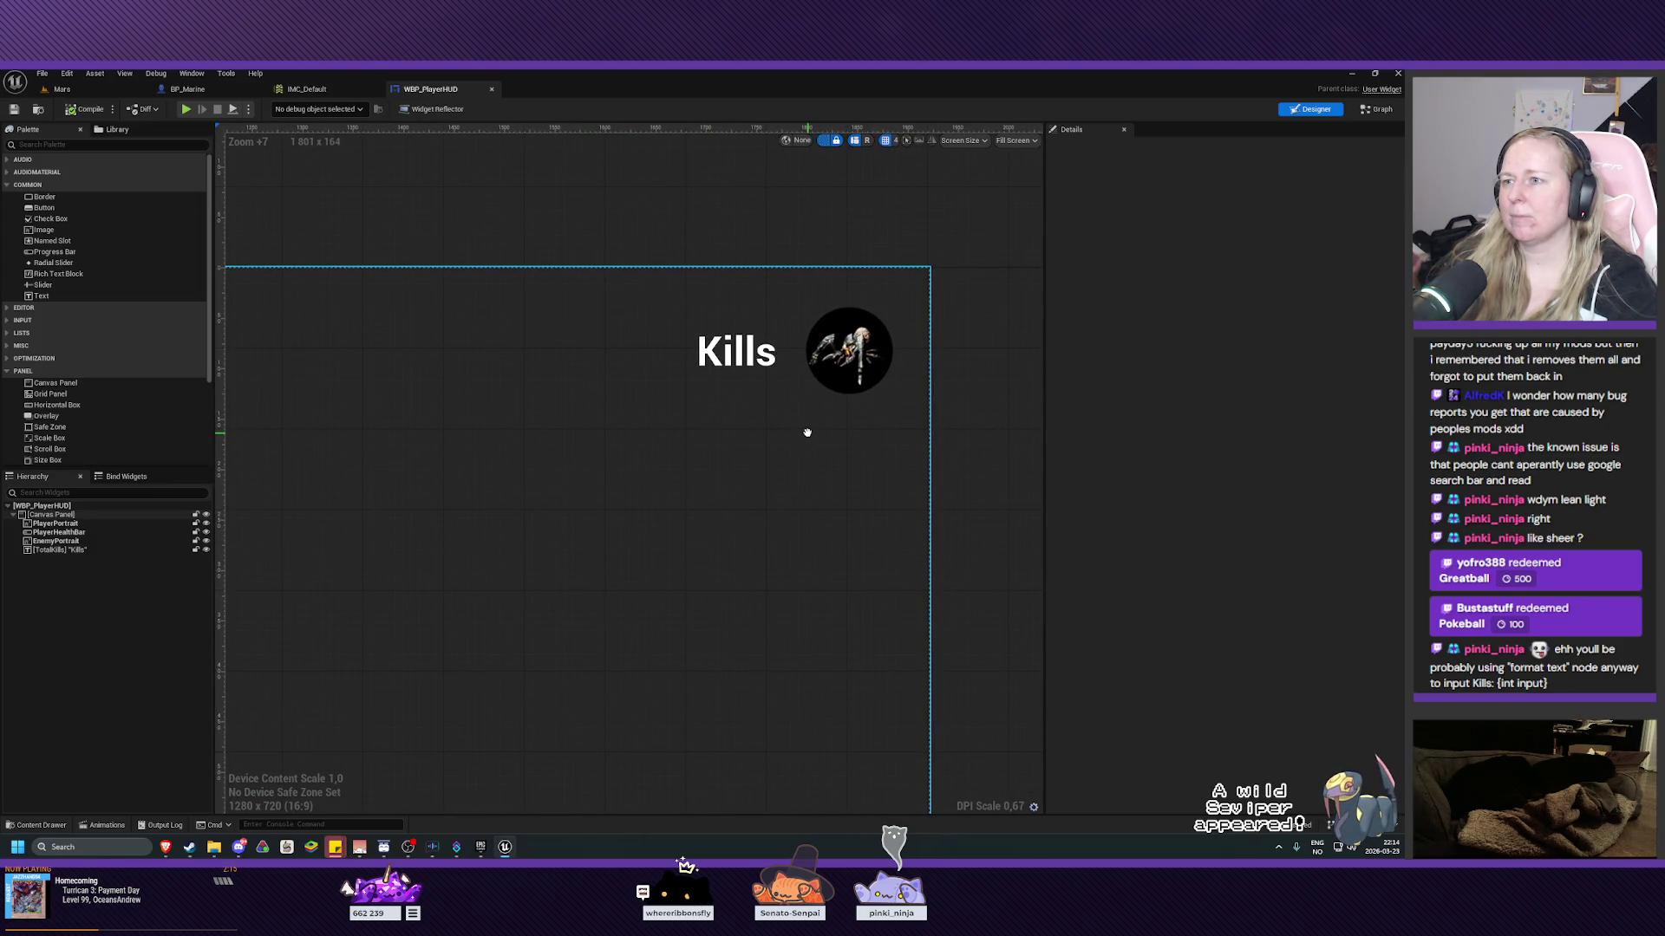
{"action": "scroll", "coordinate": [808, 432], "scroll_direction": "down", "scroll_amount": 7}
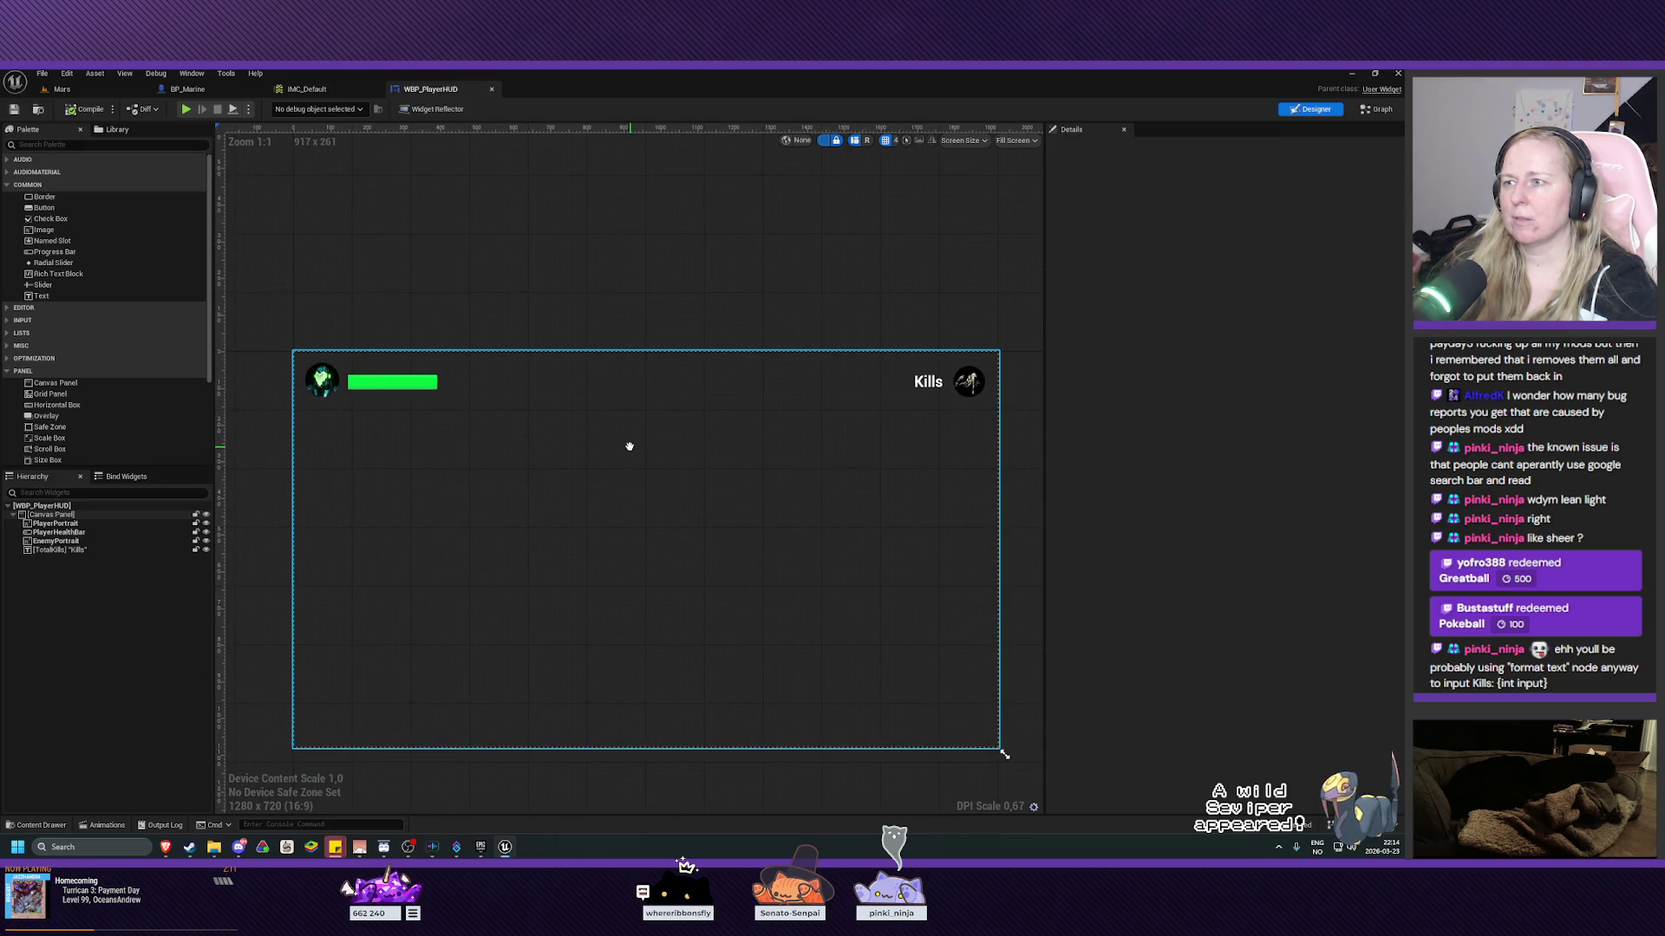
{"action": "scroll", "coordinate": [919, 434], "scroll_direction": "up", "scroll_amount": 3}
Select the enemy portrait beside Kills, then frame the full HUD in view.
{"action": "left_click_drag", "start_coordinate": [945, 424], "coordinate": [741, 493]}
{"action": "scroll", "coordinate": [777, 476], "scroll_direction": "up", "scroll_amount": 3}
{"action": "left_click", "coordinate": [785, 407]}
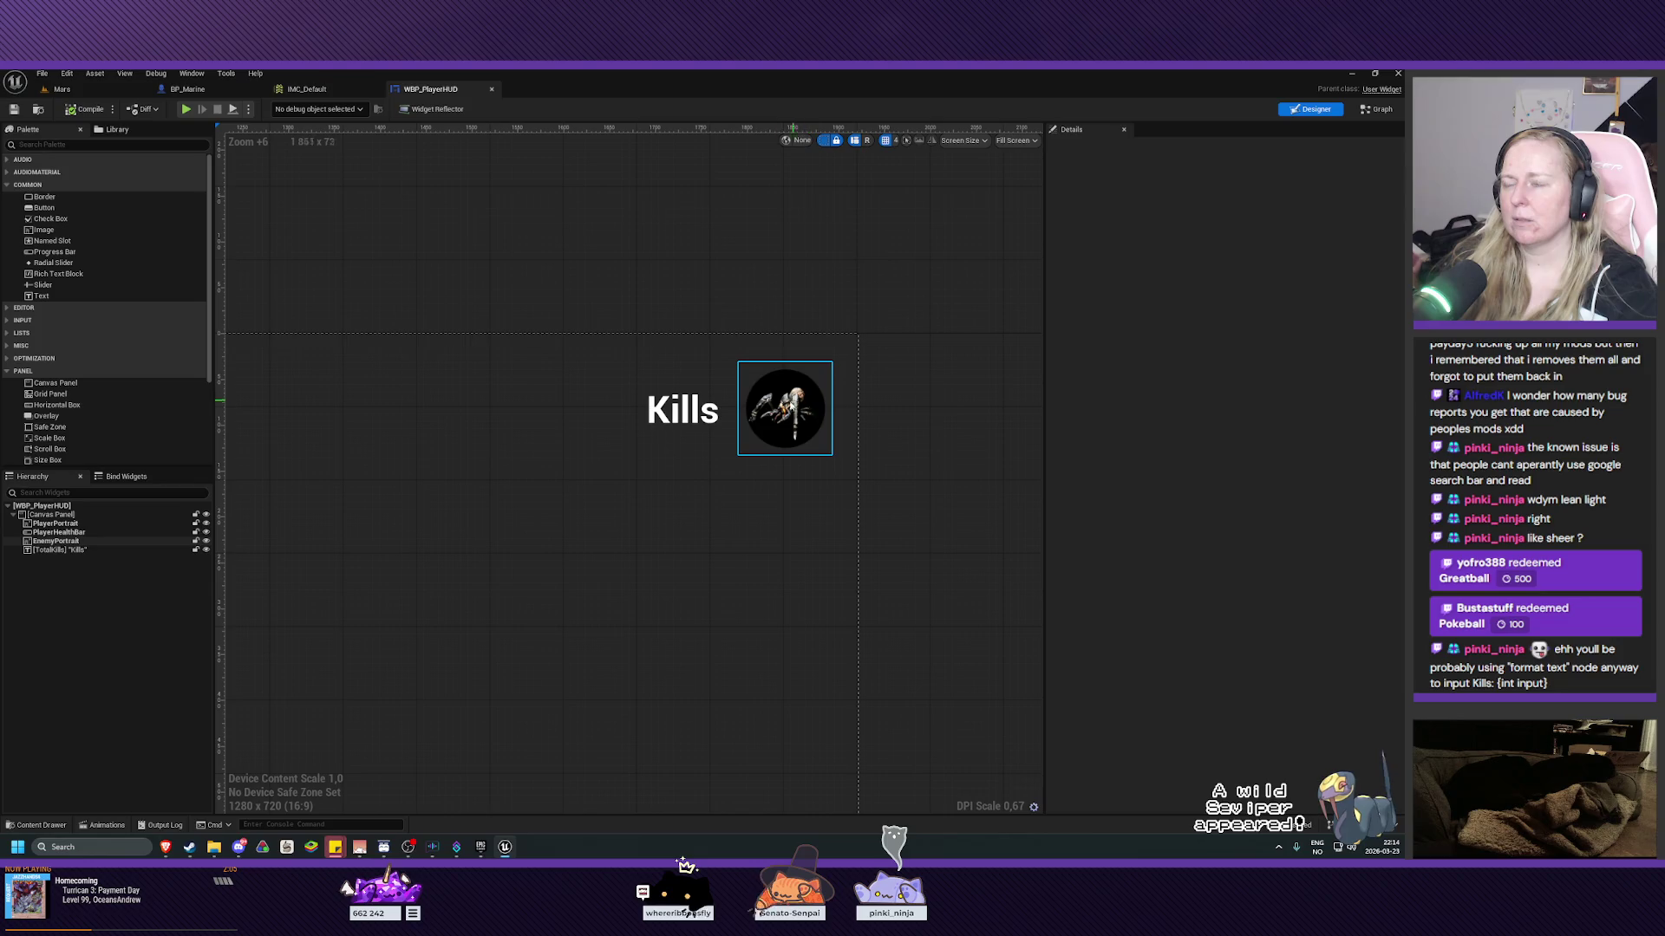
{"action": "scroll", "coordinate": [516, 486], "scroll_direction": "down", "scroll_amount": 7}
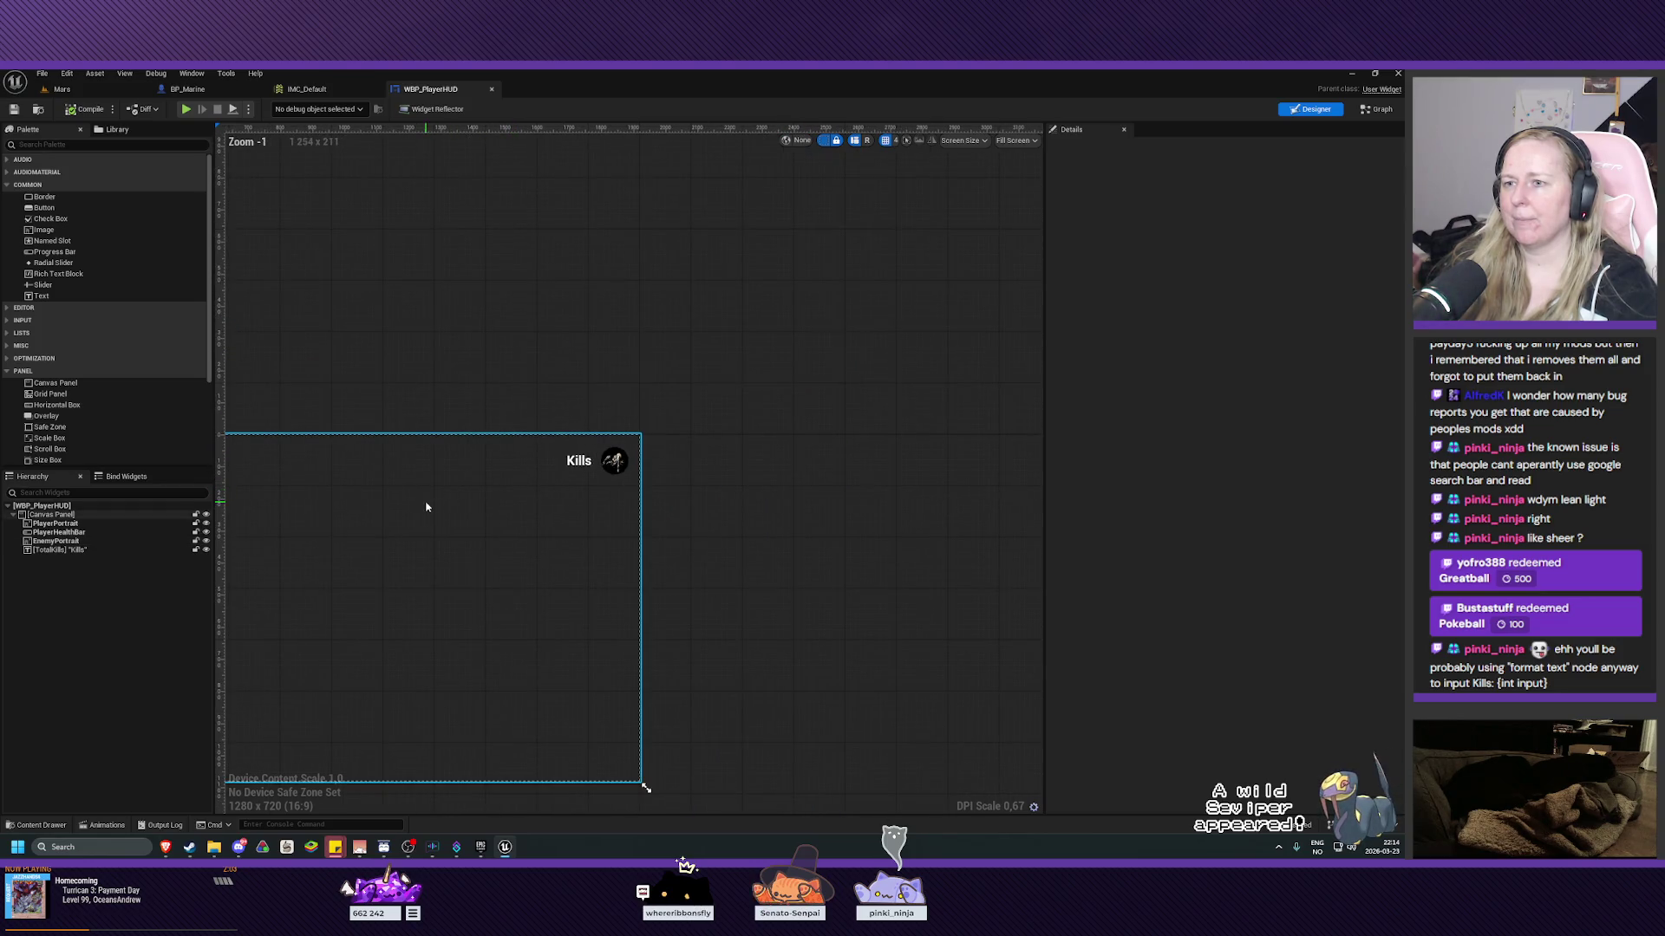
{"action": "left_click_drag", "start_coordinate": [426, 506], "coordinate": [665, 507]}
{"action": "left_click_drag", "start_coordinate": [505, 550], "coordinate": [550, 420]}
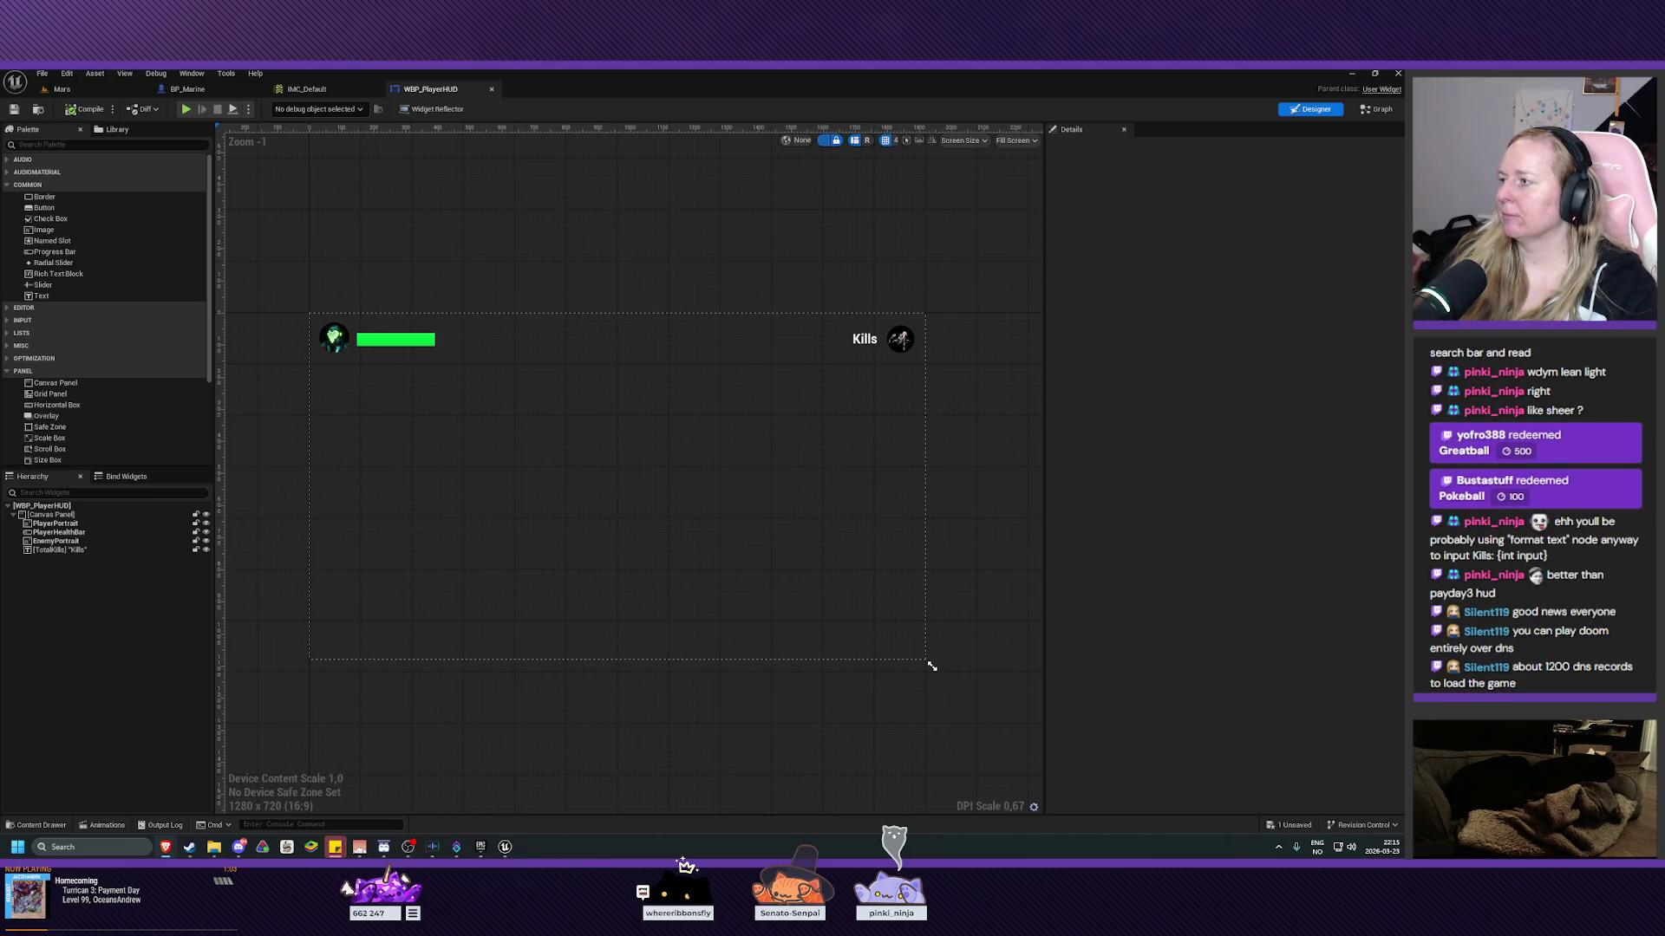
{"action": "scroll", "coordinate": [936, 330], "scroll_direction": "up", "scroll_amount": 3}
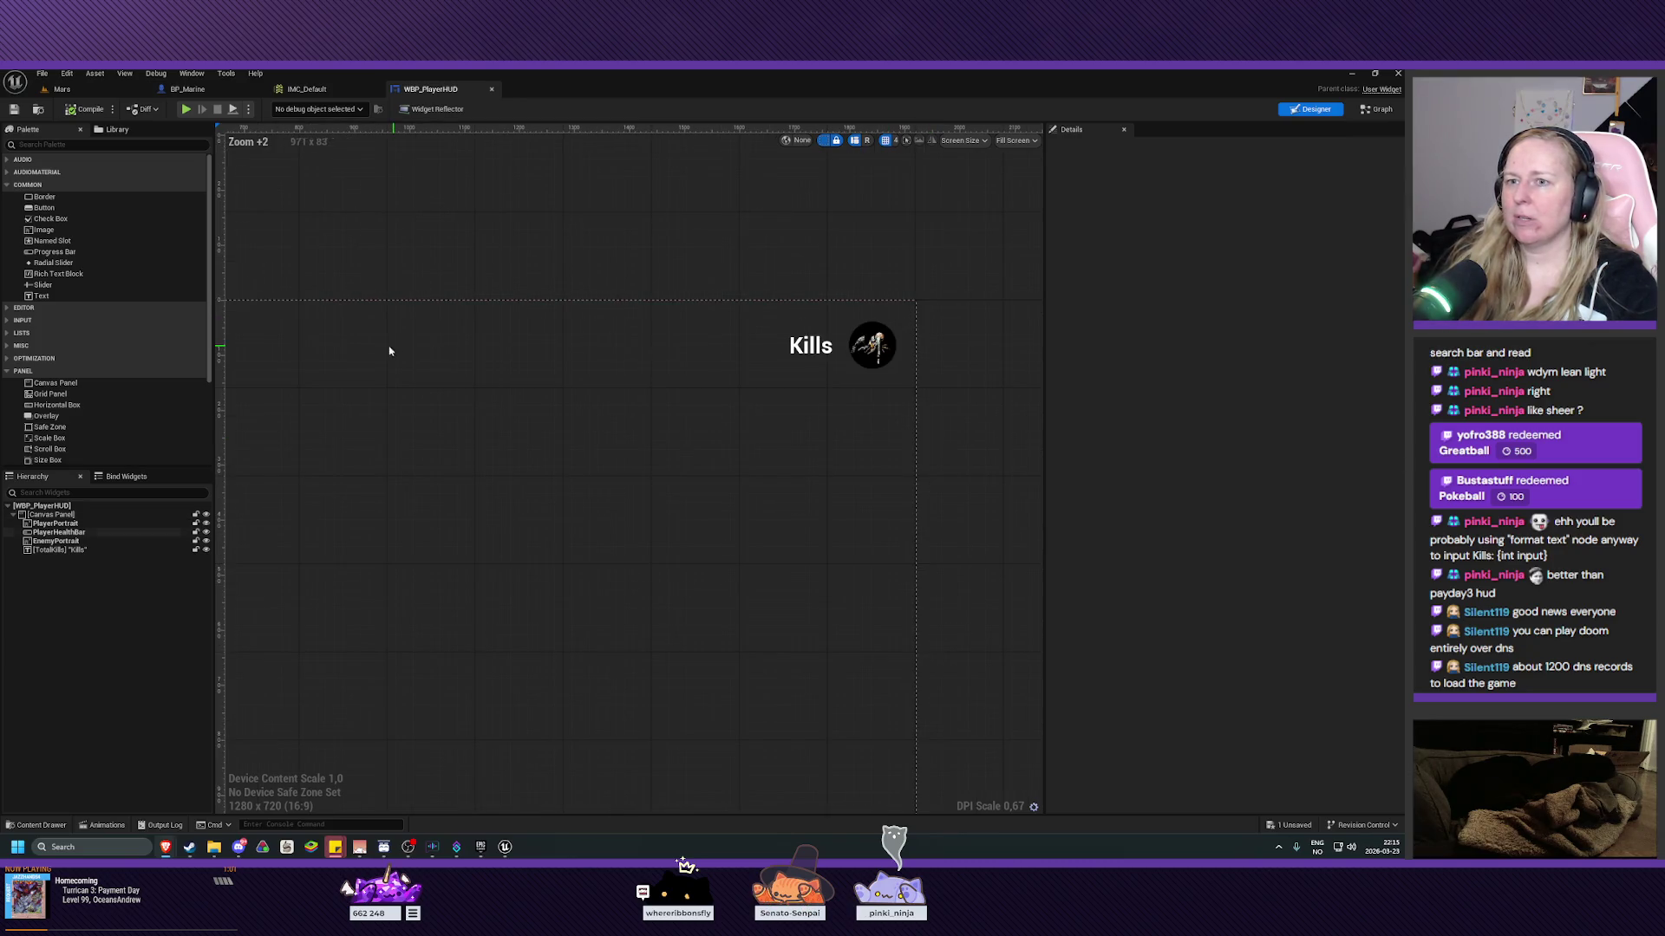
{"action": "scroll", "coordinate": [719, 355], "scroll_direction": "down", "scroll_amount": 2}
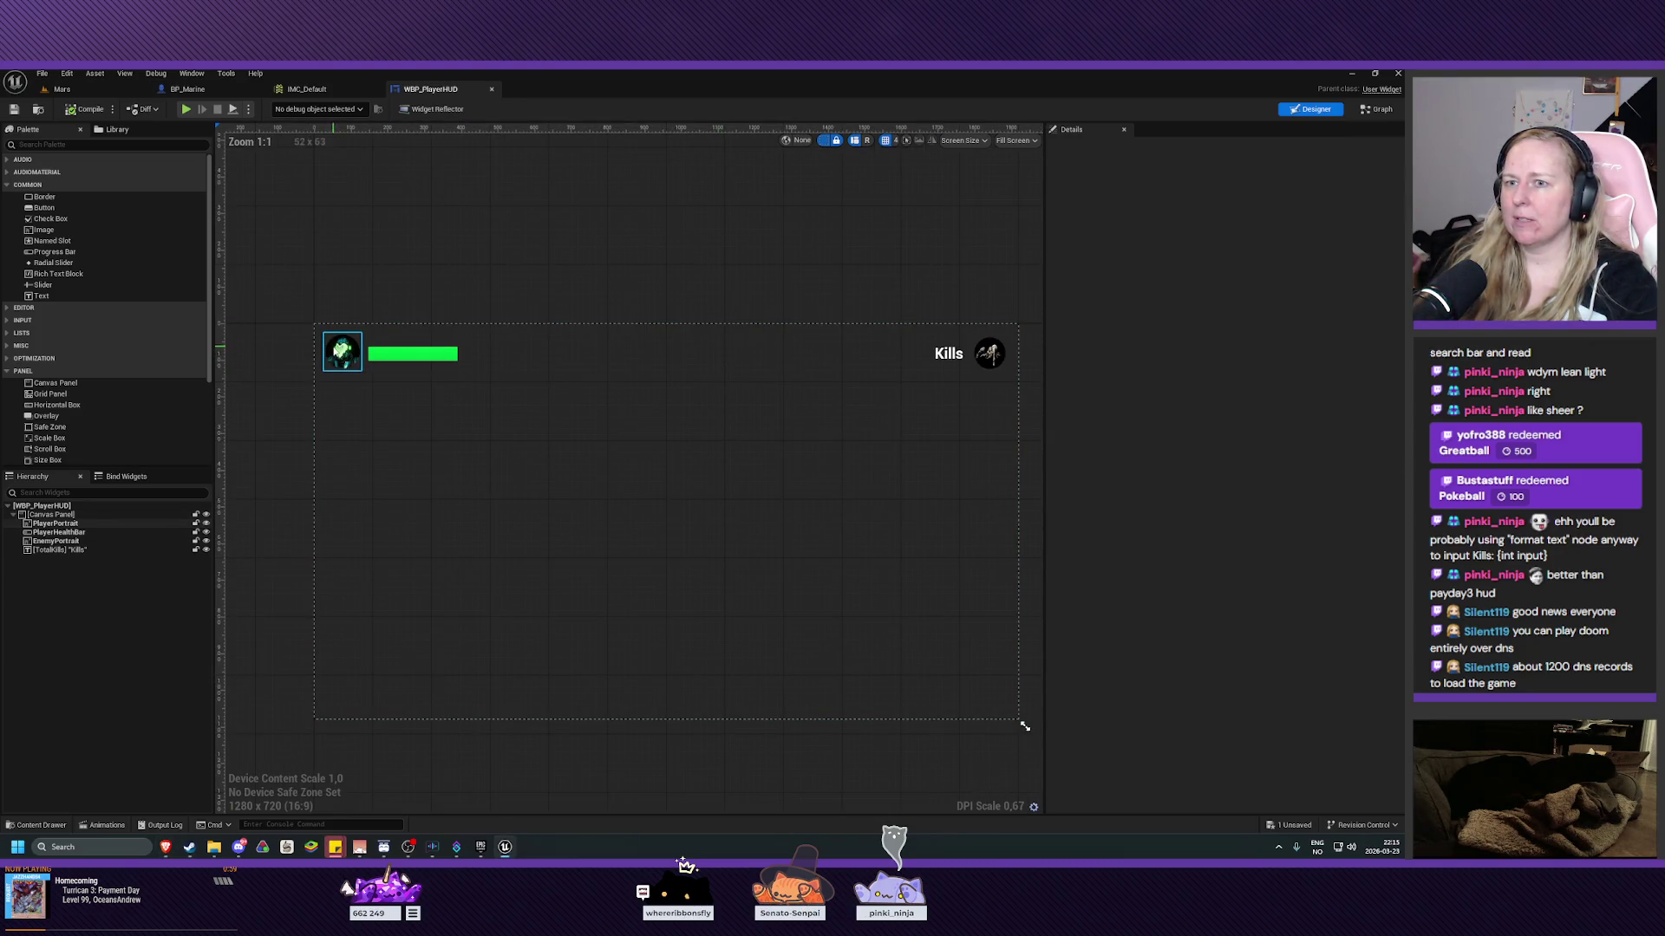
{"action": "left_click", "coordinate": [342, 351]}
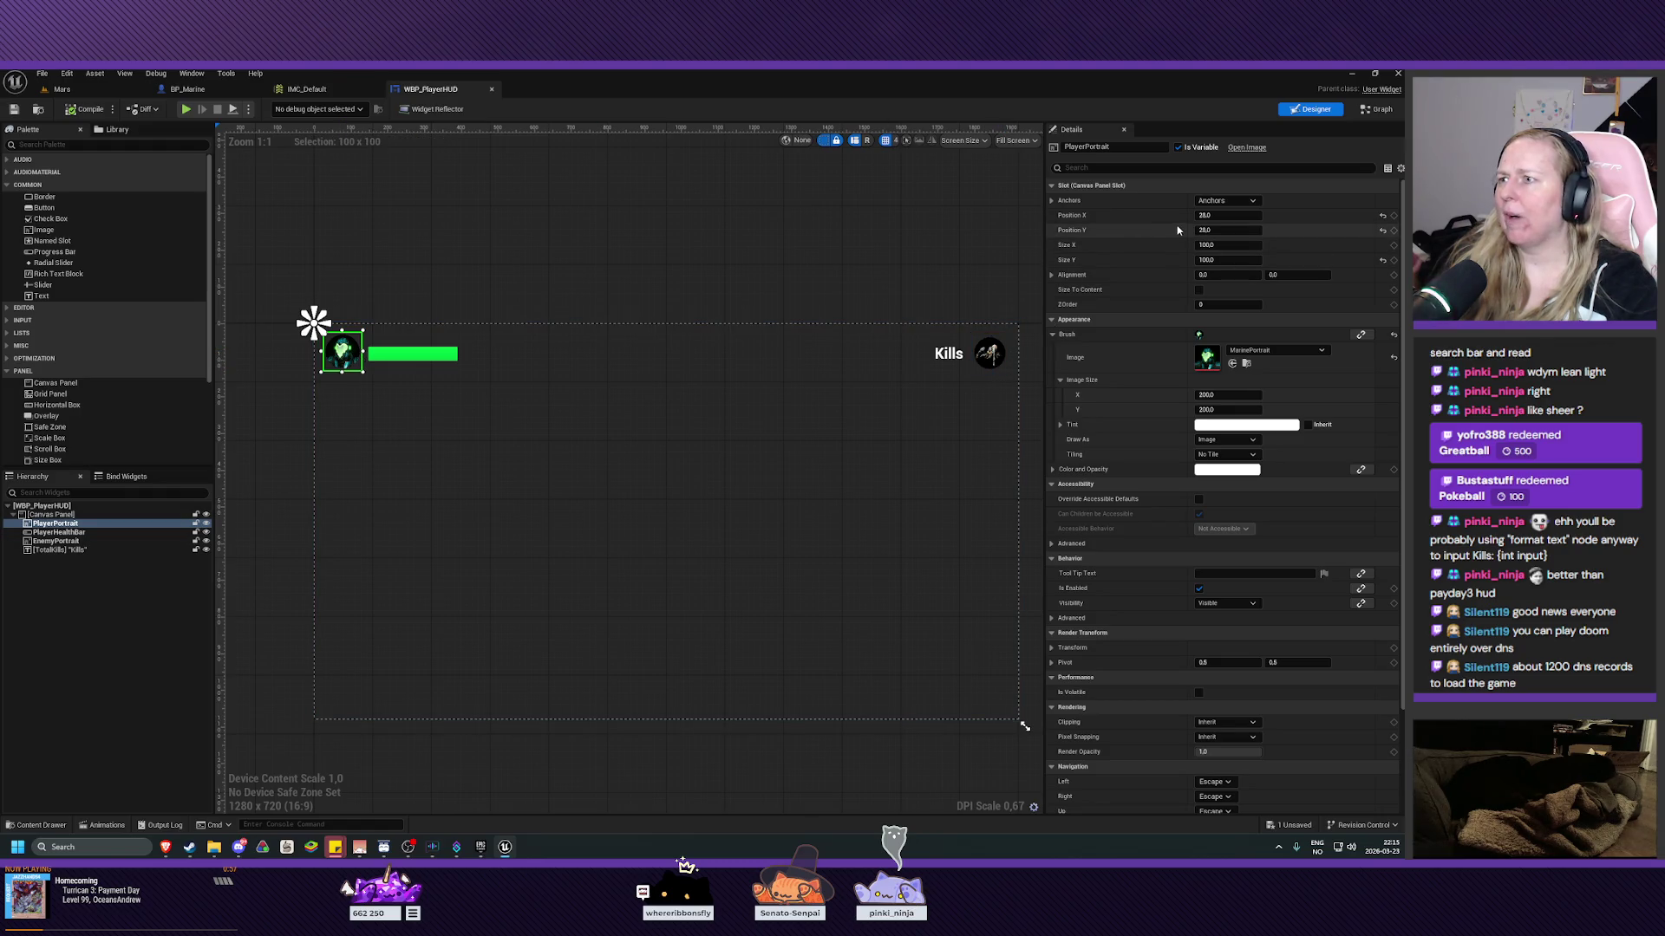
{"action": "left_click", "coordinate": [993, 353]}
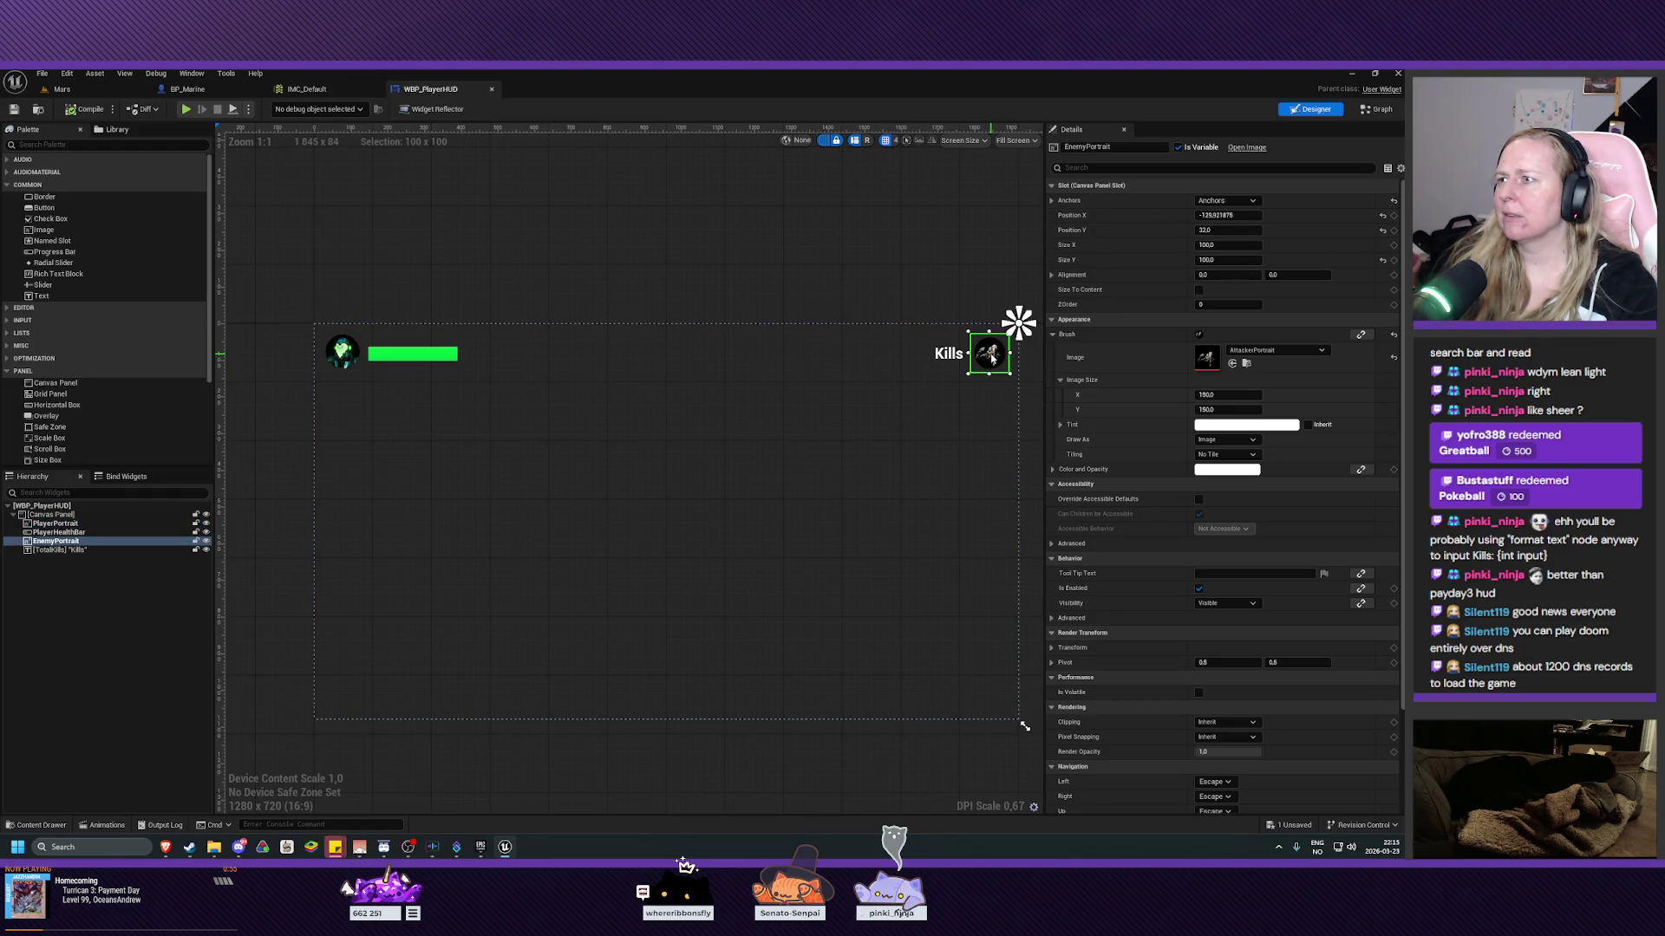
{"action": "left_click", "coordinate": [1242, 232]}
{"action": "type", "text": "28"}
{"action": "key", "text": "Return"}
{"action": "left_click", "coordinate": [821, 249]}
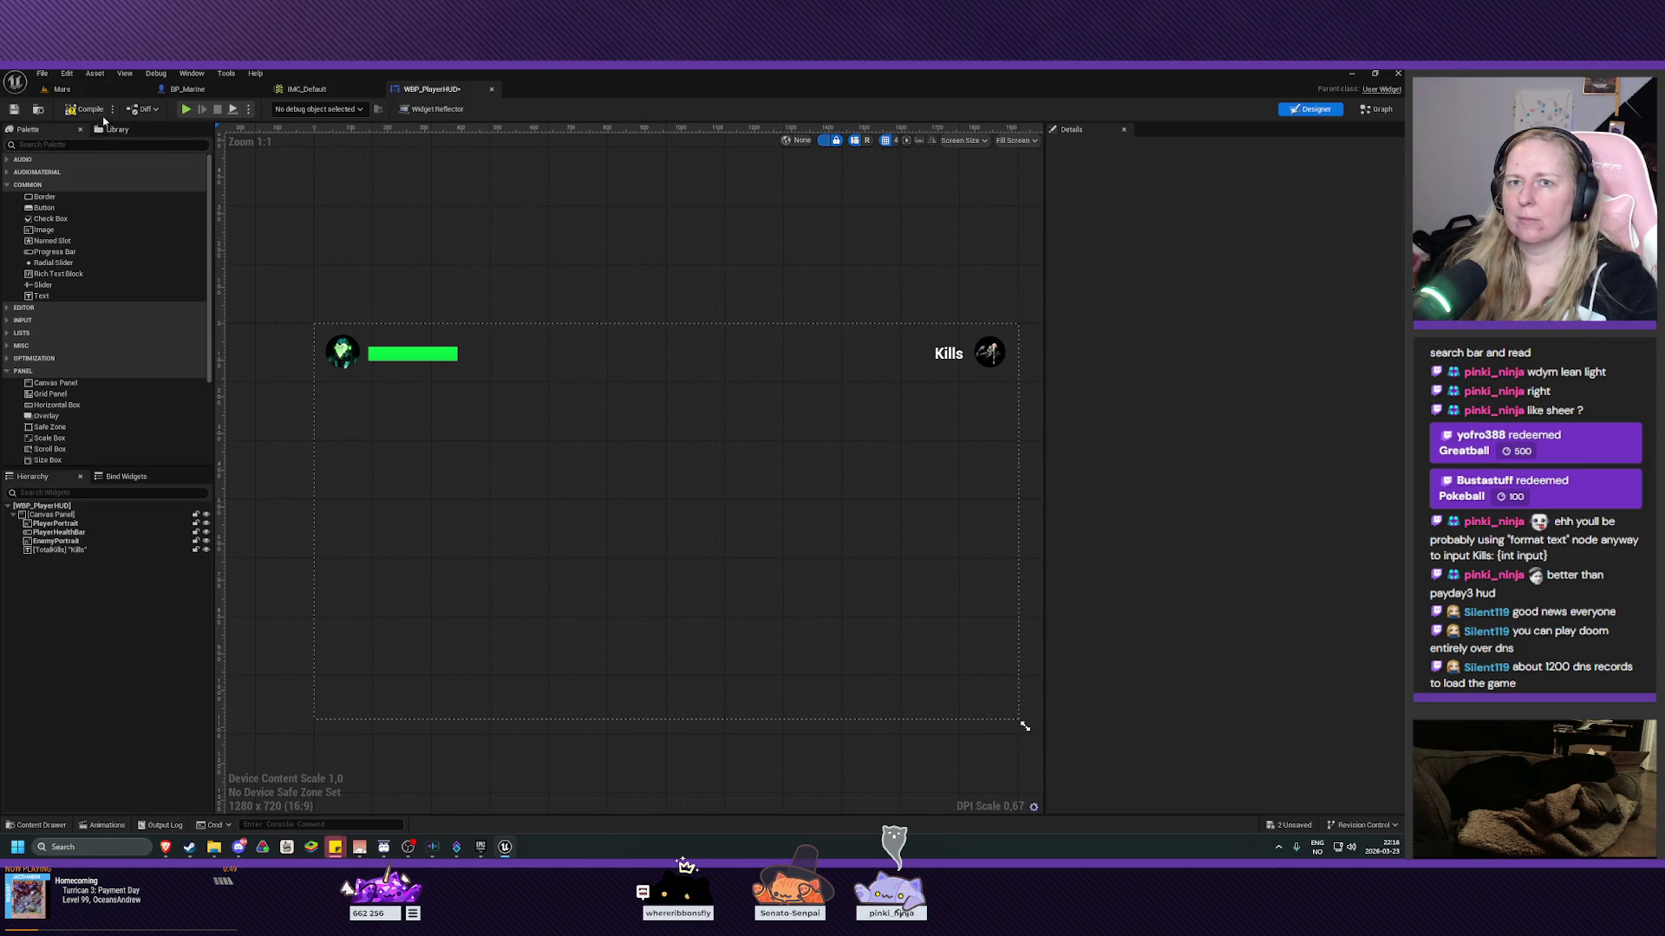
{"action": "left_click", "coordinate": [16, 112]}
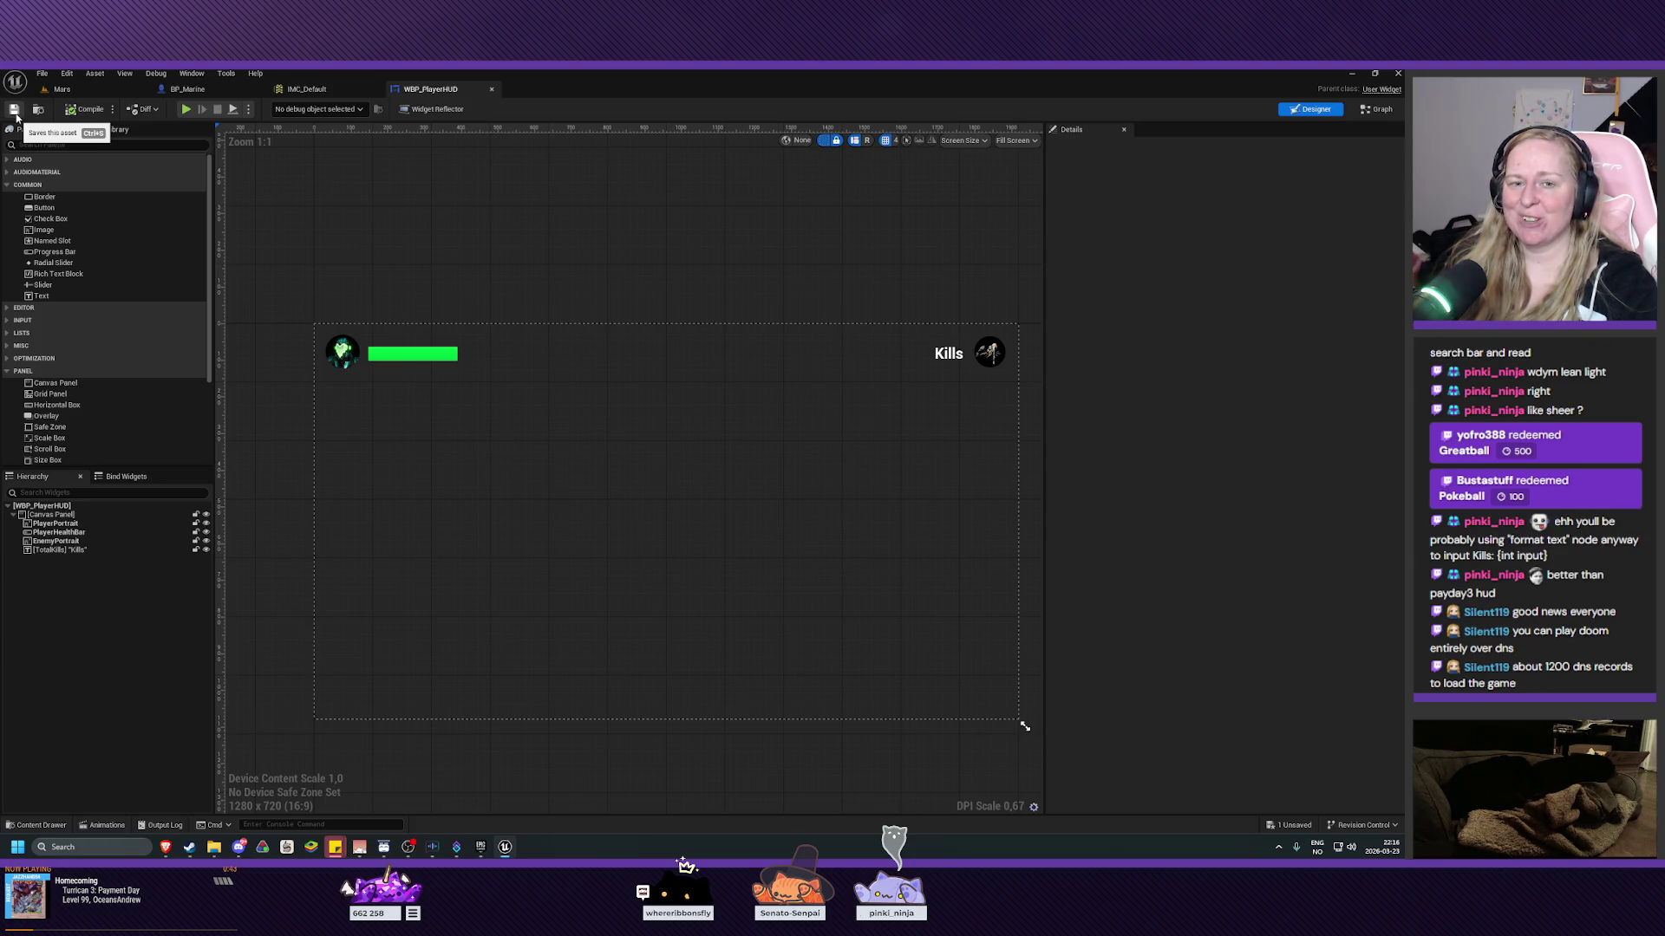
{"action": "left_click", "coordinate": [328, 338]}
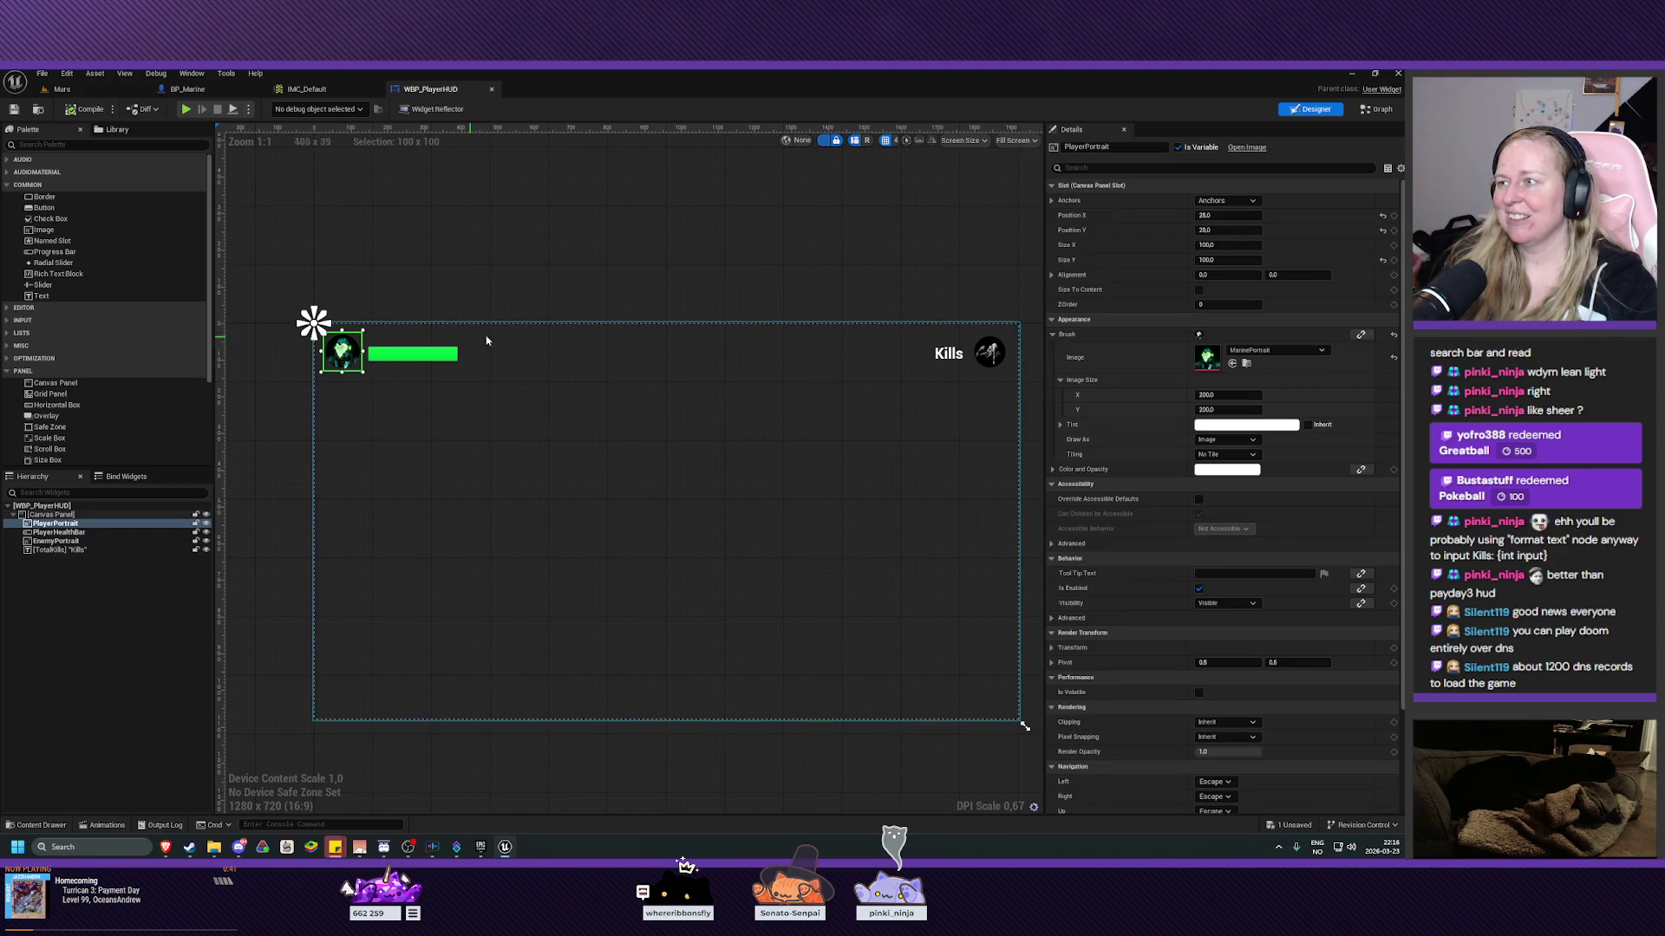
{"action": "left_click", "coordinate": [989, 353]}
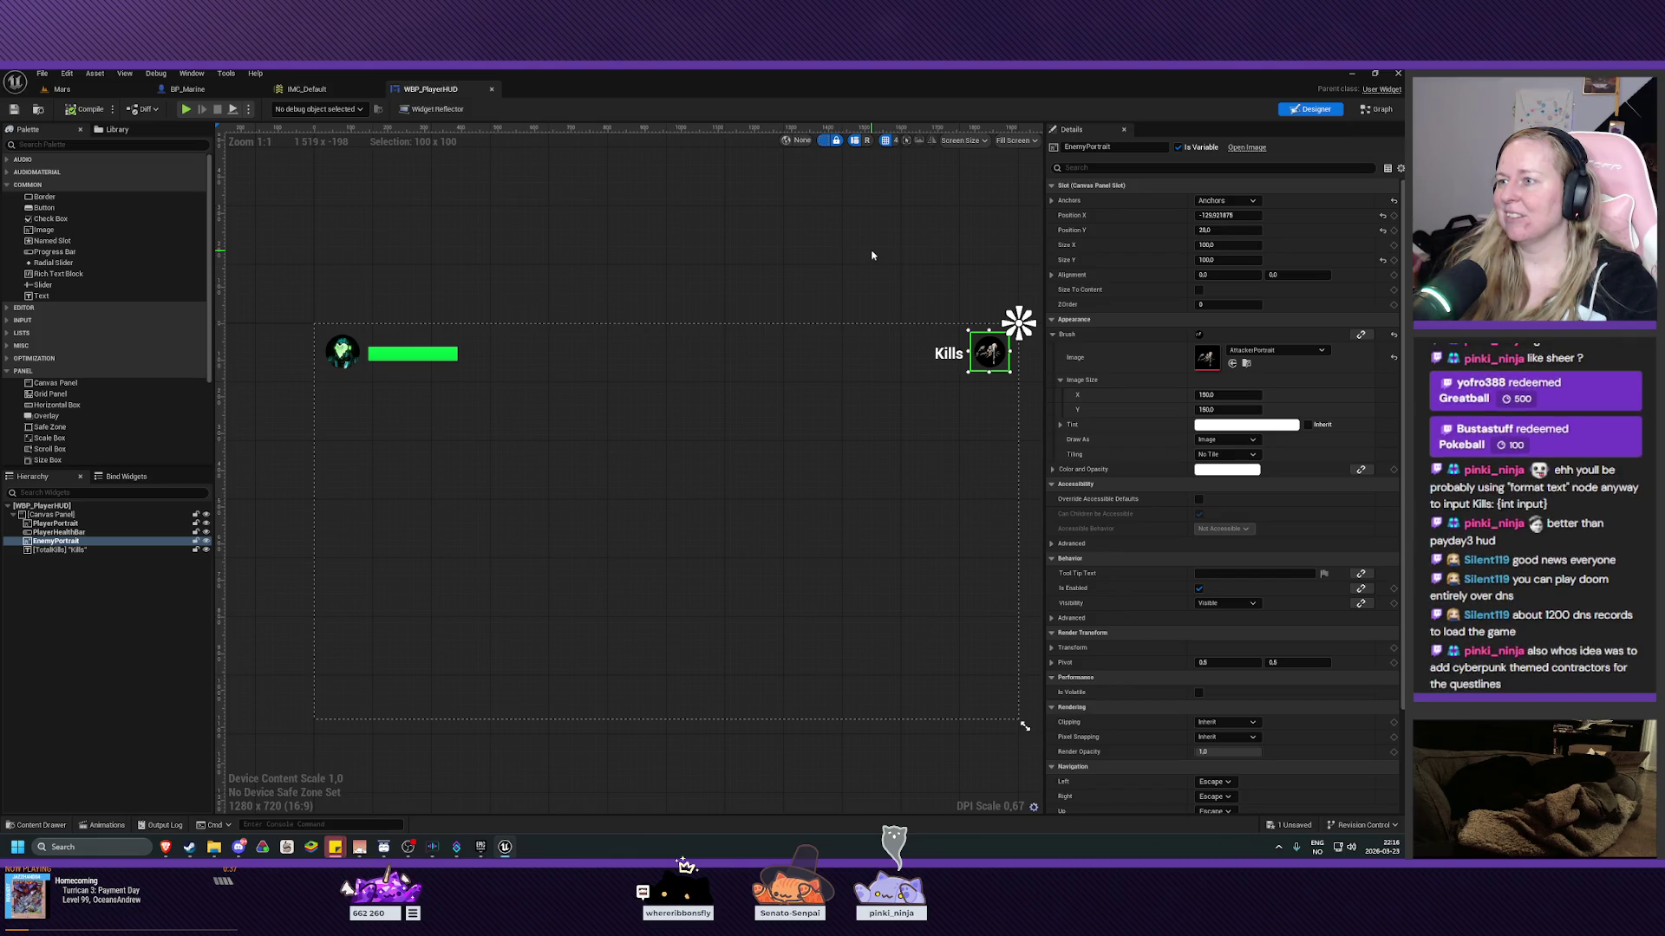
{"action": "left_click", "coordinate": [345, 363]}
{"action": "left_click", "coordinate": [711, 249]}
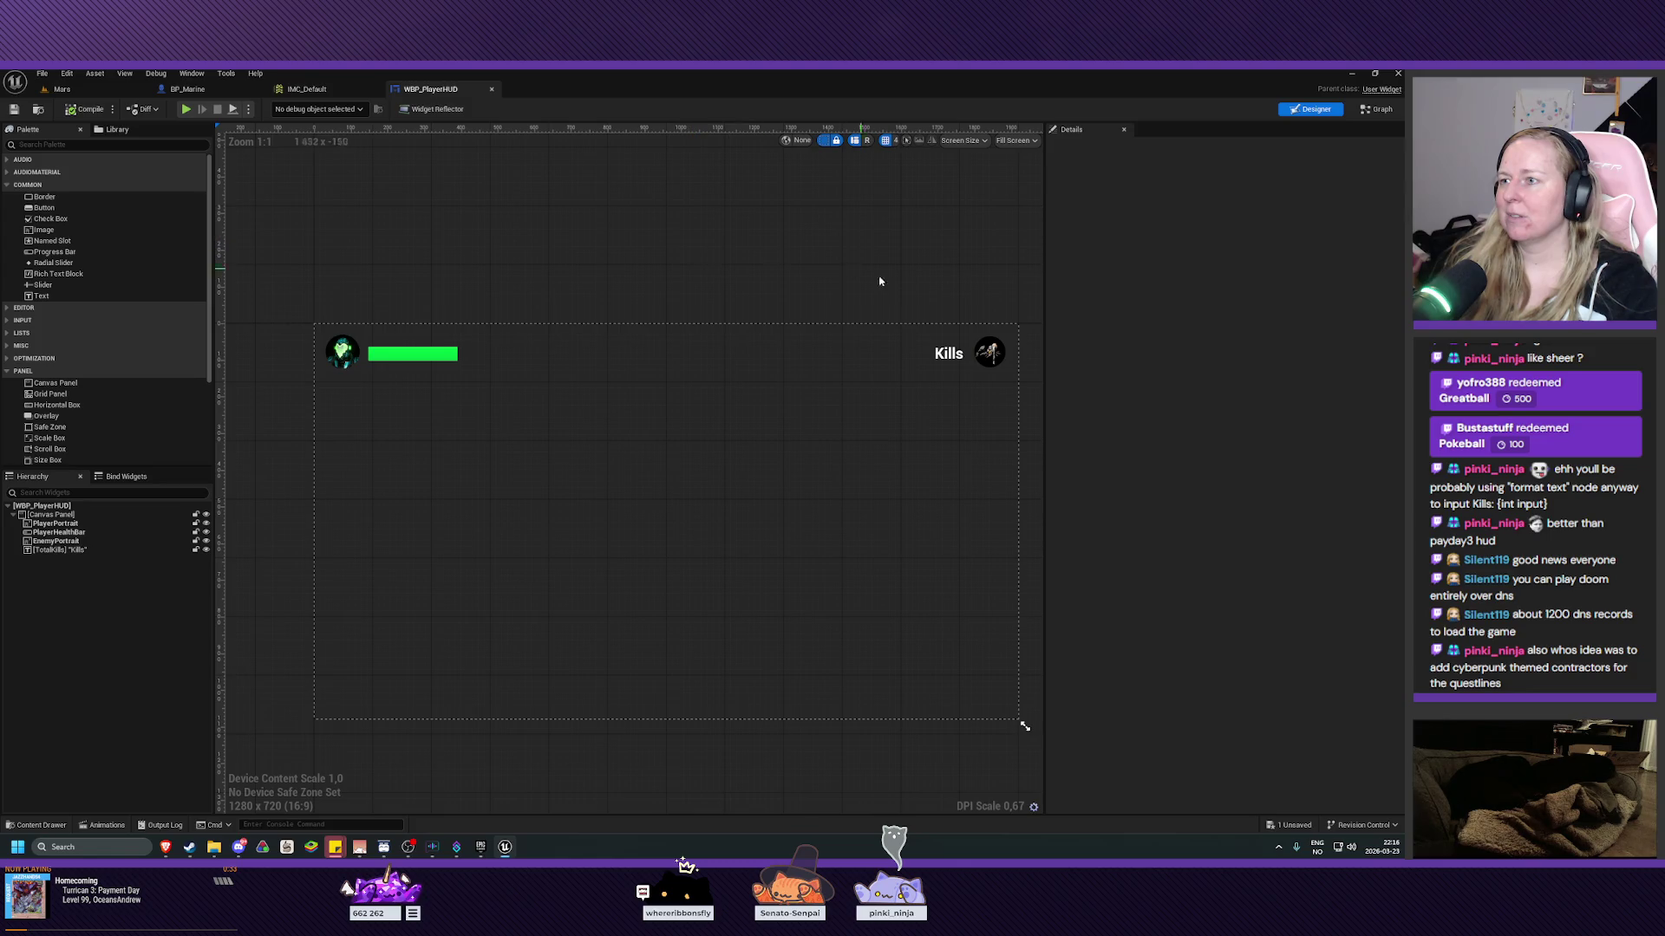
{"action": "left_click_drag", "start_coordinate": [914, 242], "coordinate": [874, 243]}
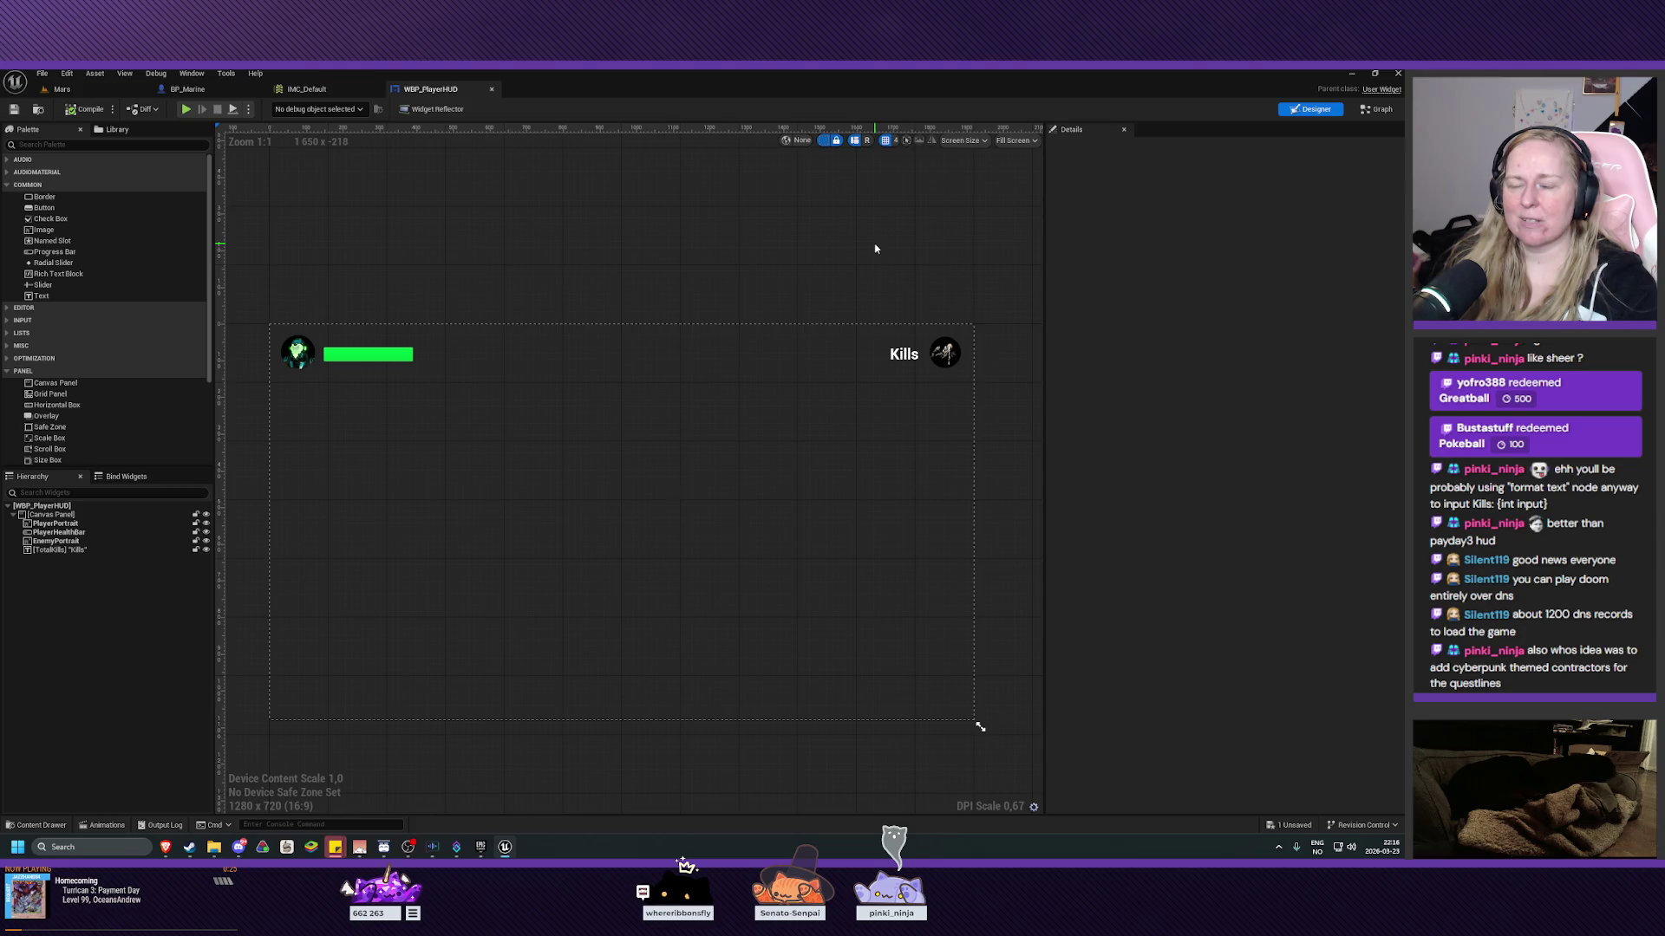
{"action": "left_click_drag", "start_coordinate": [832, 241], "coordinate": [740, 237]}
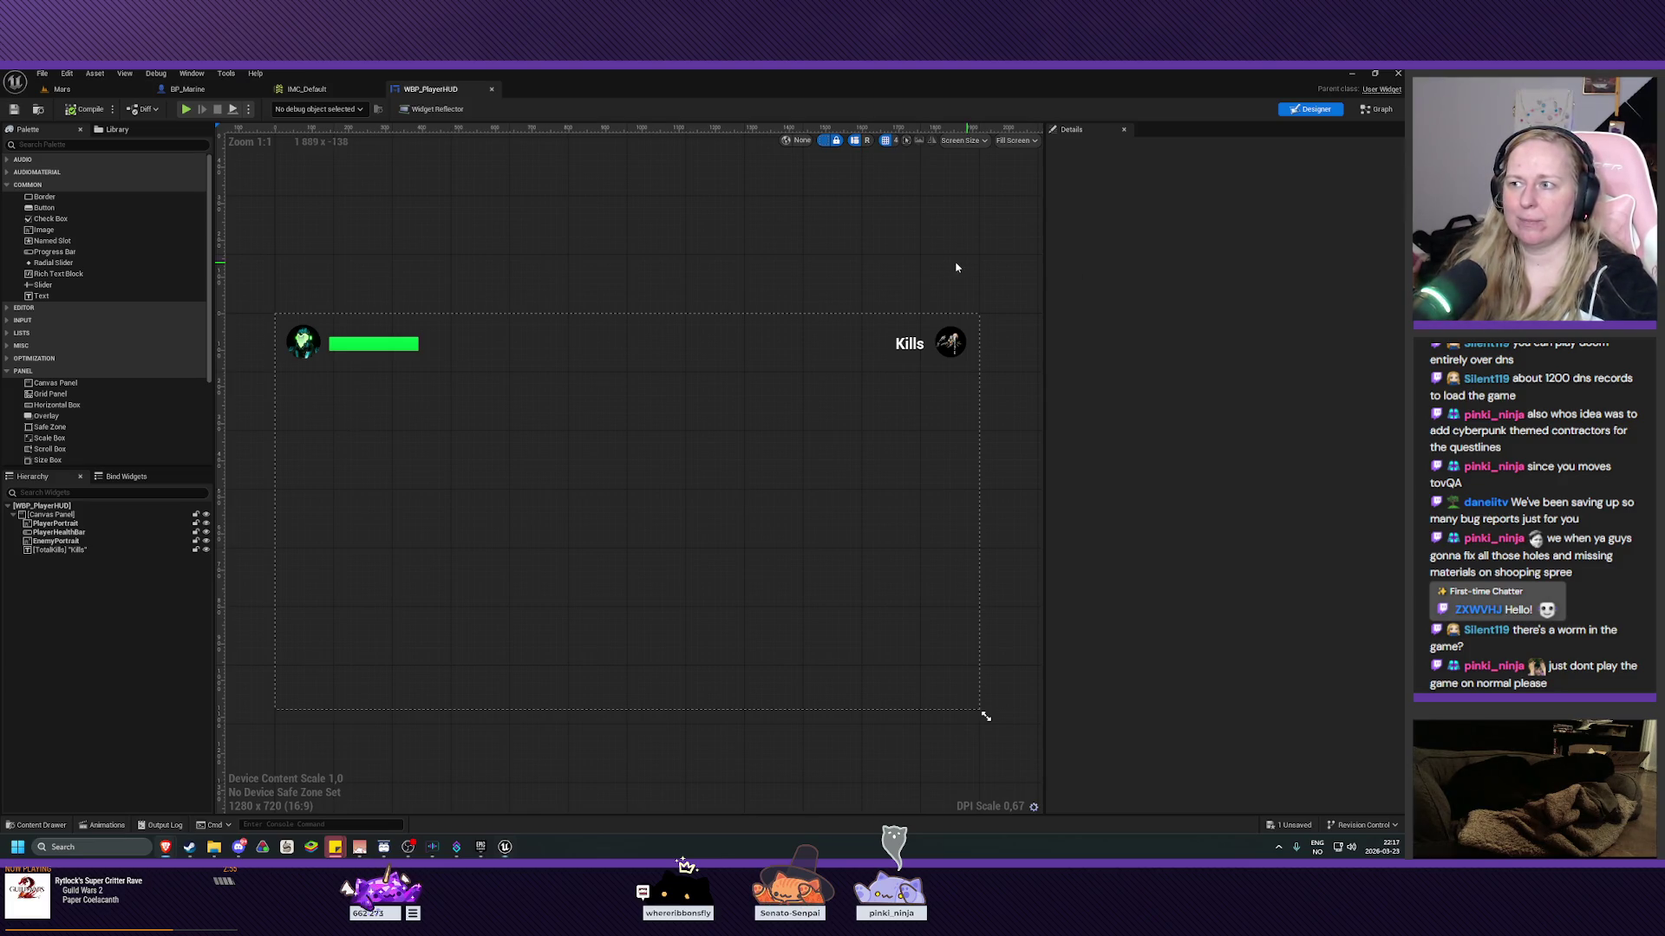
Zoom in and select the spider enemy portrait image on the HUD.
{"action": "scroll", "coordinate": [877, 300], "scroll_direction": "up", "scroll_amount": 10}
{"action": "scroll", "coordinate": [907, 373], "scroll_direction": "up", "scroll_amount": 4}
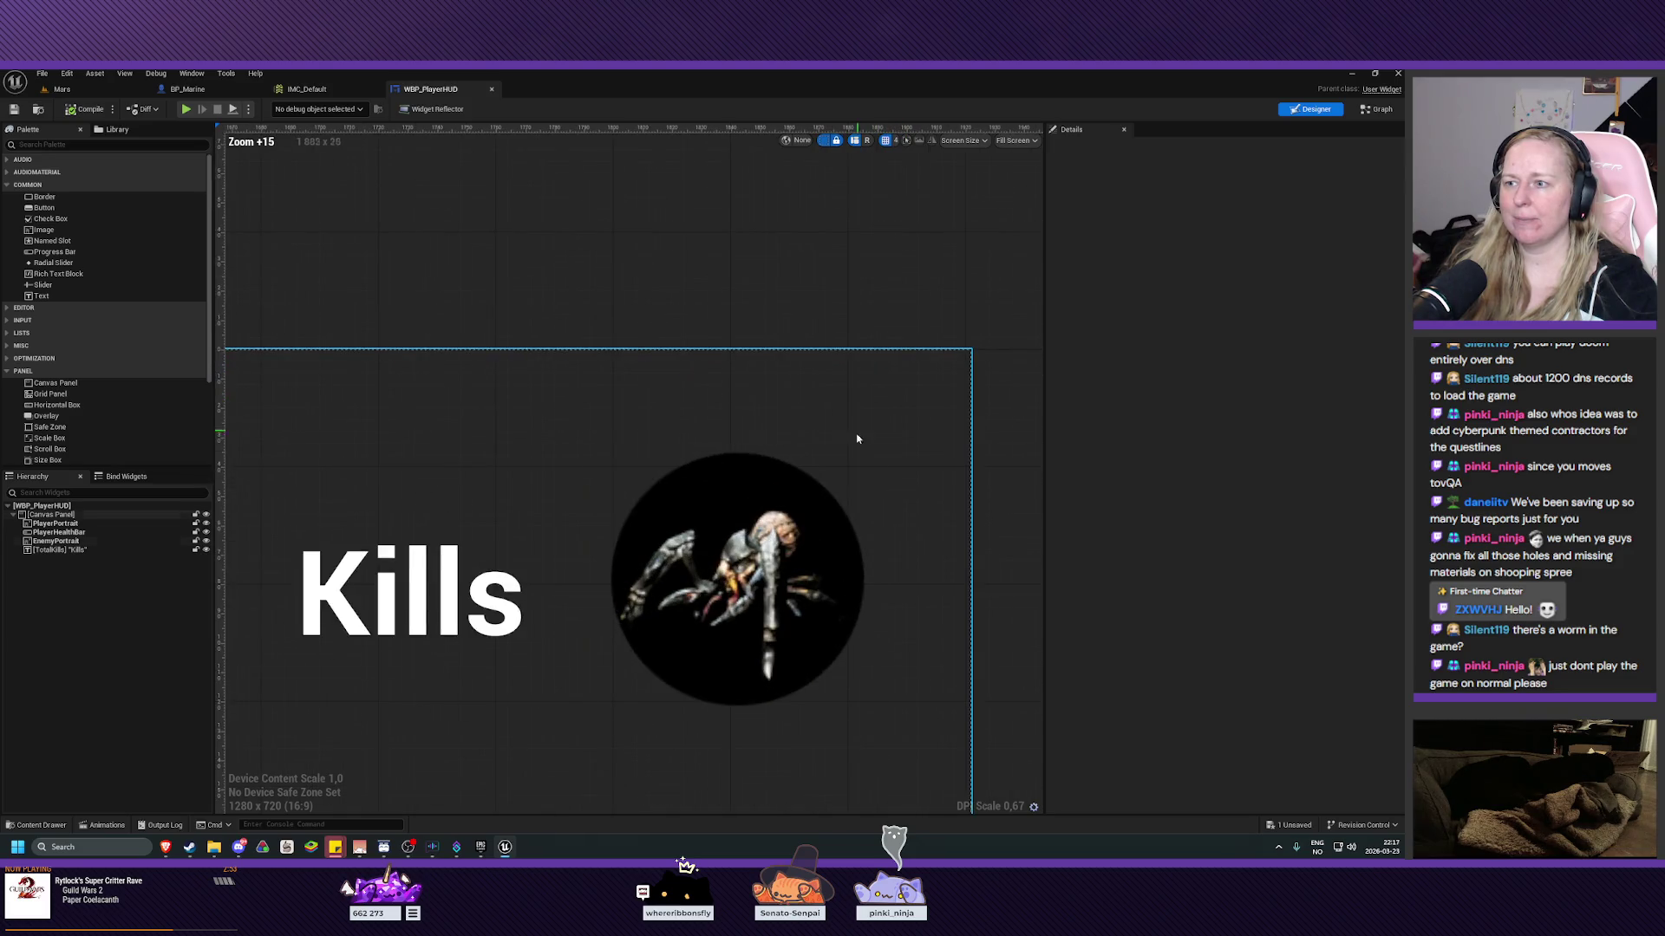
{"action": "left_click", "coordinate": [855, 416]}
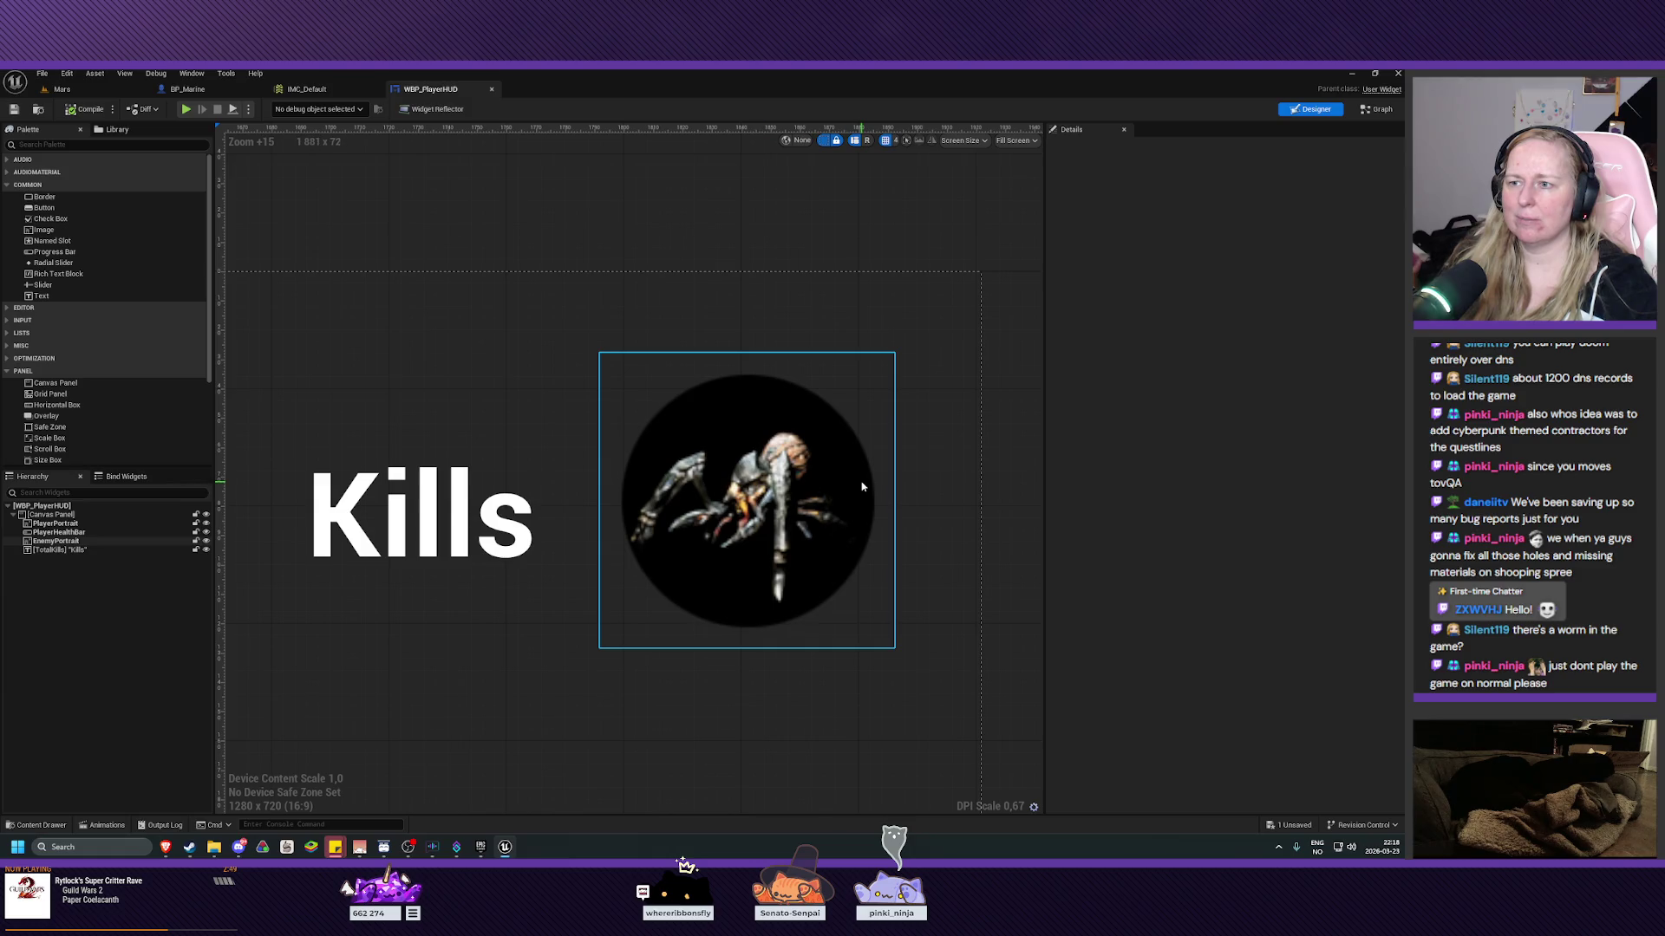
{"action": "scroll", "coordinate": [855, 475], "scroll_direction": "down", "scroll_amount": 7}
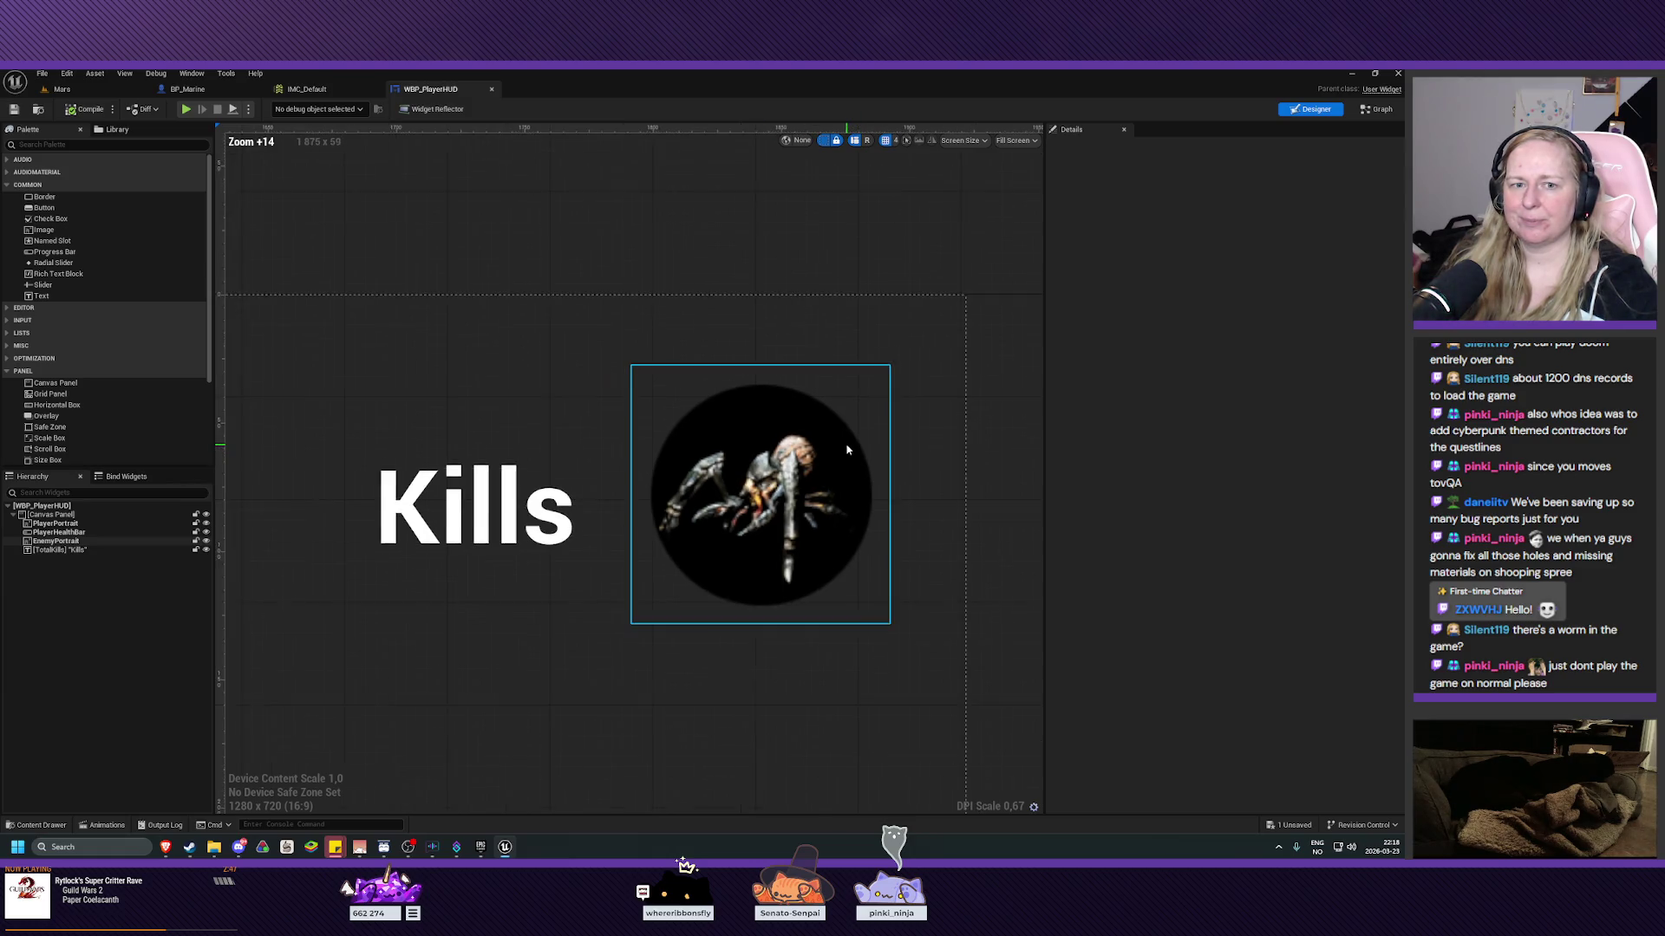
{"action": "scroll", "coordinate": [848, 449], "scroll_direction": "down", "scroll_amount": 8}
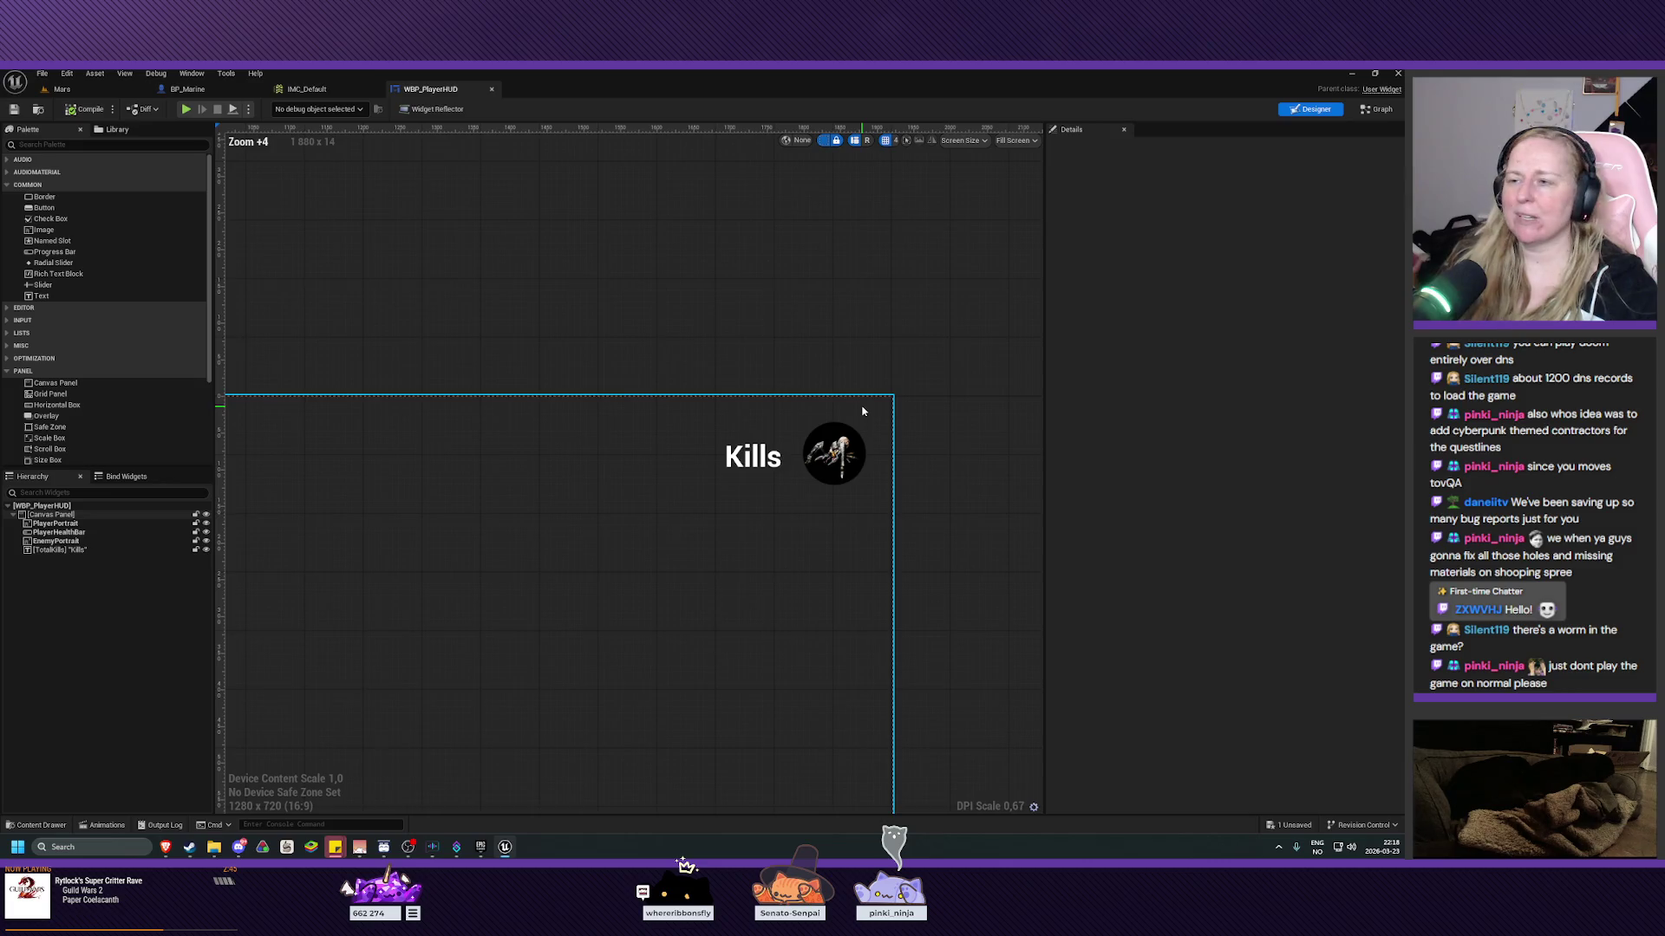
Refit the whole HUD layout with Home, pan it, then switch to BP_Marine.
{"action": "key", "text": "Home"}
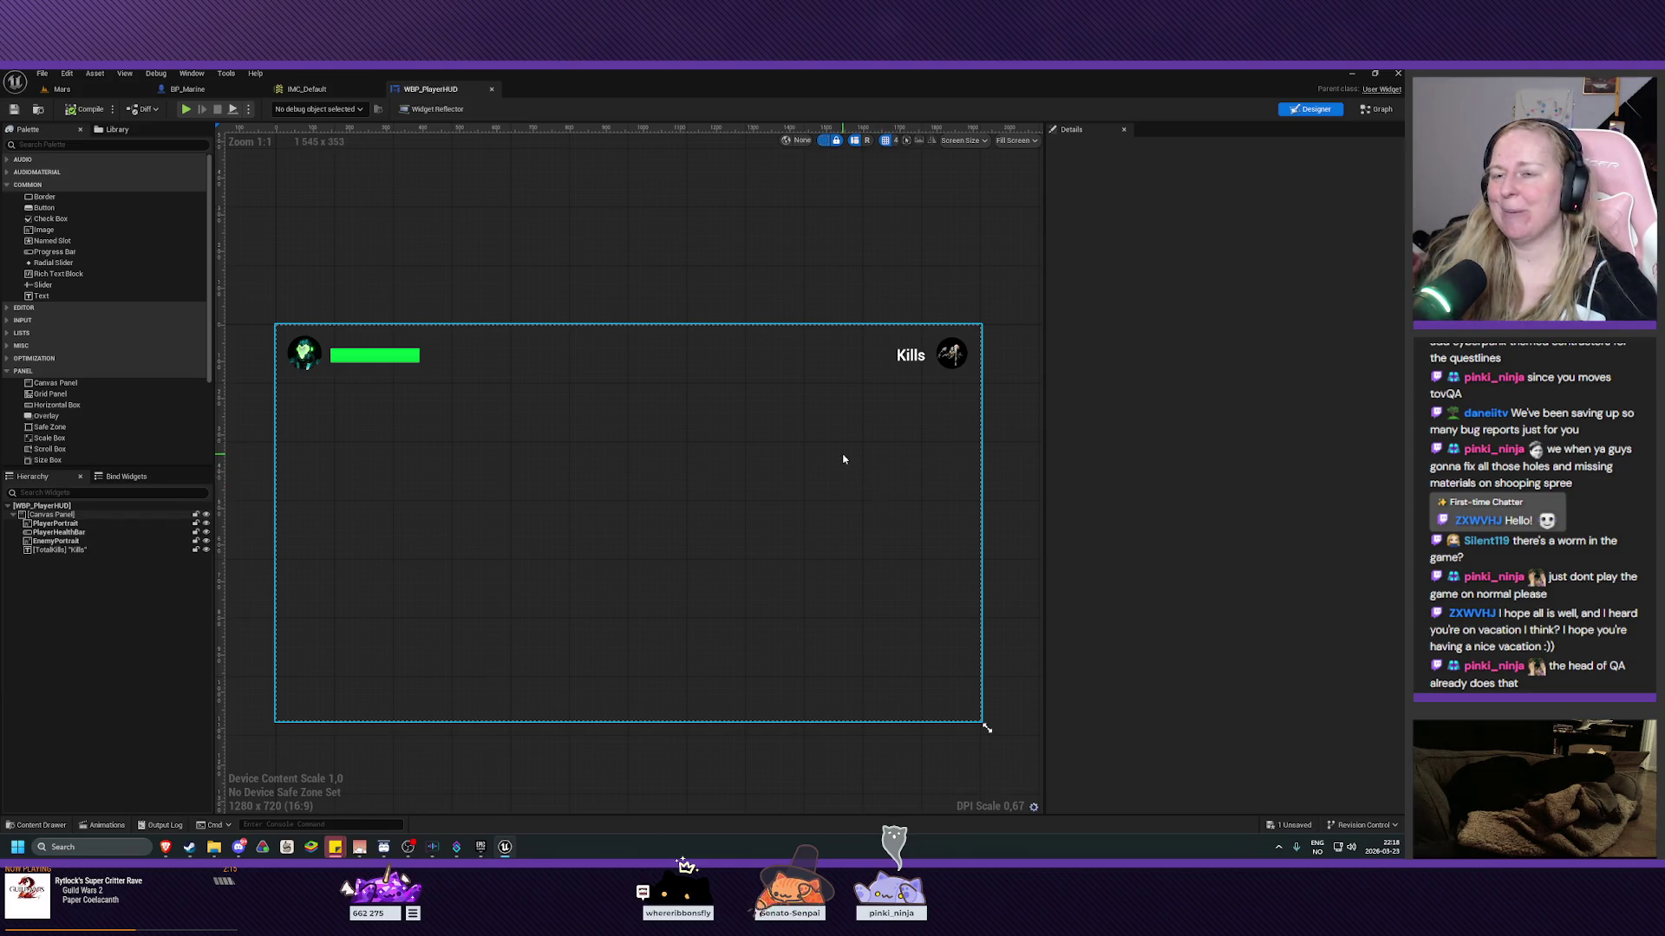
{"action": "left_click_drag", "start_coordinate": [844, 461], "coordinate": [845, 456]}
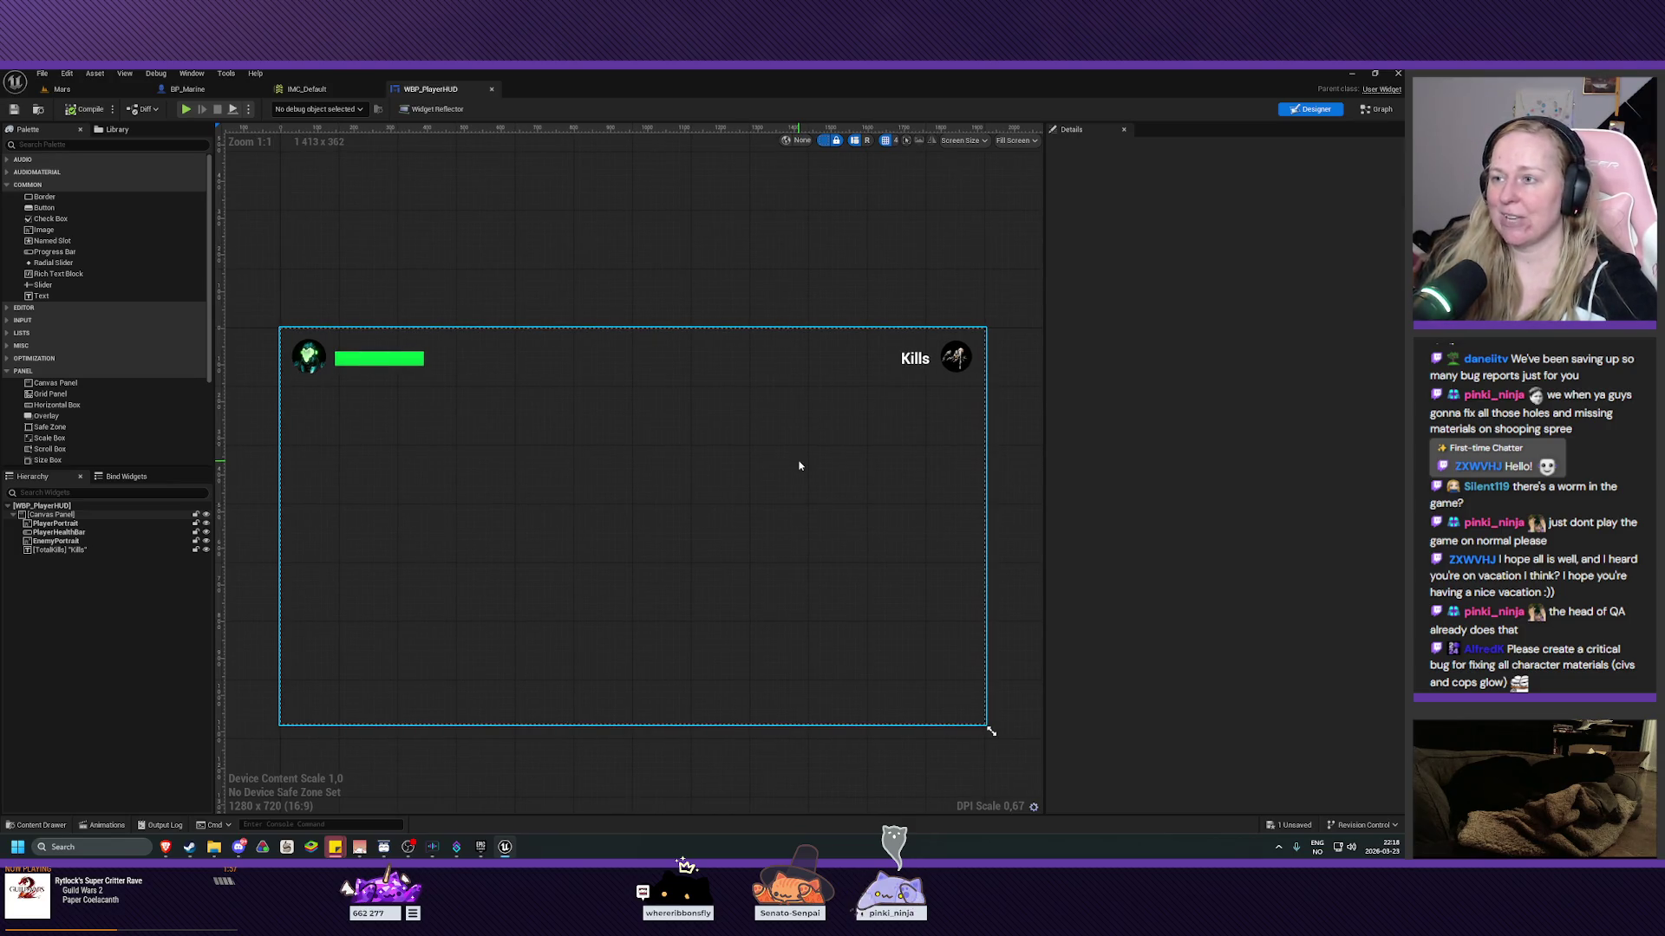
{"action": "scroll", "coordinate": [799, 465], "scroll_direction": "up", "scroll_amount": 1}
{"action": "mouse_move", "coordinate": [798, 465]}
{"action": "left_mouse_down"}
{"action": "mouse_move", "coordinate": [889, 501]}
{"action": "mouse_move", "coordinate": [762, 495]}
{"action": "left_mouse_up"}
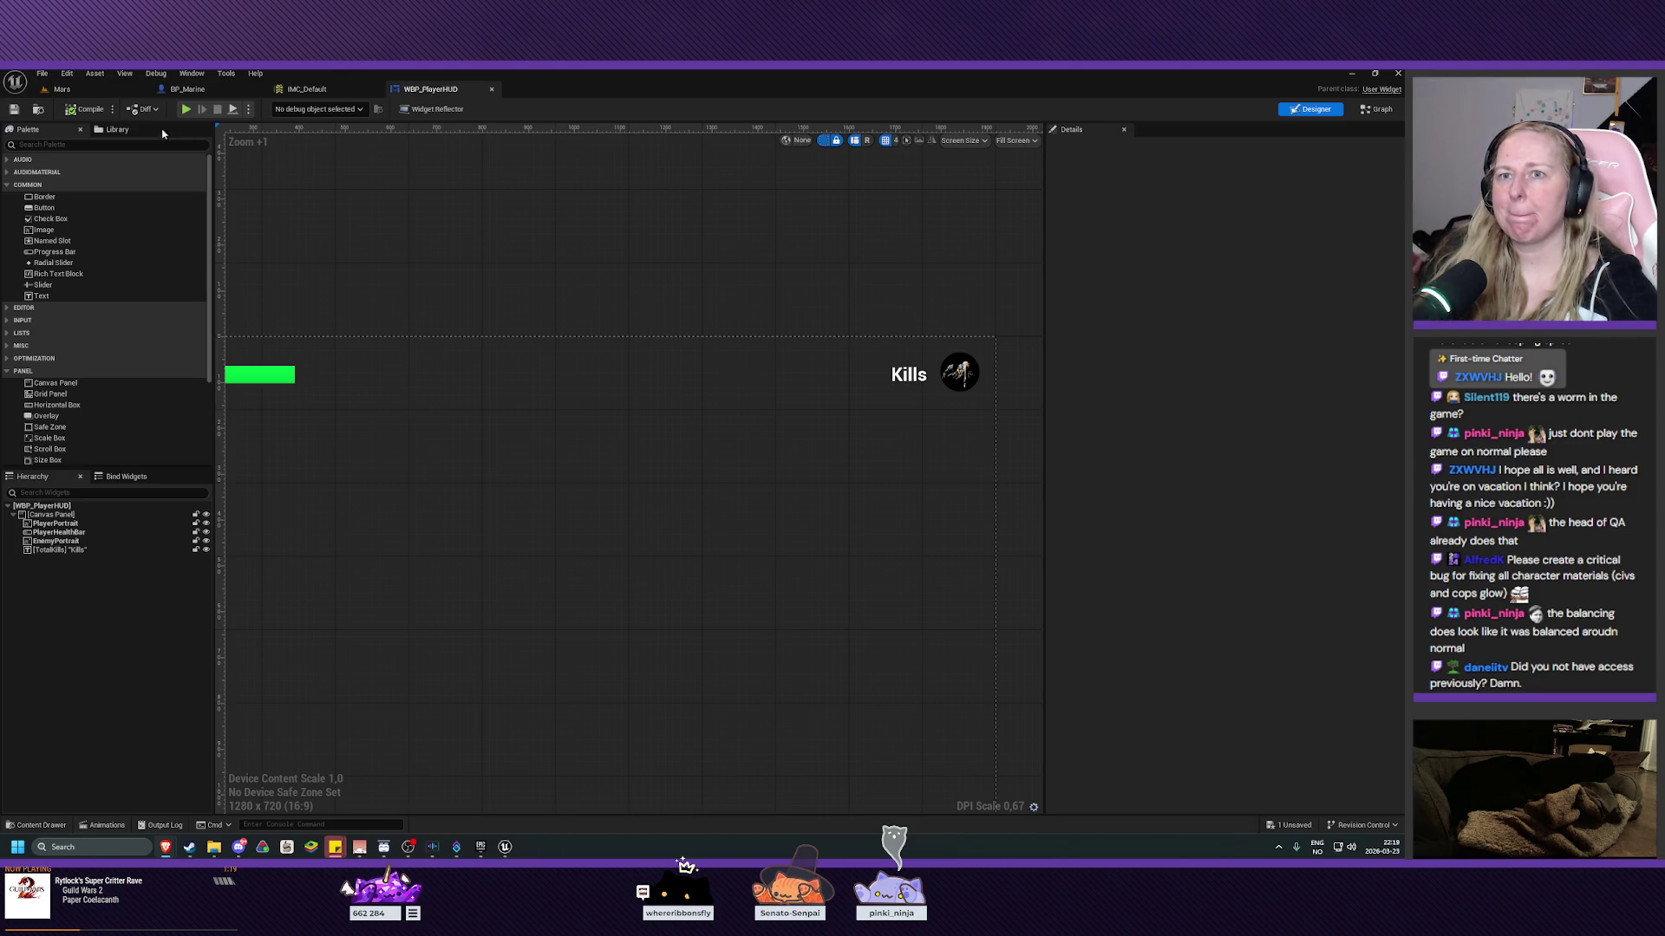
{"action": "left_click", "coordinate": [192, 91]}
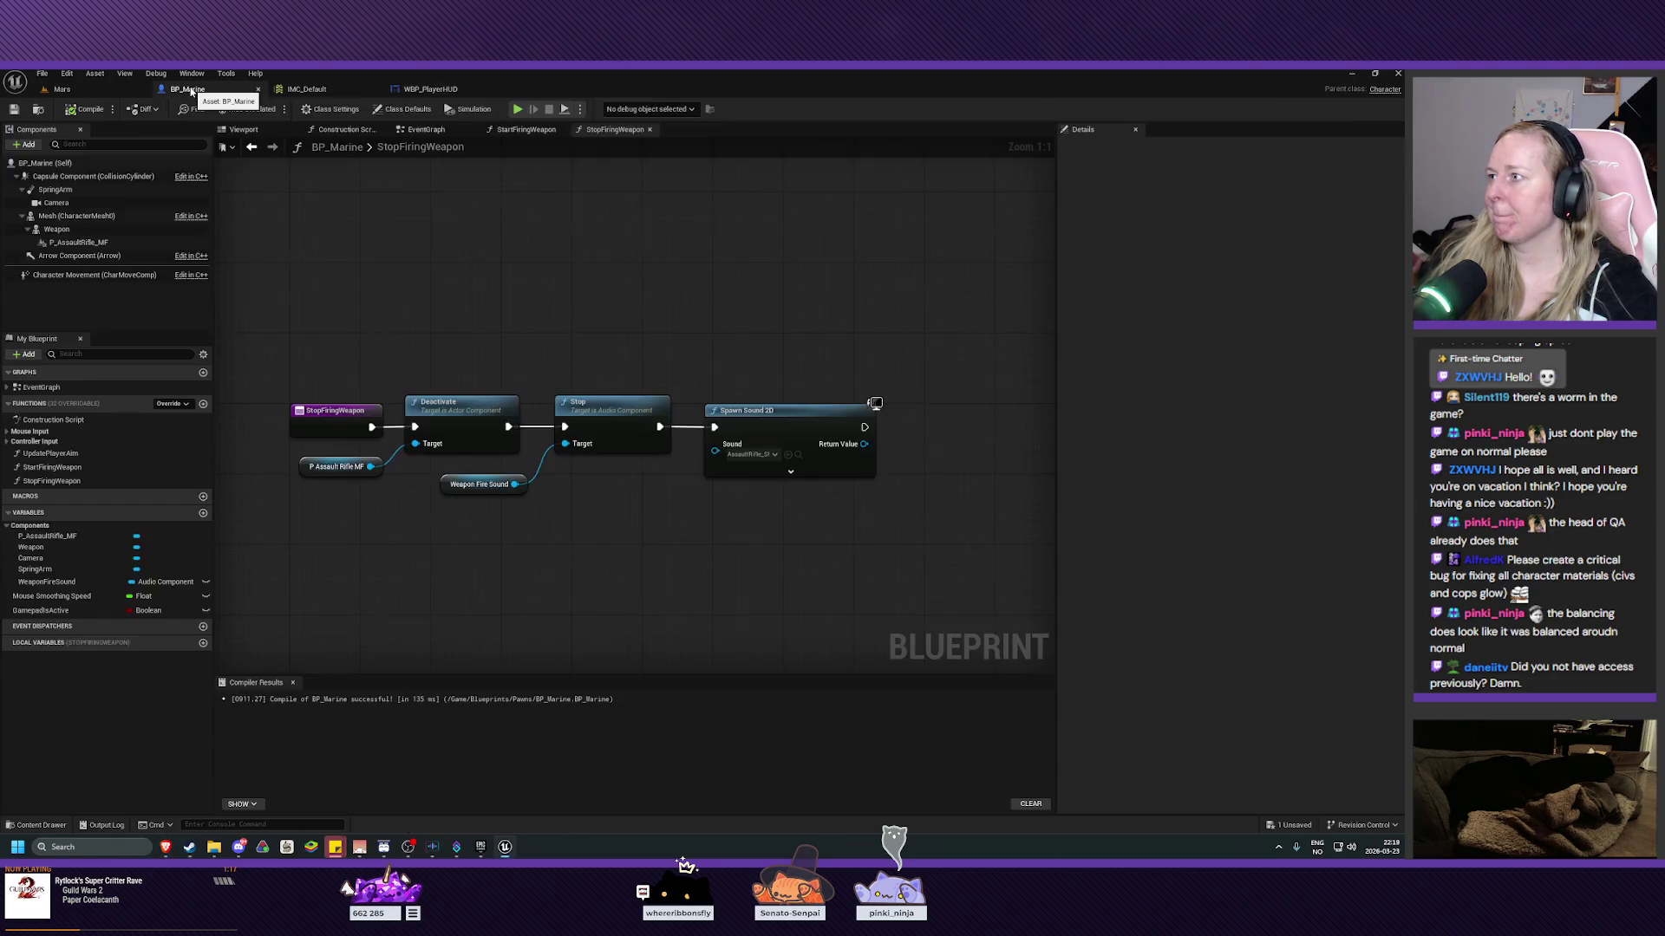
Show BP_Marine's EventGraph zoomed out on the Event BeginPlay input-mapping nodes.
{"action": "left_click", "coordinate": [425, 129]}
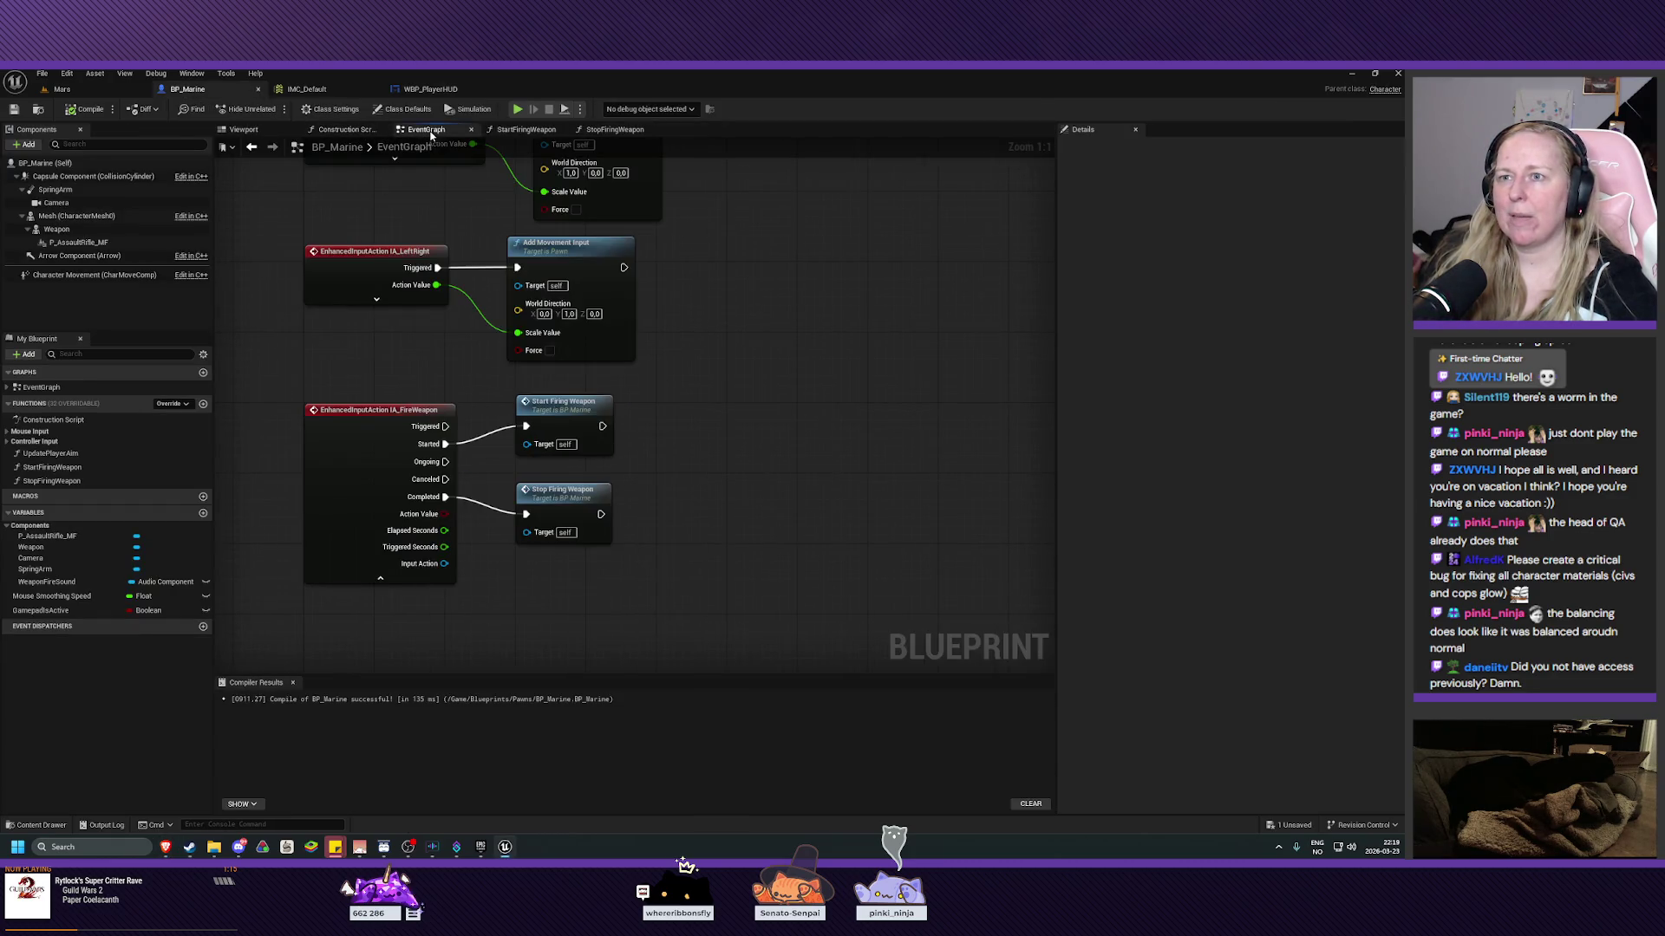
{"action": "scroll", "coordinate": [820, 451], "scroll_direction": "down", "scroll_amount": 2}
{"action": "scroll", "coordinate": [820, 450], "scroll_direction": "down", "scroll_amount": 1}
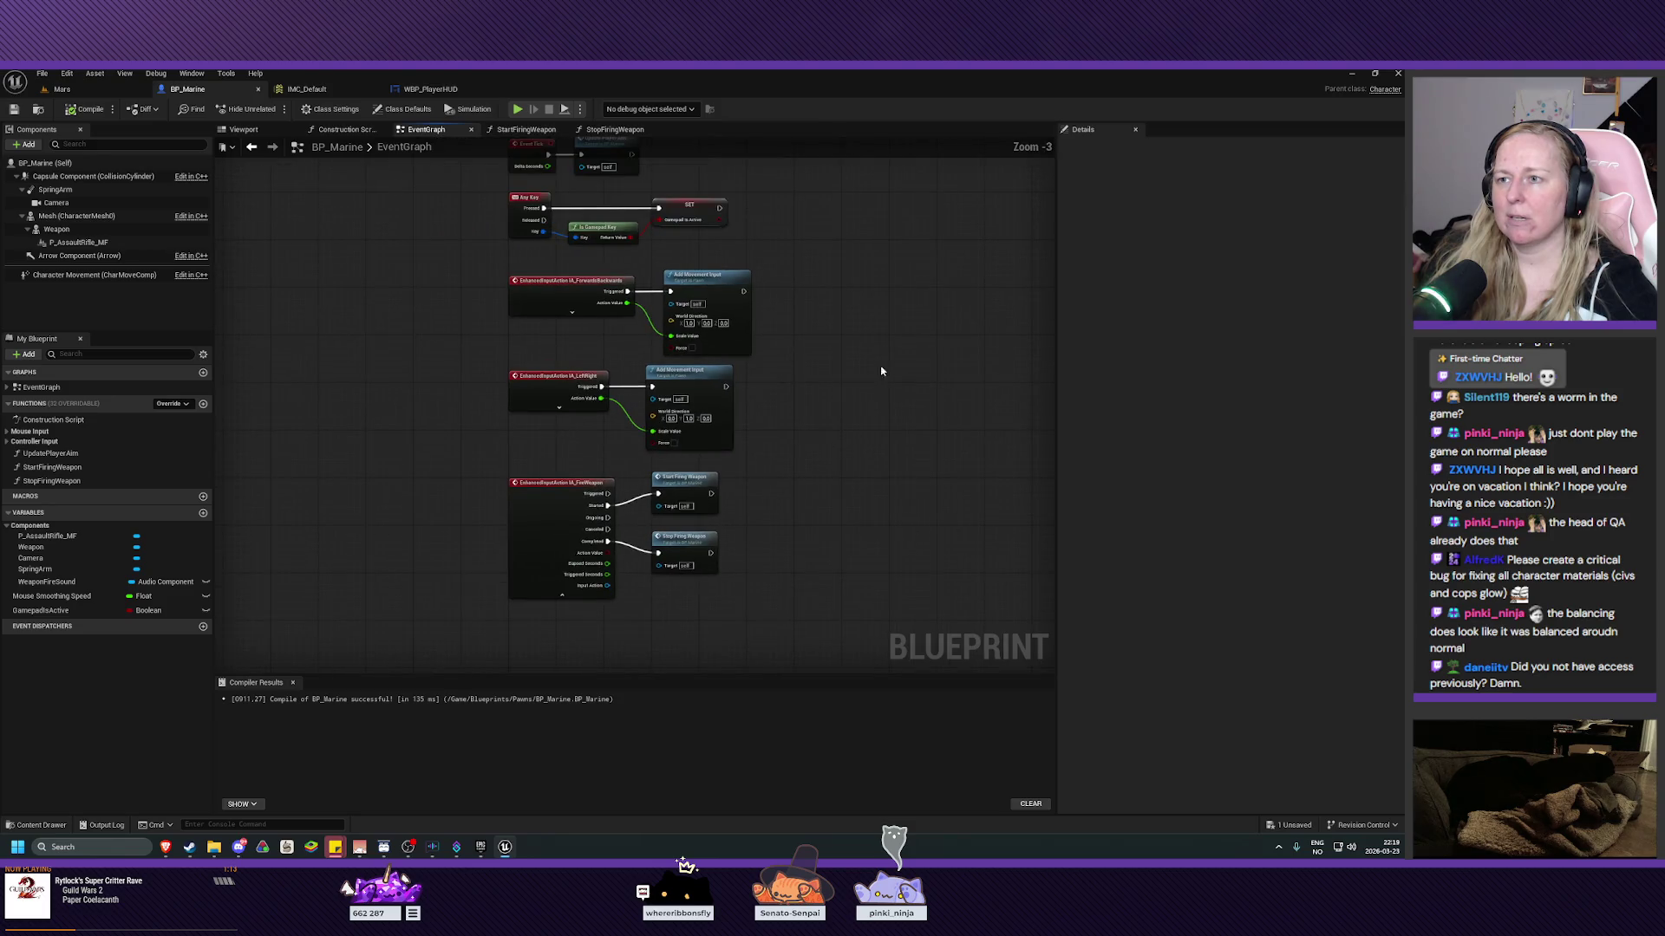
{"action": "mouse_move", "coordinate": [816, 410]}
{"action": "left_mouse_down"}
{"action": "mouse_move", "coordinate": [799, 639]}
{"action": "mouse_move", "coordinate": [800, 507]}
{"action": "mouse_move", "coordinate": [788, 539]}
{"action": "mouse_move", "coordinate": [607, 488]}
{"action": "mouse_move", "coordinate": [705, 483]}
{"action": "mouse_move", "coordinate": [654, 484]}
{"action": "mouse_move", "coordinate": [693, 506]}
{"action": "mouse_move", "coordinate": [684, 486]}
{"action": "mouse_move", "coordinate": [666, 513]}
{"action": "mouse_move", "coordinate": [666, 339]}
{"action": "mouse_move", "coordinate": [673, 387]}
{"action": "mouse_move", "coordinate": [699, 346]}
{"action": "mouse_move", "coordinate": [729, 375]}
{"action": "mouse_move", "coordinate": [703, 337]}
{"action": "mouse_move", "coordinate": [708, 351]}
{"action": "left_mouse_up"}
{"action": "scroll", "coordinate": [684, 487], "scroll_direction": "up", "scroll_amount": 1}
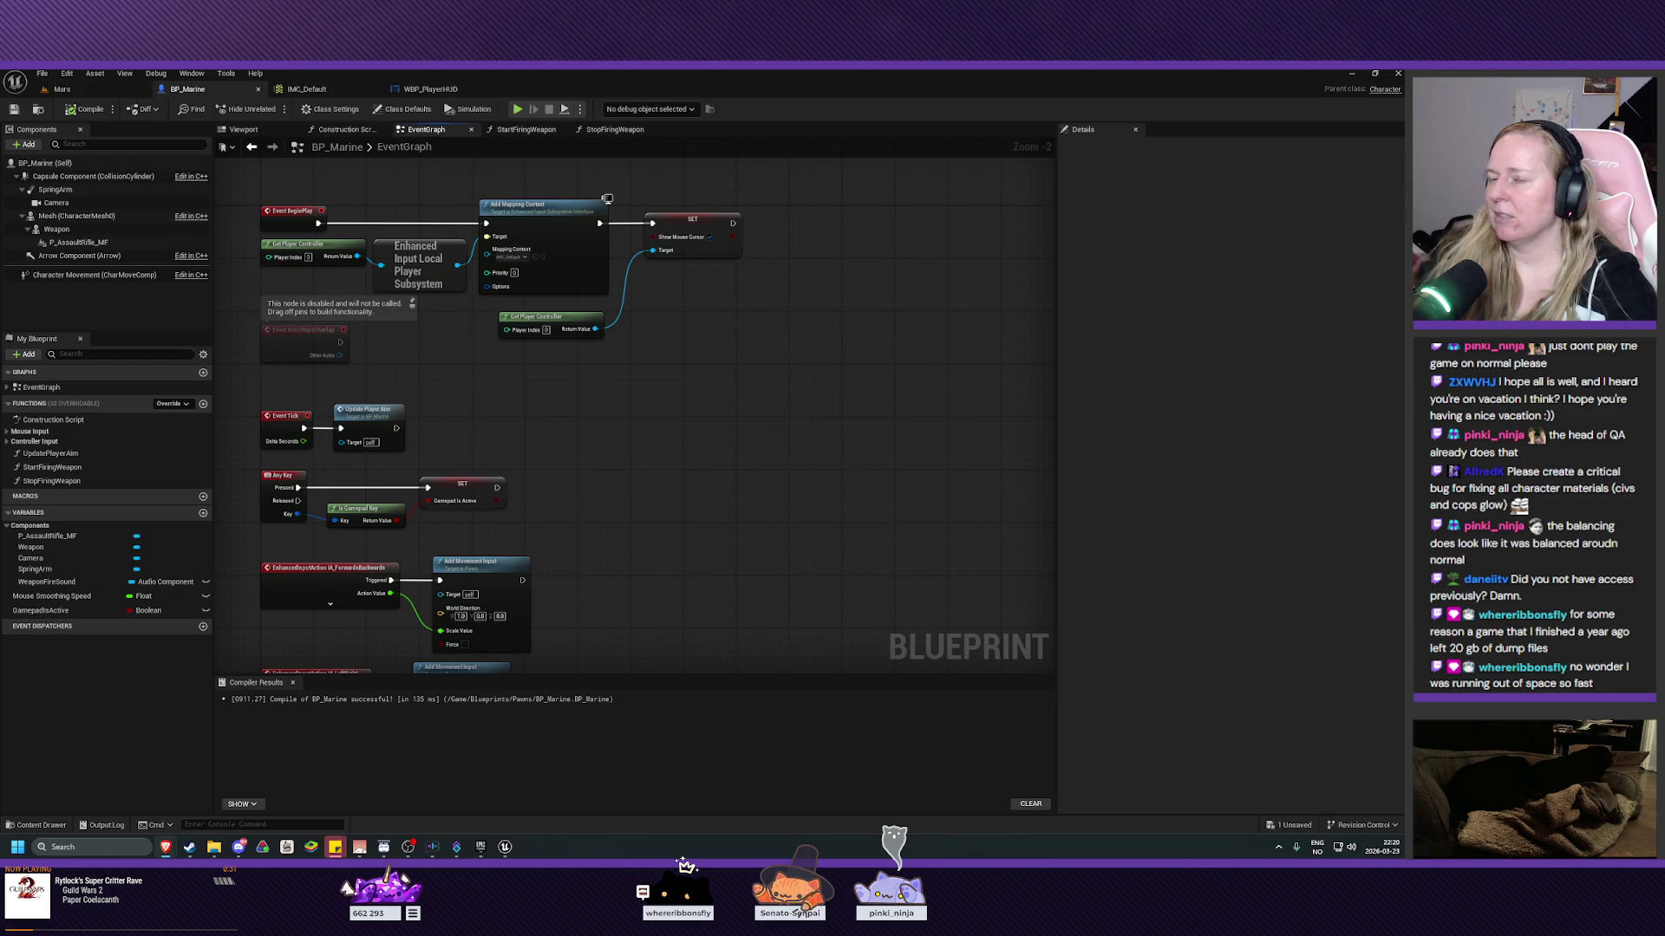
Chain a Create Widget node of class WBP_PlayerHUD after the BeginPlay SET node, then compile and save.
{"action": "mouse_move", "coordinate": [742, 380]}
{"action": "left_mouse_down"}
{"action": "mouse_move", "coordinate": [732, 460]}
{"action": "mouse_move", "coordinate": [657, 514]}
{"action": "left_mouse_up"}
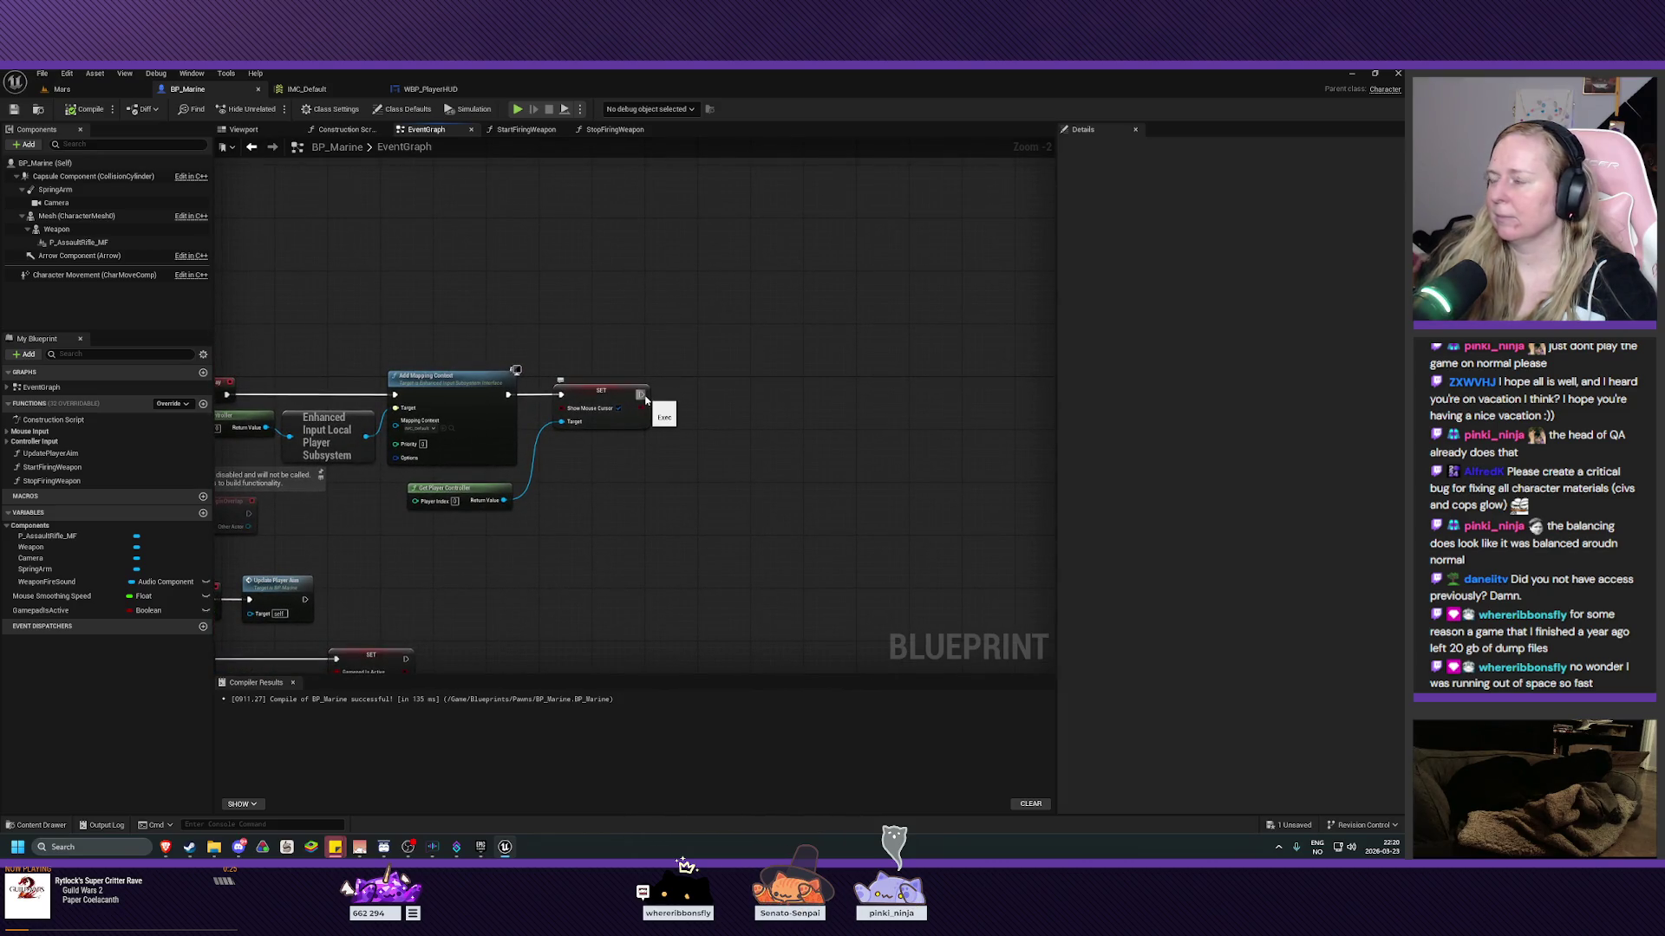
{"action": "mouse_move", "coordinate": [642, 395]}
{"action": "left_mouse_down"}
{"action": "mouse_move", "coordinate": [758, 401]}
{"action": "mouse_move", "coordinate": [730, 401]}
{"action": "left_mouse_up"}
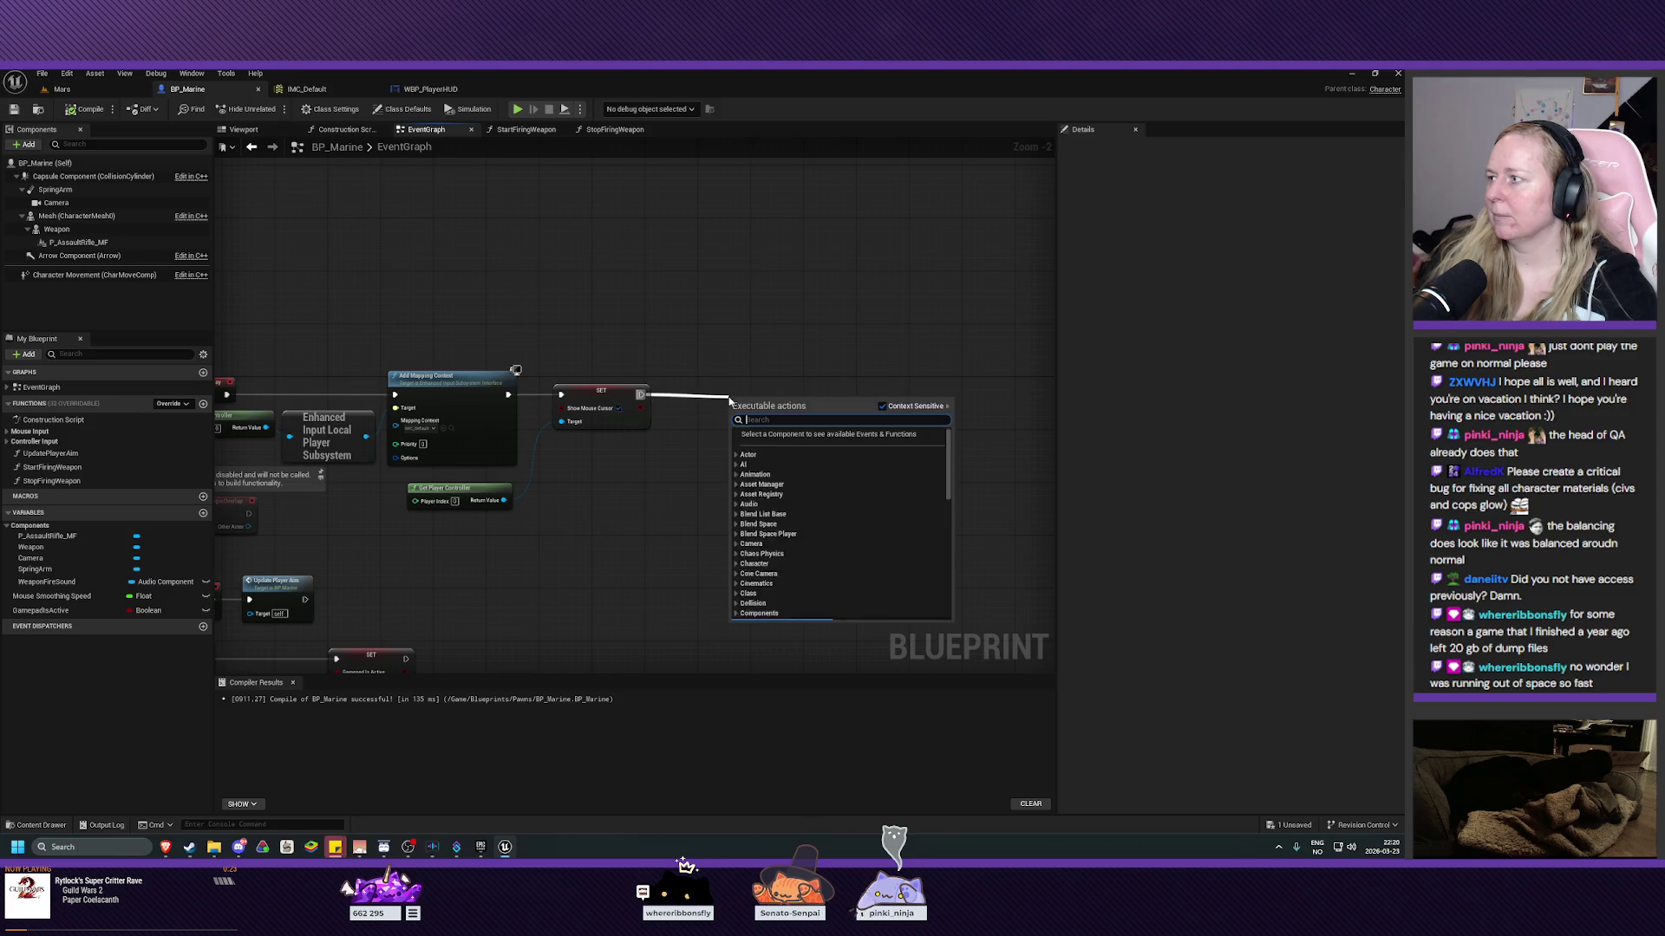
{"action": "type", "text": "create widg"}
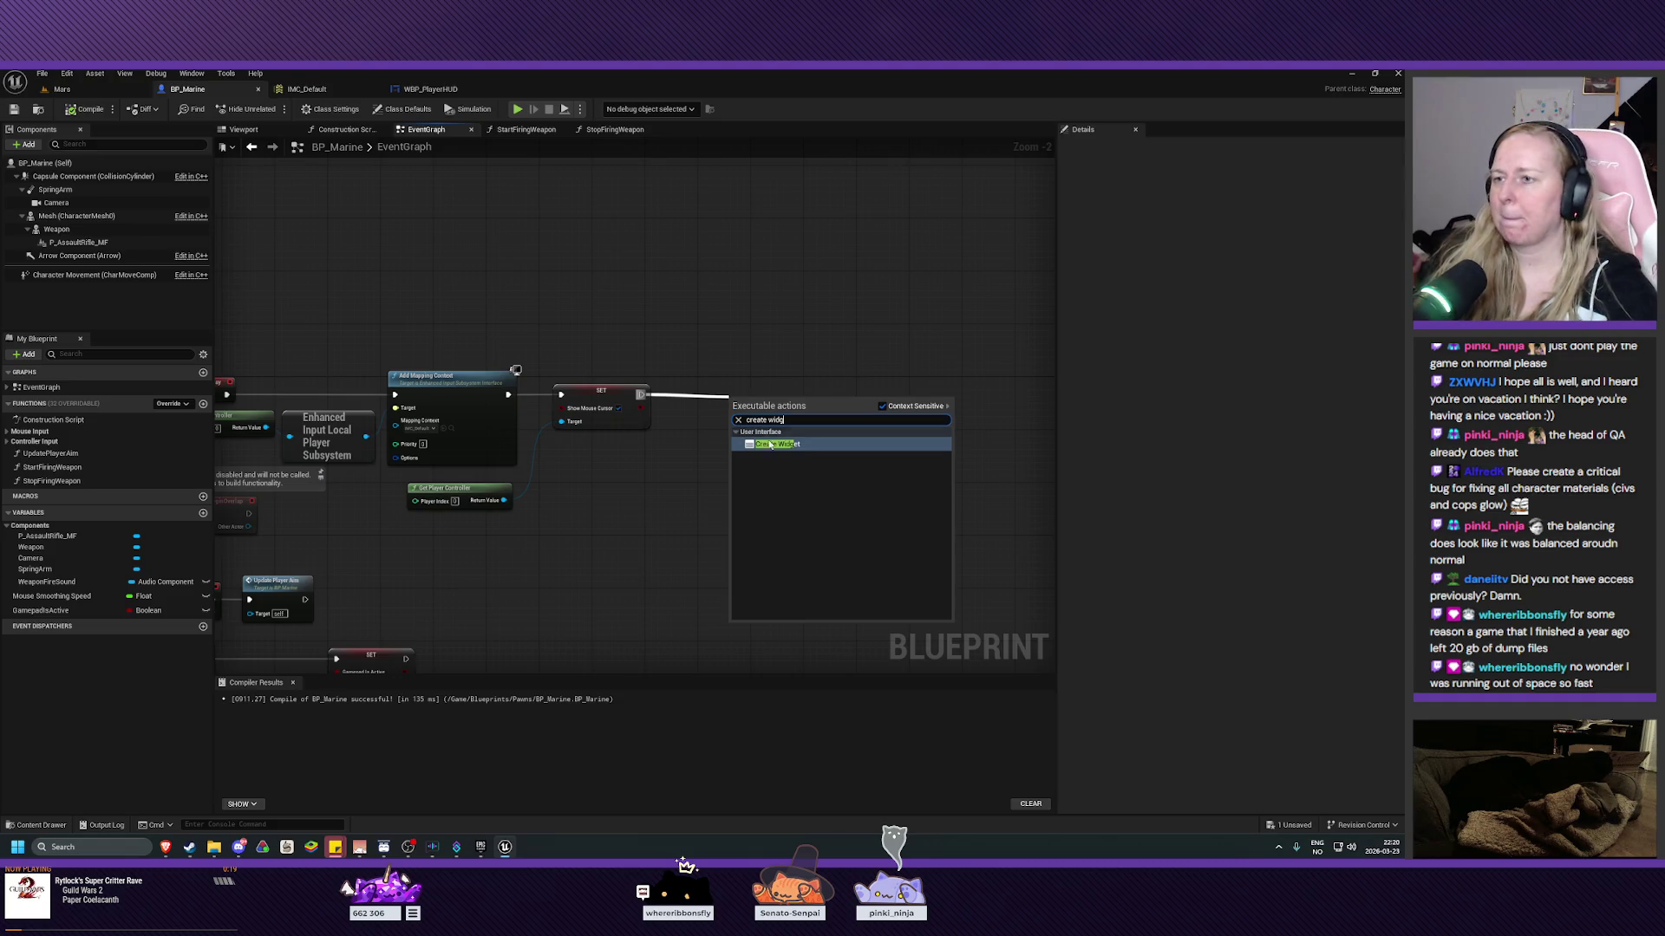
{"action": "key", "text": "Return"}
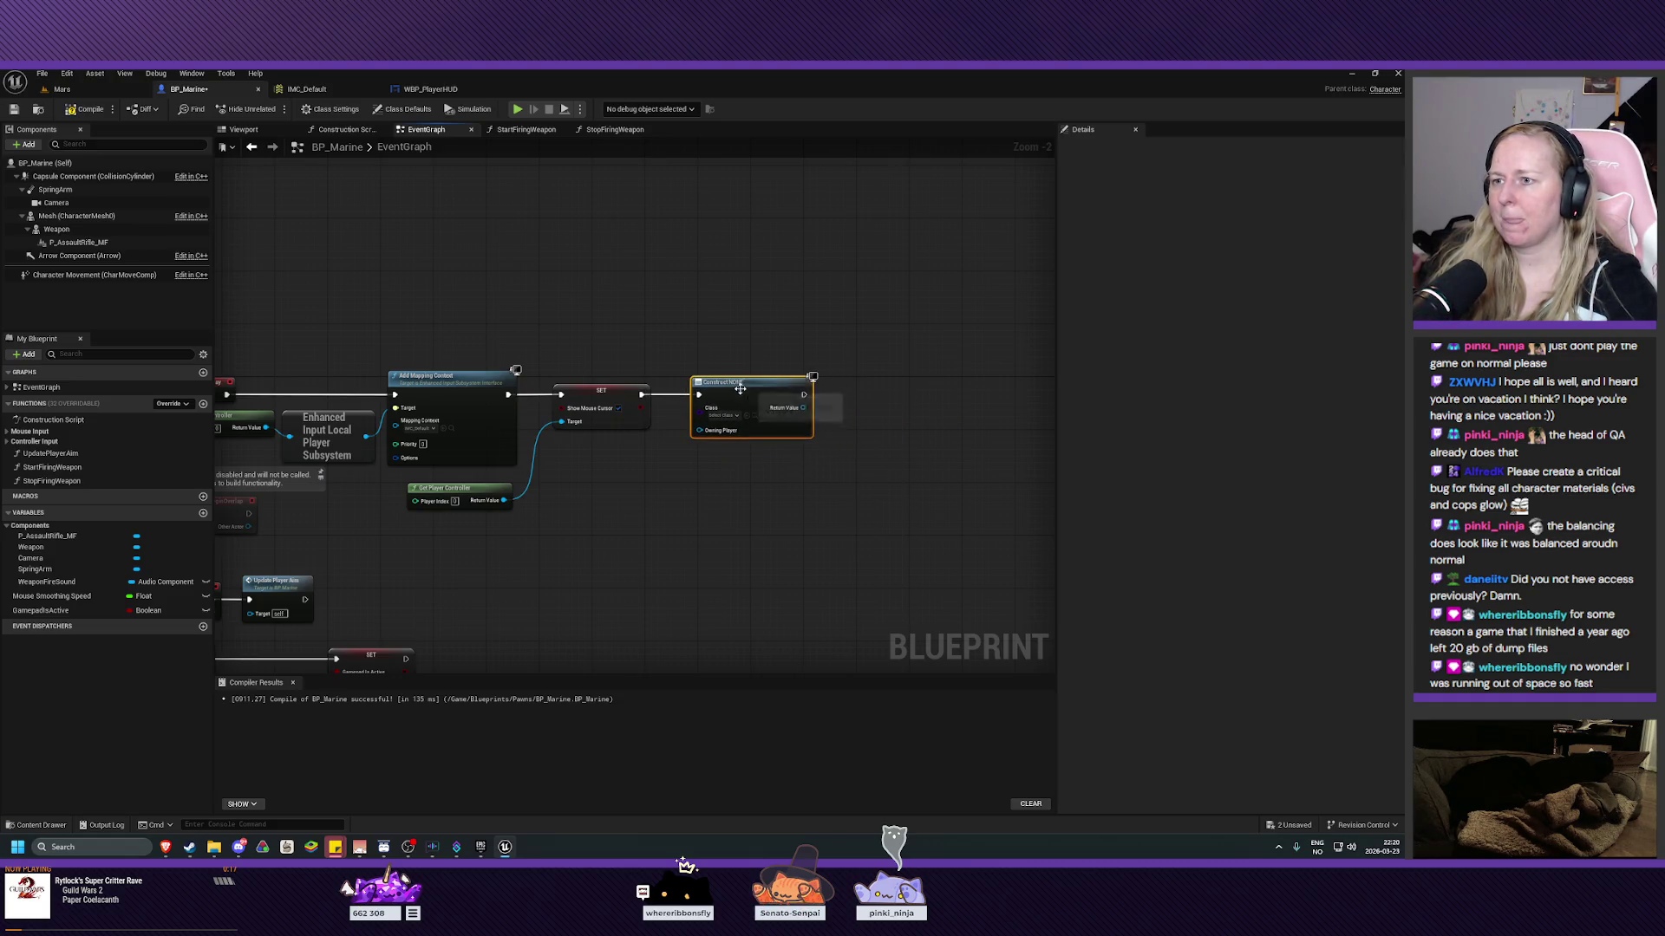
{"action": "scroll", "coordinate": [766, 408], "scroll_direction": "up", "scroll_amount": 2}
{"action": "left_click", "coordinate": [735, 424]}
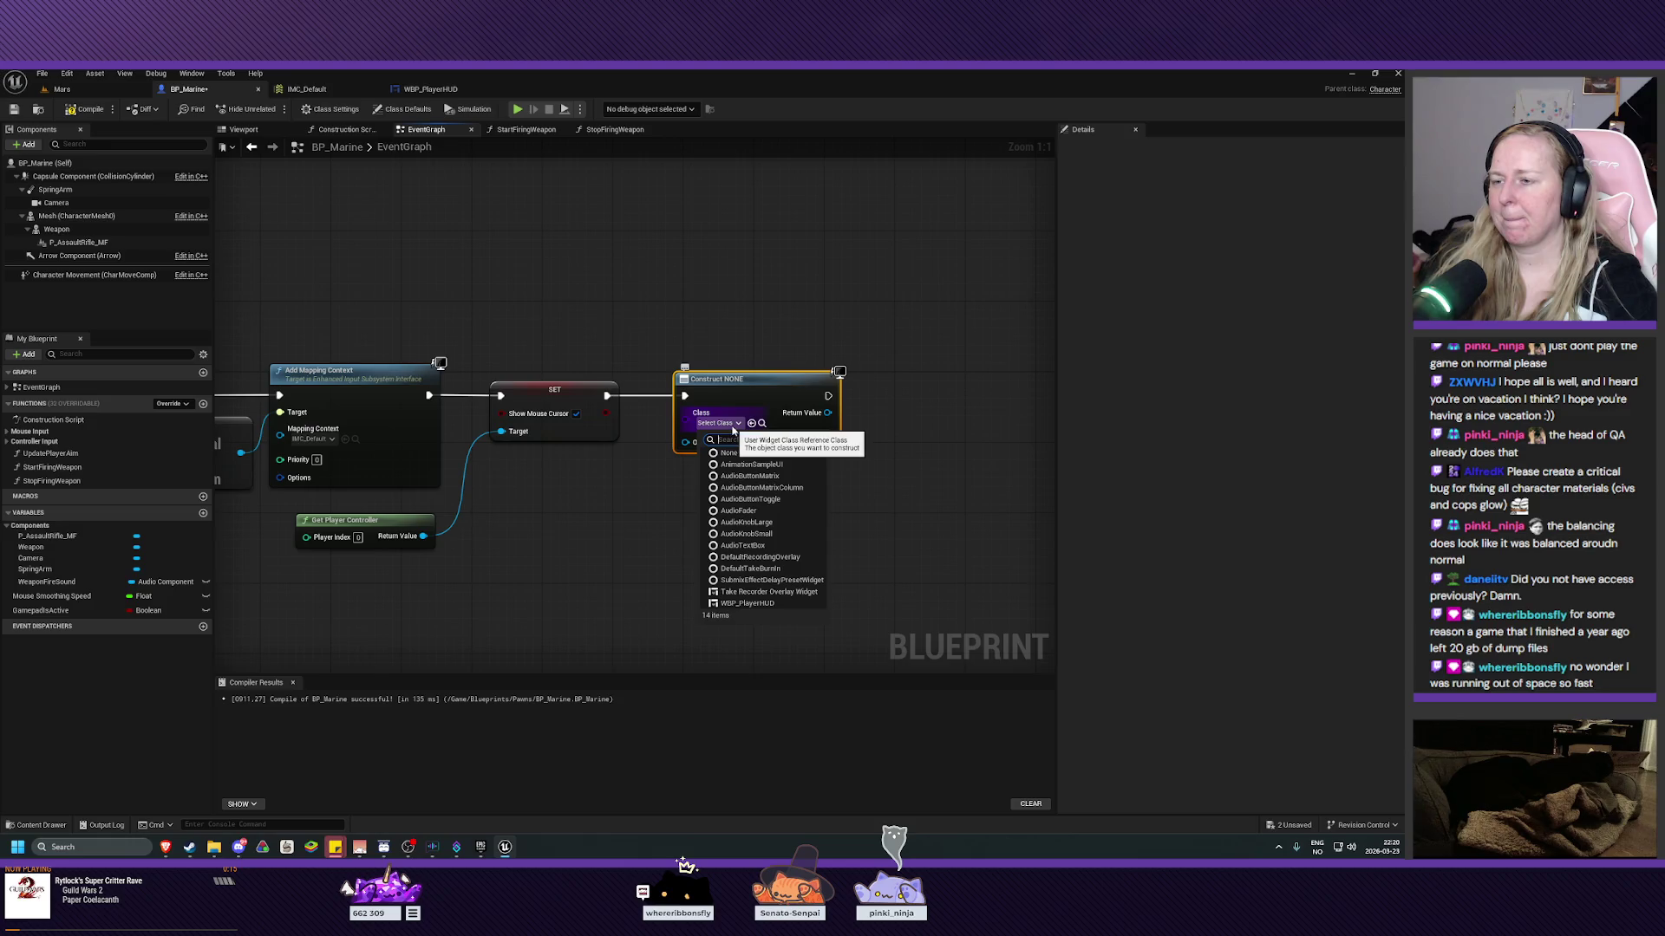
{"action": "left_click", "coordinate": [776, 603]}
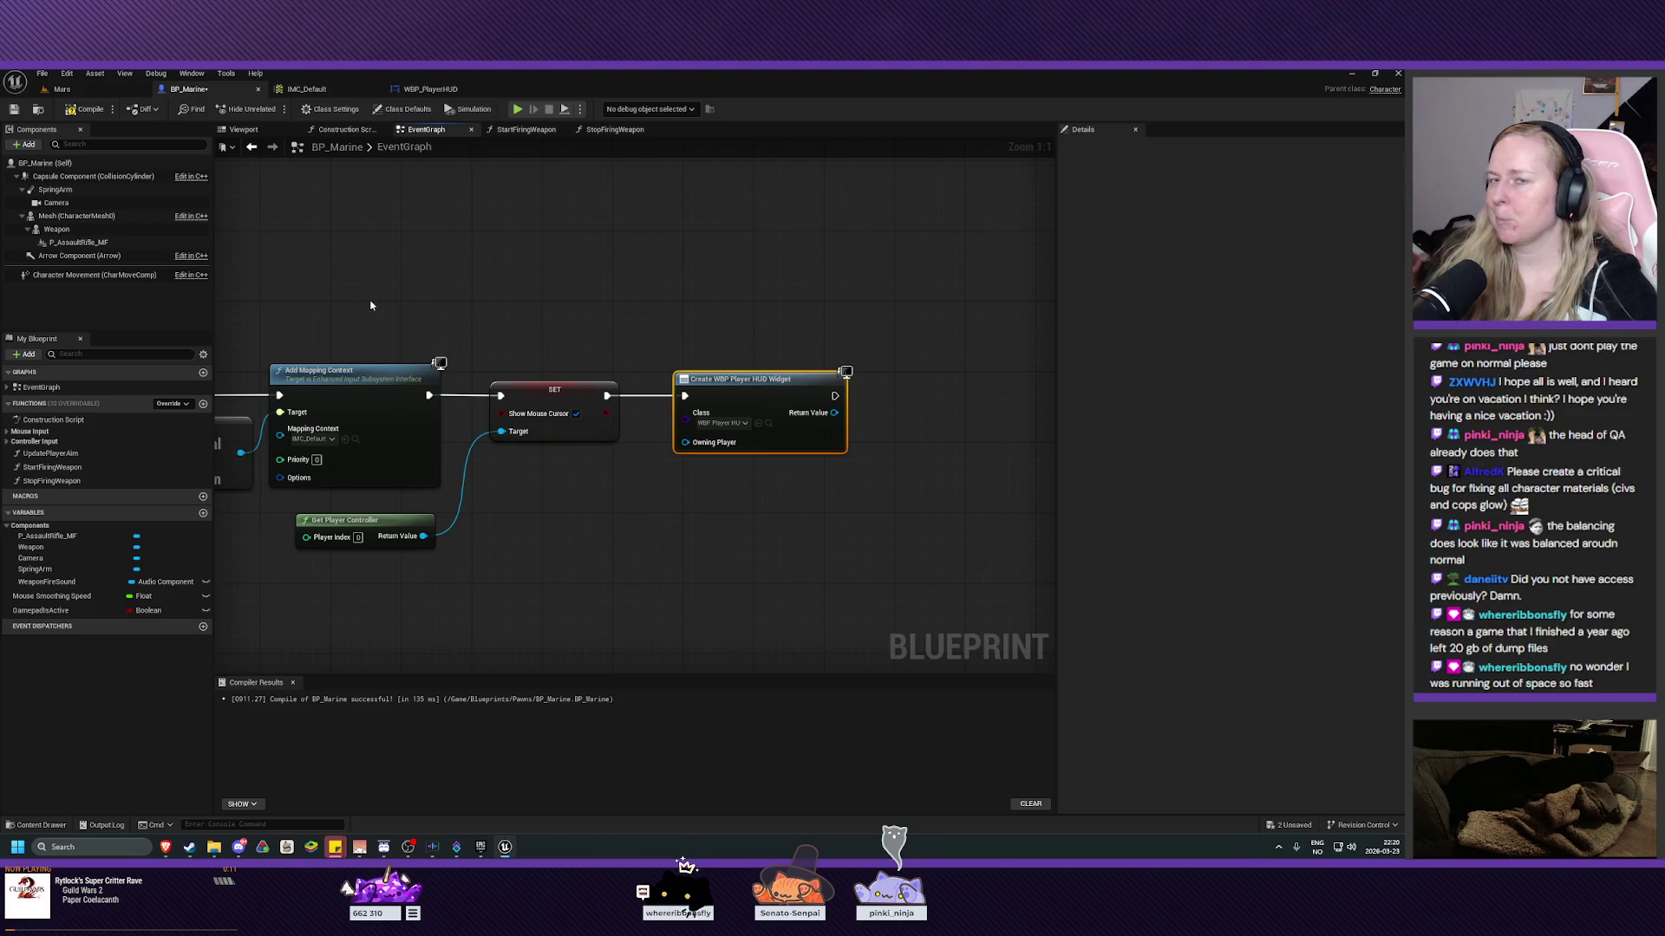
{"action": "key", "text": "F7"}
{"action": "key", "text": "ctrl+s"}
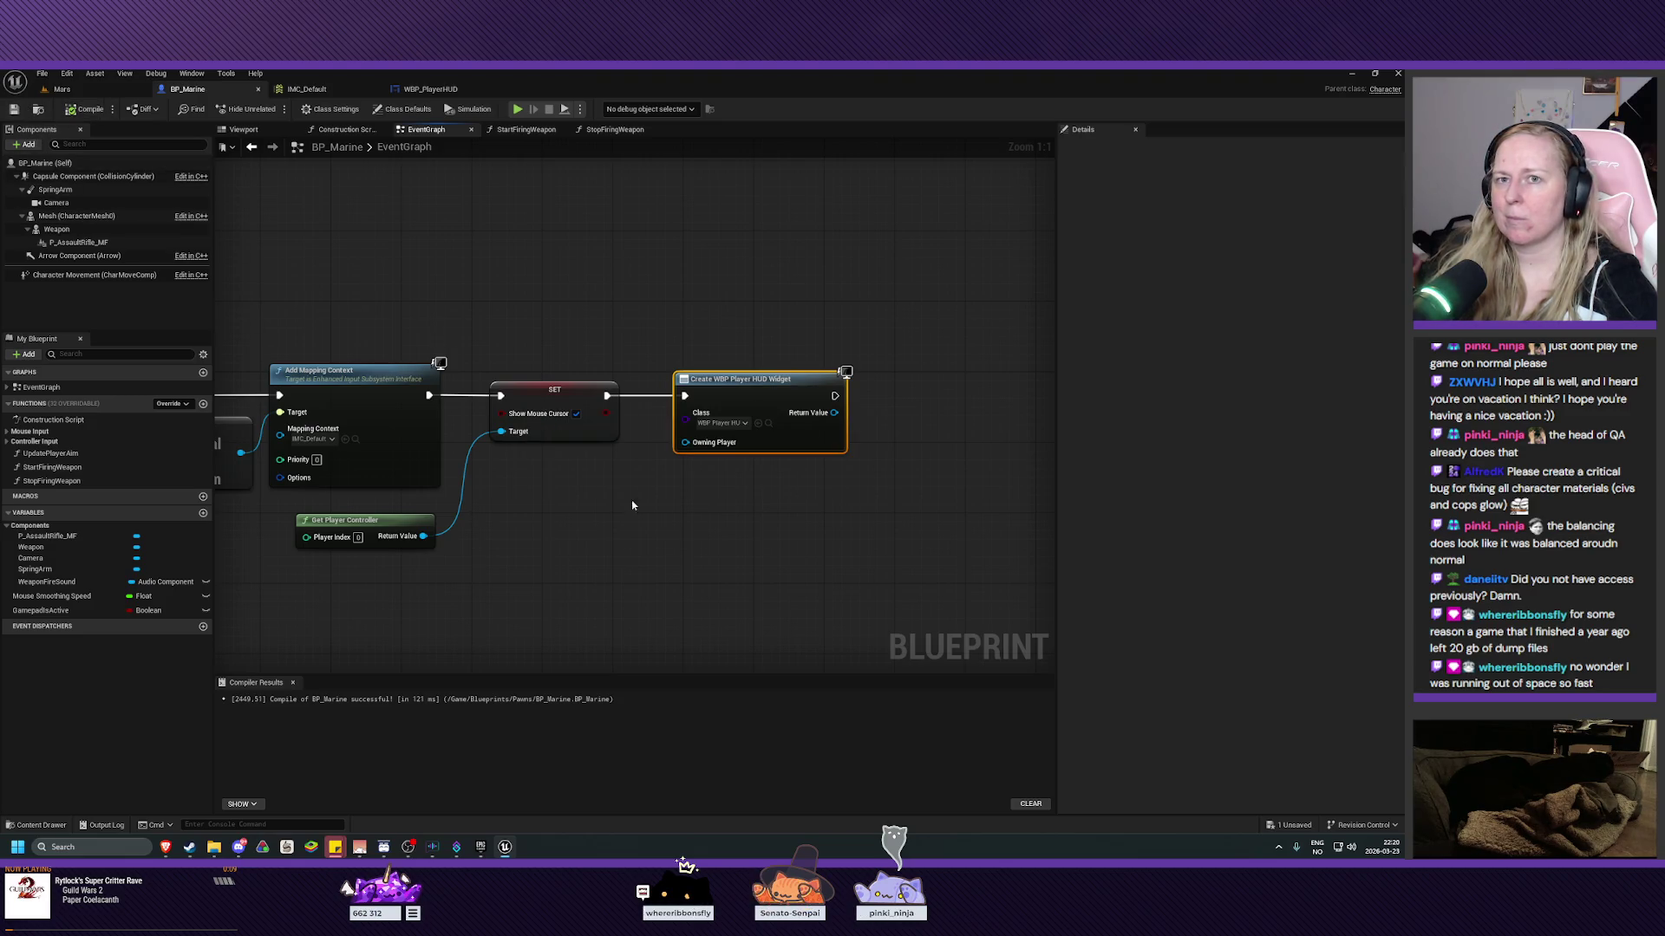
Wire the created HUD into Add to Viewport, compile and save BP_Marine, and play the Mars level.
{"action": "left_click_drag", "start_coordinate": [833, 532], "coordinate": [724, 531]}
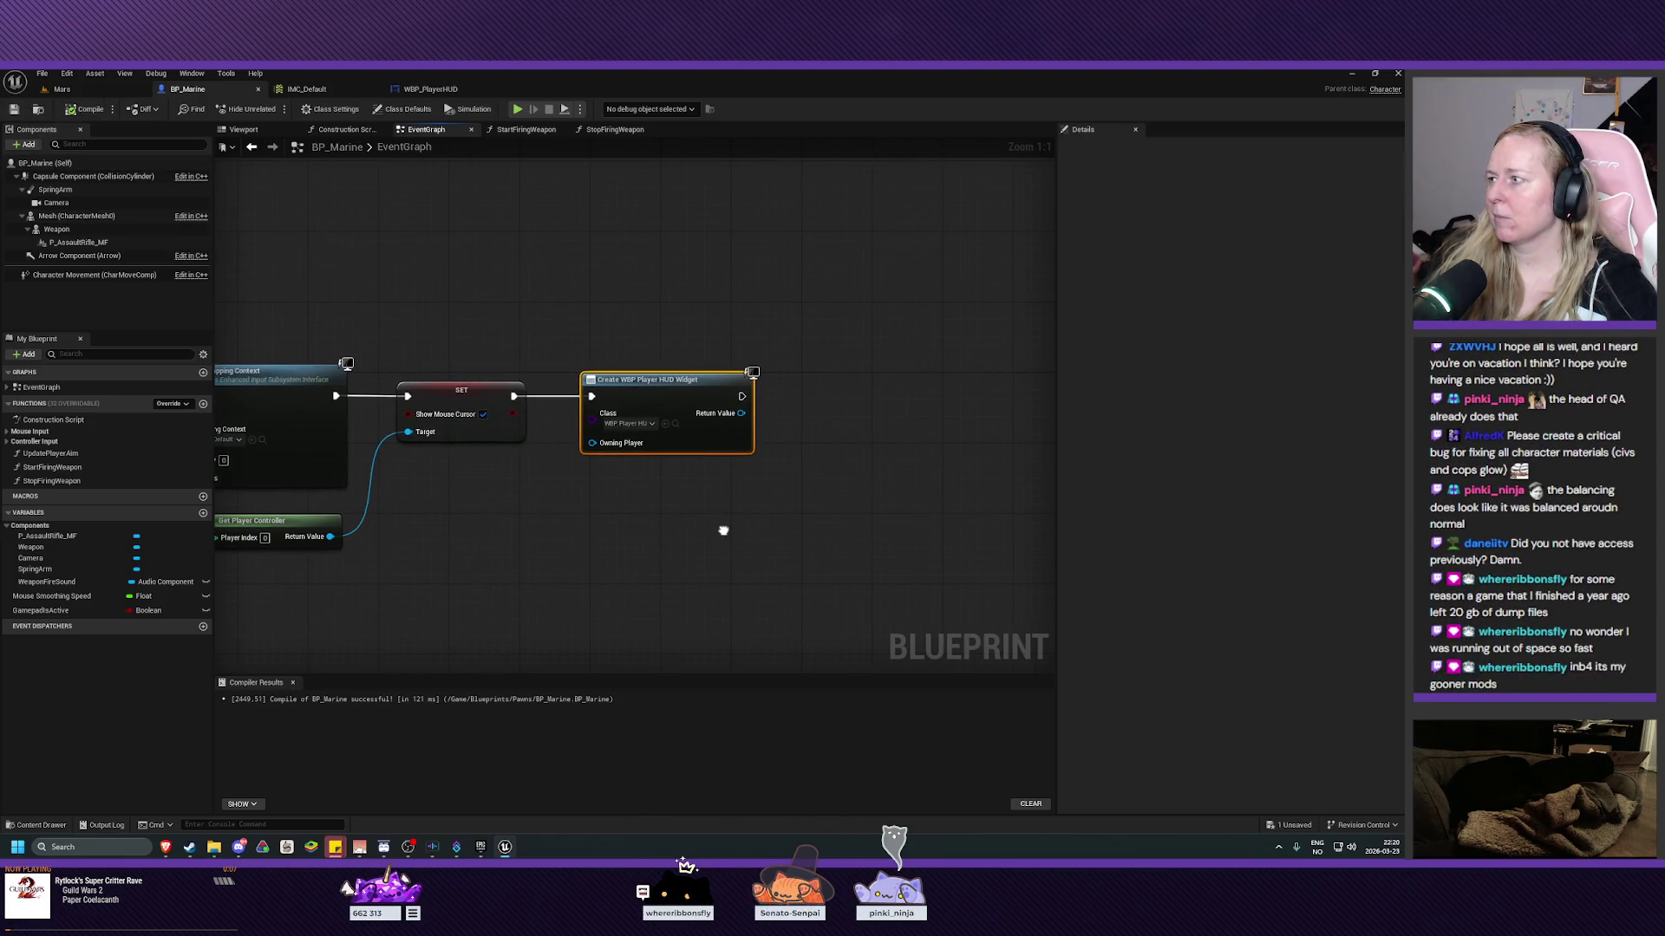
{"action": "mouse_move", "coordinate": [741, 413]}
{"action": "left_mouse_down"}
{"action": "mouse_move", "coordinate": [867, 429]}
{"action": "mouse_move", "coordinate": [822, 452]}
{"action": "left_mouse_up"}
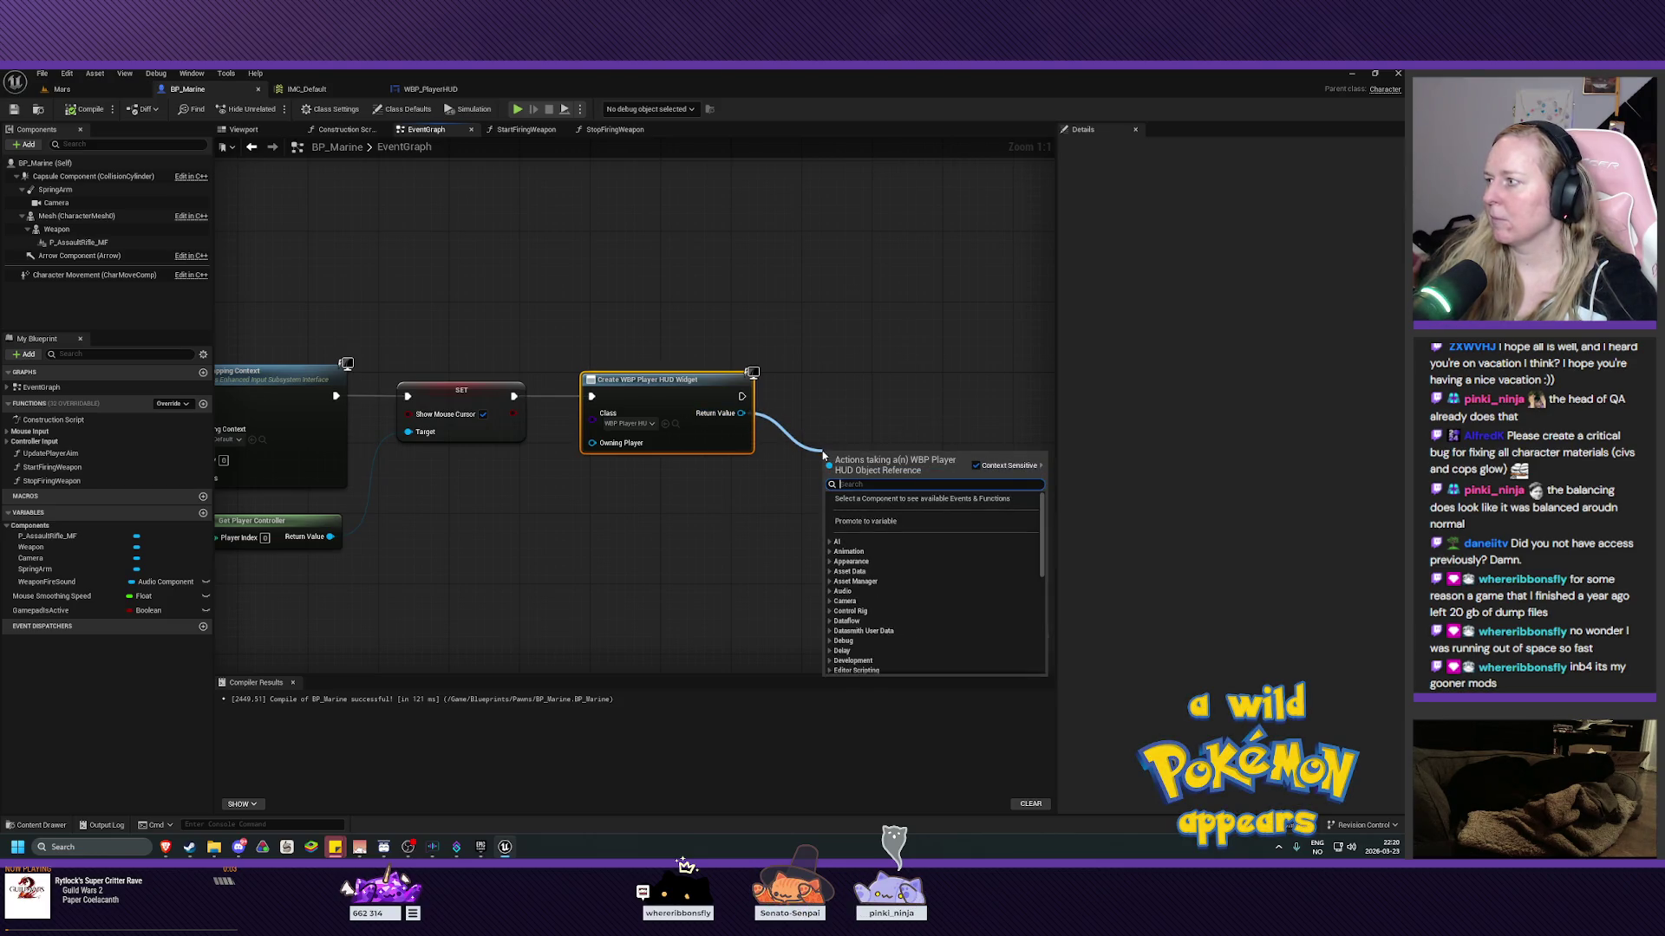
{"action": "type", "text": "add to view"}
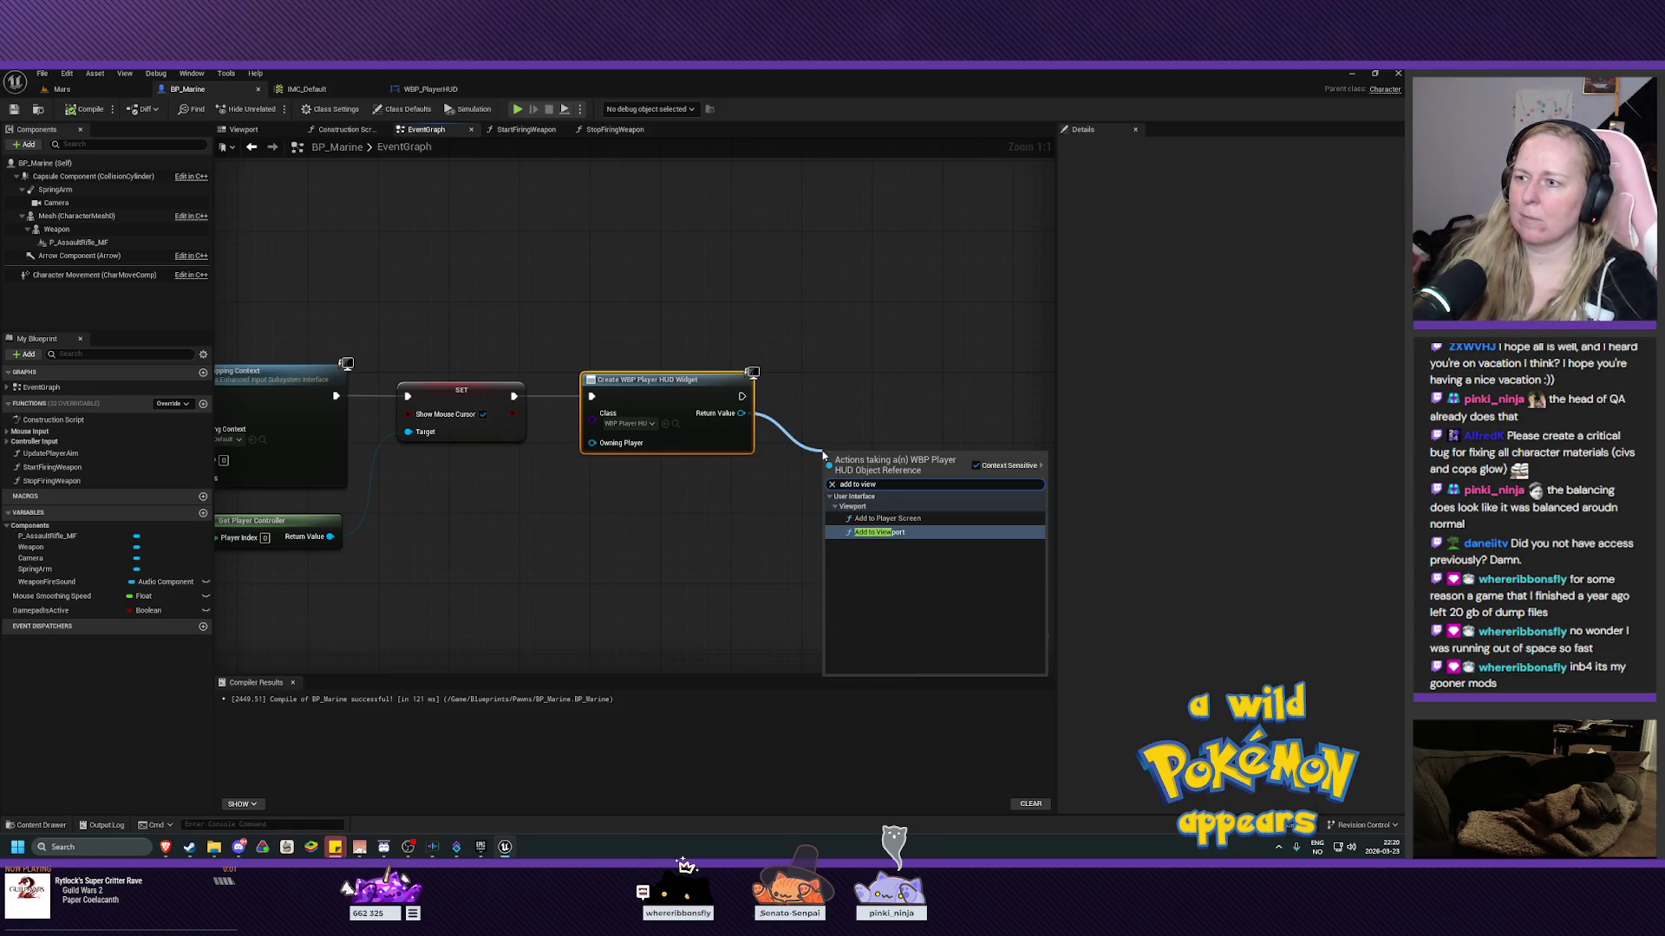
{"action": "left_click", "coordinate": [865, 531]}
{"action": "left_click_drag", "start_coordinate": [865, 458], "coordinate": [817, 381]}
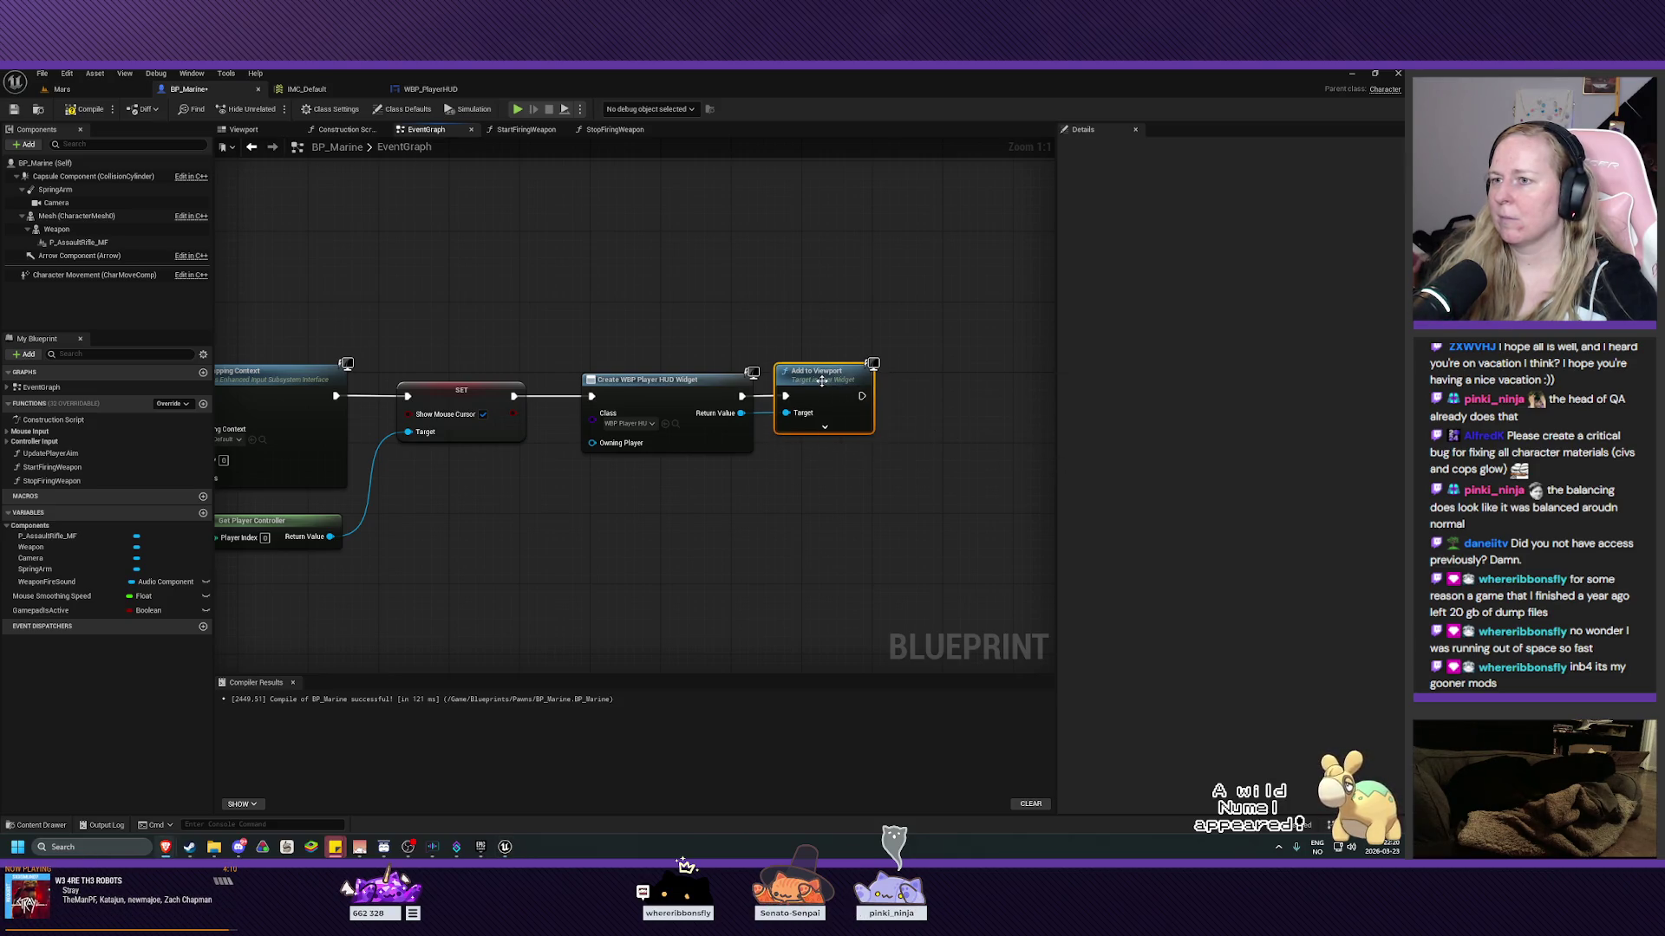
{"action": "left_click", "coordinate": [824, 570]}
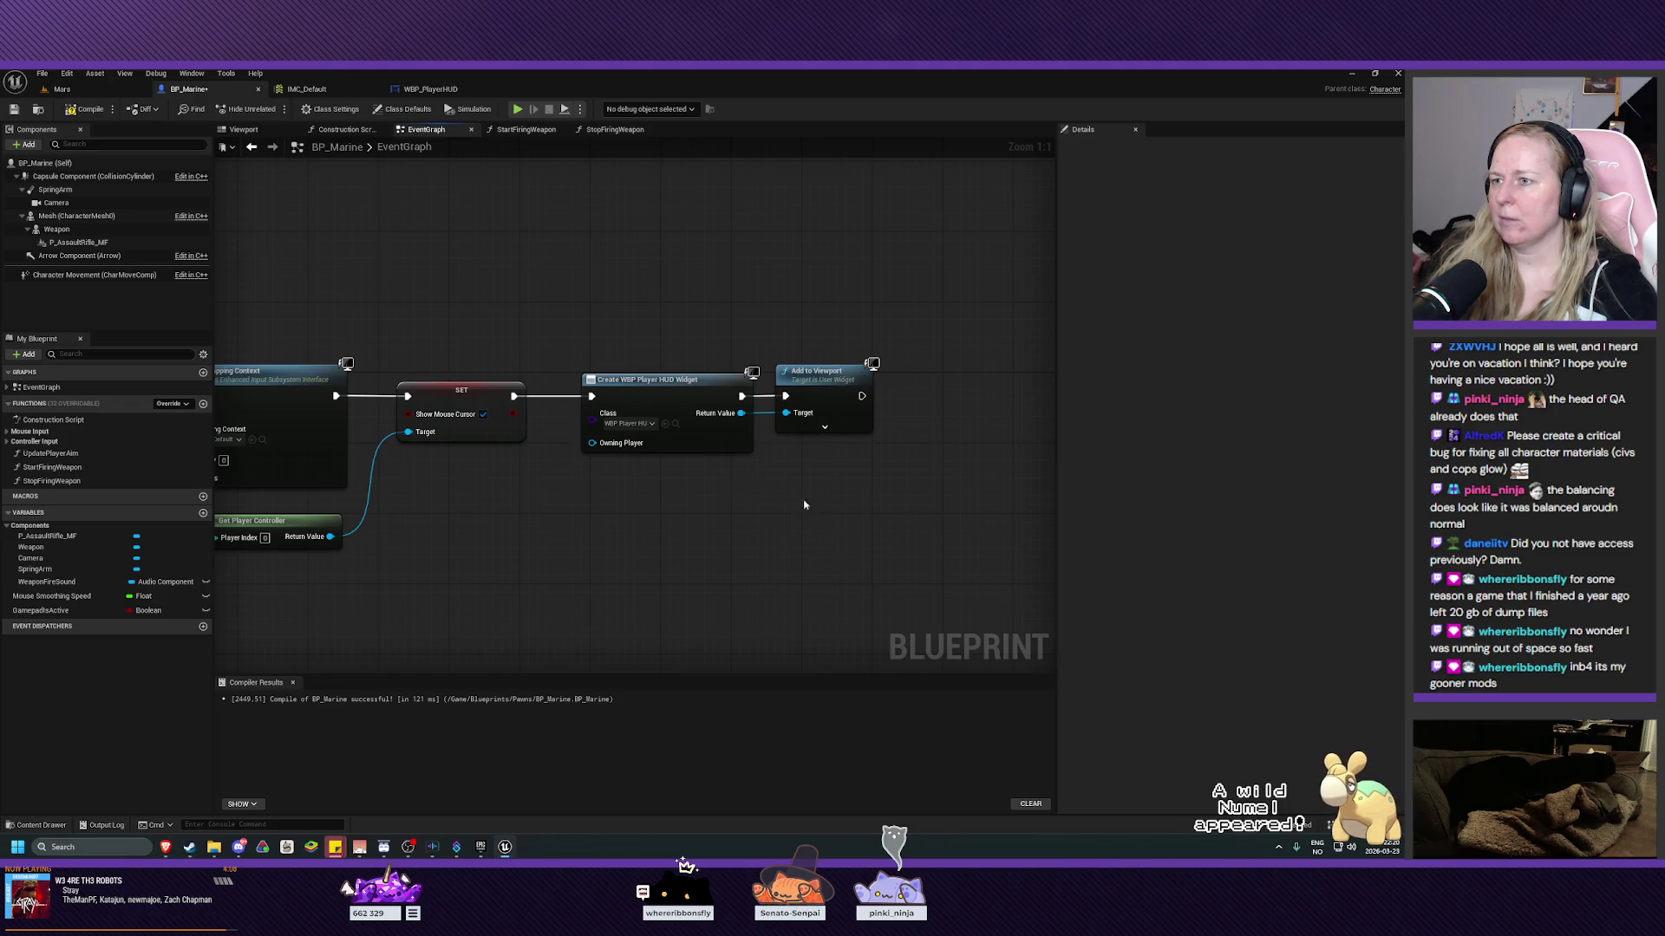
{"action": "left_click", "coordinate": [87, 109]}
{"action": "left_click", "coordinate": [14, 109]}
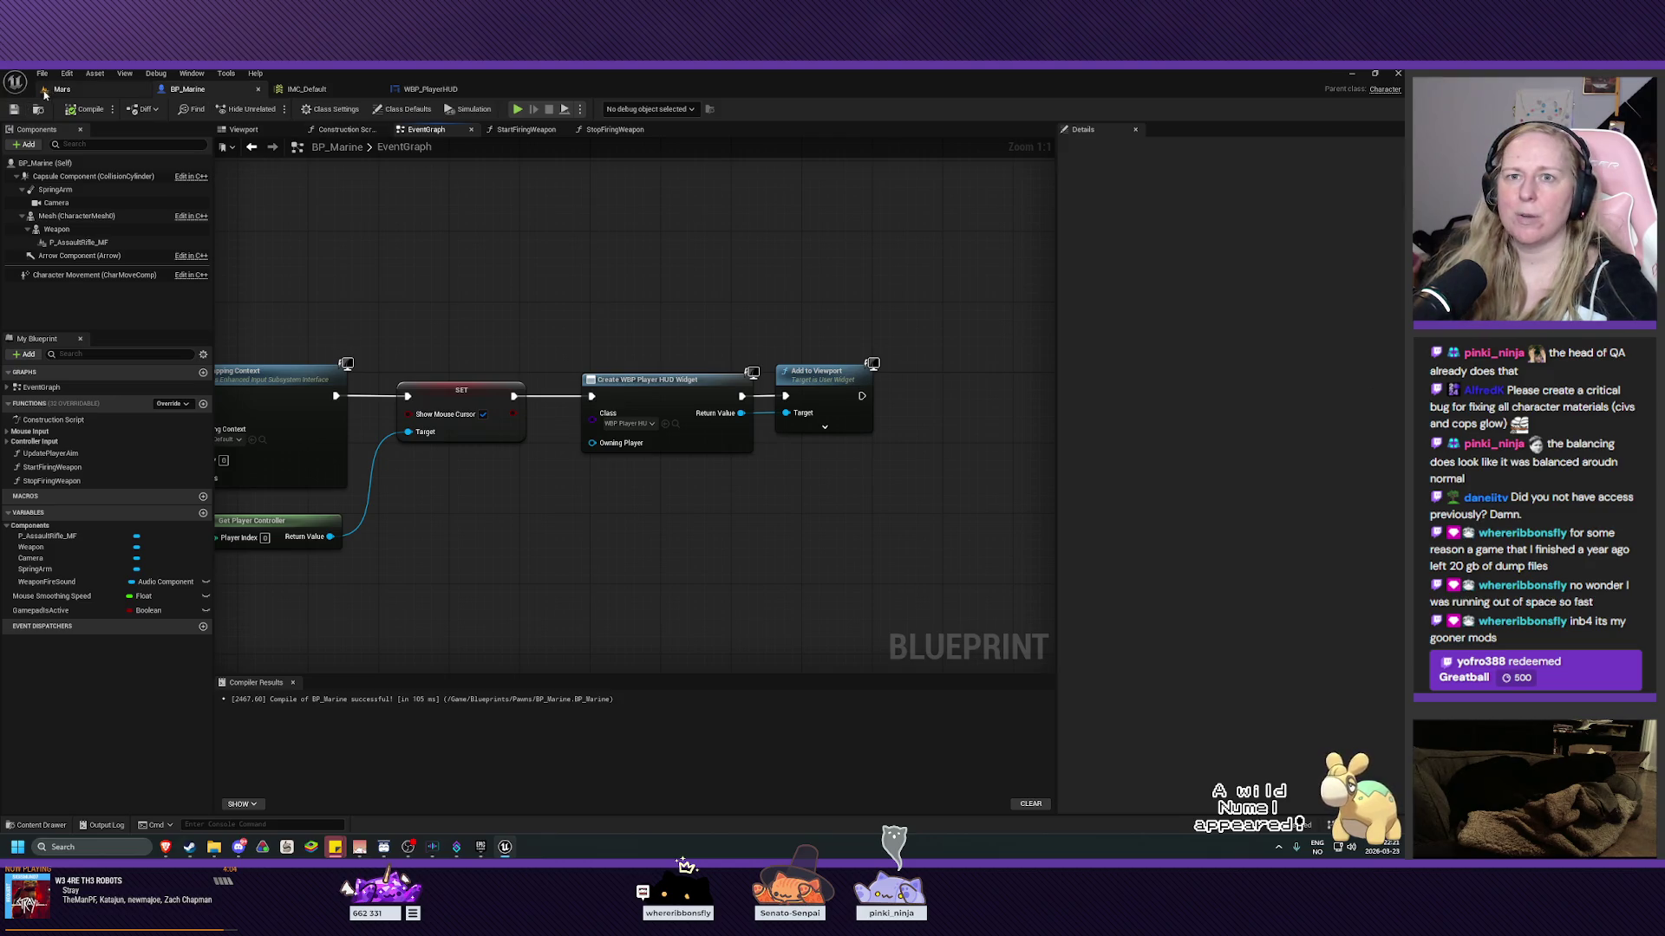
{"action": "left_click", "coordinate": [53, 89]}
{"action": "left_click", "coordinate": [274, 109]}
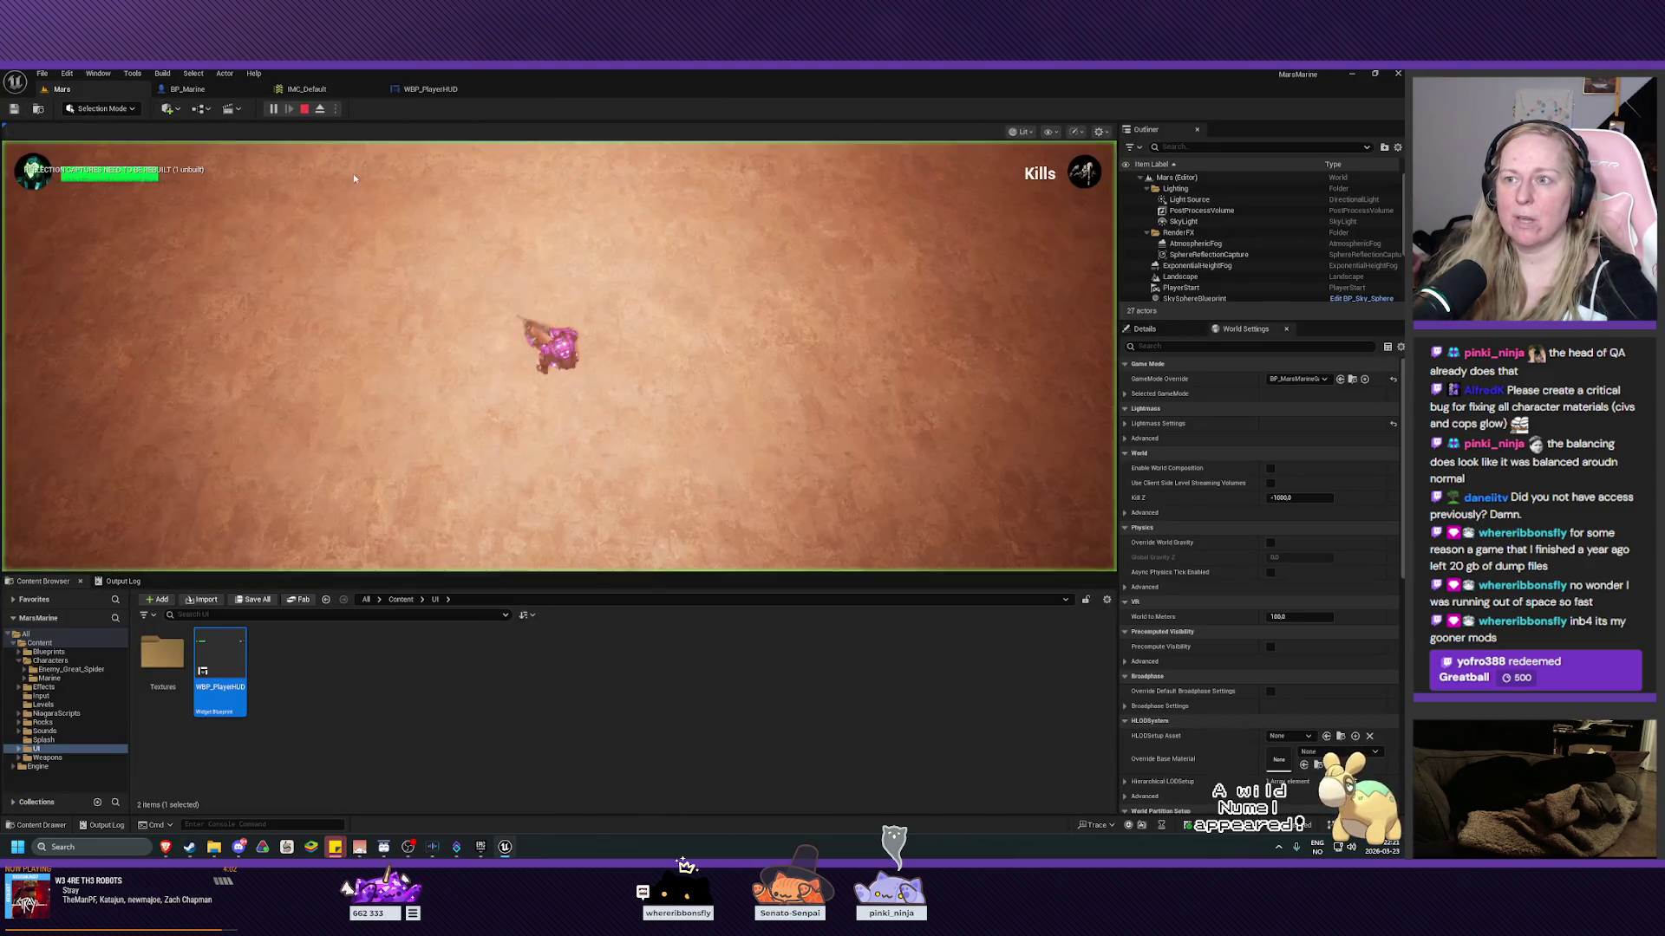
Walk the marine around with W and S, then end the play session with Esc.
{"action": "key", "text": "w"}
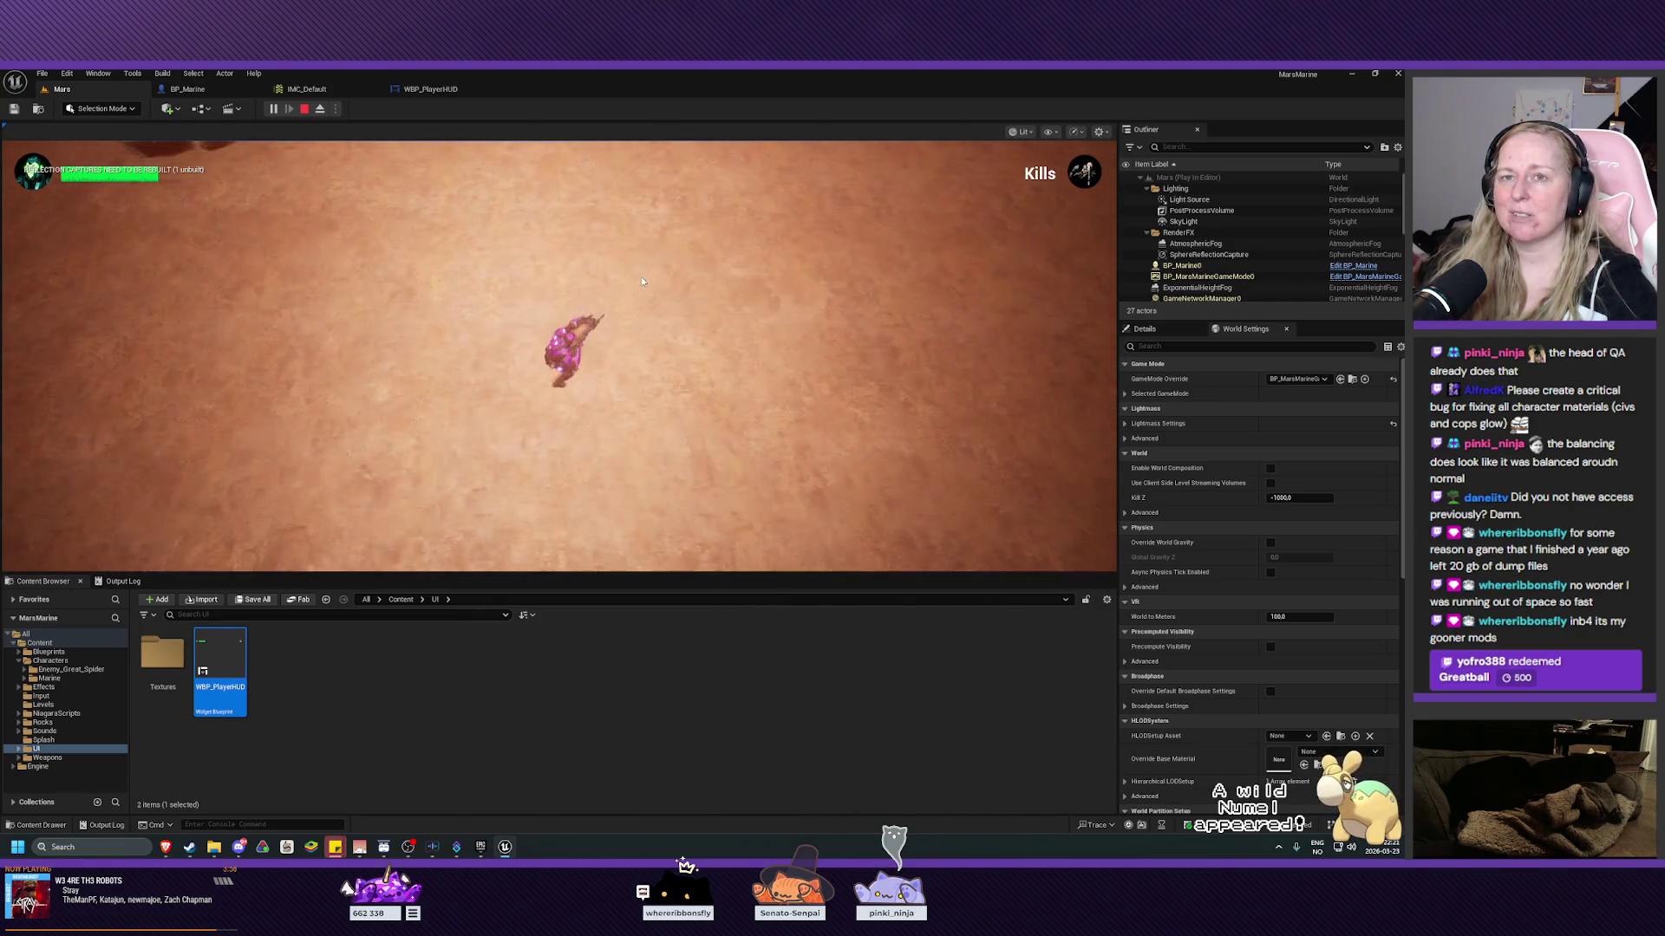
{"action": "key", "text": "w"}
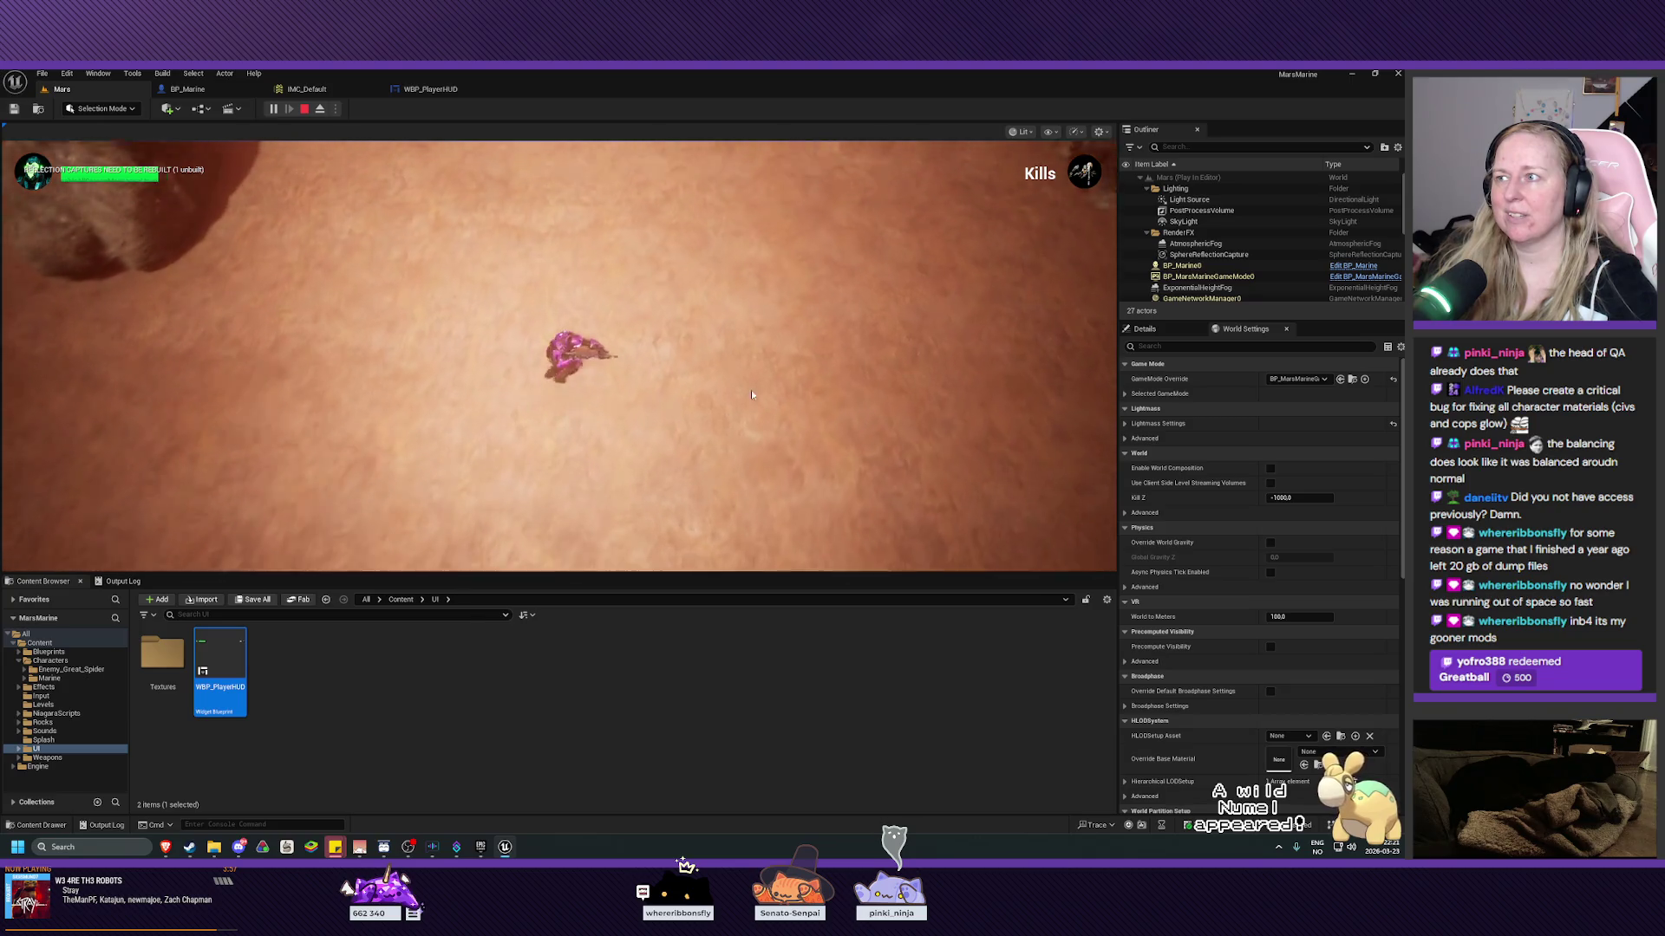
{"action": "key", "text": "s"}
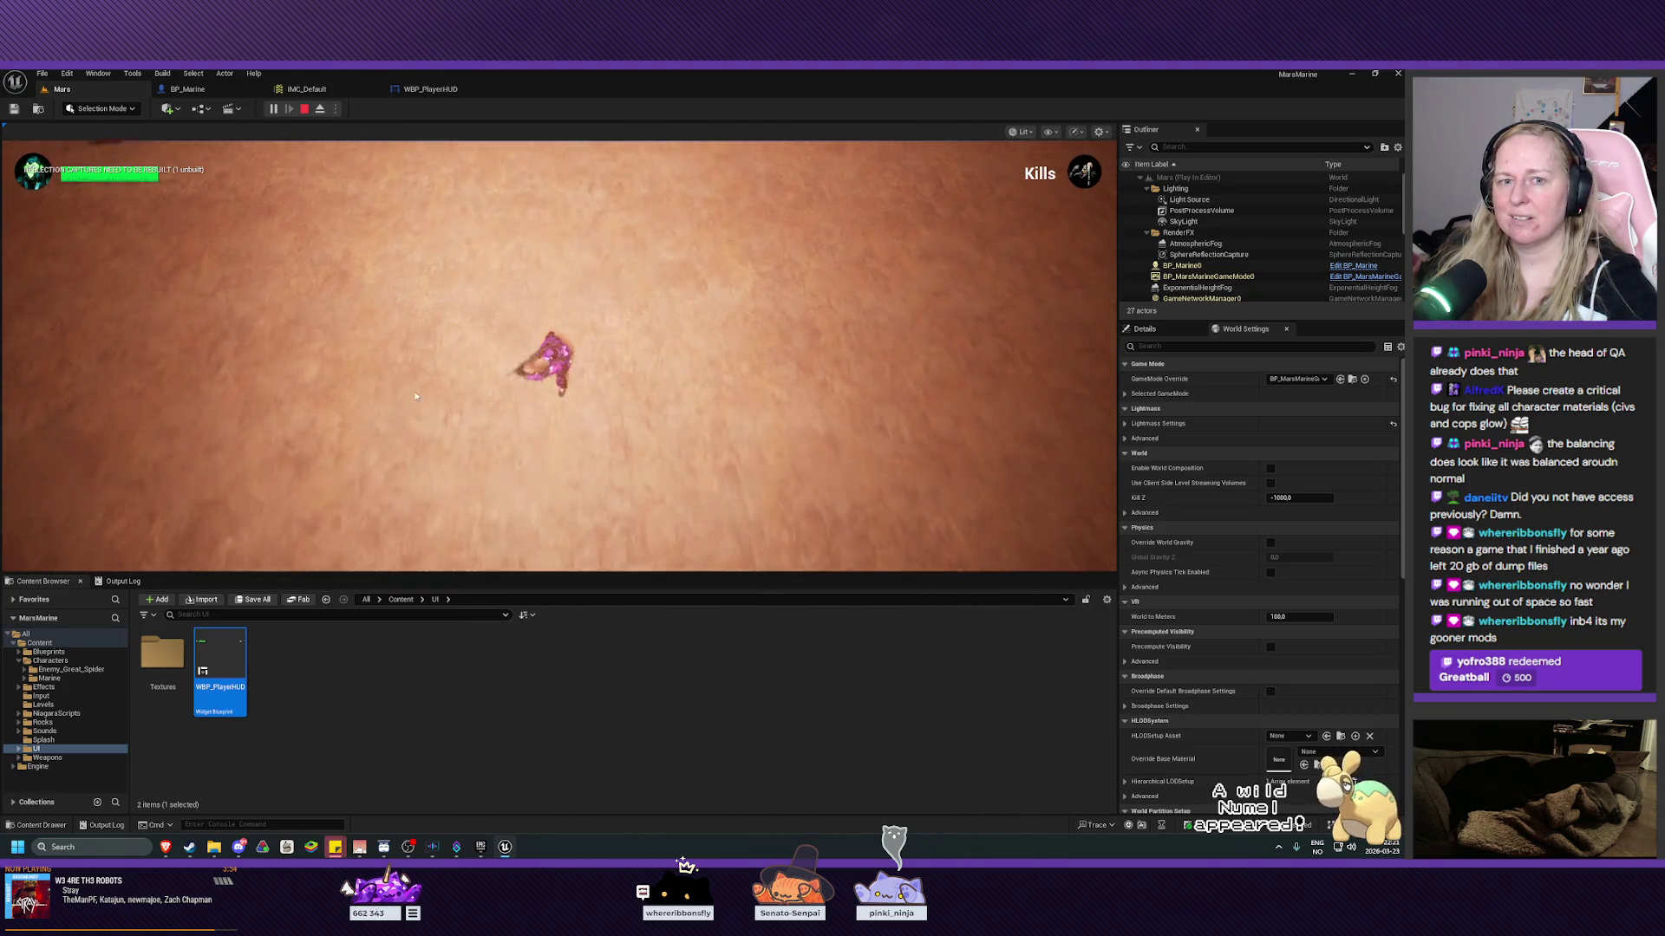
{"action": "key", "text": "w"}
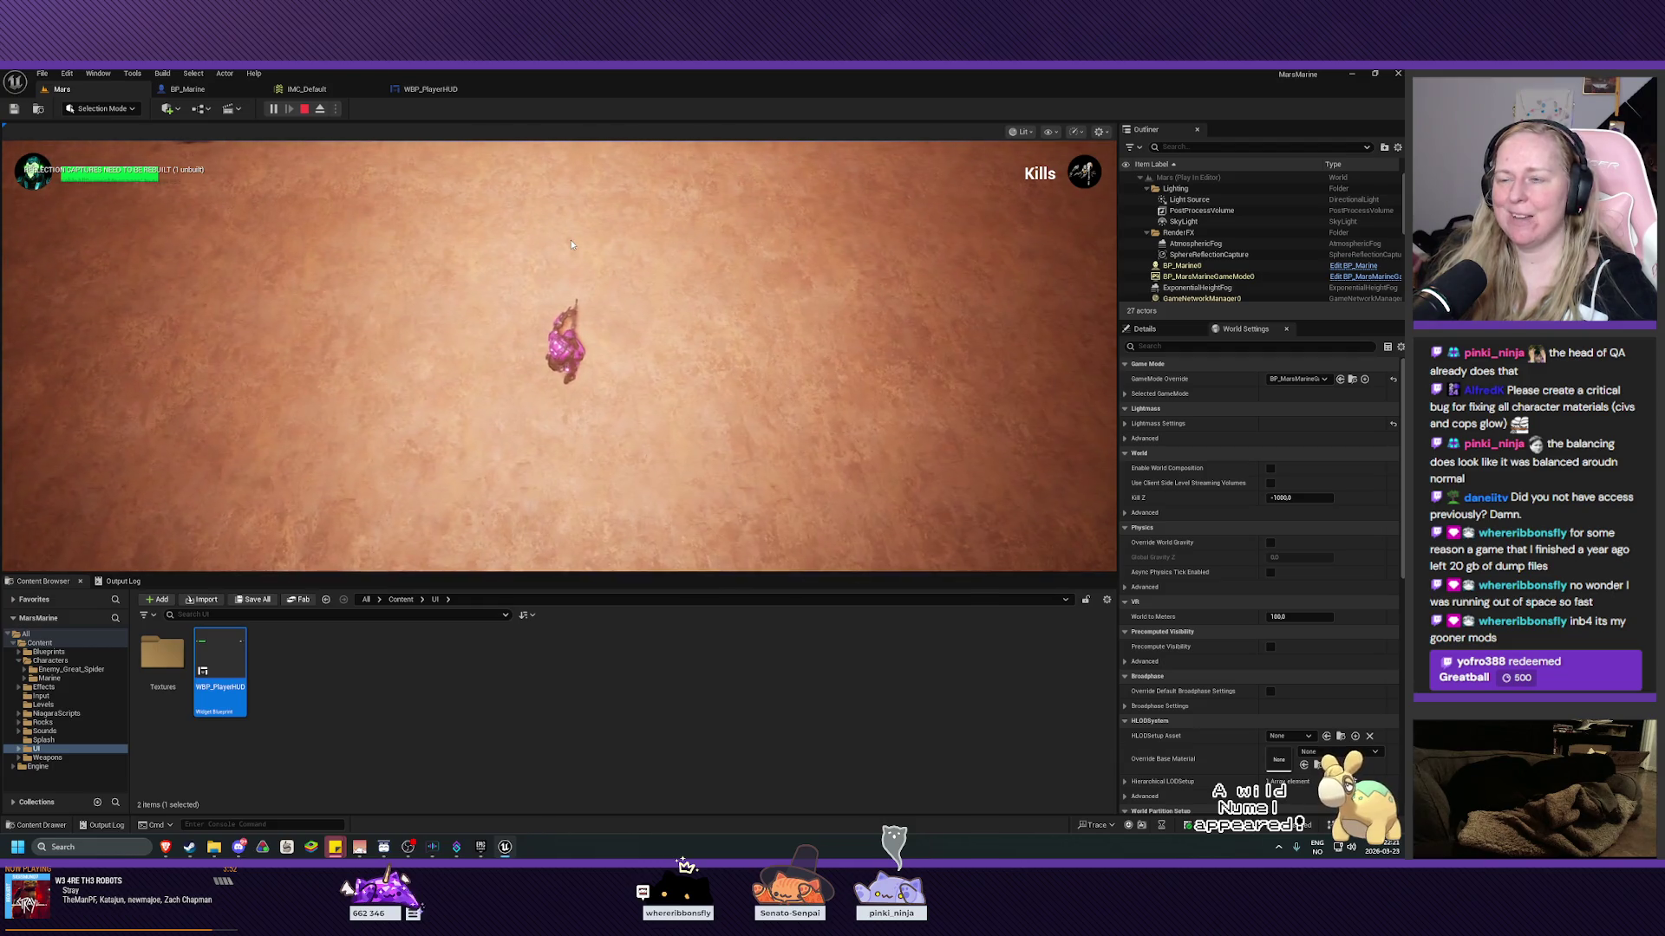
{"action": "key", "text": "Escape"}
{"action": "scroll", "coordinate": [559, 355], "scroll_direction": "down", "scroll_amount": 5}
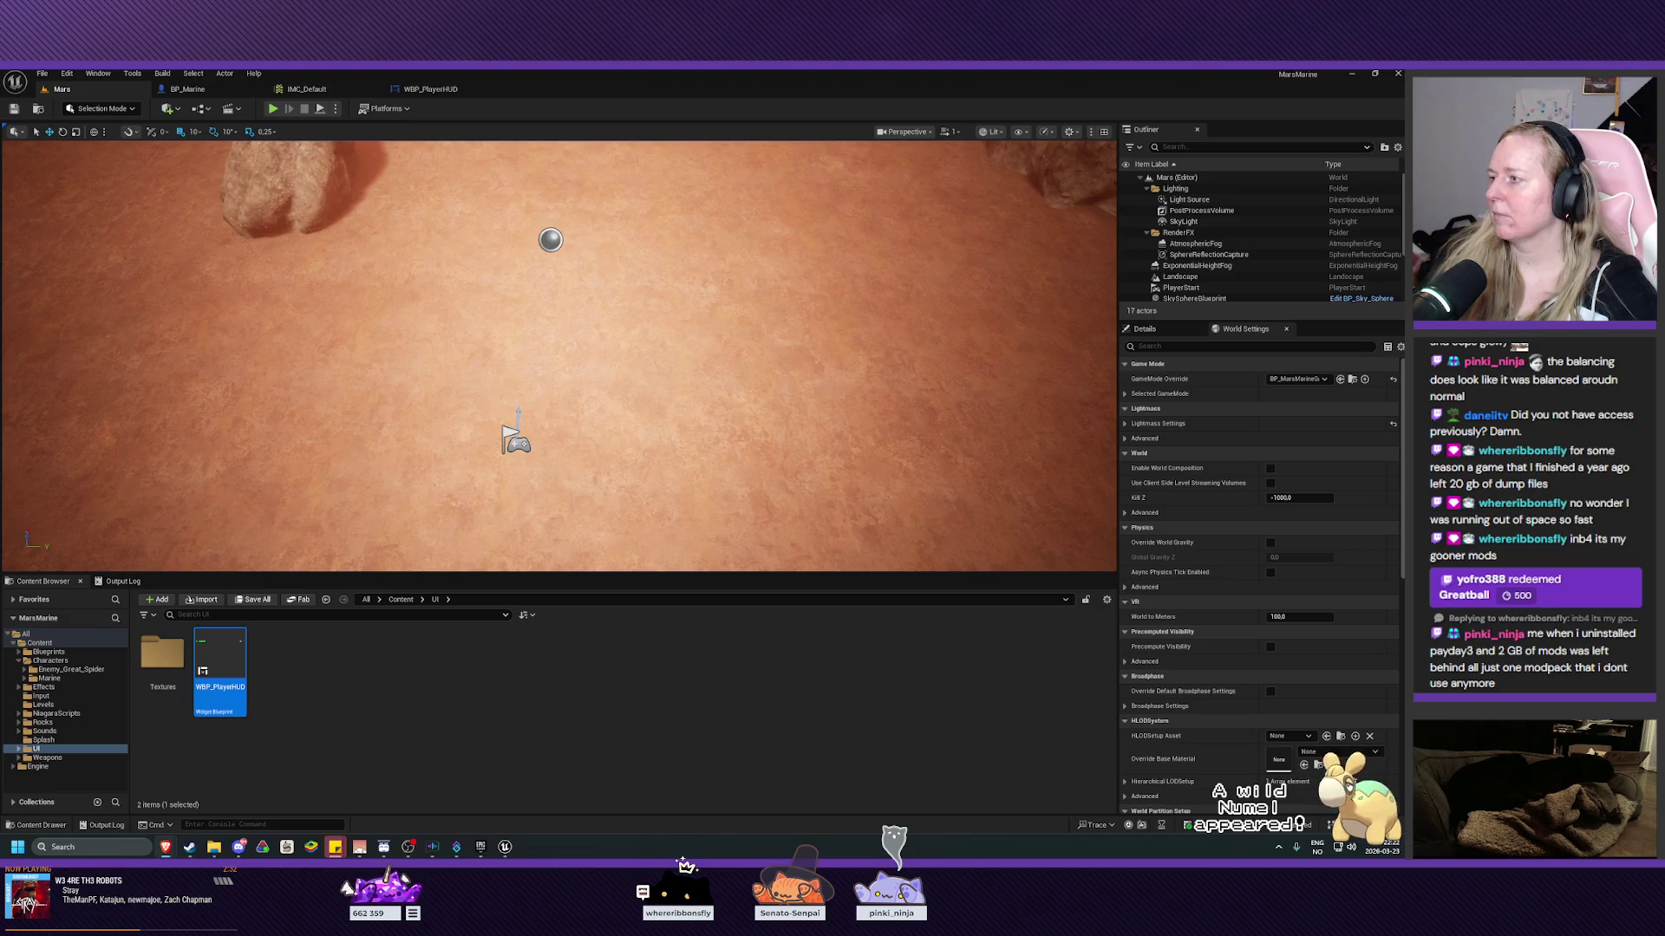
Switch WBP_PlayerHUD to its Graph view, pan the EventGraph, and add a new variable.
{"action": "left_click", "coordinate": [434, 88]}
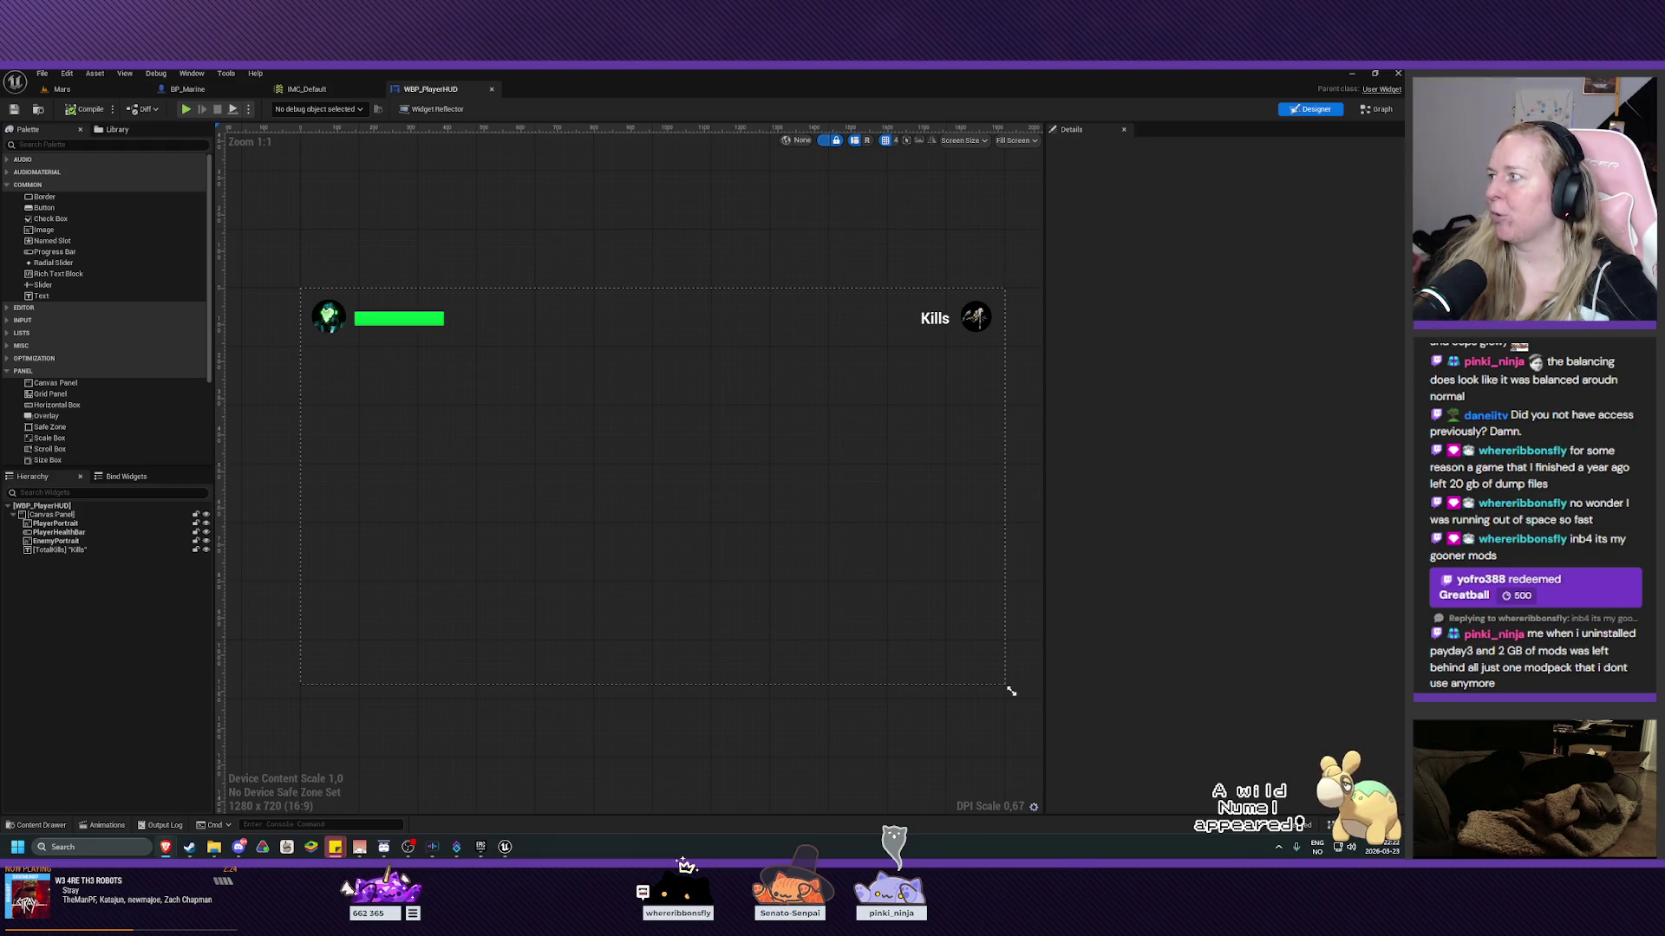
{"action": "left_click", "coordinate": [1362, 111]}
{"action": "left_click_drag", "start_coordinate": [1157, 327], "coordinate": [923, 321]}
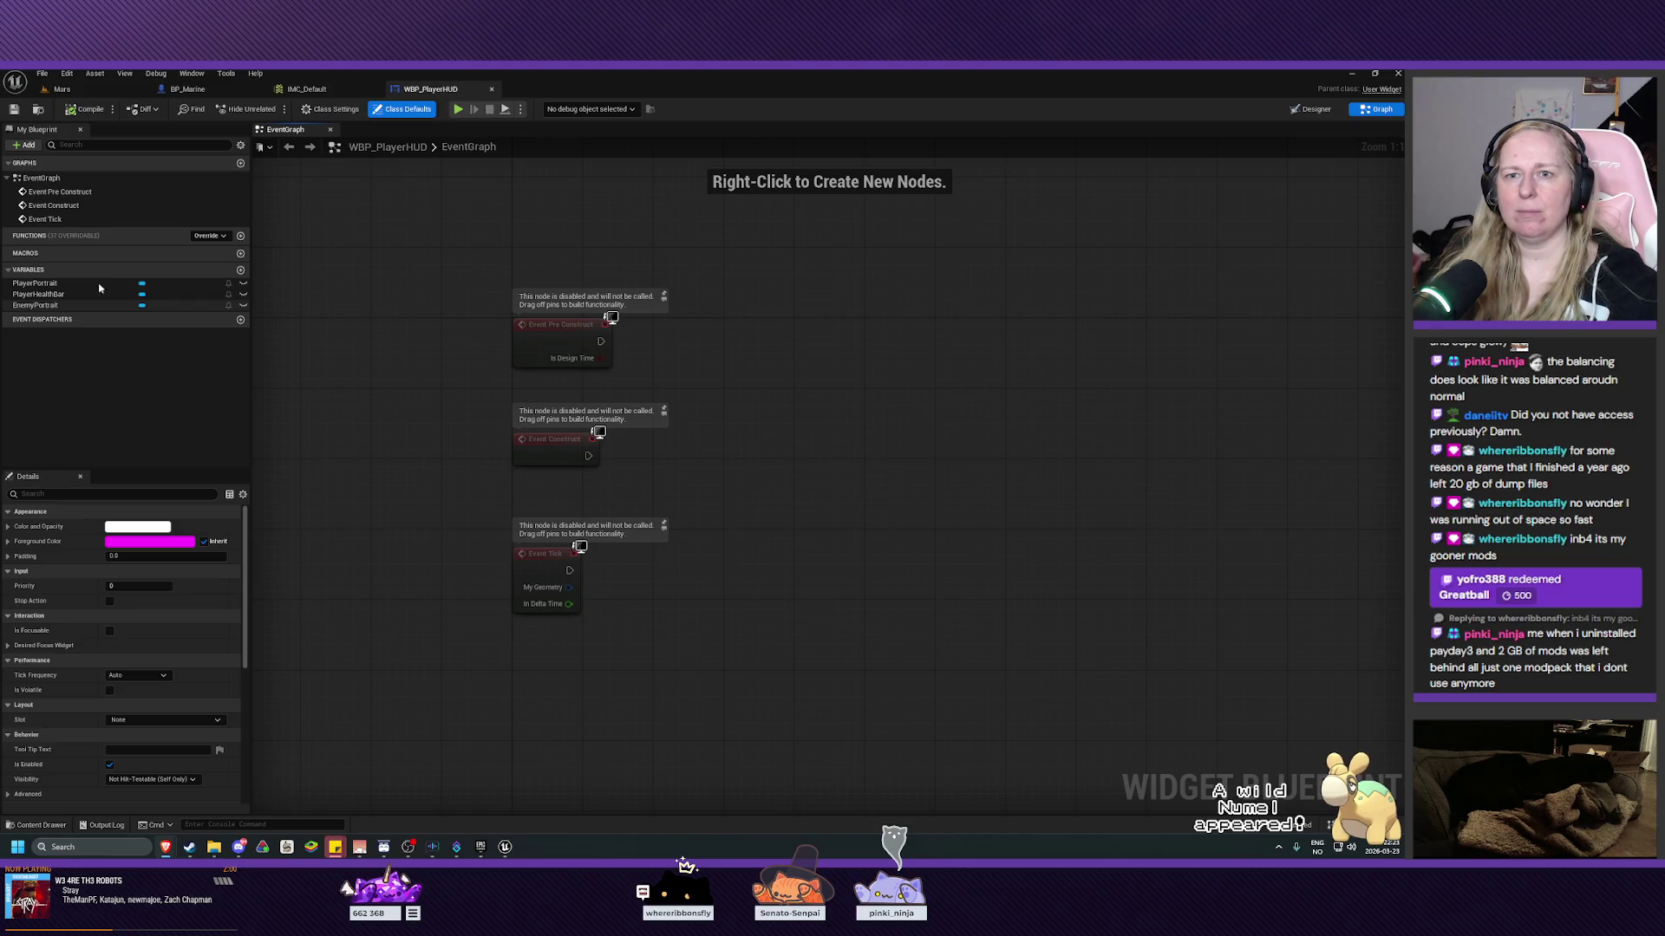
{"action": "left_click", "coordinate": [240, 269]}
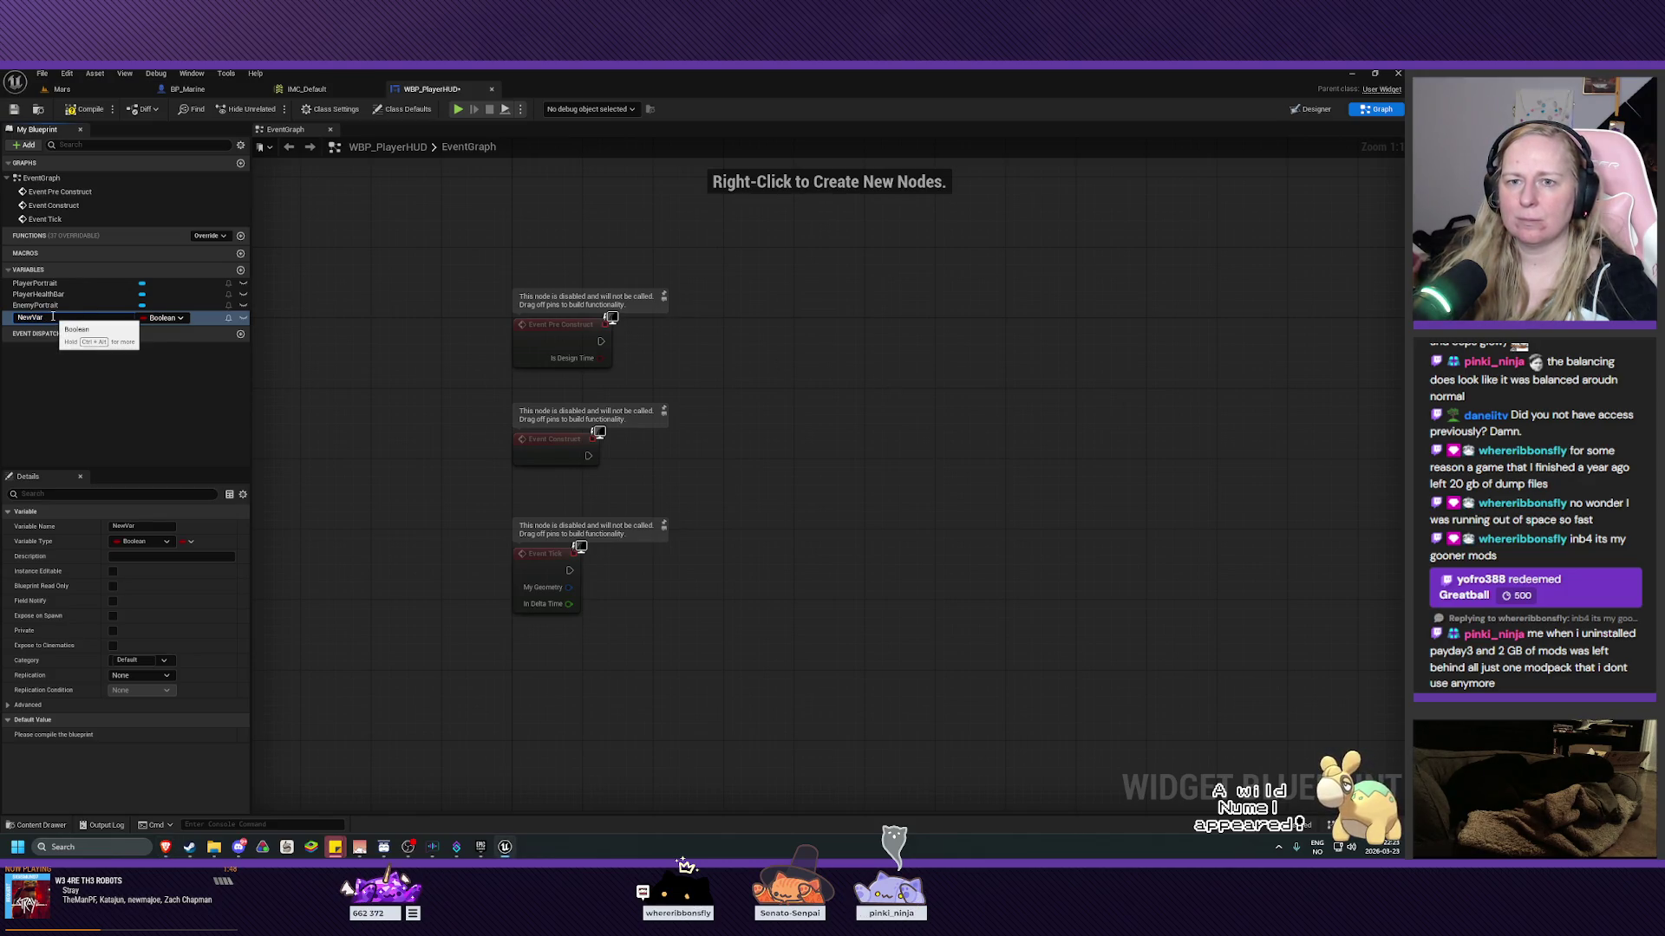
Name the new variable Marine, type it as a BP Marine object reference, and compile.
{"action": "type", "text": "Marine"}
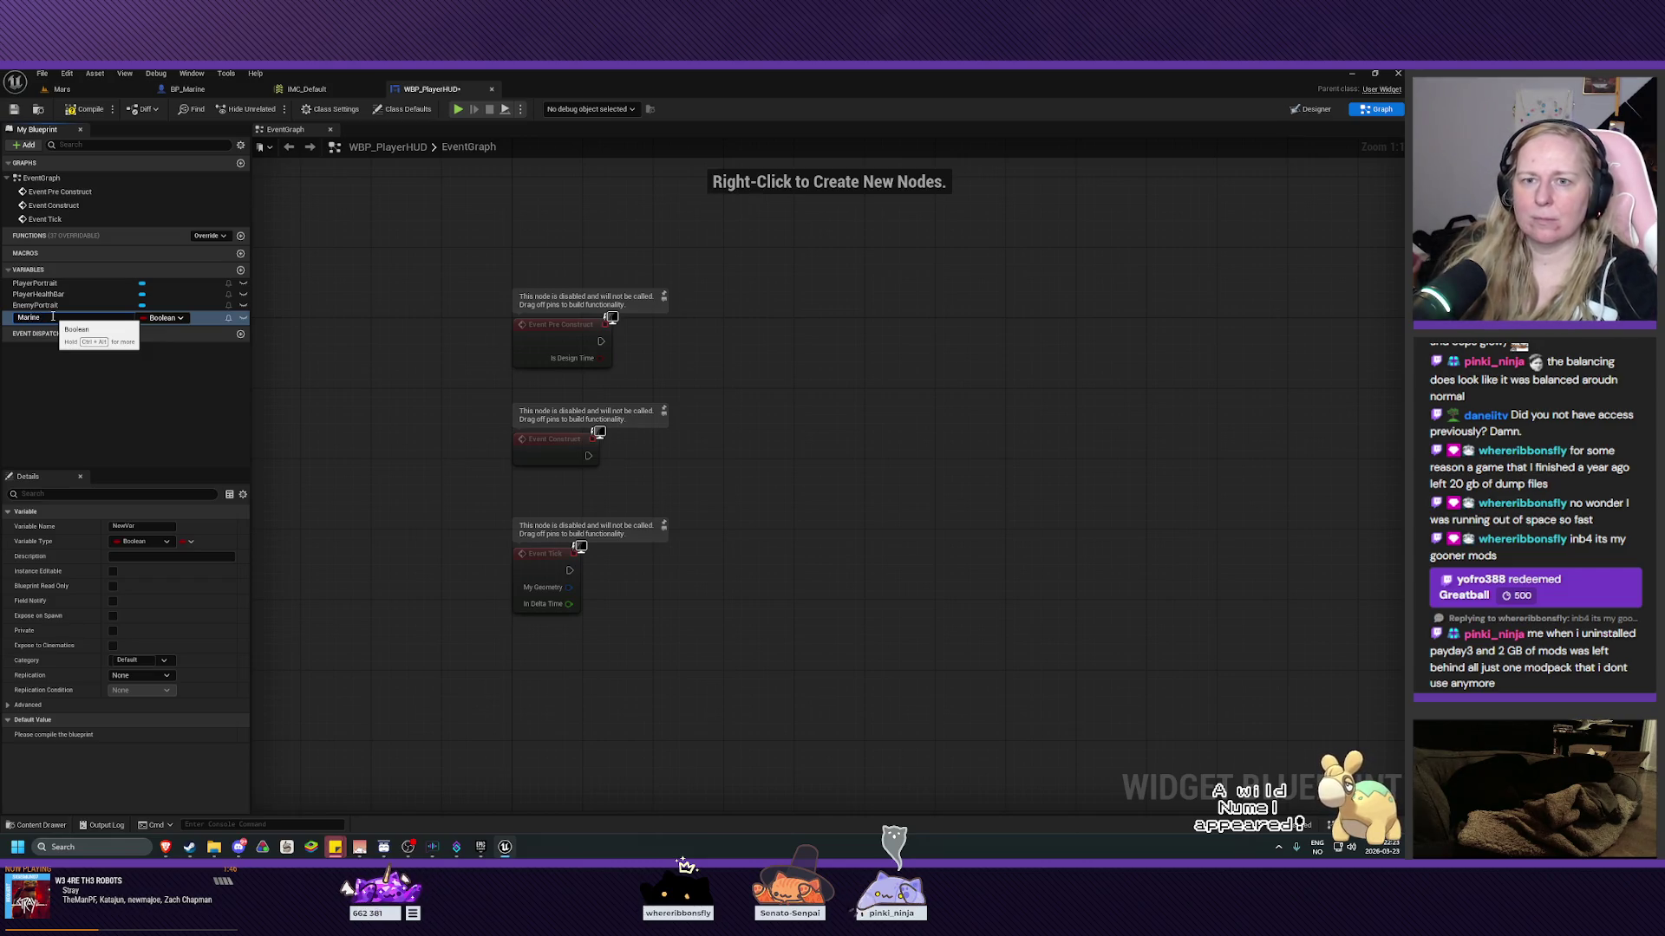
{"action": "key", "text": "Return"}
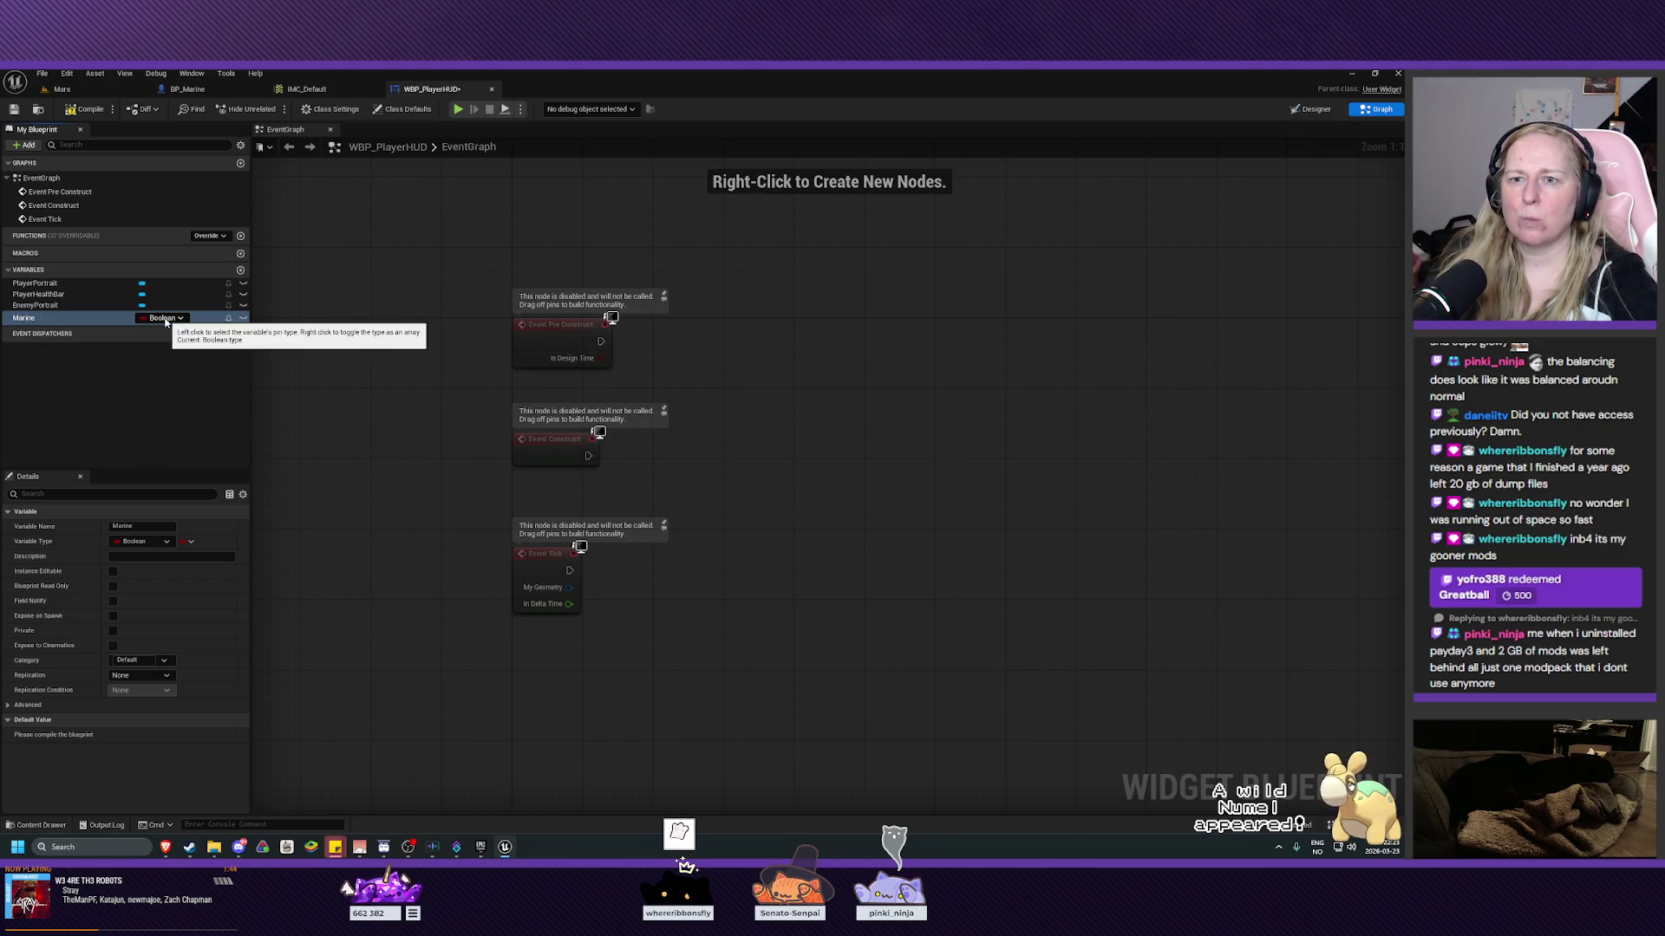
{"action": "left_click", "coordinate": [171, 320]}
{"action": "type", "text": "marine"}
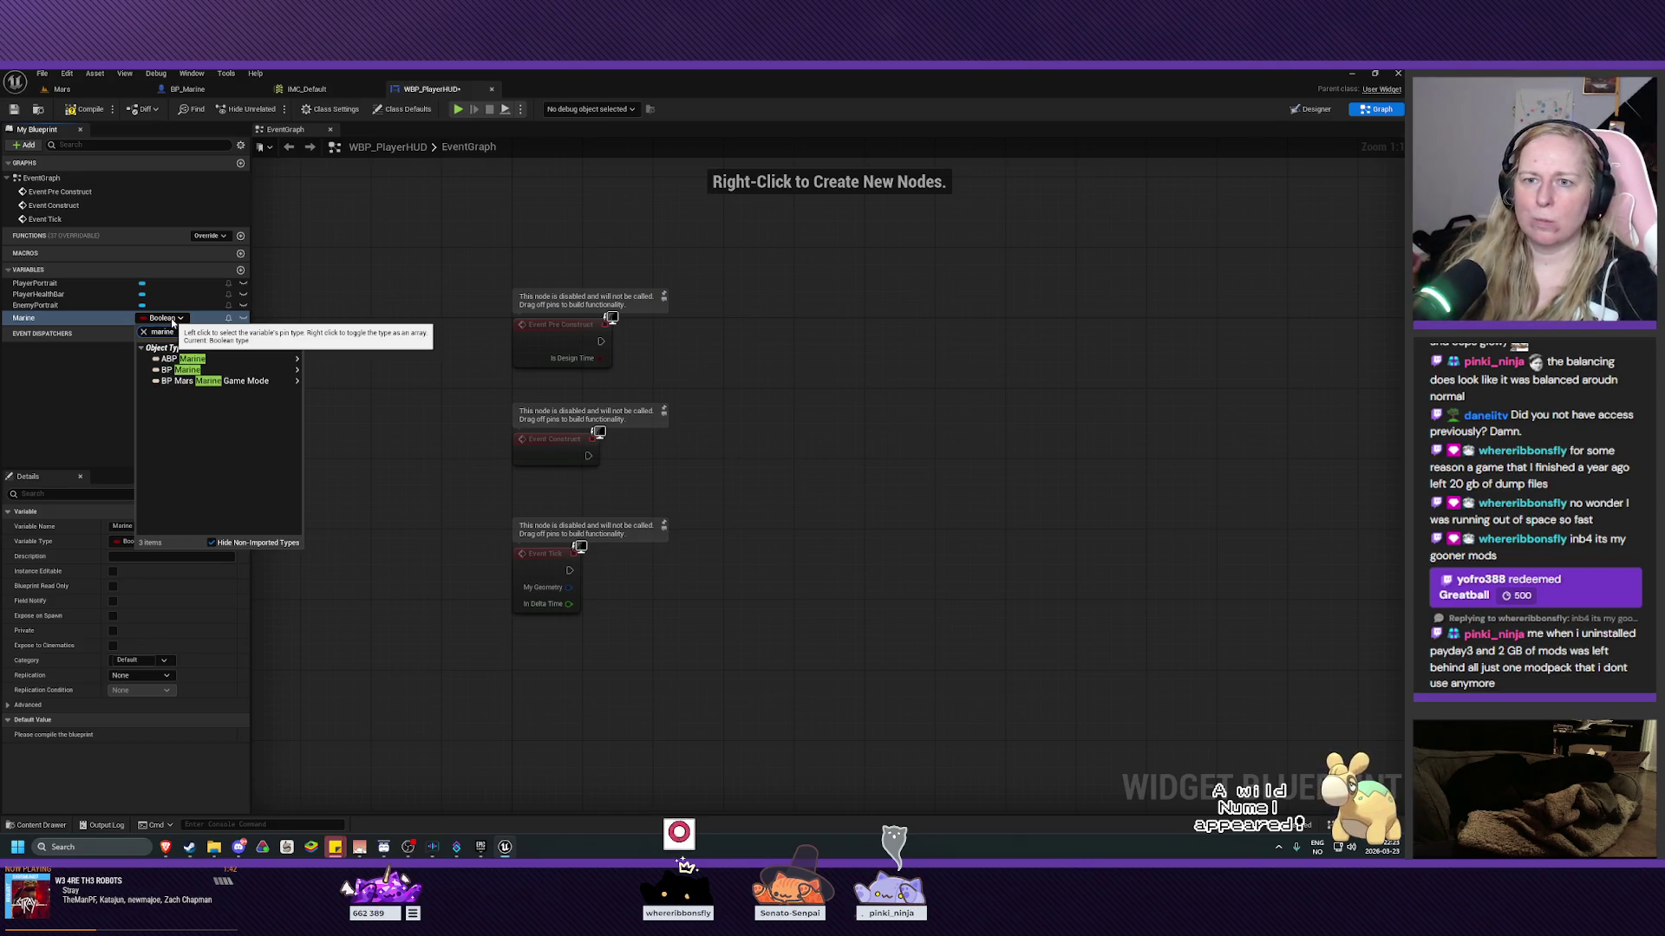
{"action": "mouse_move", "coordinate": [252, 369]}
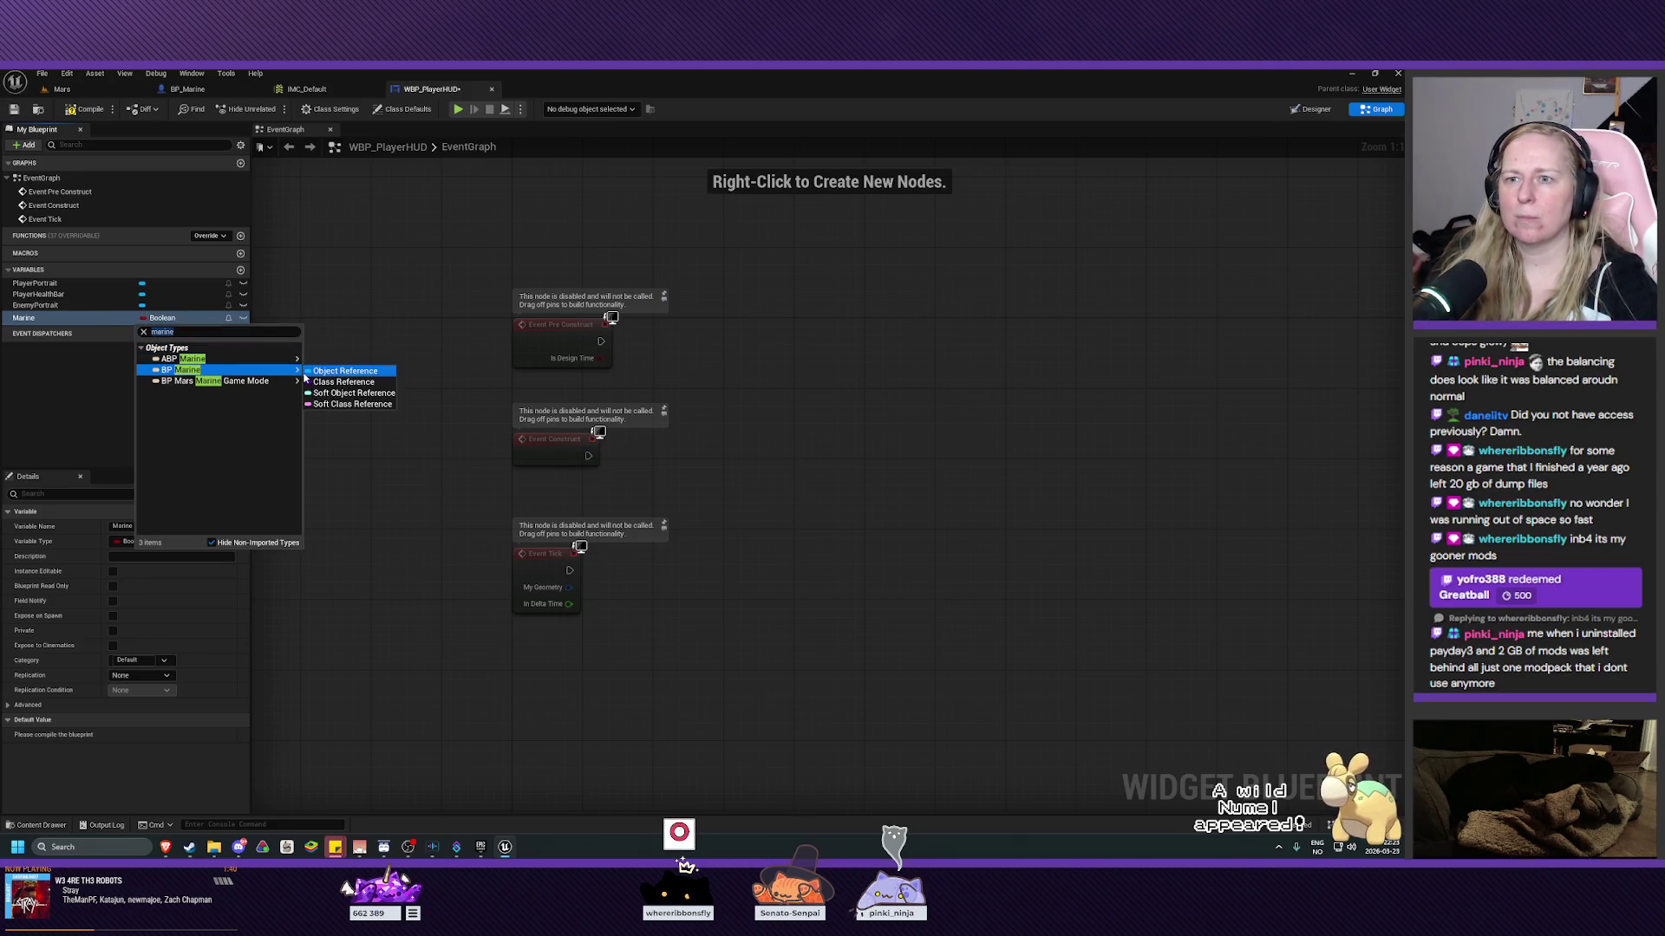
{"action": "left_click", "coordinate": [339, 364]}
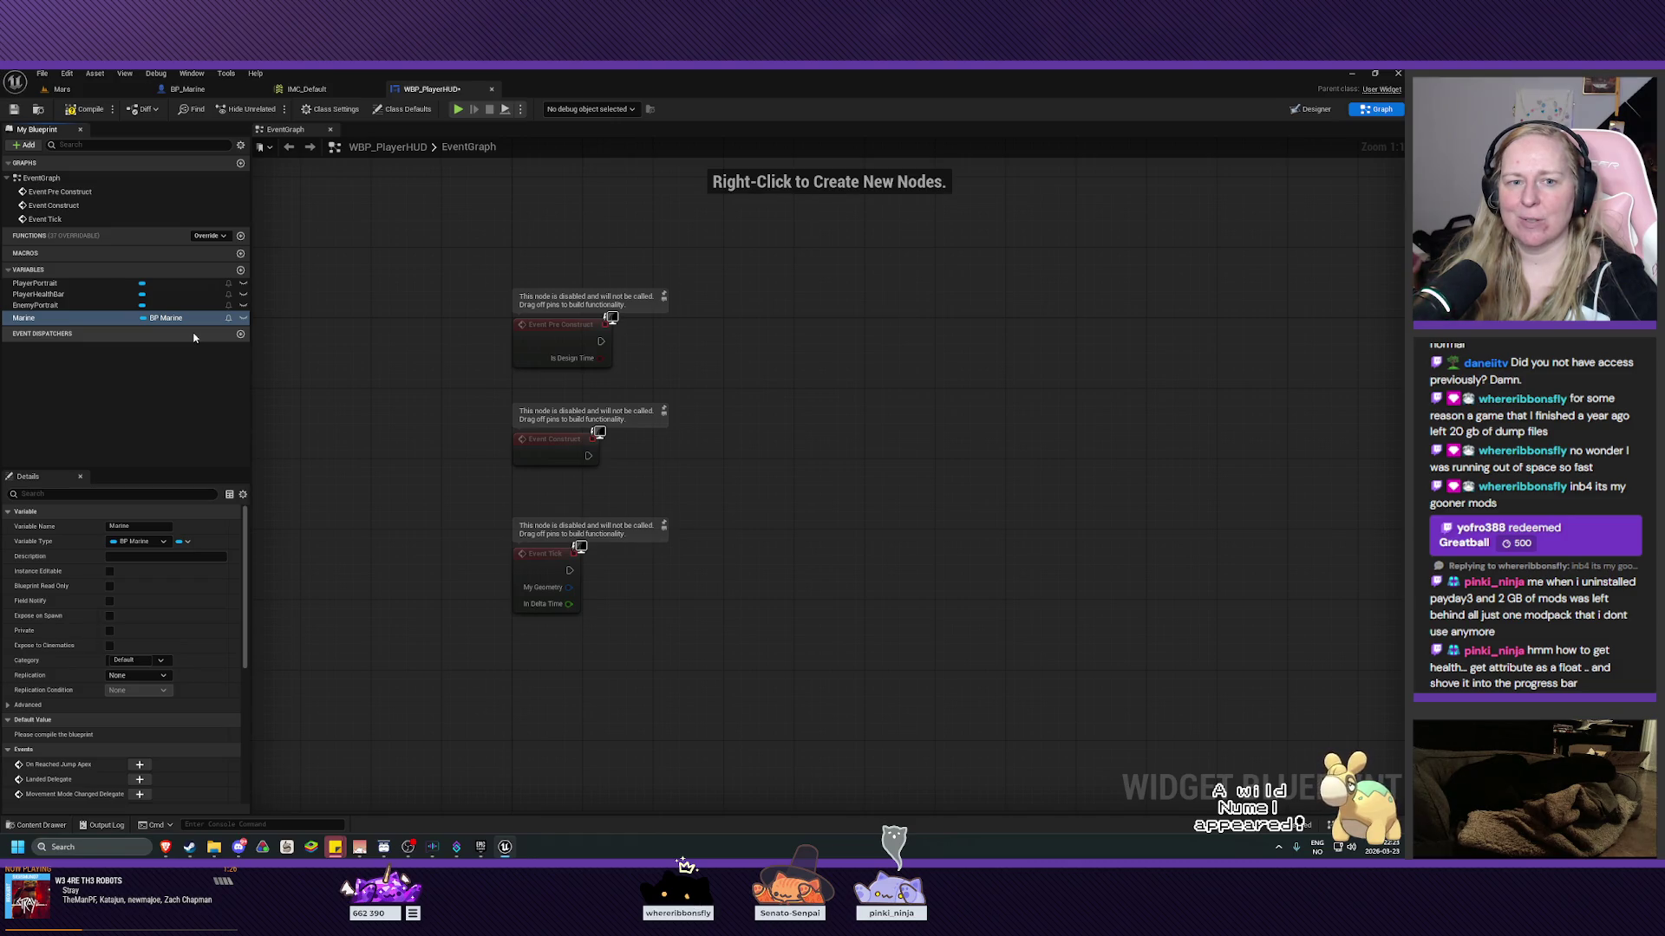
{"action": "left_click", "coordinate": [85, 109]}
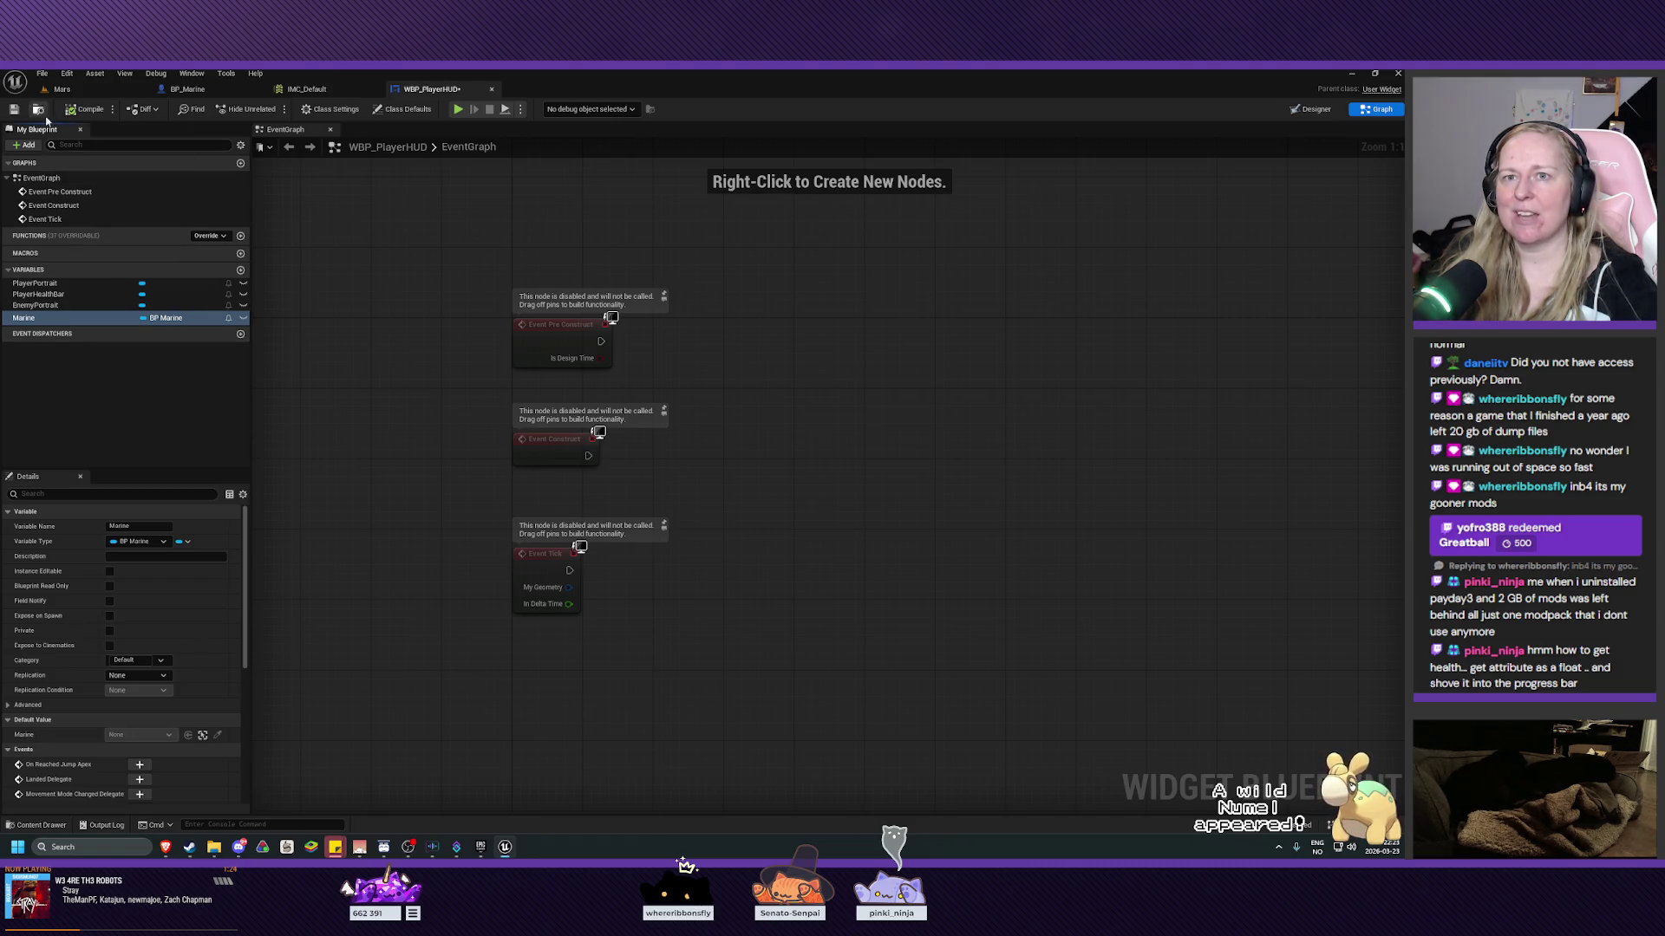
Save WBP_PlayerHUD and bring BP_Marine's BeginPlay chain with the Create WBP Player HUD node into view.
{"action": "left_click", "coordinate": [14, 109]}
{"action": "left_click", "coordinate": [187, 88]}
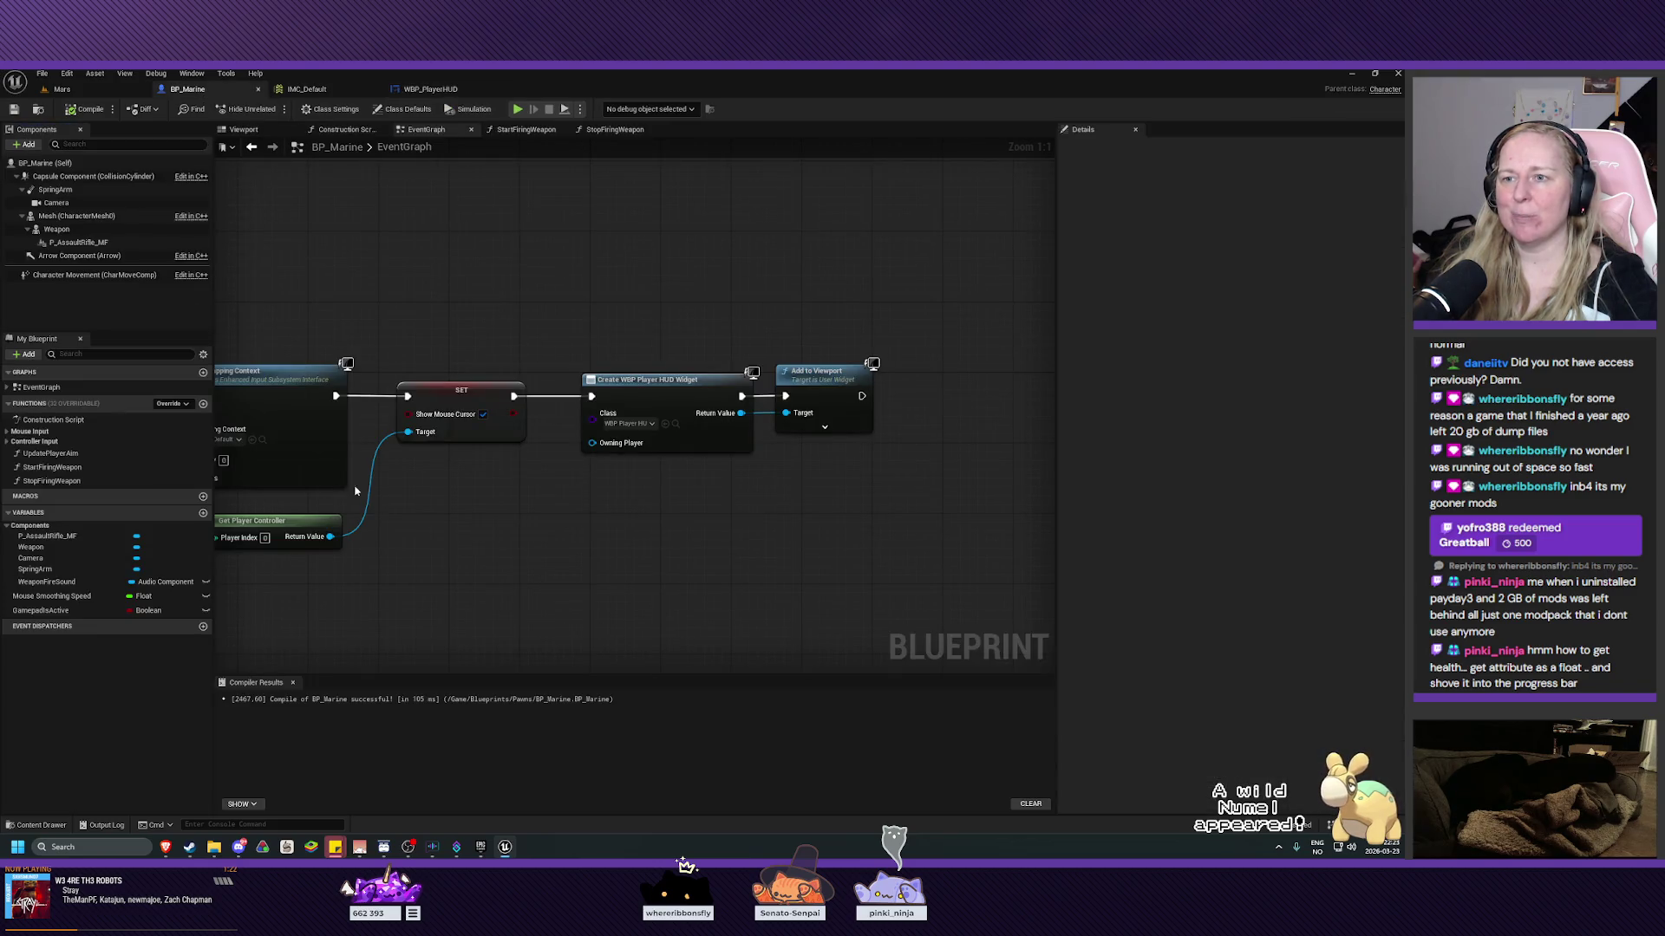
{"action": "left_click_drag", "start_coordinate": [435, 297], "coordinate": [847, 314]}
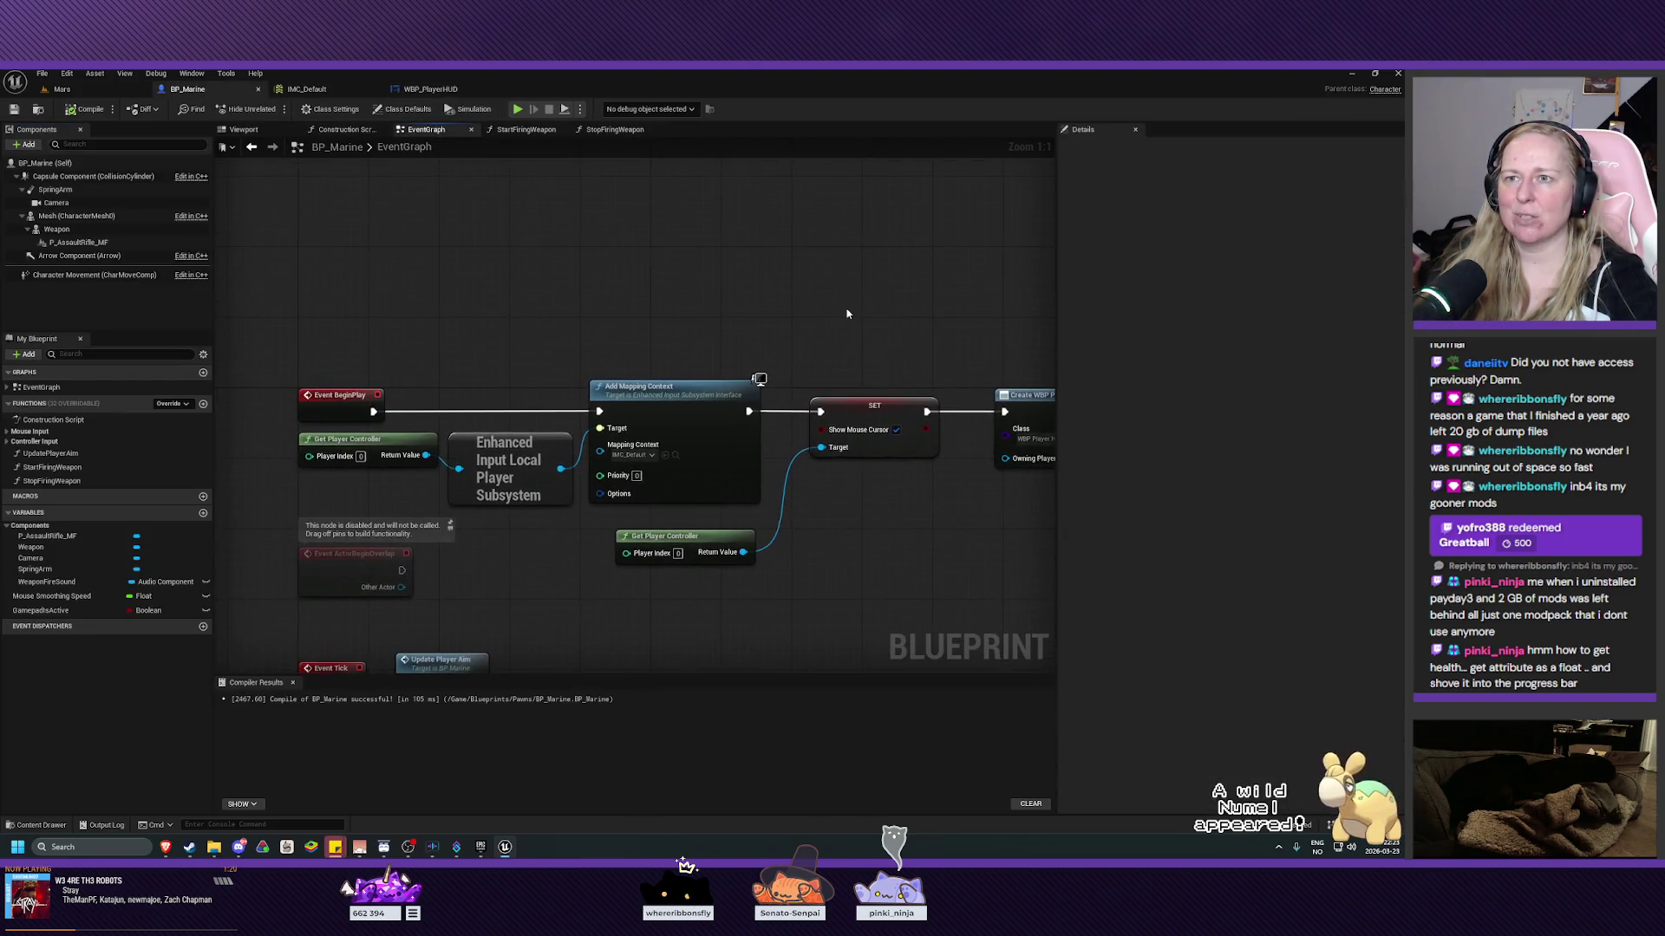
{"action": "mouse_move", "coordinate": [788, 629]}
{"action": "left_mouse_down"}
{"action": "mouse_move", "coordinate": [792, 408]}
{"action": "mouse_move", "coordinate": [758, 208]}
{"action": "mouse_move", "coordinate": [745, 463]}
{"action": "left_mouse_up"}
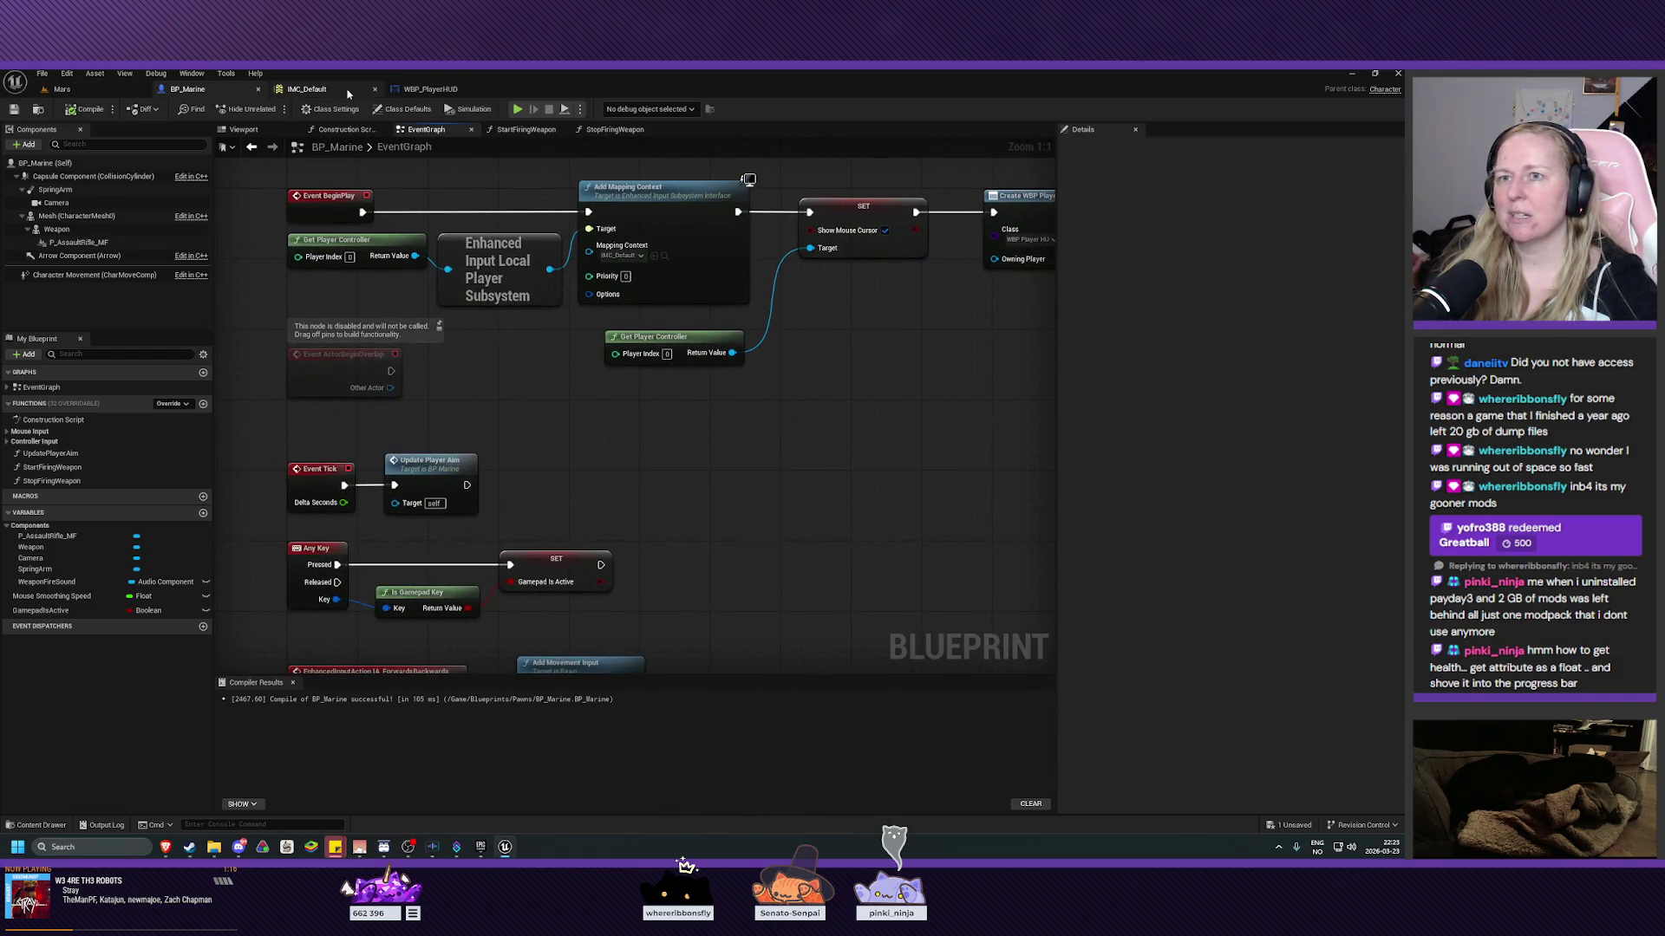
{"action": "left_click", "coordinate": [428, 91]}
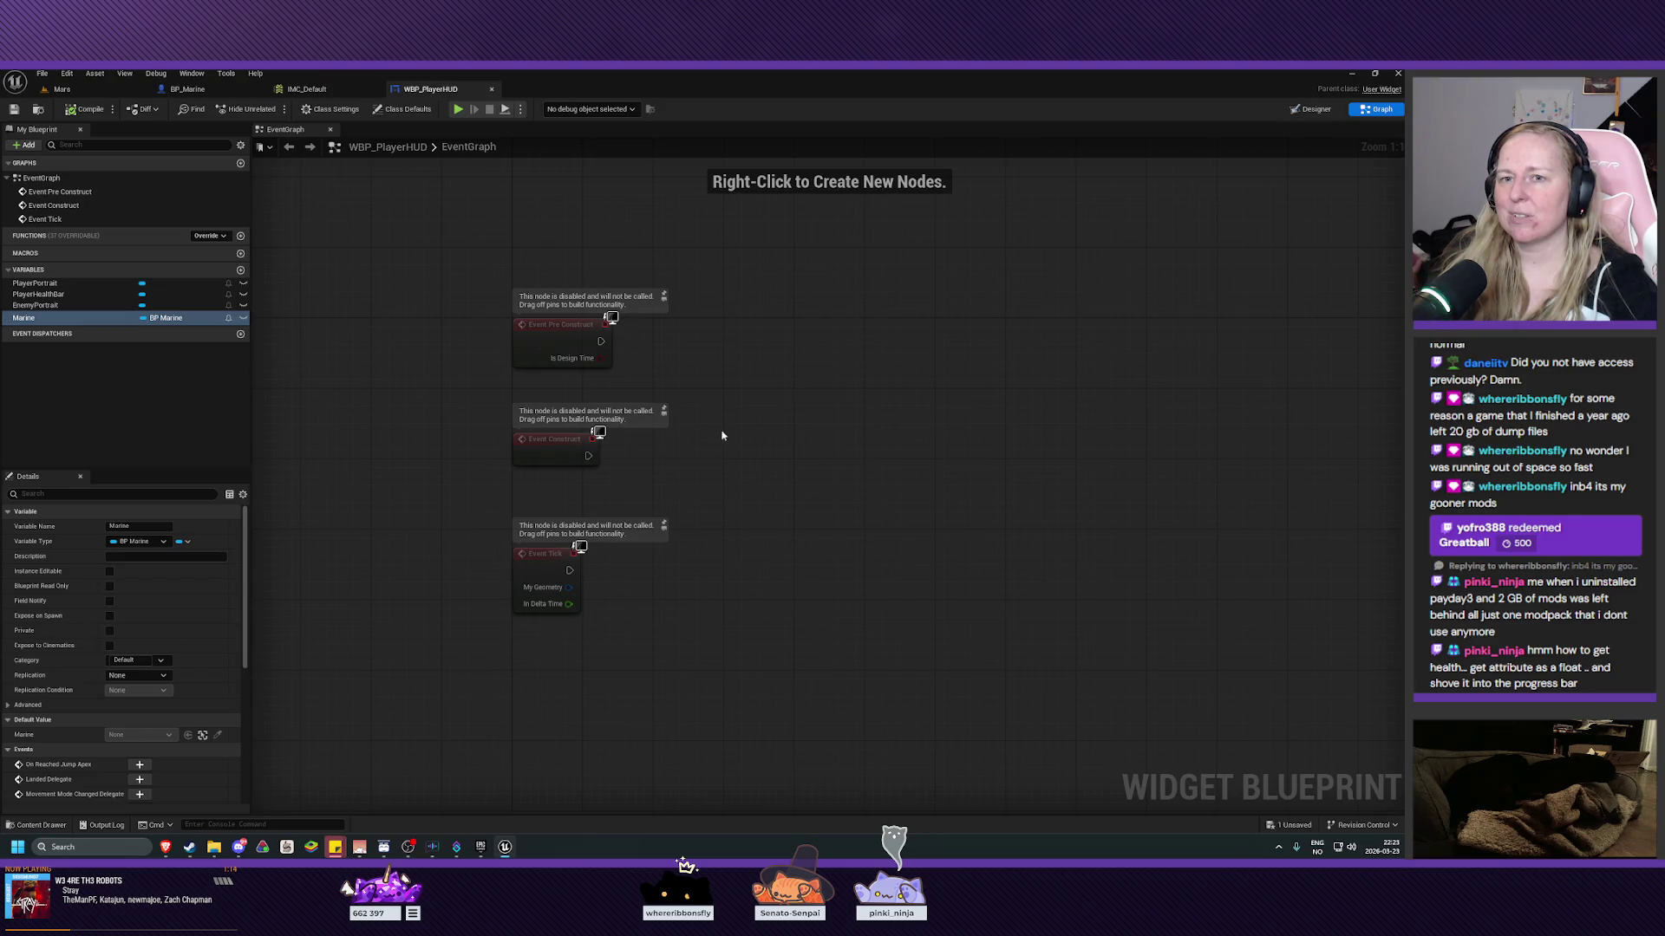
{"action": "mouse_move", "coordinate": [839, 408]}
{"action": "left_mouse_down"}
{"action": "mouse_move", "coordinate": [830, 460]}
{"action": "mouse_move", "coordinate": [760, 401]}
{"action": "left_mouse_up"}
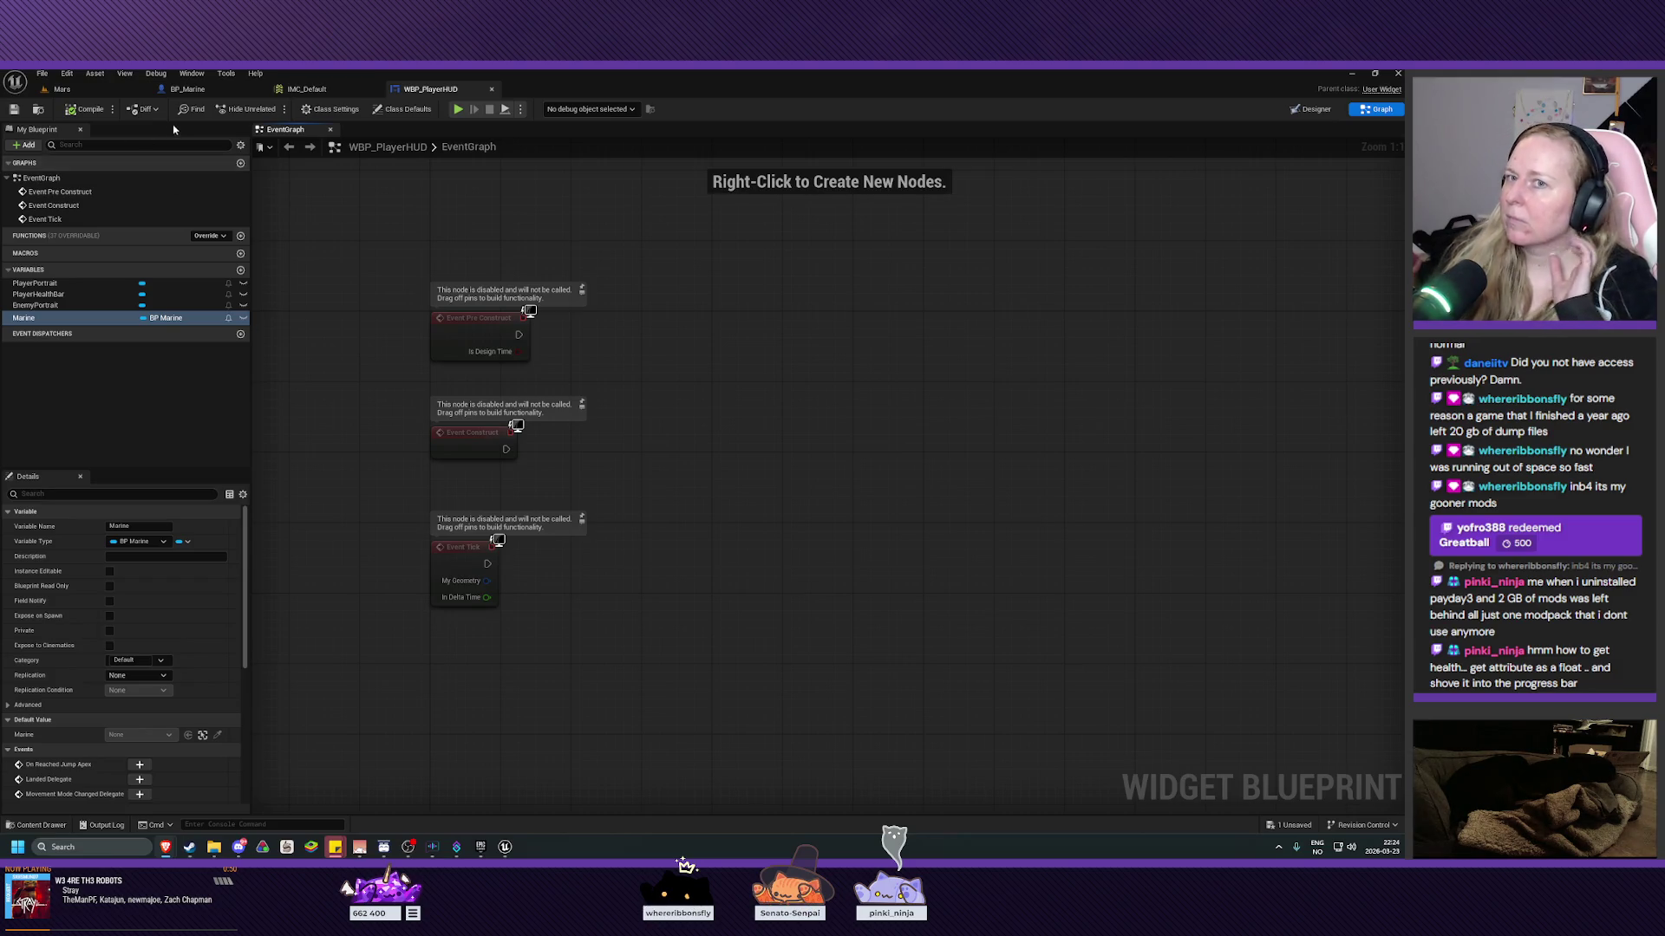
{"action": "left_click", "coordinate": [221, 91]}
{"action": "left_click_drag", "start_coordinate": [881, 414], "coordinate": [845, 518]}
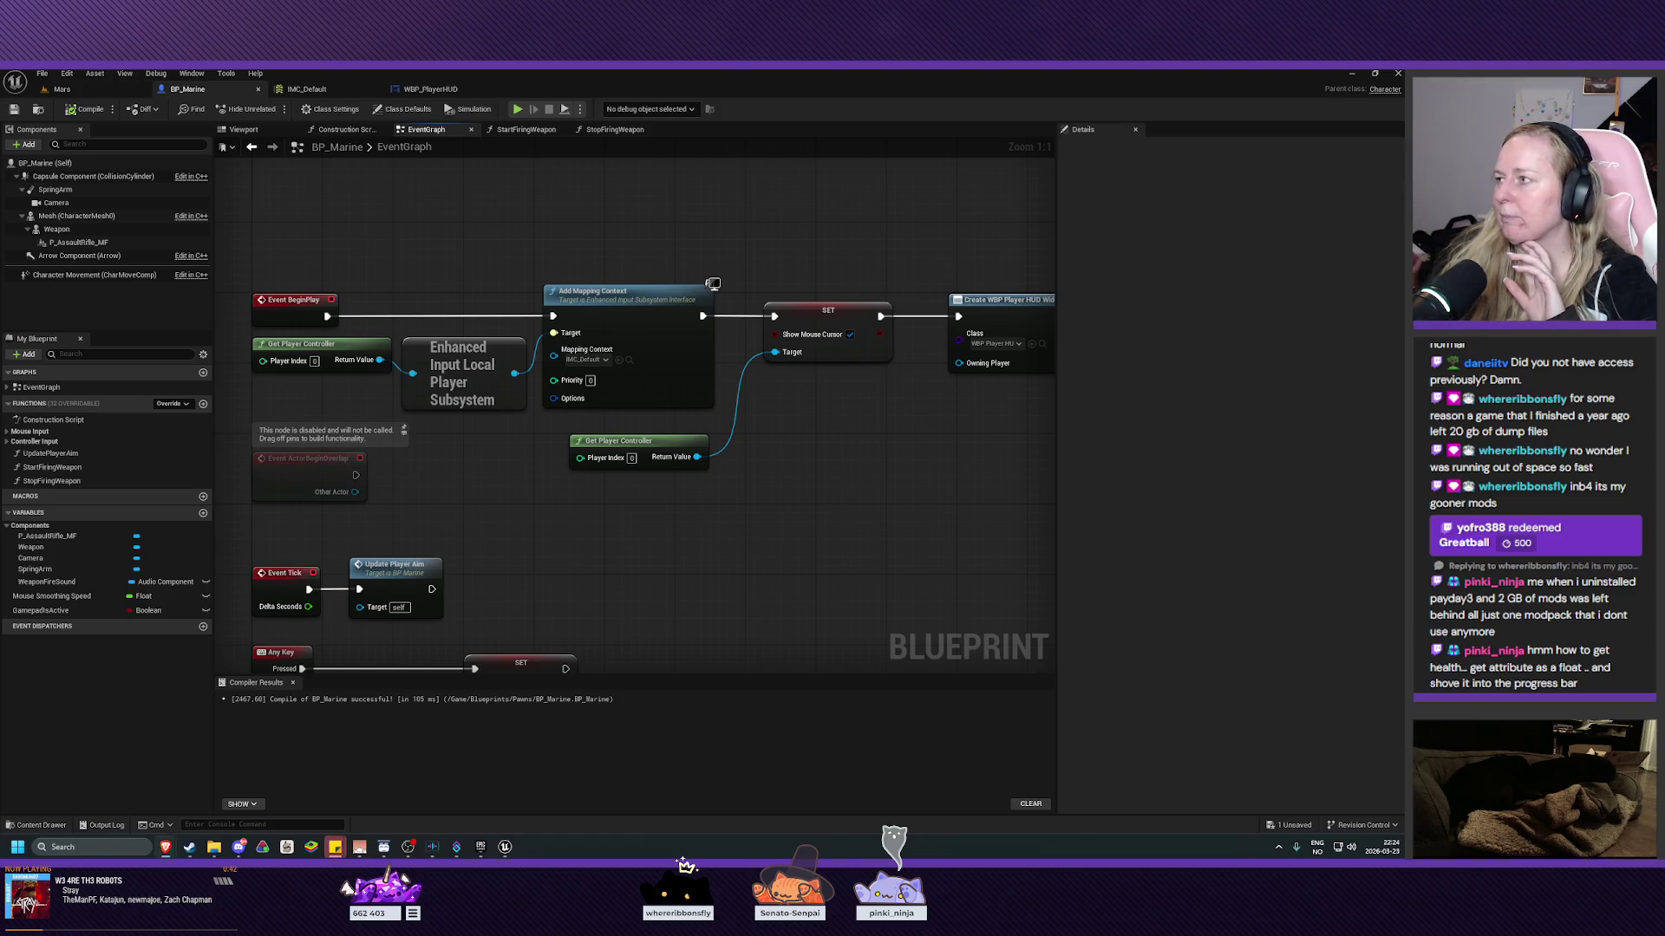
Make the HUD's Marine variable Instance Editable, save, and check BP_Marine's Create WBP Player HUD node.
{"action": "left_click", "coordinate": [430, 89]}
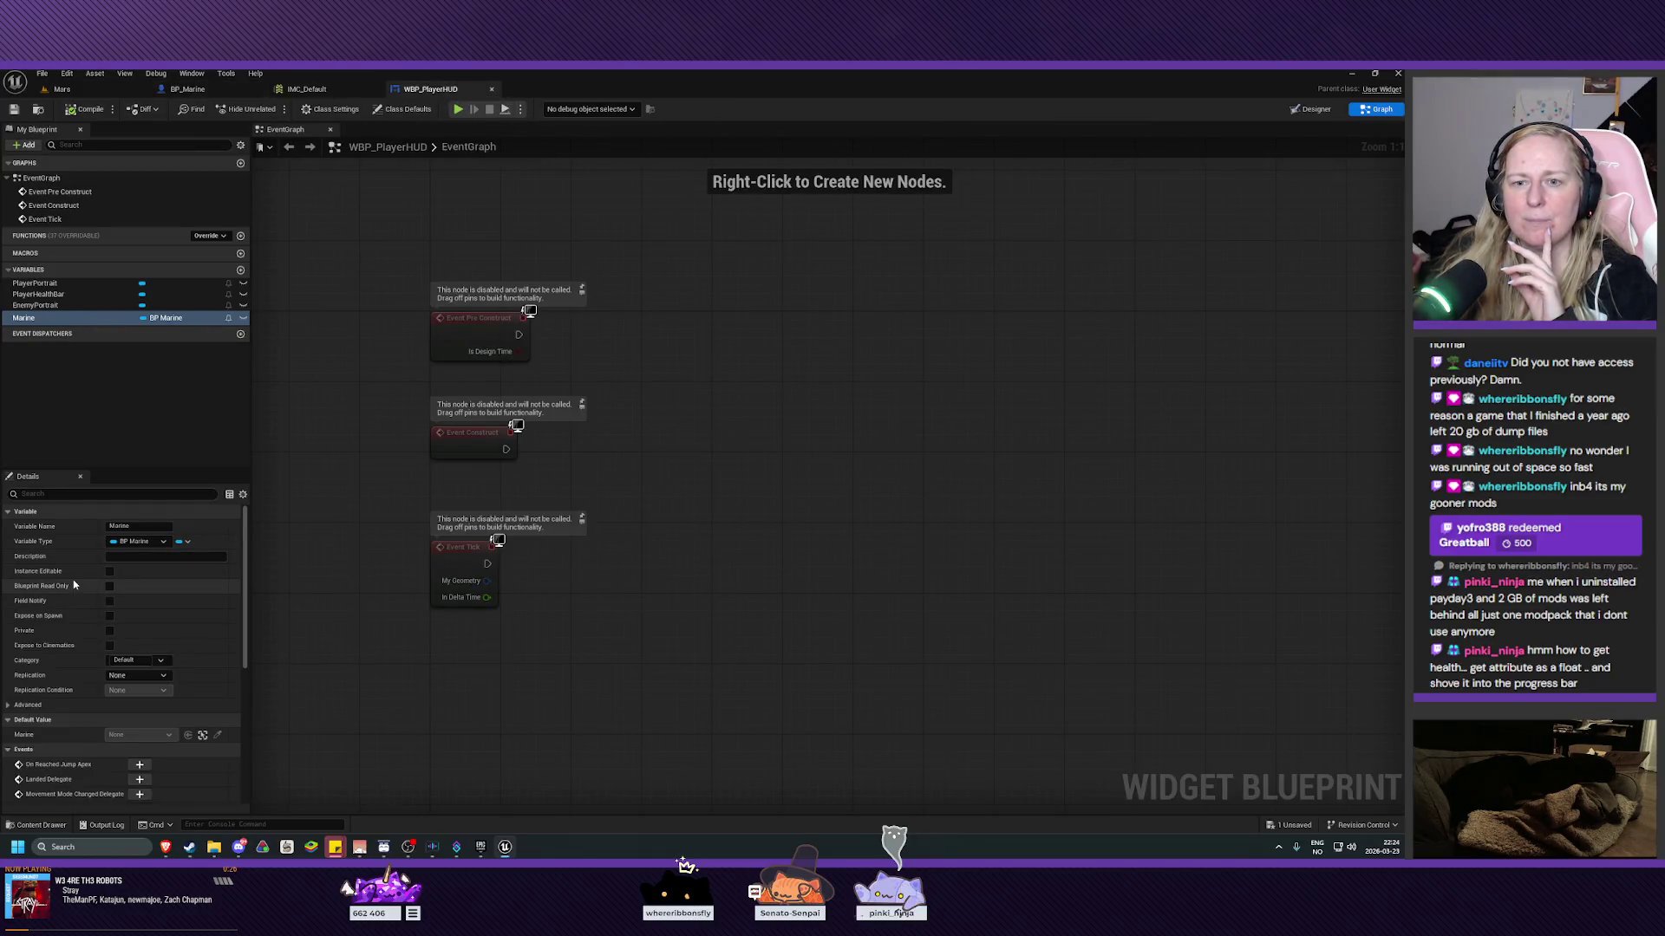
{"action": "left_click", "coordinate": [110, 572]}
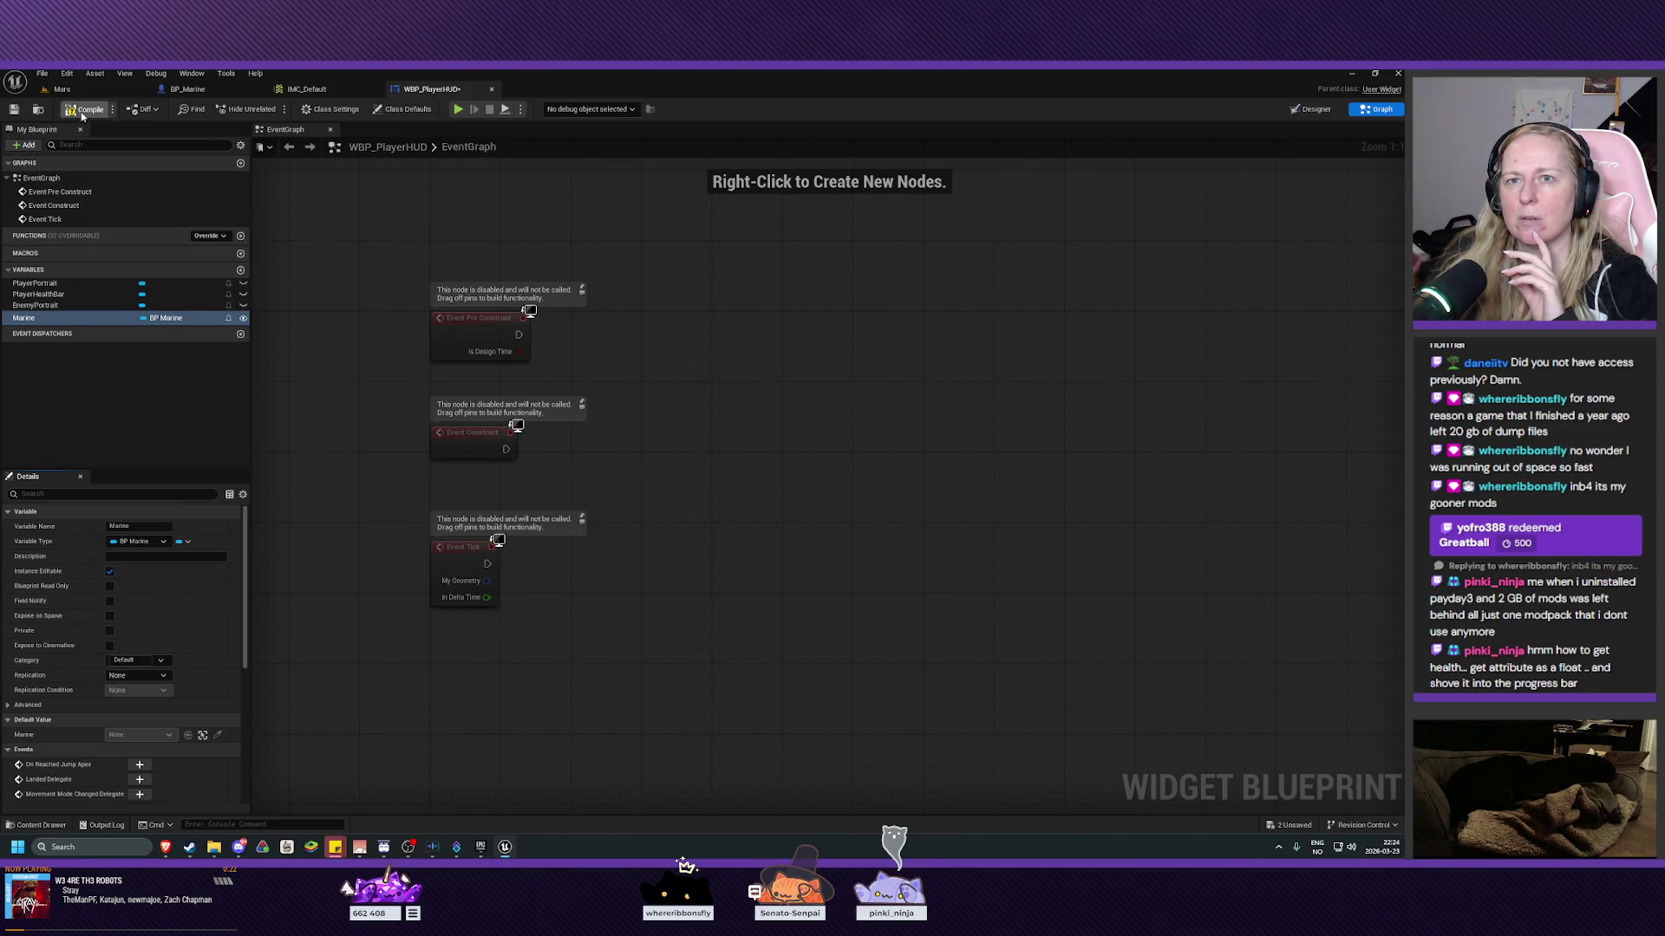
{"action": "left_click", "coordinate": [19, 112]}
{"action": "left_click", "coordinate": [187, 89]}
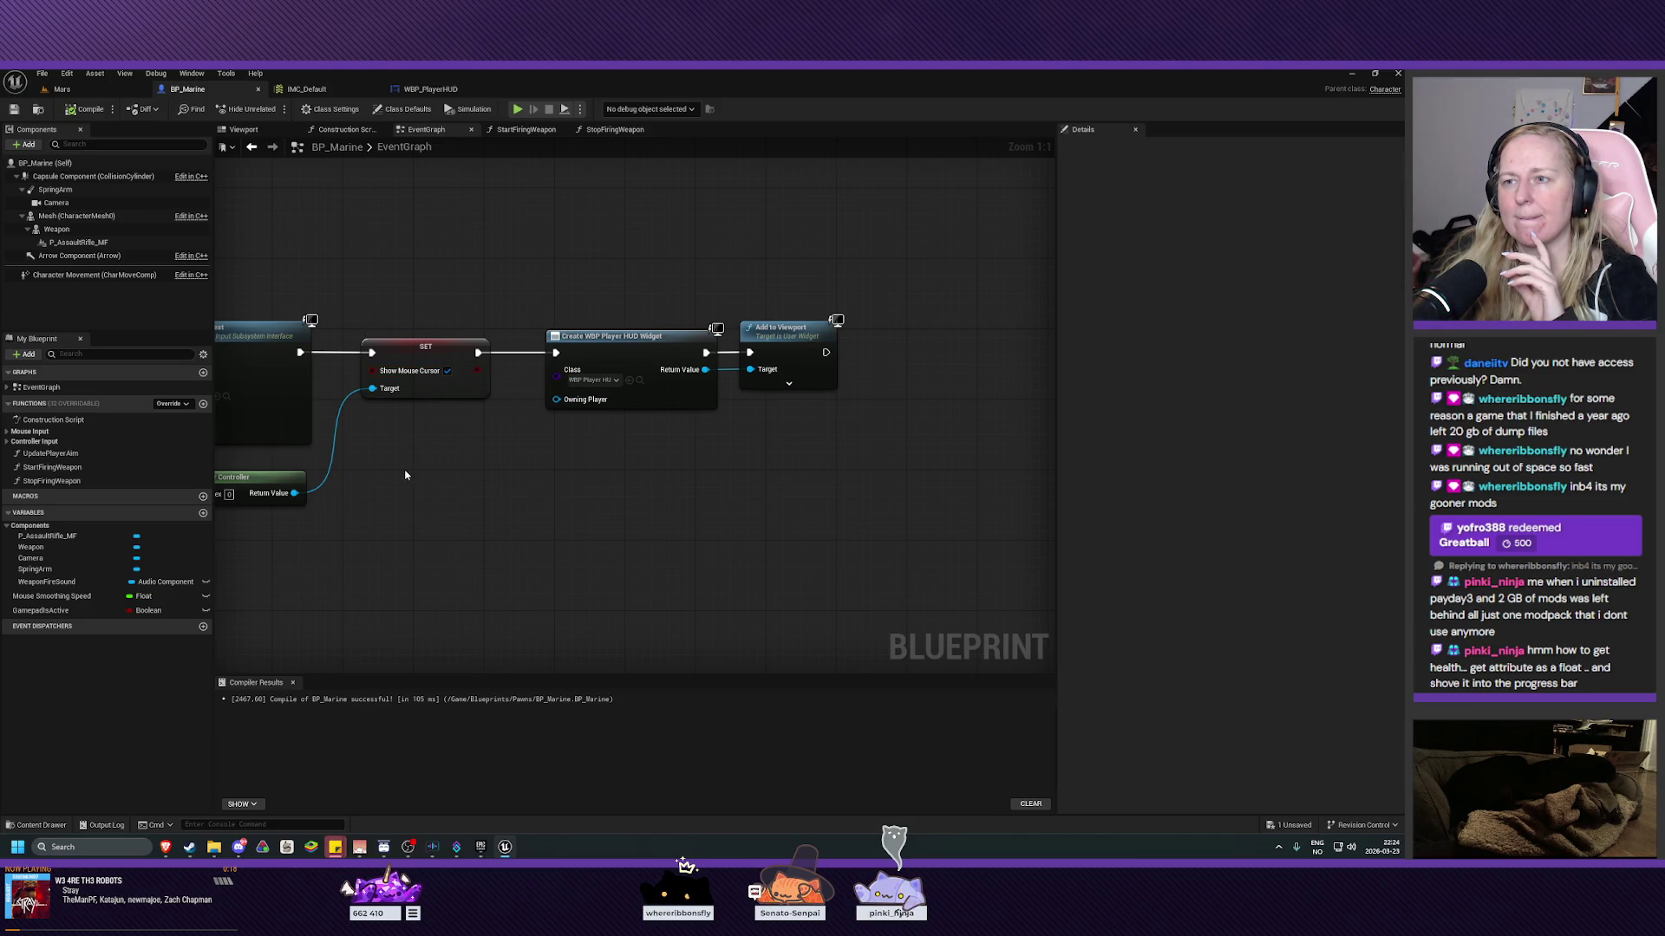
{"action": "left_click", "coordinate": [669, 382]}
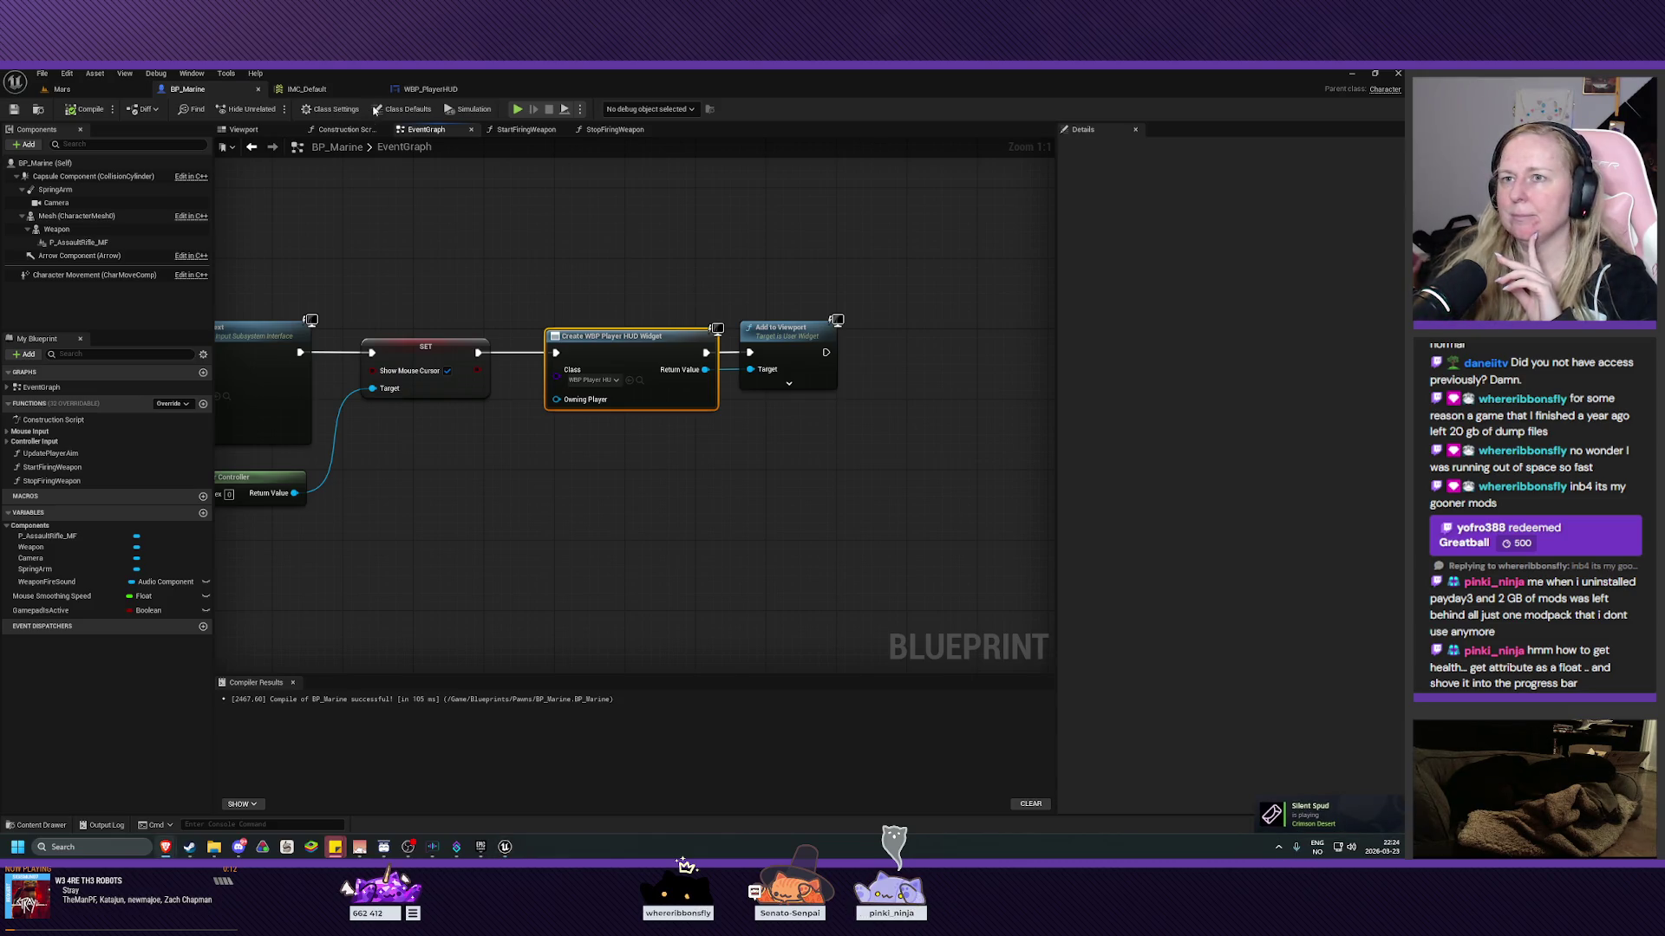
Tick Expose on Spawn for Marine, compile and save the HUD, and return to BP_Marine.
{"action": "left_click", "coordinate": [431, 89]}
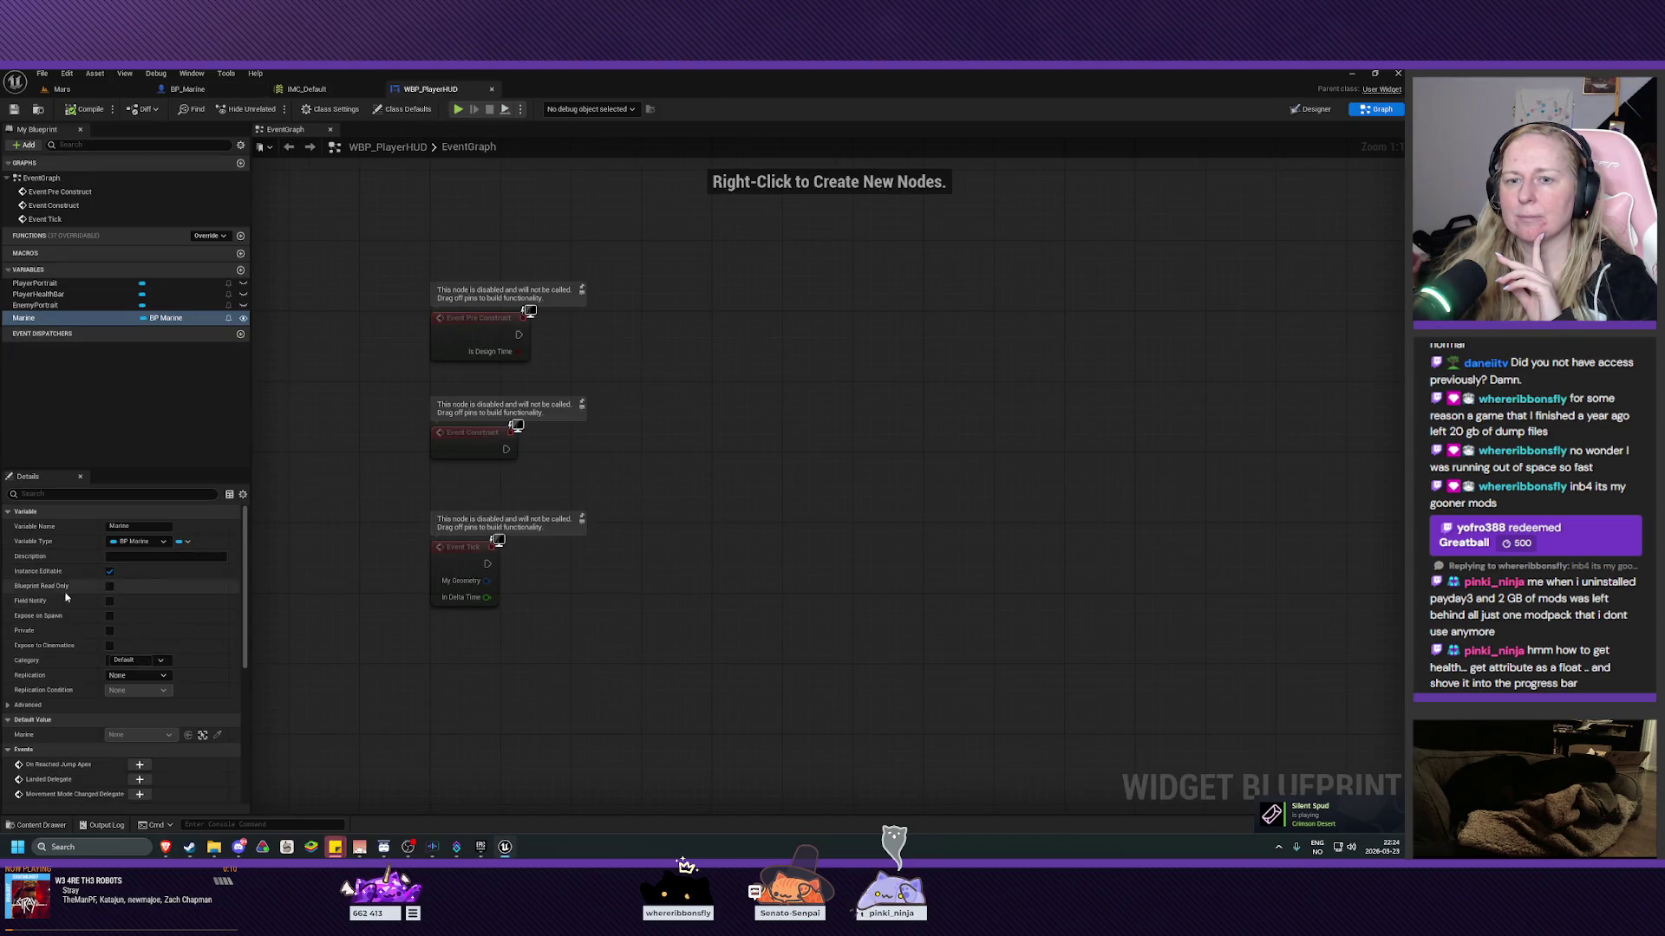
{"action": "left_click", "coordinate": [109, 615]}
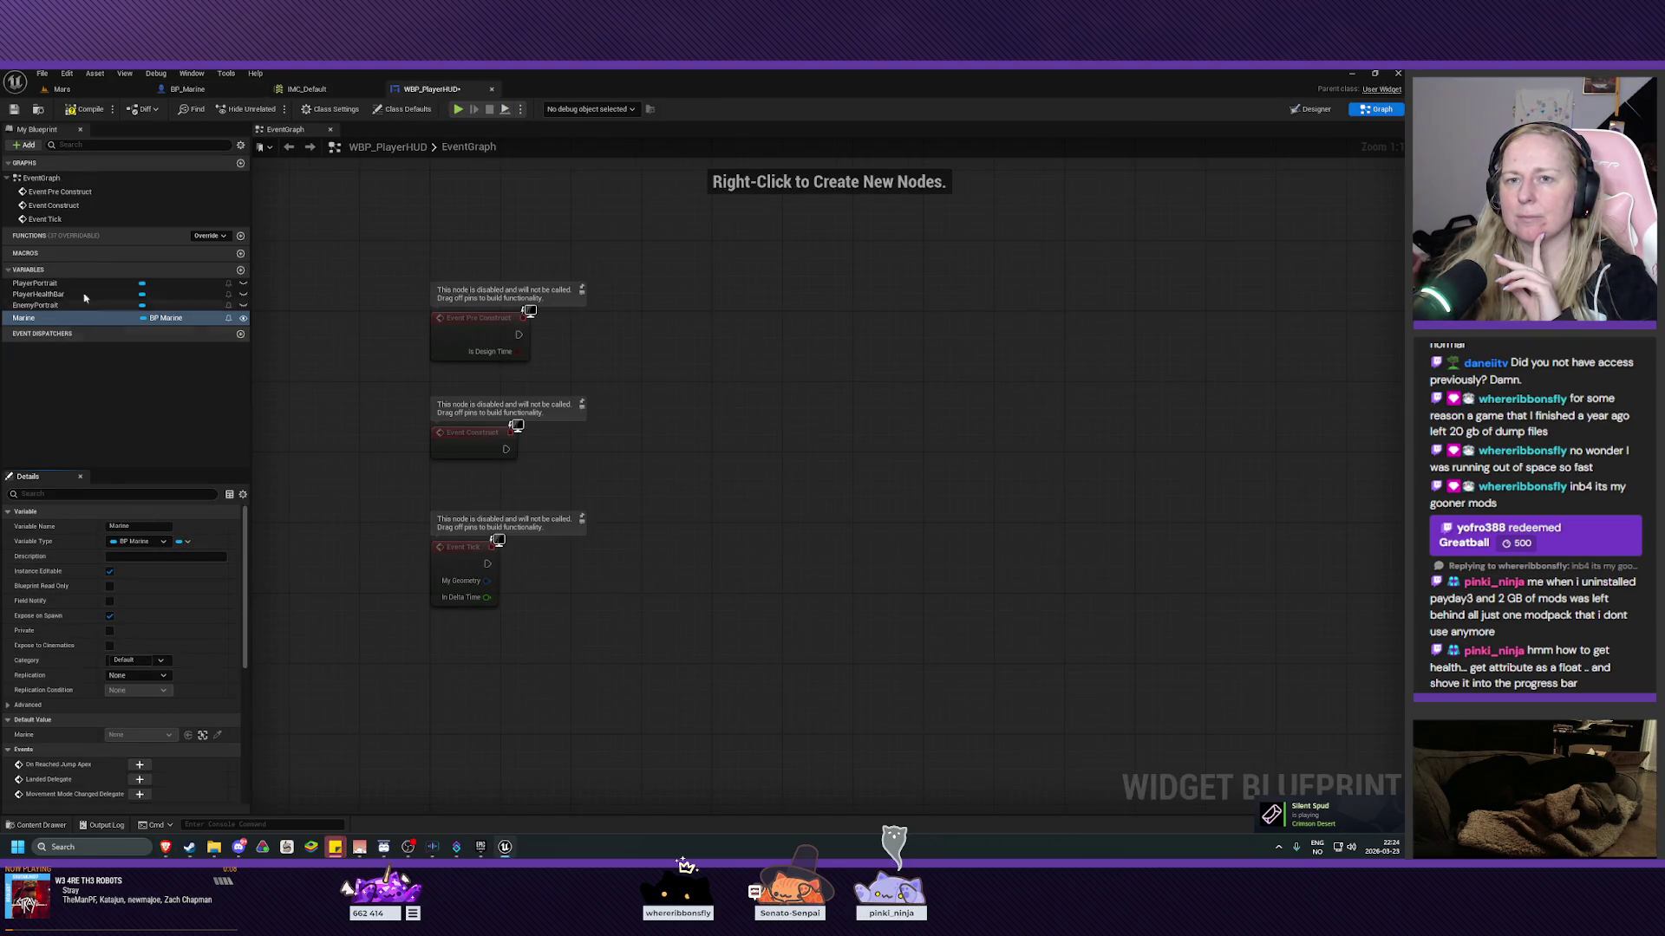
{"action": "left_click", "coordinate": [87, 109]}
{"action": "left_click", "coordinate": [13, 110]}
{"action": "left_click", "coordinate": [184, 89]}
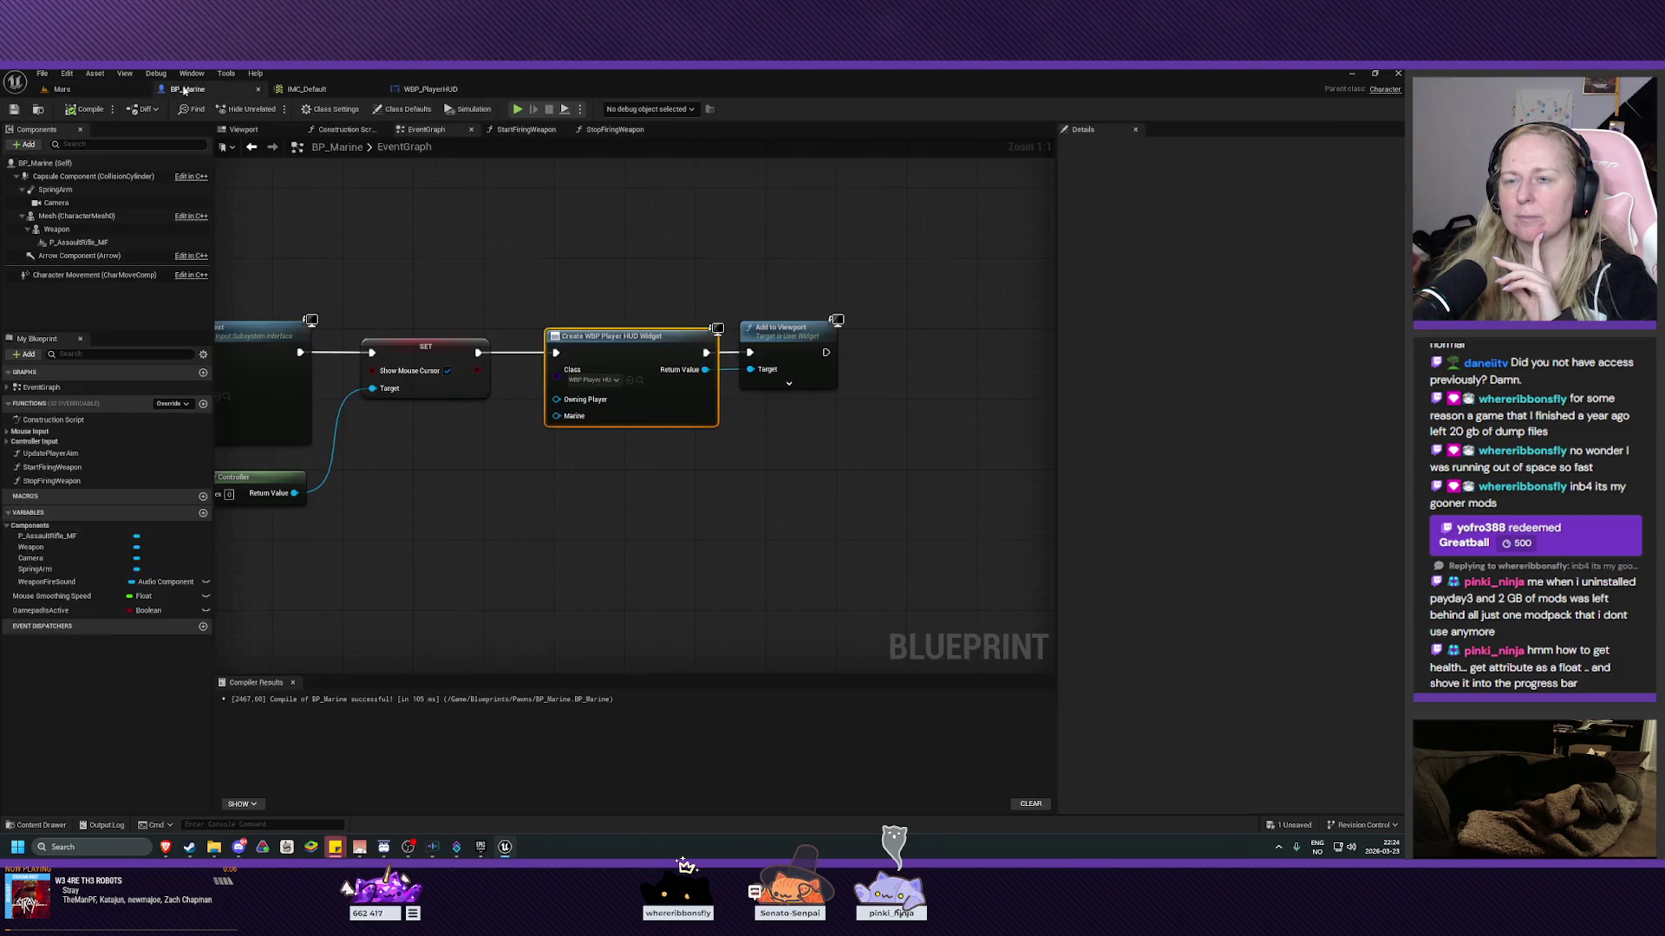
Wire a Self reference into the Create WBP Player HUD Widget node's Marine input, then compile and save BP_Marine.
{"action": "left_click_drag", "start_coordinate": [641, 342], "coordinate": [632, 342]}
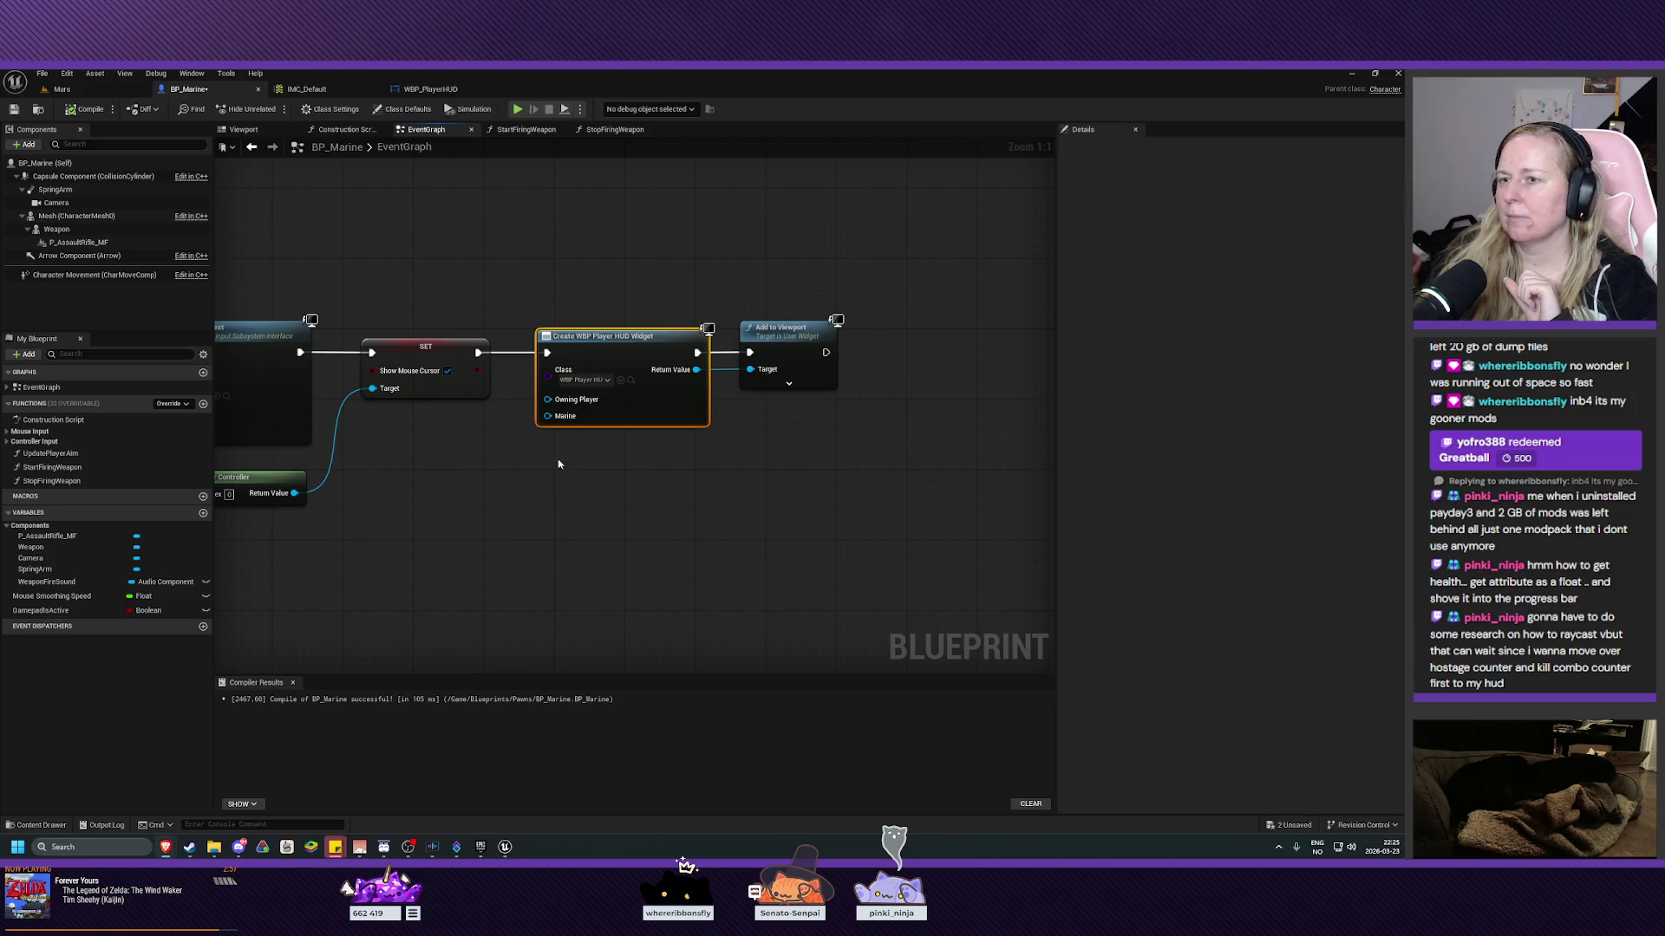
{"action": "left_click_drag", "start_coordinate": [547, 416], "coordinate": [411, 469]}
{"action": "type", "text": "slef"}
{"action": "key", "text": "BackSpace"}
{"action": "key", "text": "BackSpace"}
{"action": "key", "text": "BackSpace"}
{"action": "type", "text": "elf"}
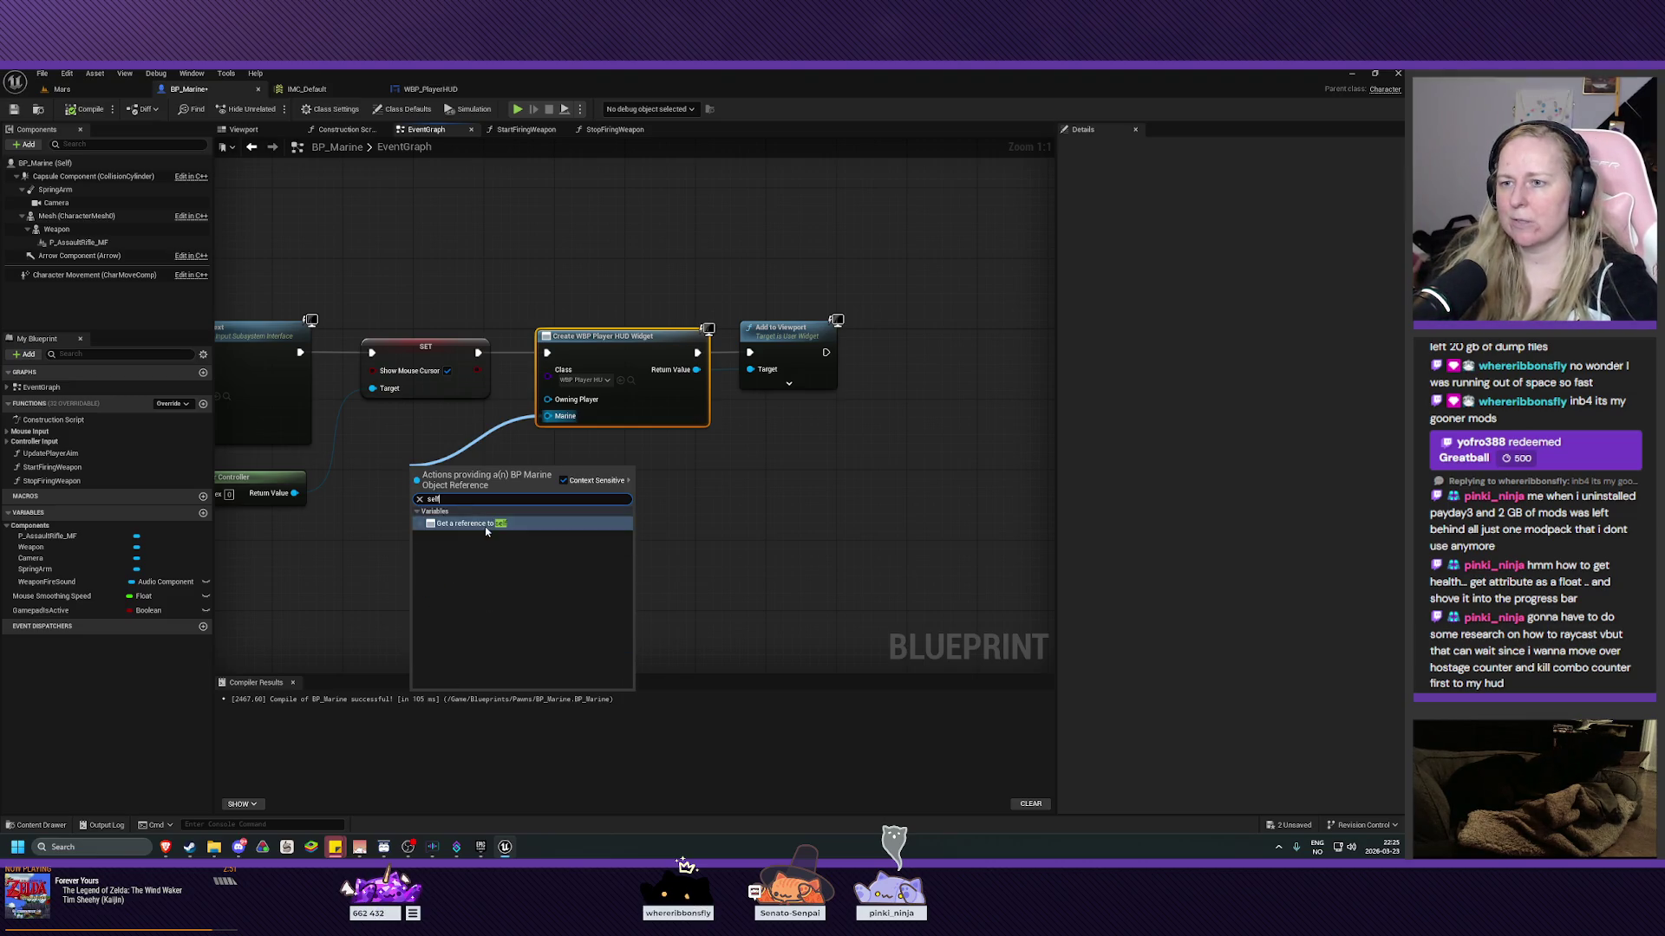
{"action": "left_click", "coordinate": [486, 525]}
{"action": "left_click_drag", "start_coordinate": [447, 437], "coordinate": [452, 429]}
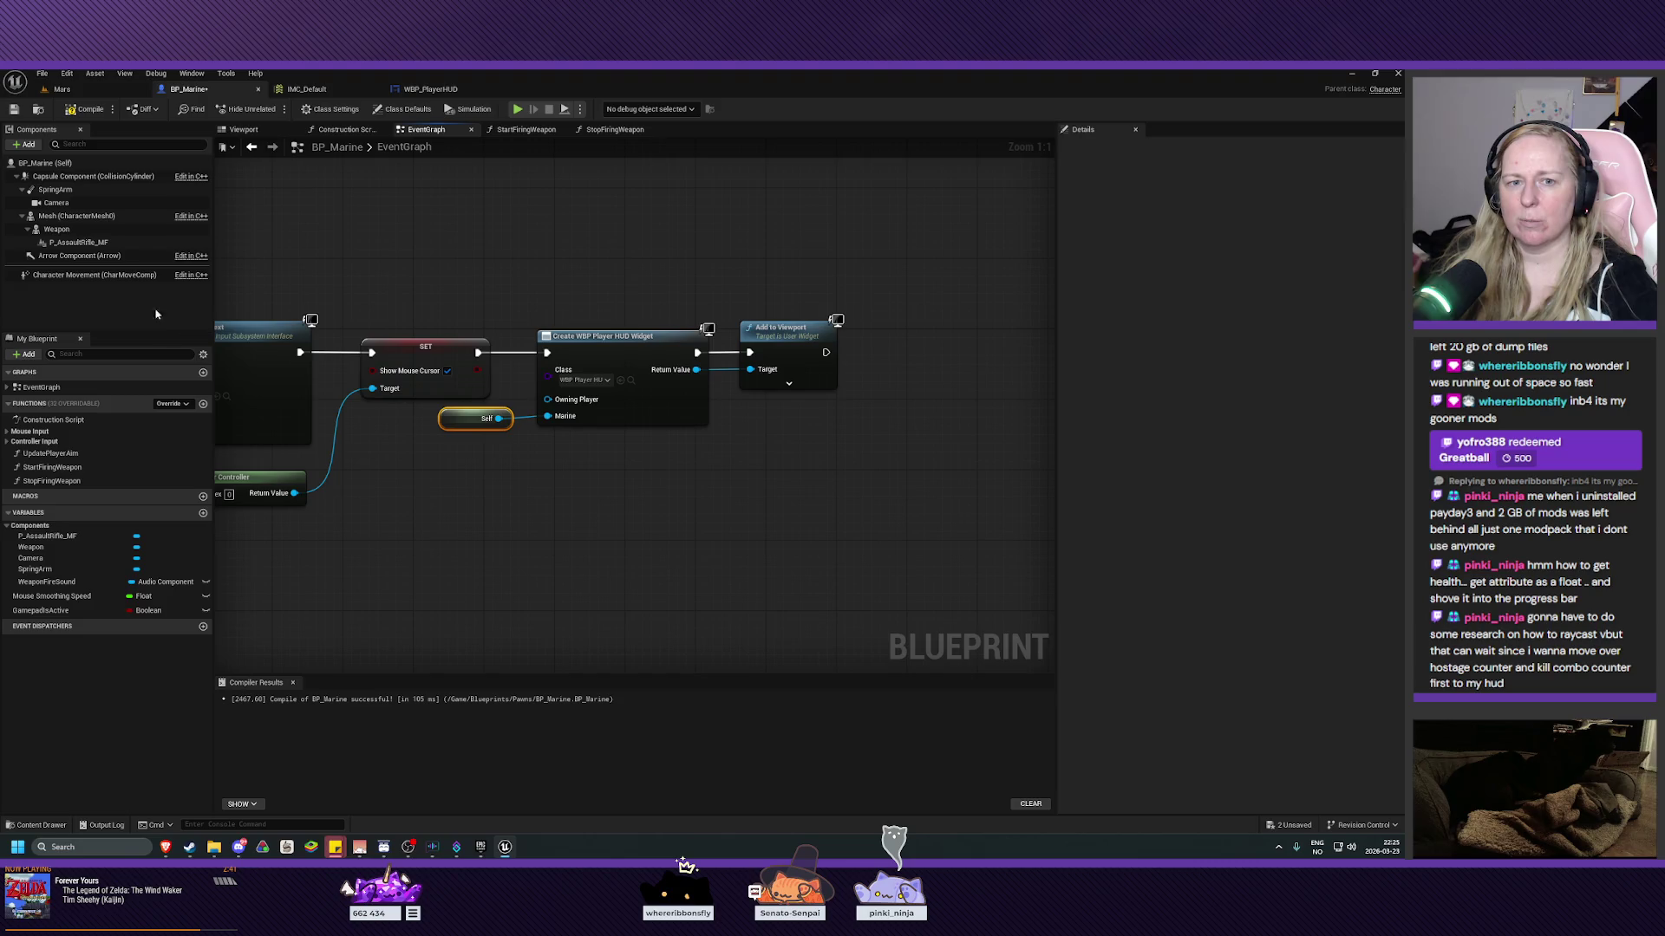
{"action": "left_click", "coordinate": [86, 109]}
{"action": "left_click", "coordinate": [13, 110]}
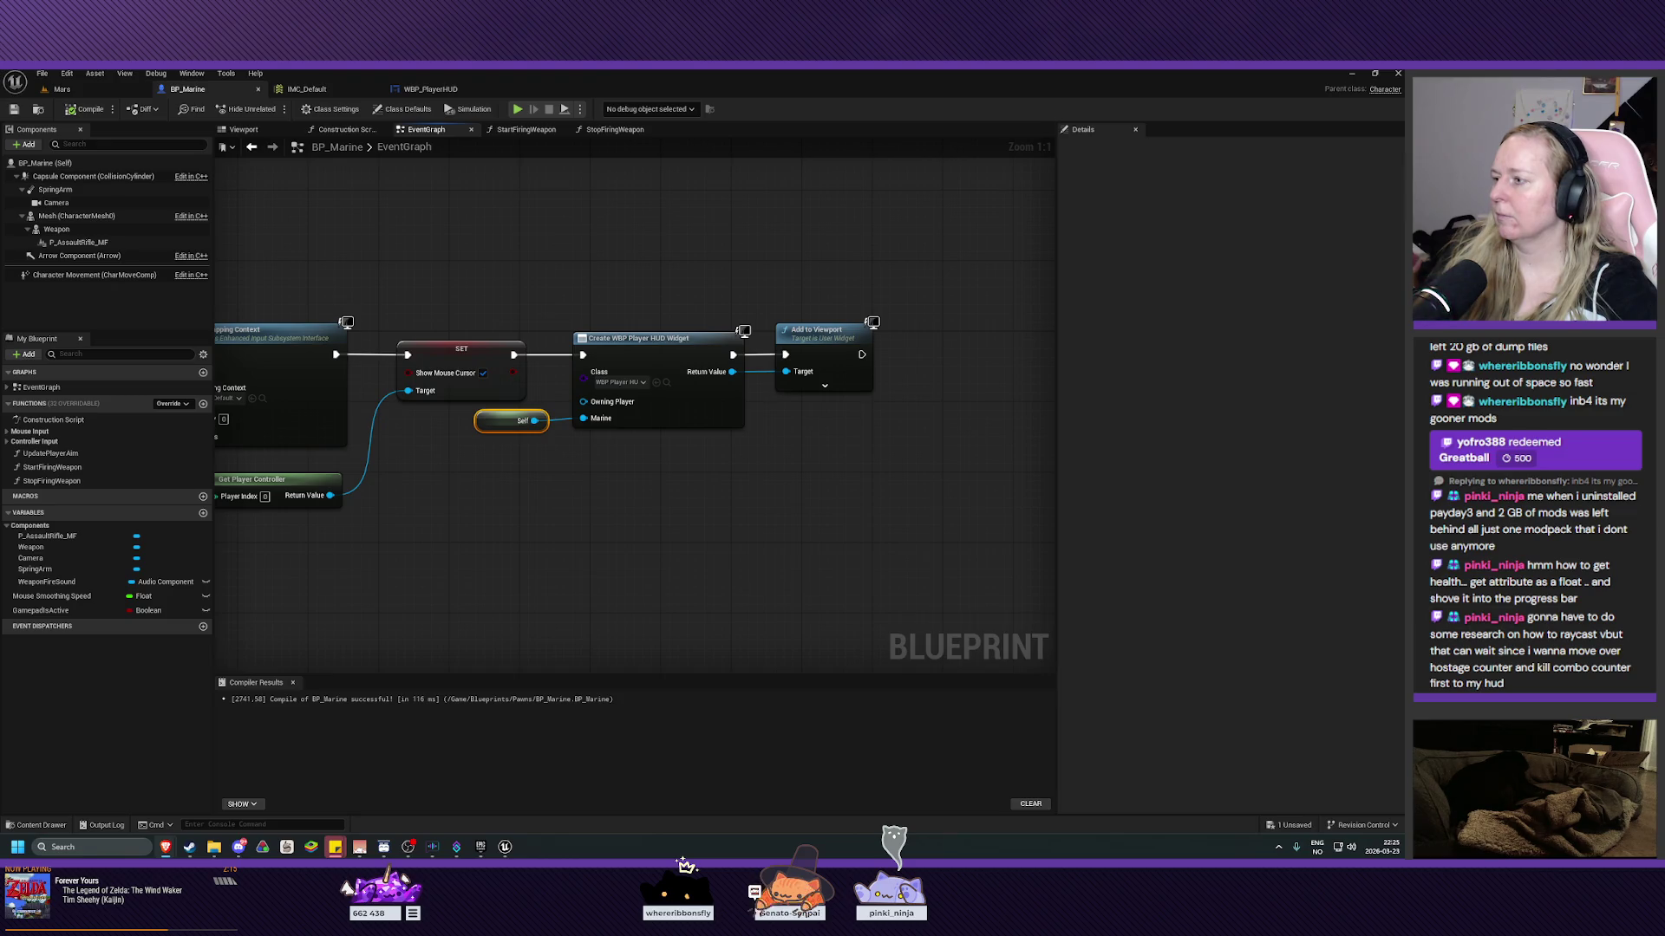
Add a Float variable named PlayerHealth to BP_Marine.
{"action": "left_click", "coordinate": [203, 514]}
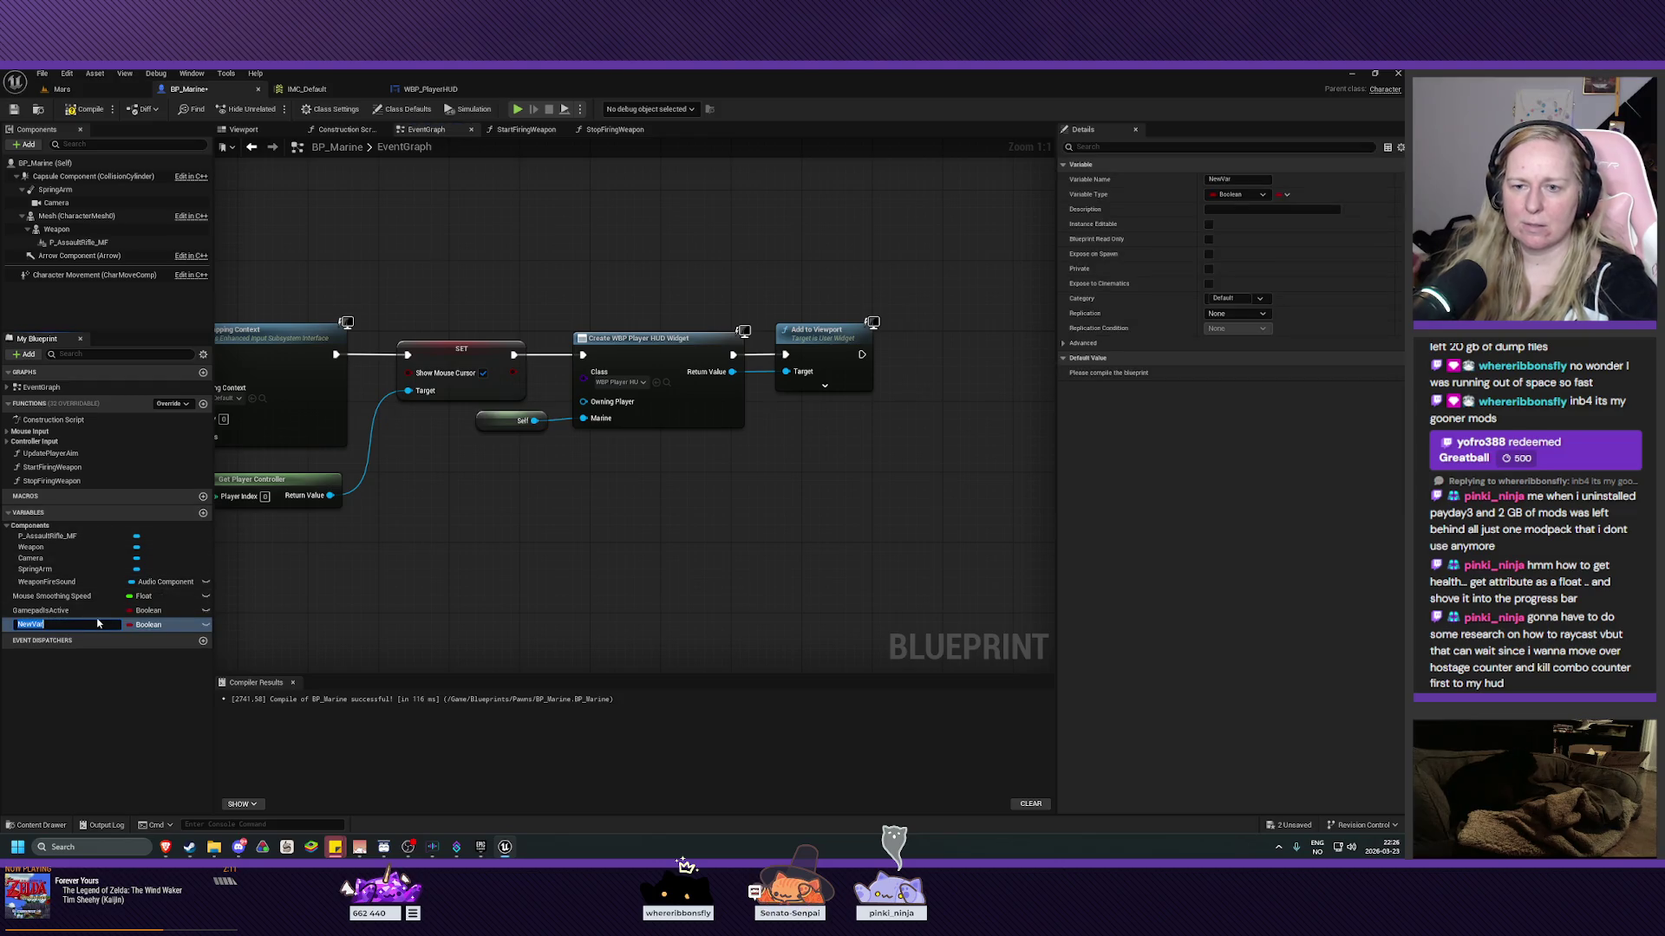
{"action": "left_click", "coordinate": [149, 626]}
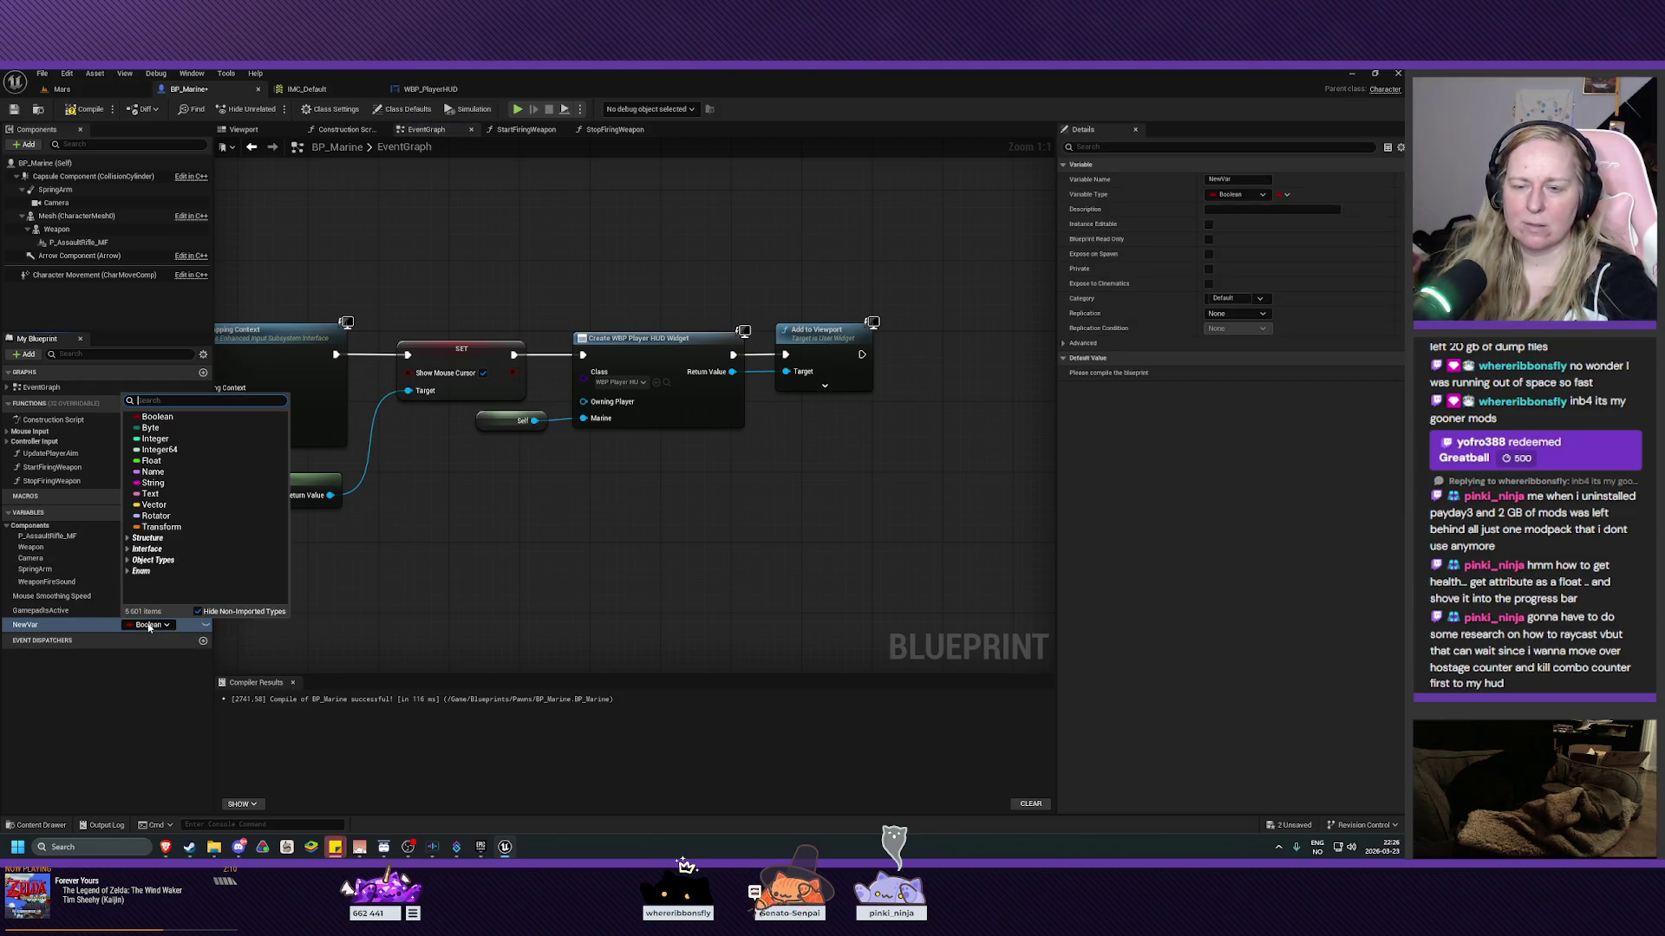
{"action": "left_click", "coordinate": [152, 460]}
{"action": "double_click", "coordinate": [57, 628]}
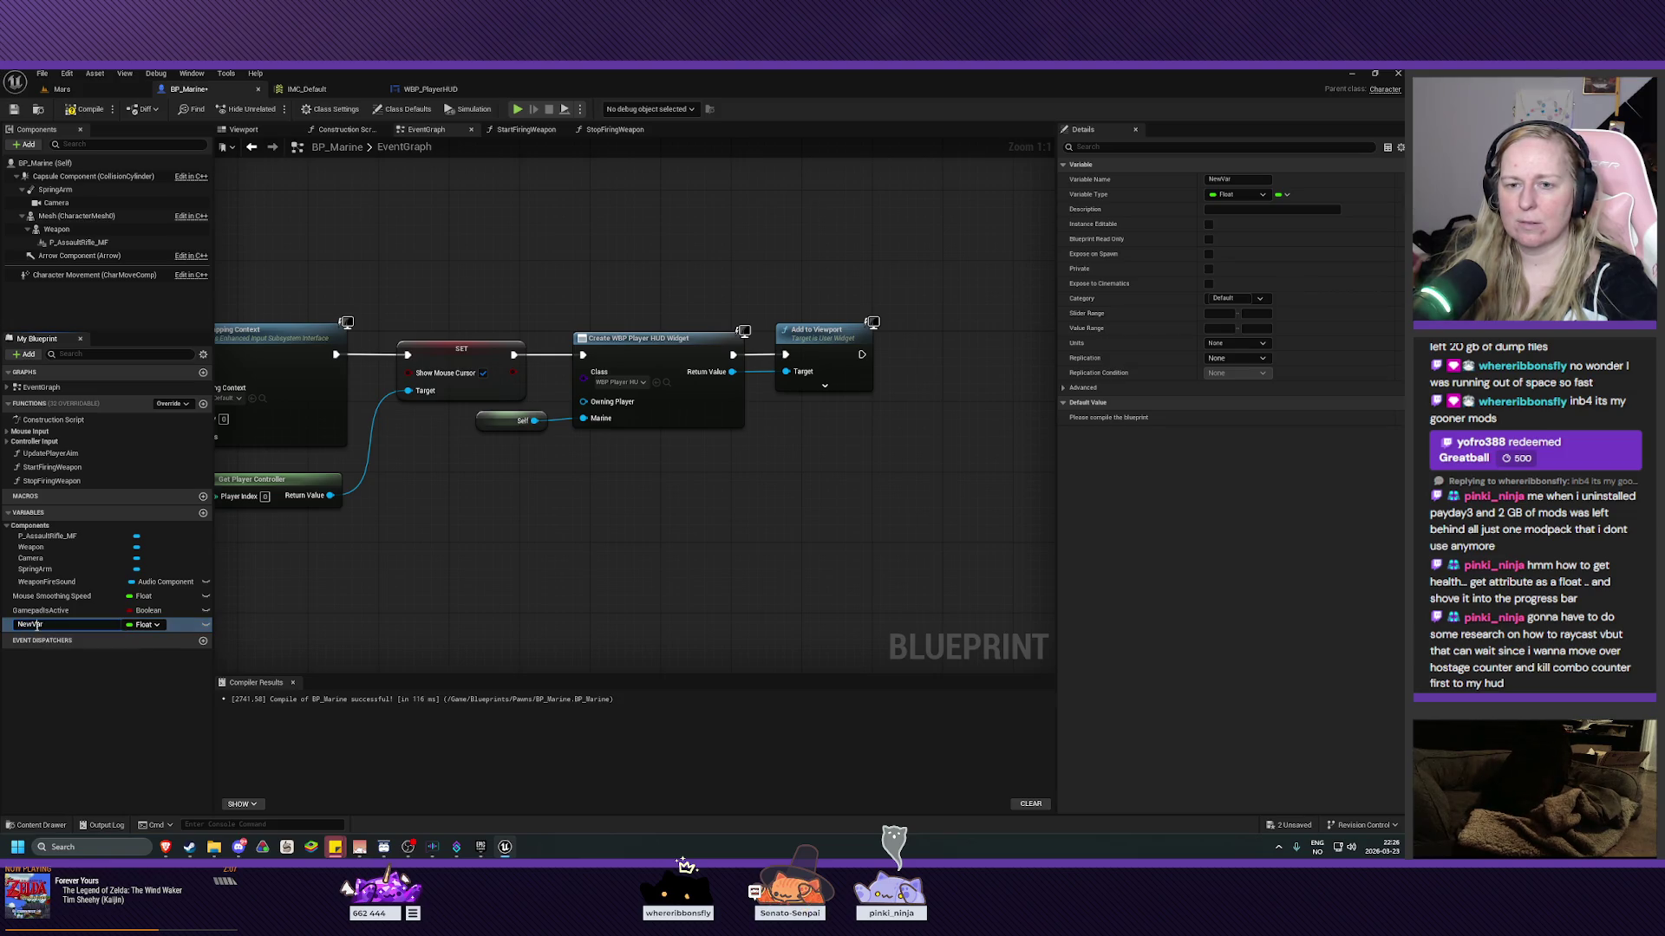
{"action": "type", "text": "Pl"}
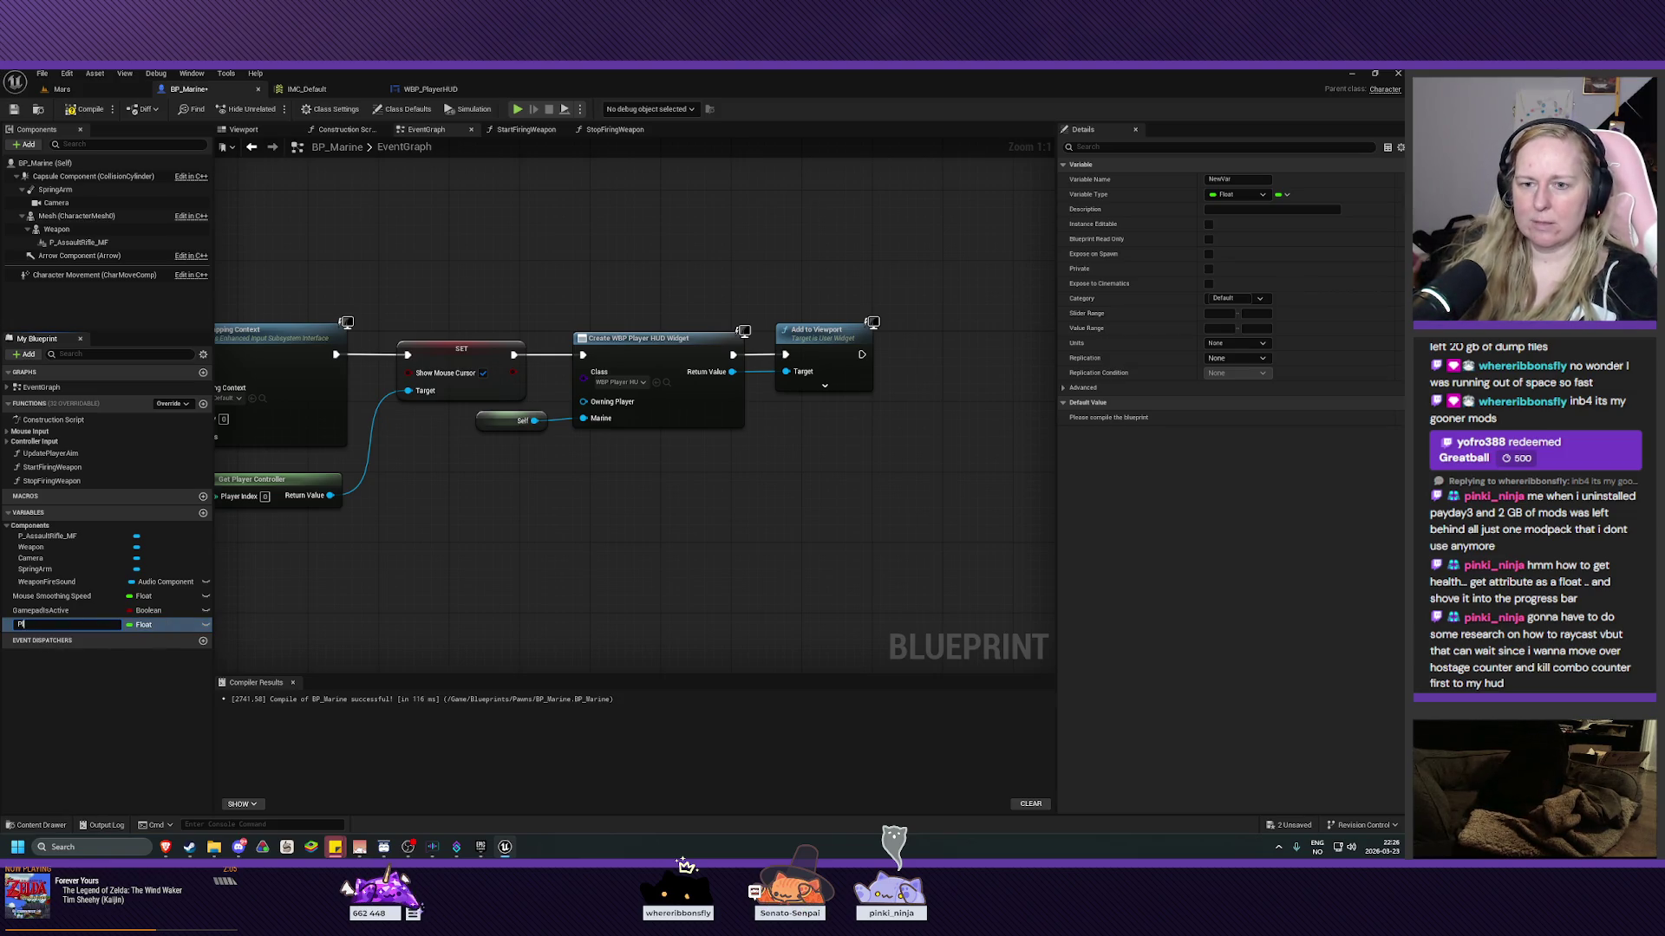
{"action": "type", "text": "ayerHealth"}
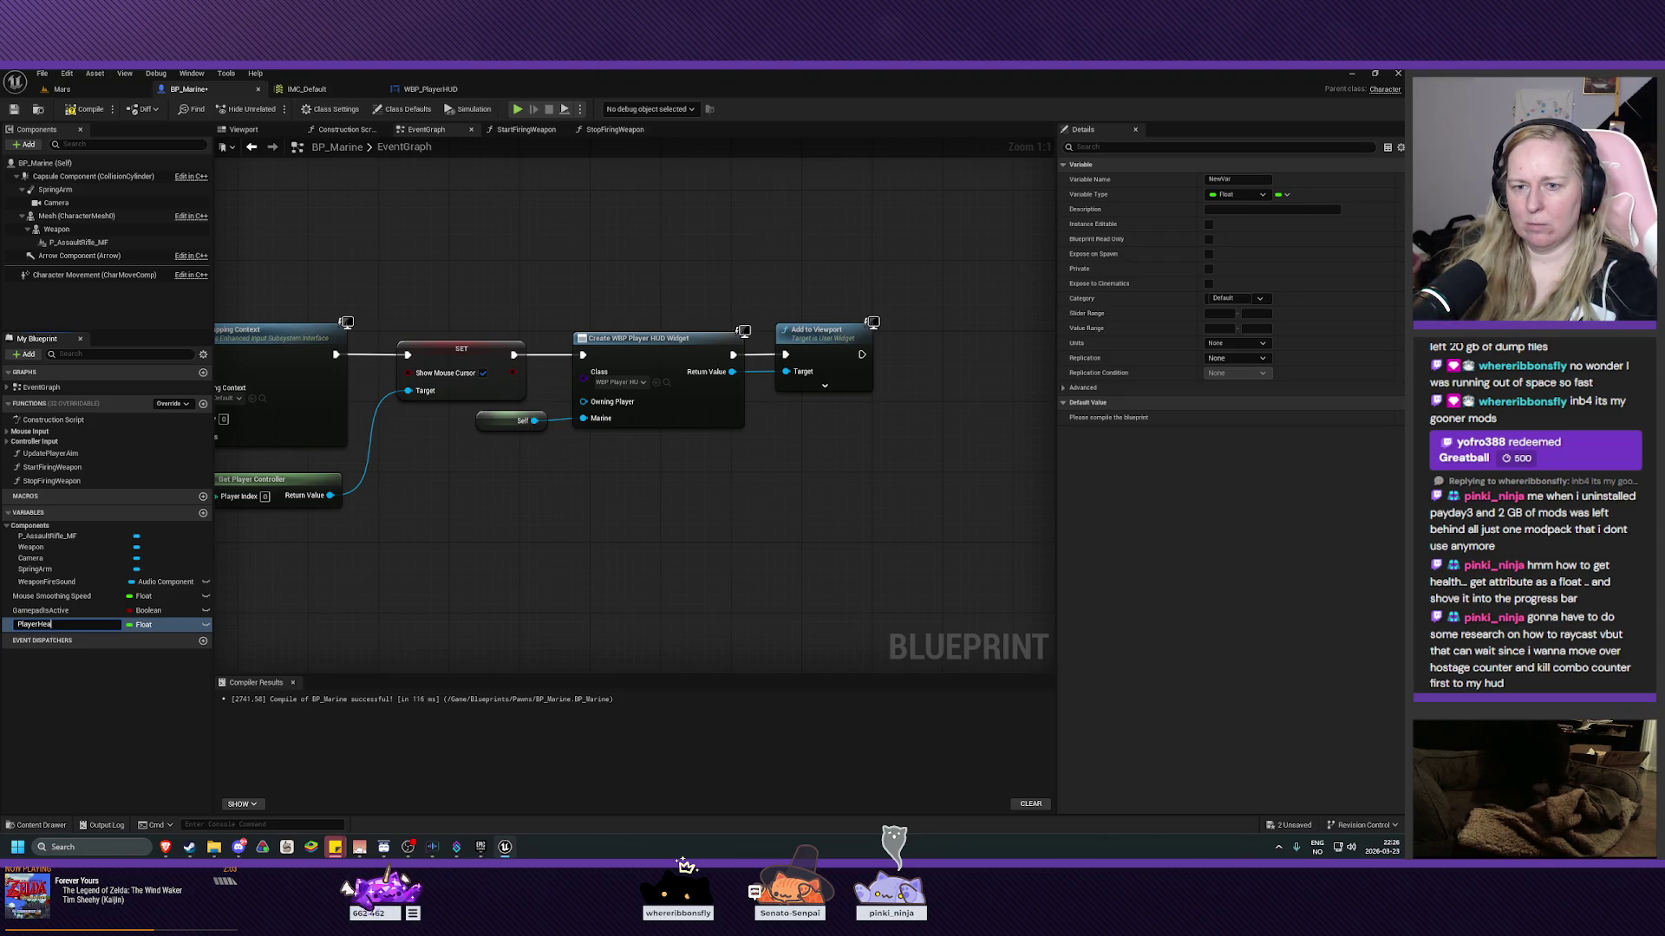
{"action": "key", "text": "Return"}
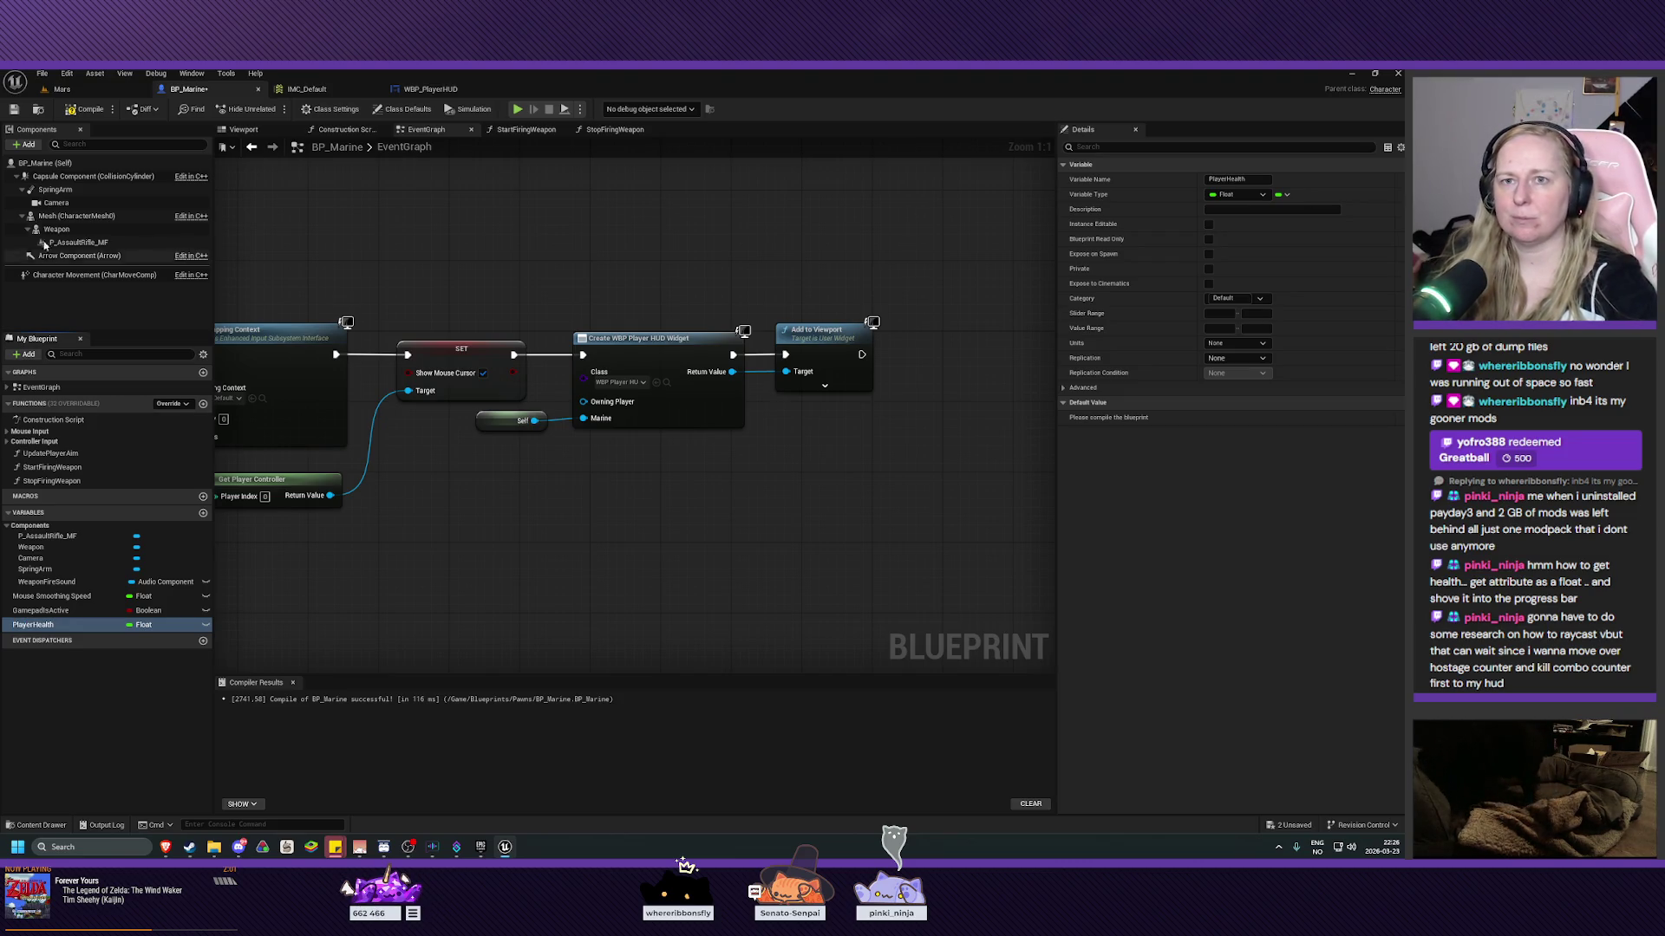
Compile and save, then give PlayerHealth a default value of 100 and recompile.
{"action": "left_click", "coordinate": [84, 109]}
{"action": "left_click", "coordinate": [14, 109]}
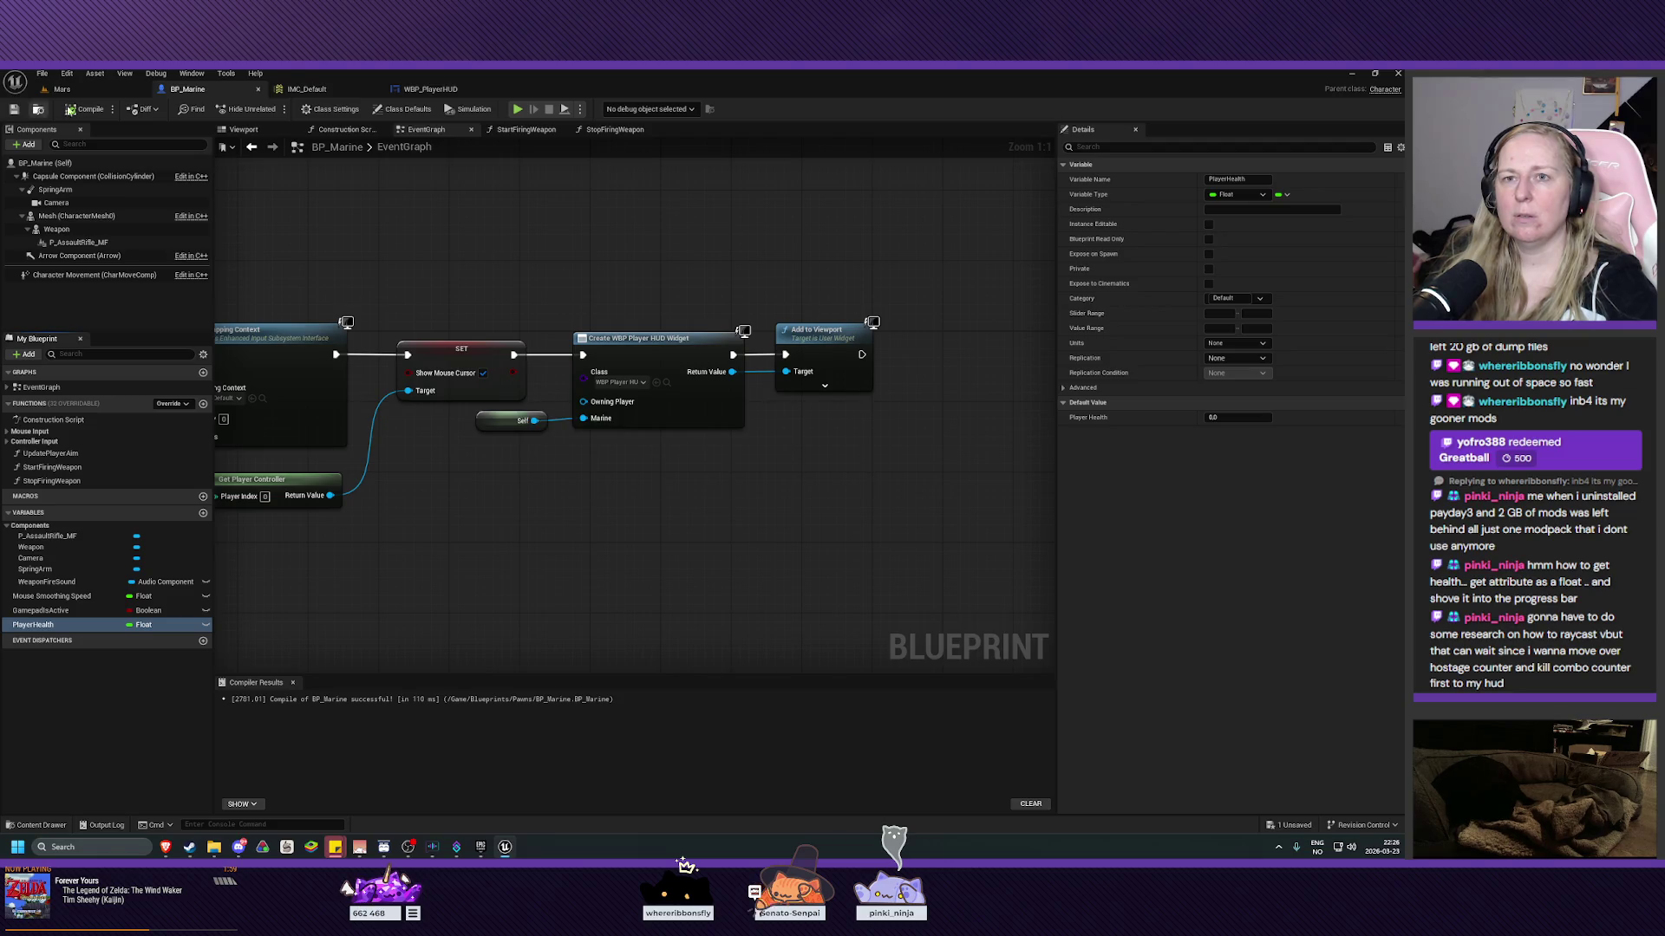
{"action": "left_click", "coordinate": [1247, 419]}
{"action": "type", "text": "00"}
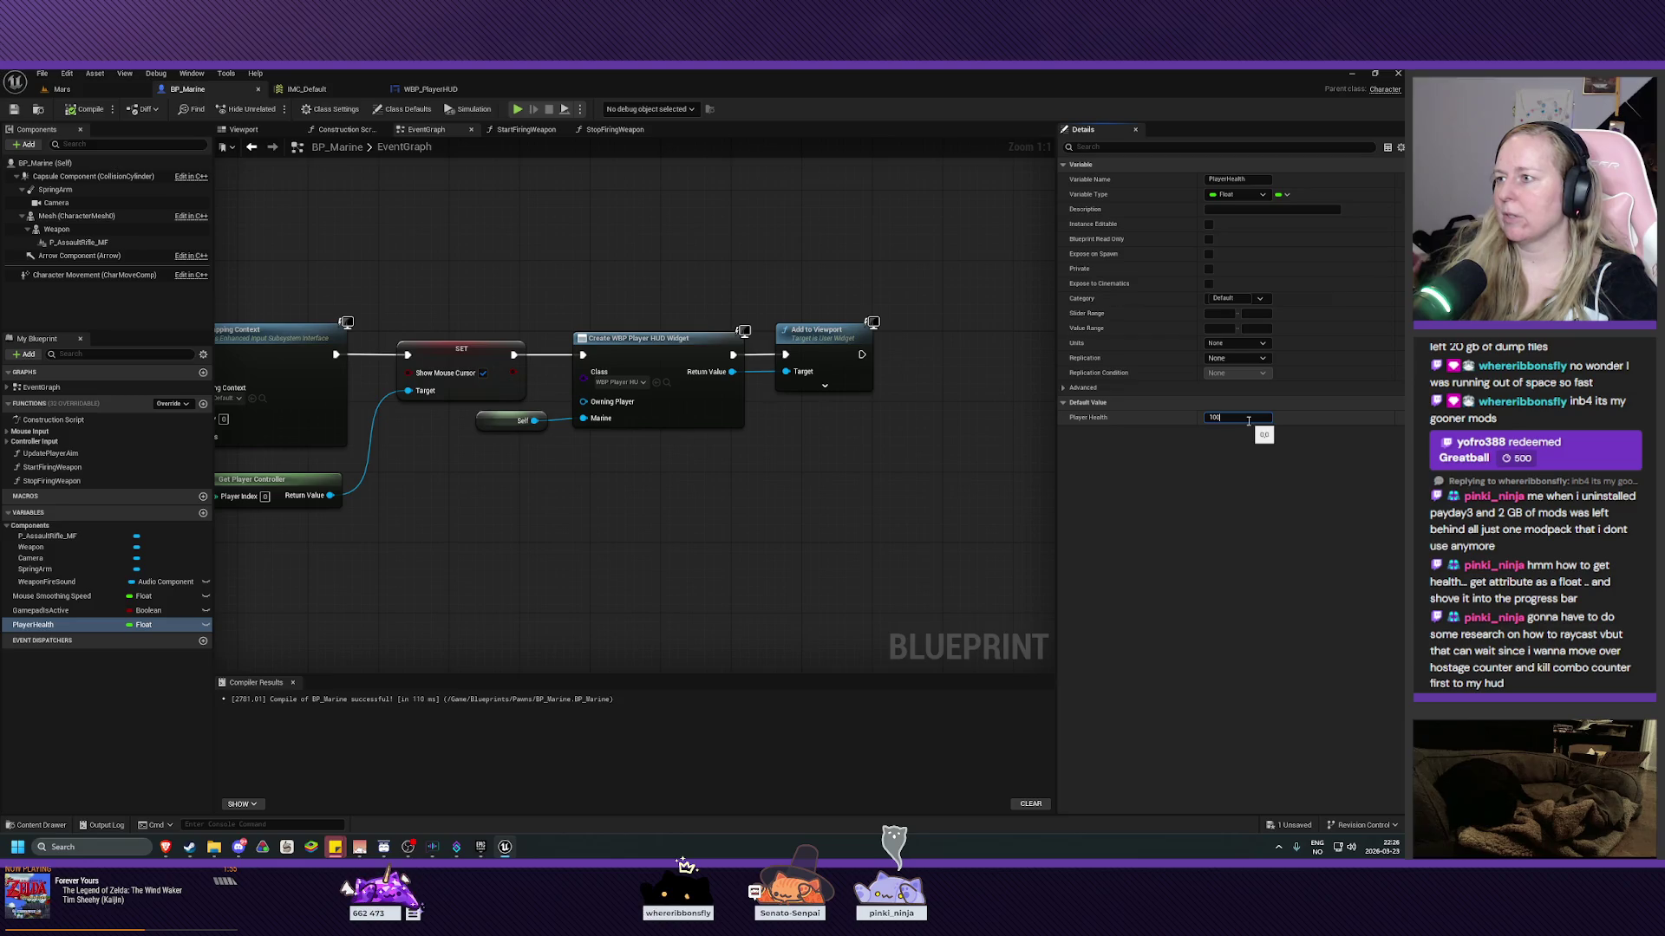
{"action": "key", "text": "Return"}
{"action": "left_click", "coordinate": [73, 110]}
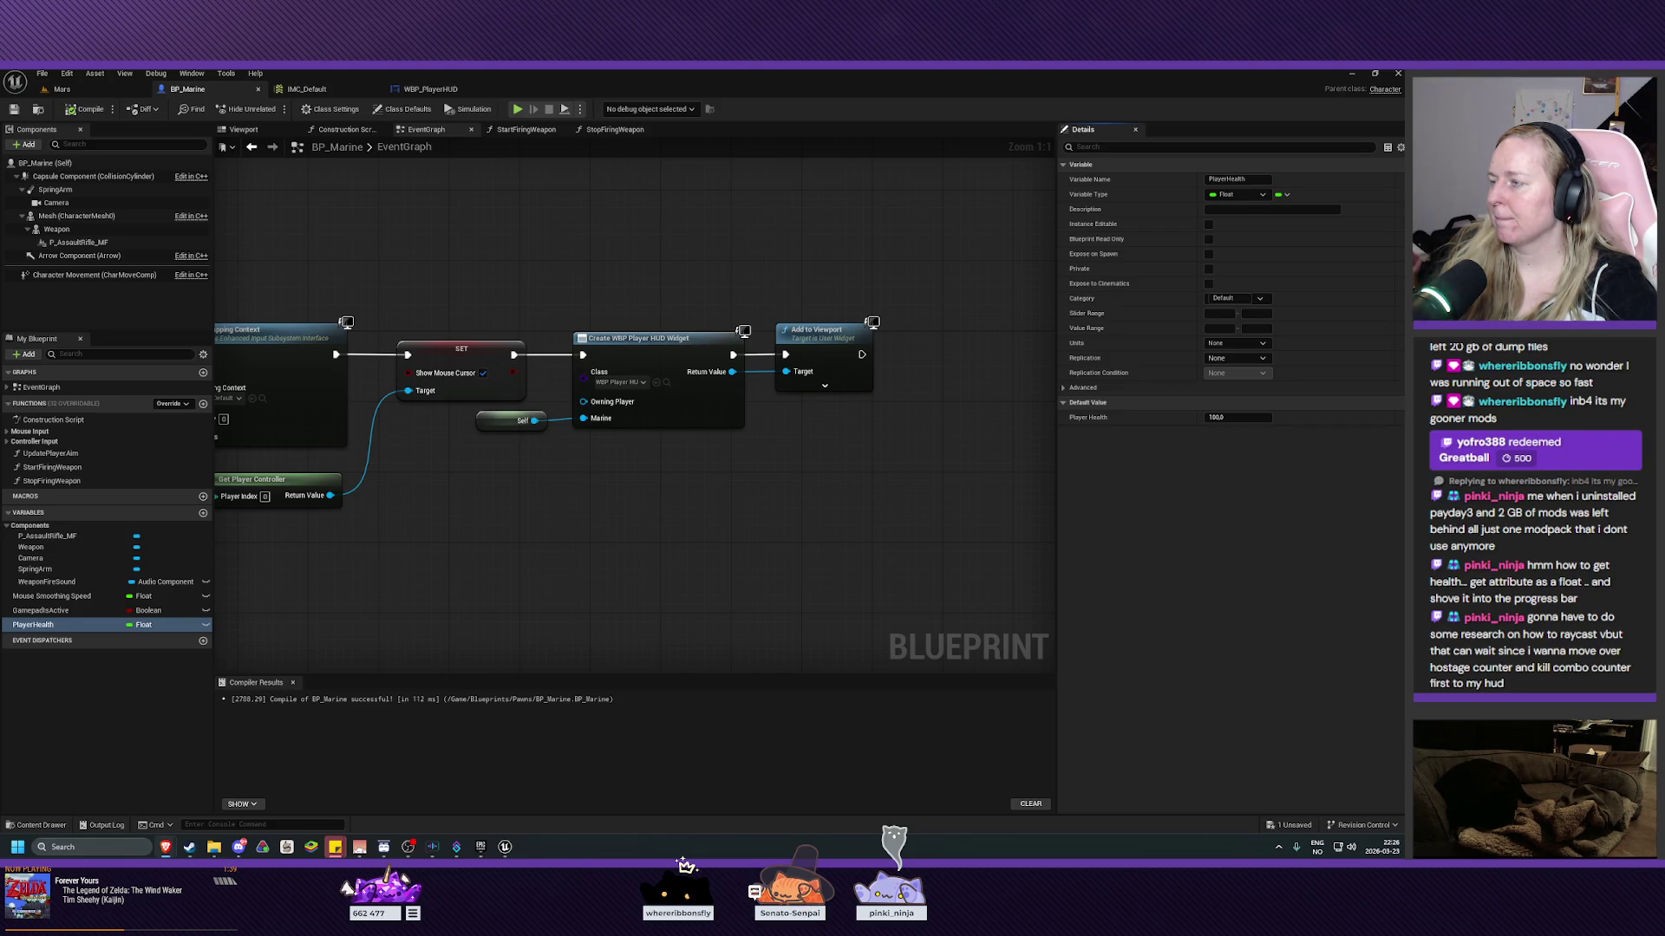
{"action": "left_click", "coordinate": [202, 513]}
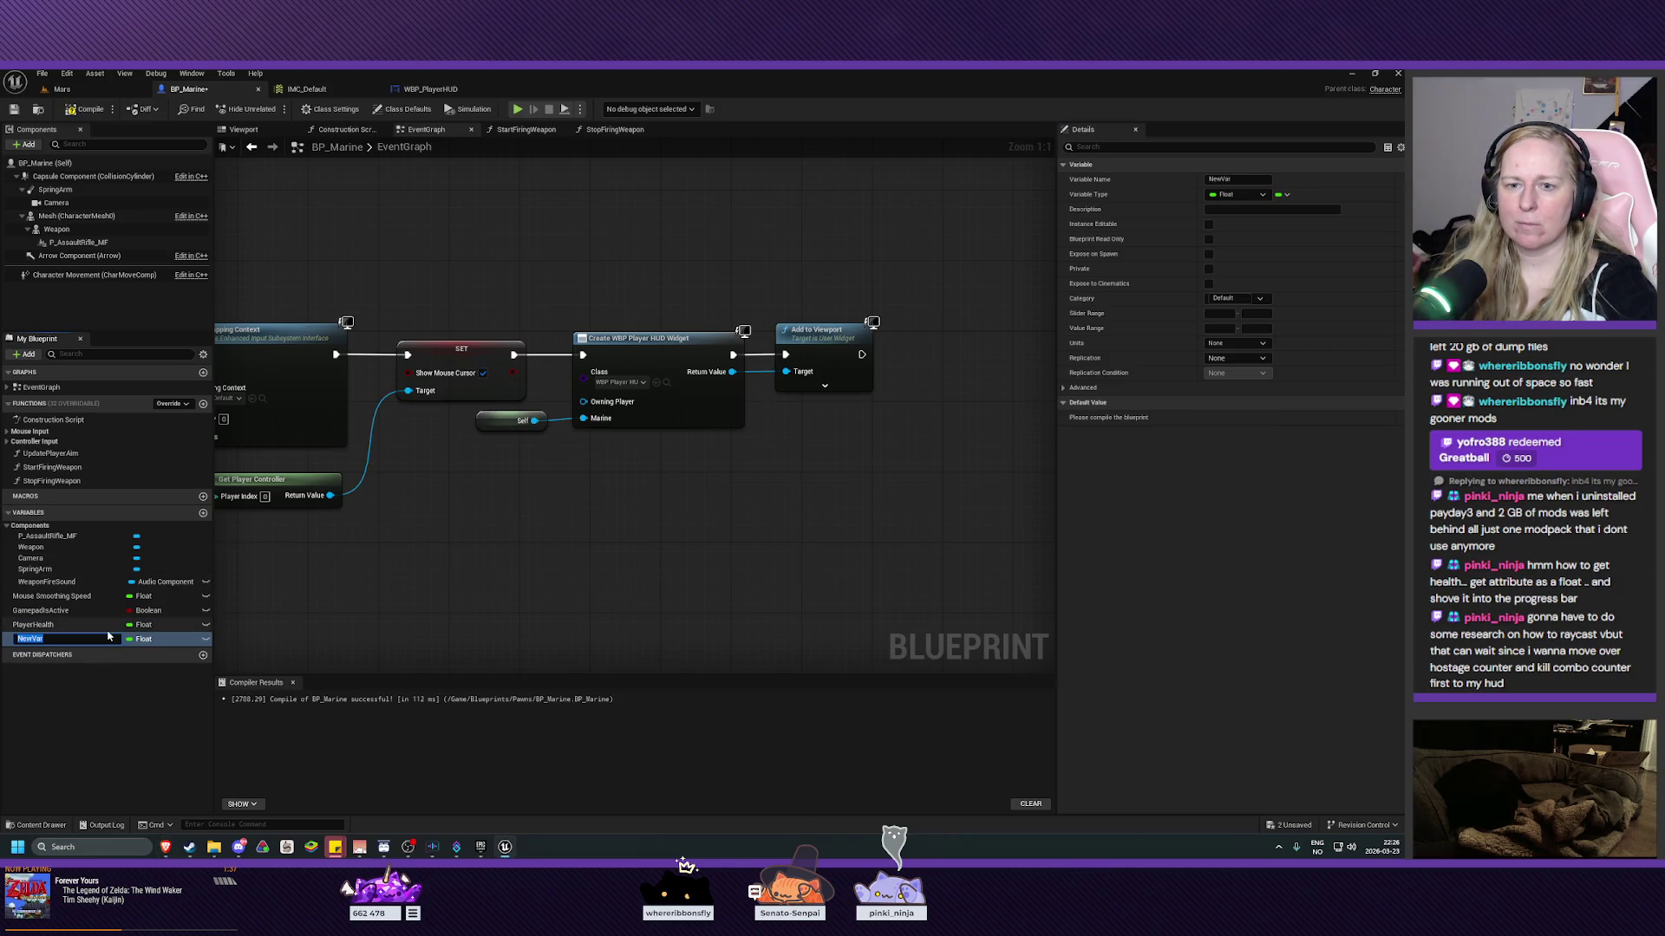
Name the new variable EnemiesKilled, make it an Integer, compile, and return to WBP_PlayerHUD.
{"action": "type", "text": "EnemiesKilled"}
{"action": "key", "text": "Return"}
{"action": "left_click", "coordinate": [140, 639]}
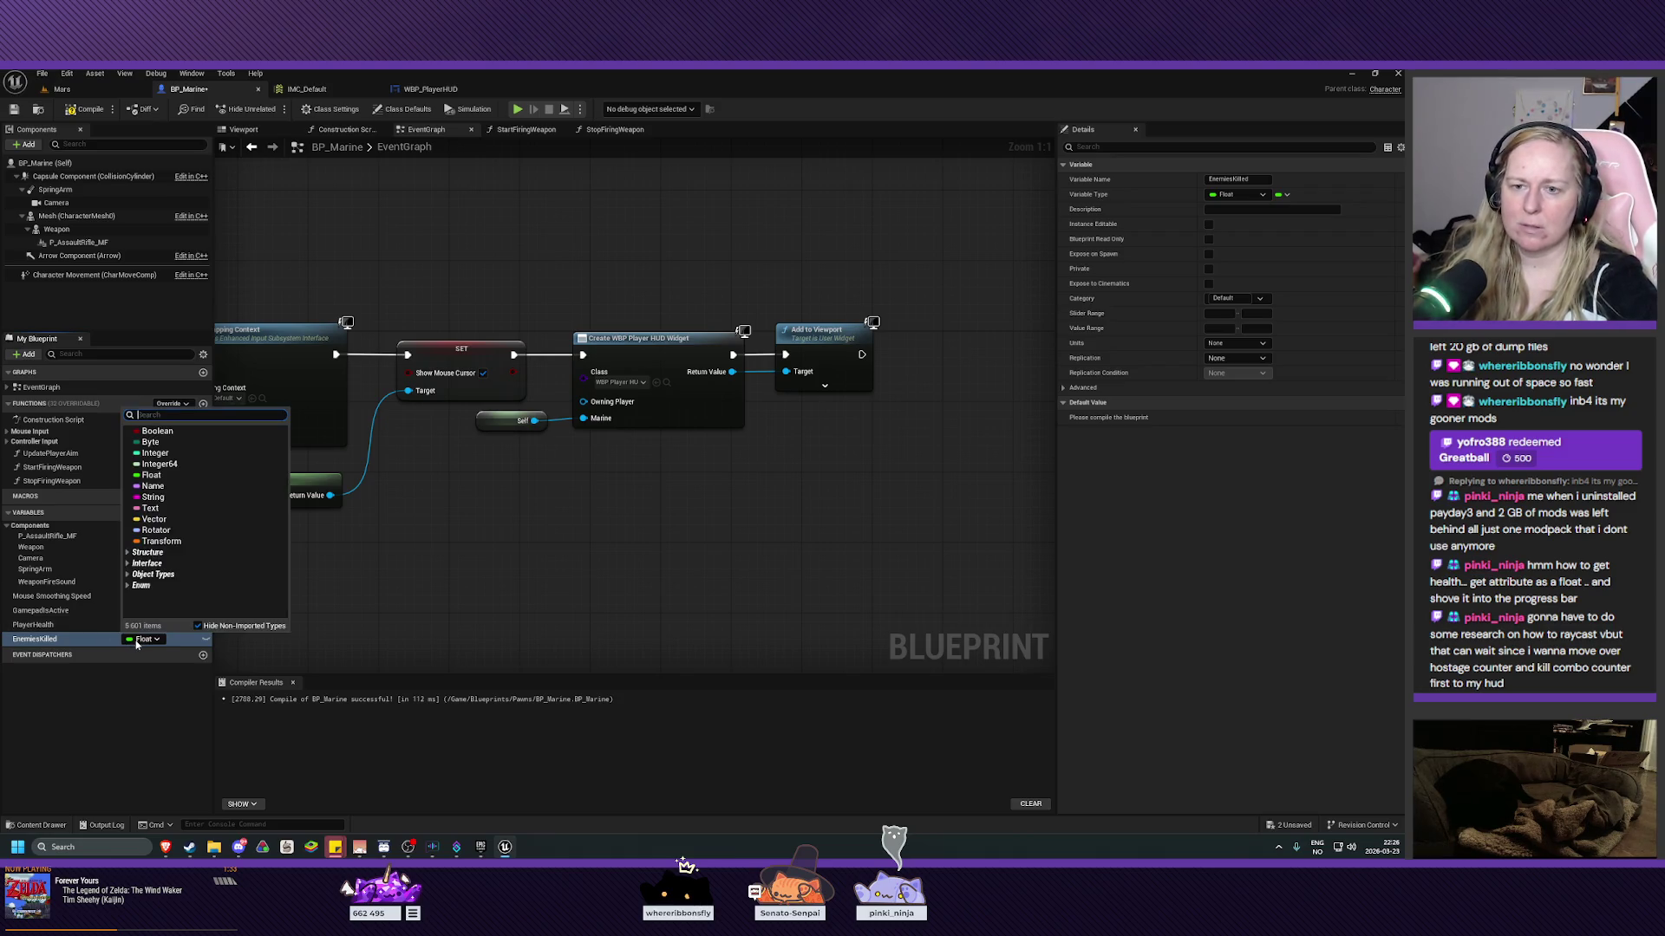
{"action": "left_click", "coordinate": [155, 453]}
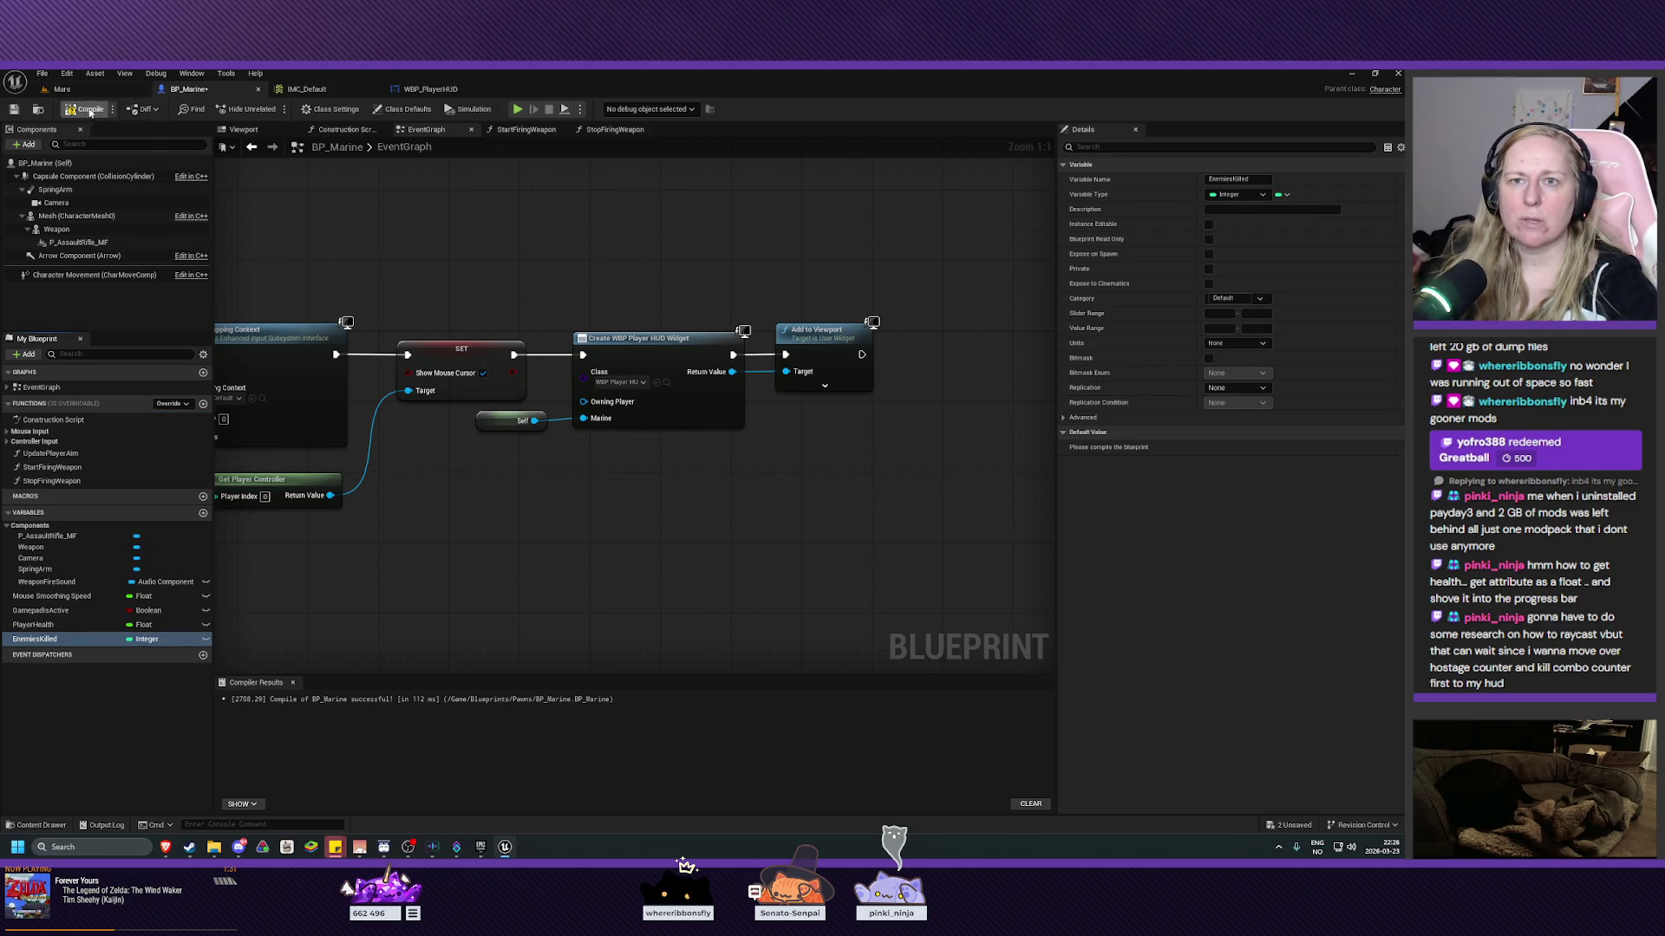
{"action": "left_click", "coordinate": [14, 109]}
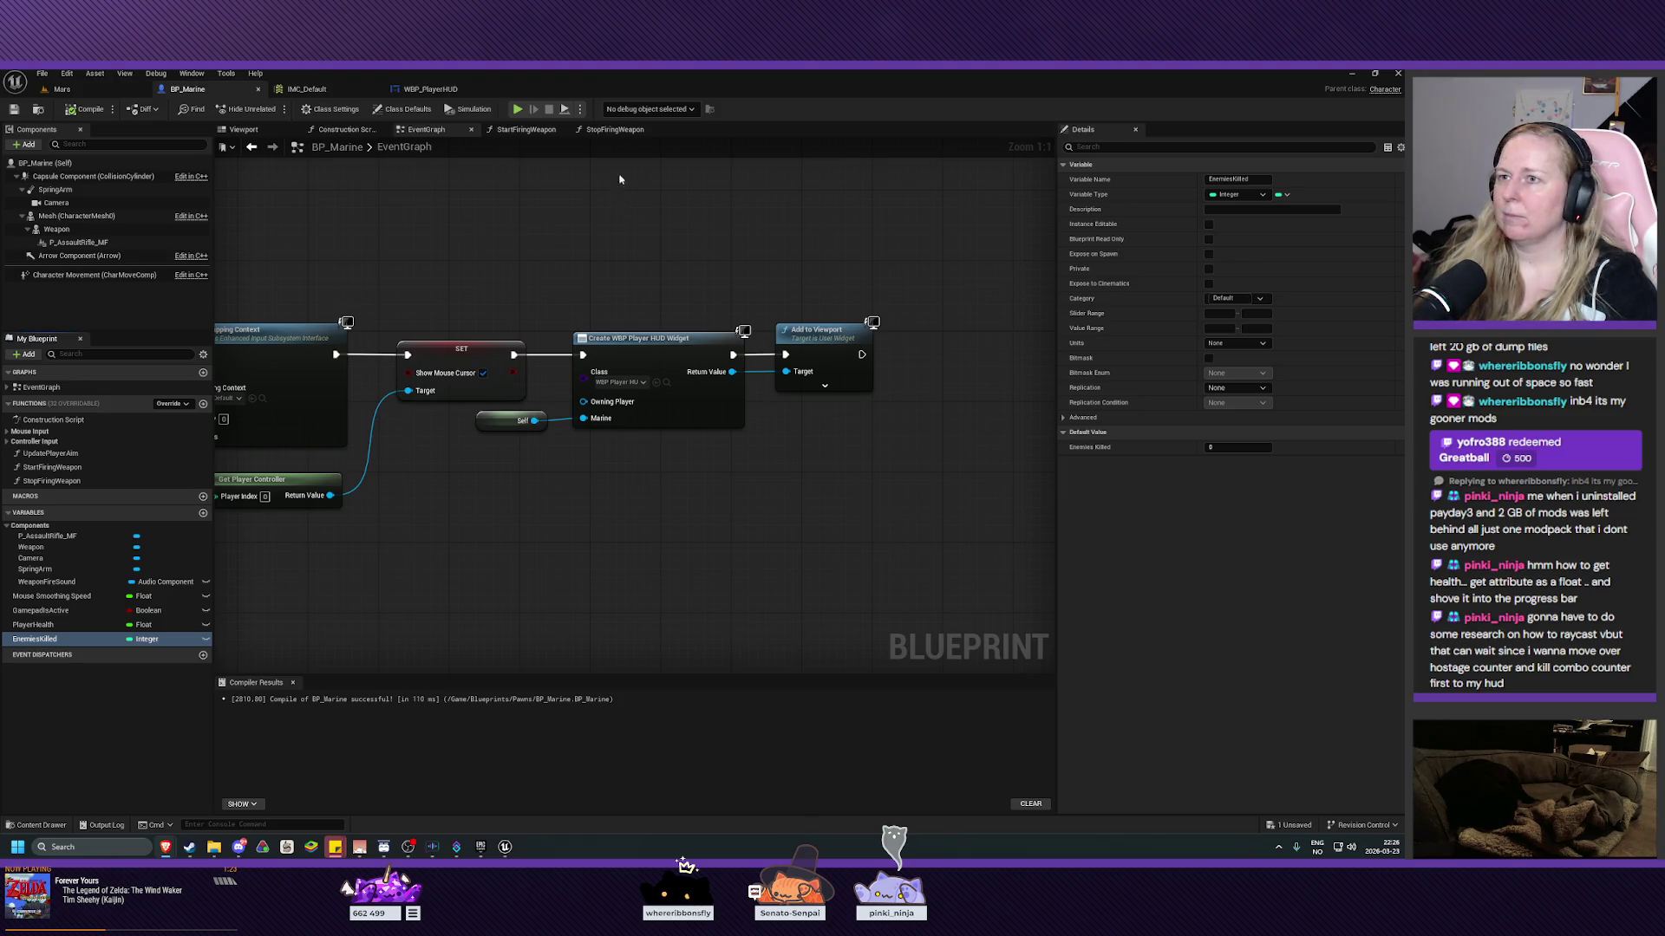
{"action": "left_click", "coordinate": [426, 89]}
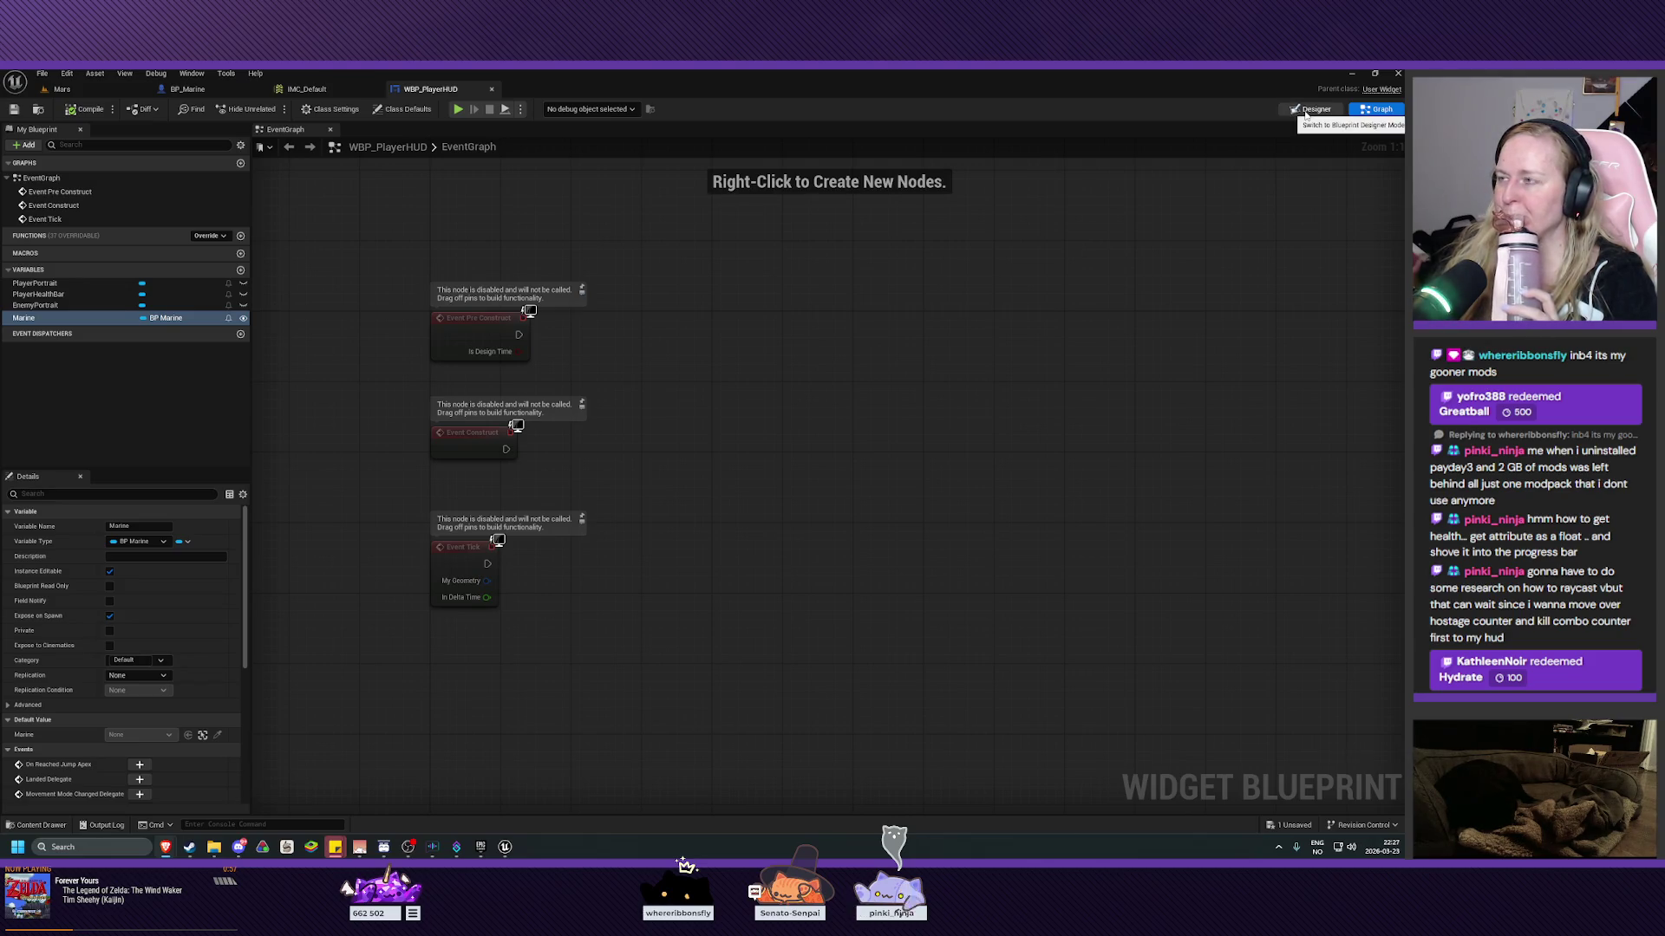
In the Designer, select PlayerHealthBar and create a binding function for its Percent.
{"action": "left_click", "coordinate": [1309, 109]}
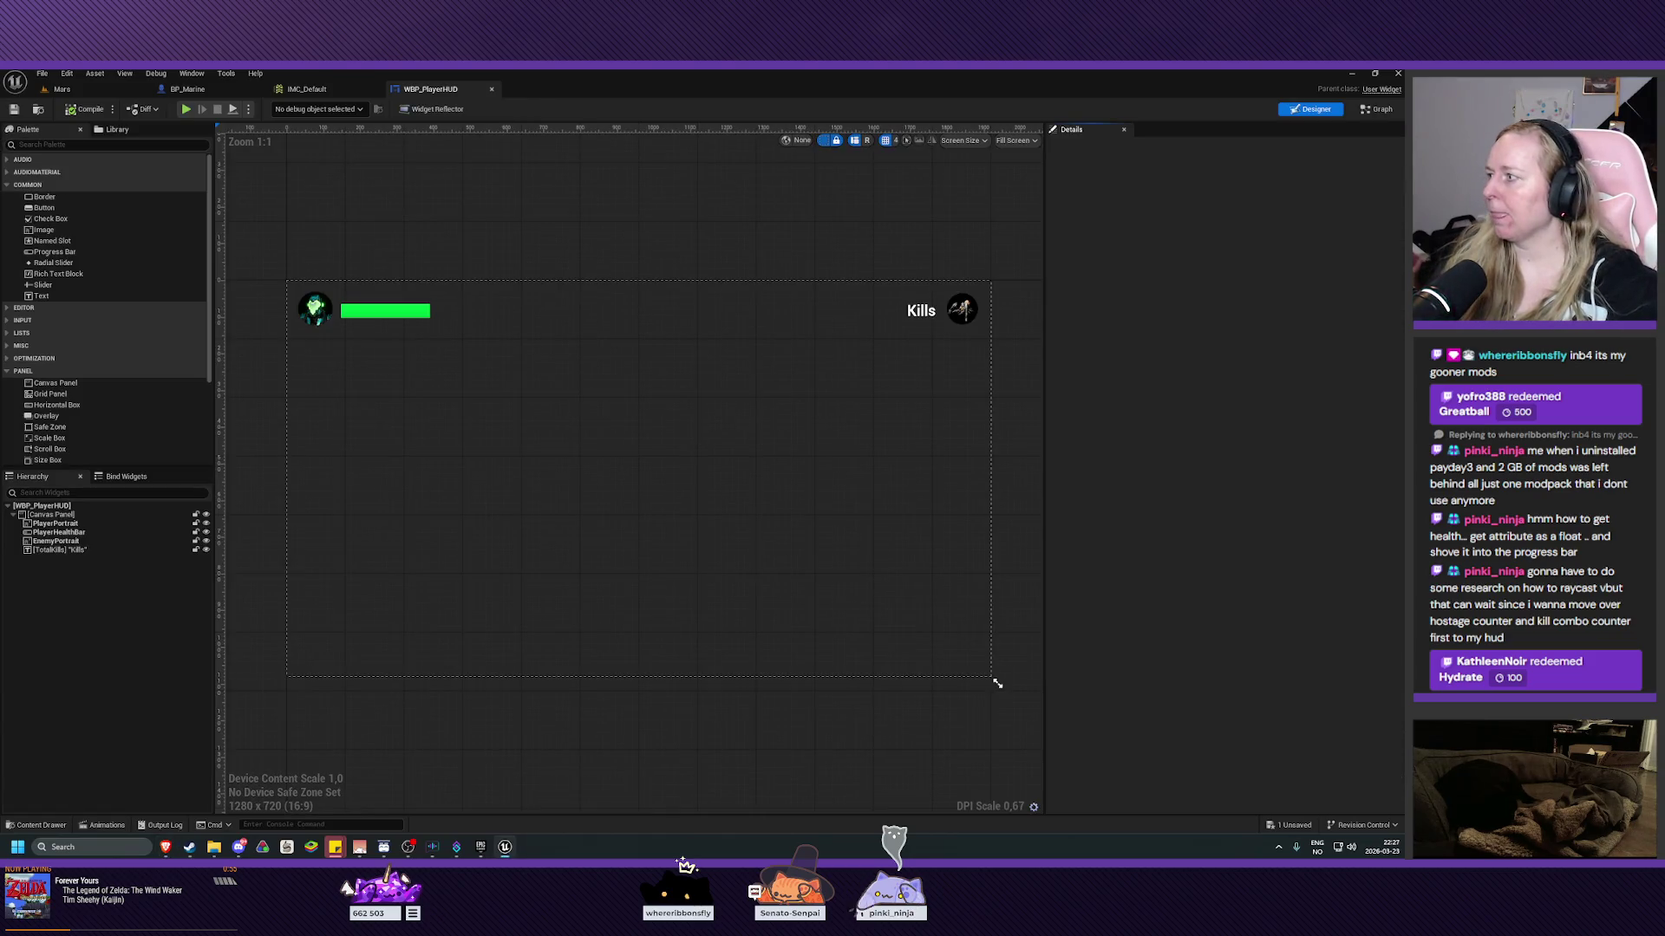
{"action": "left_click", "coordinate": [385, 312]}
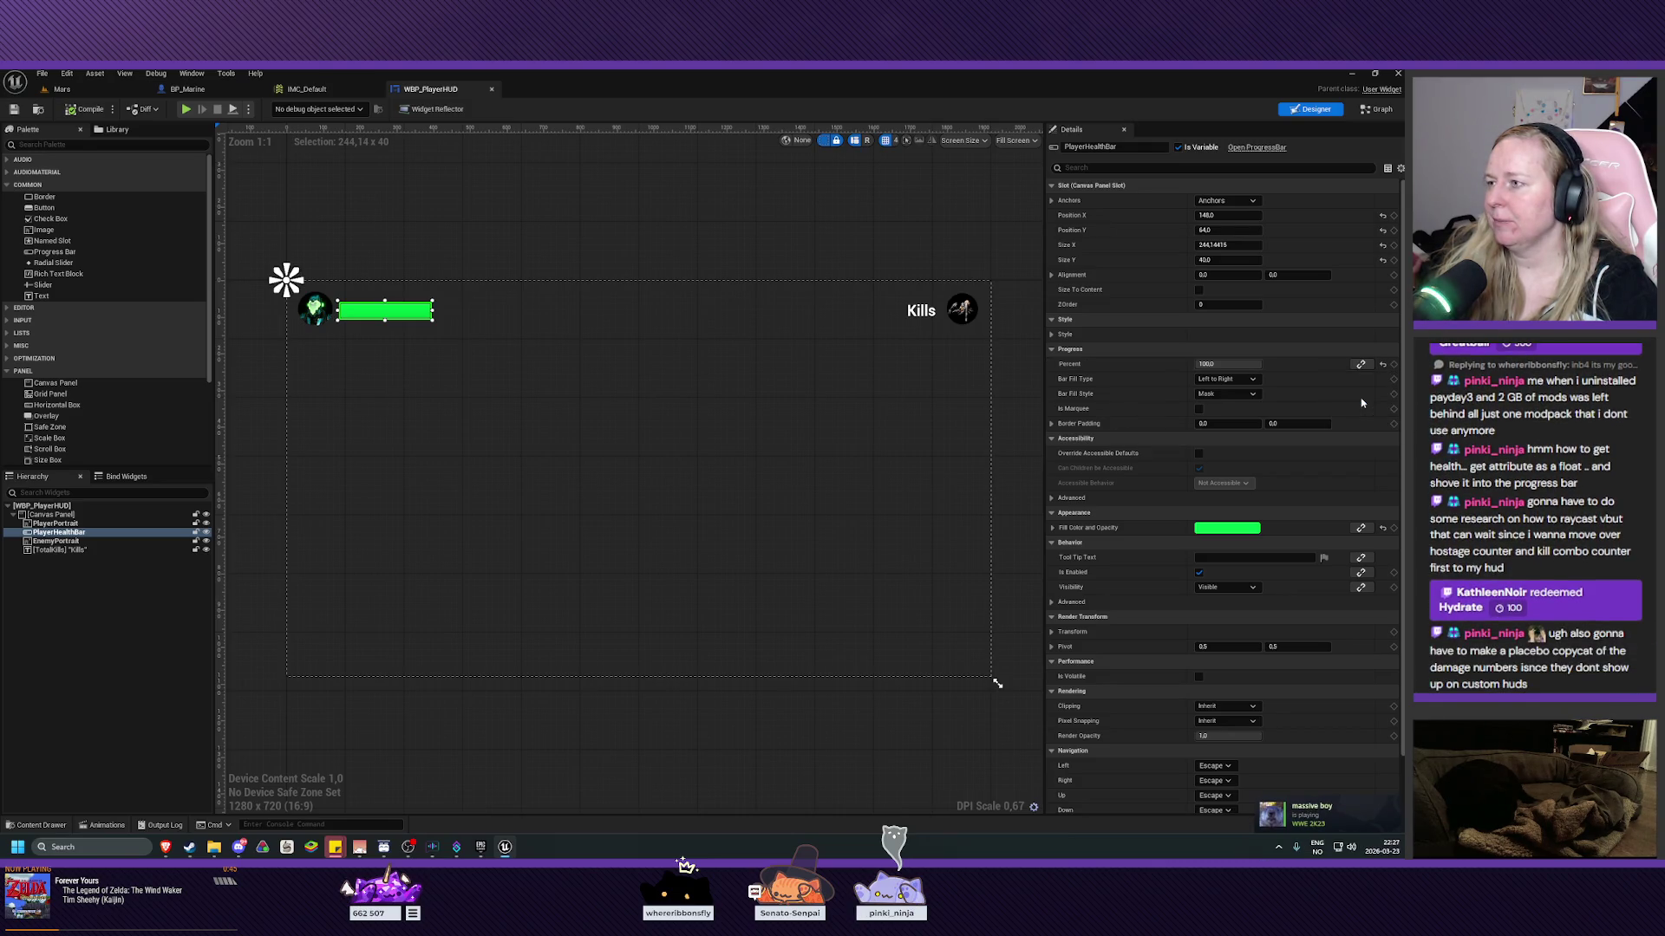
{"action": "mouse_move", "coordinate": [1056, 400]}
{"action": "left_mouse_down"}
{"action": "mouse_move", "coordinate": [922, 408]}
{"action": "mouse_move", "coordinate": [937, 413]}
{"action": "mouse_move", "coordinate": [901, 399]}
{"action": "left_mouse_up"}
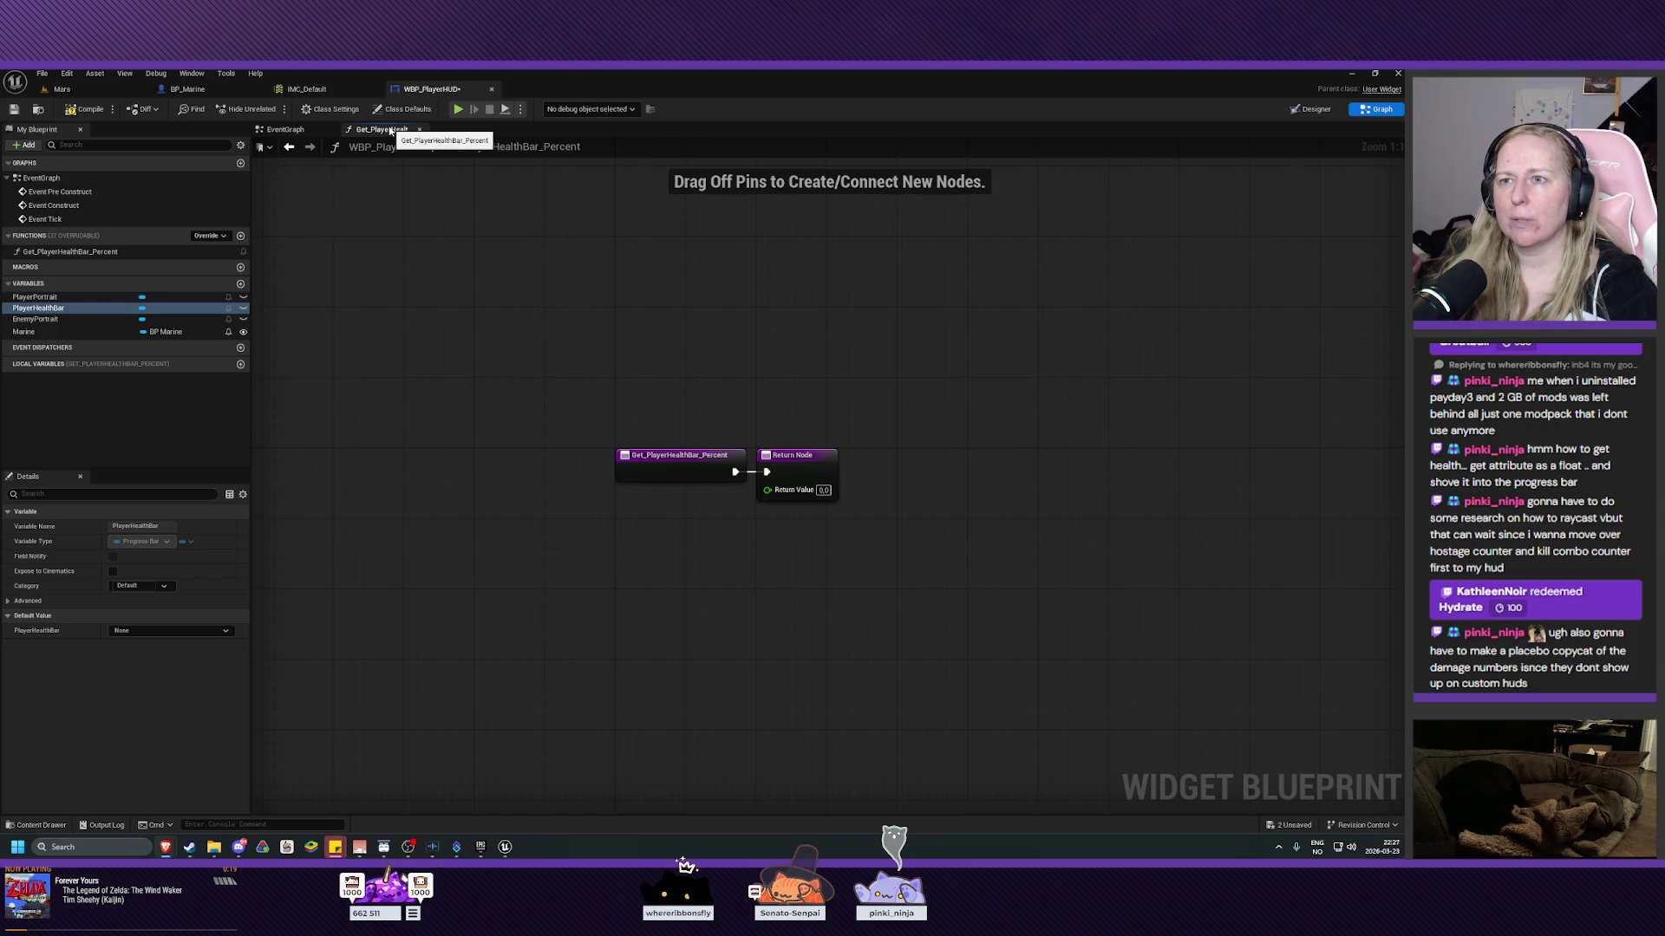
Rename Get_PlayerHealthBar_Percent to GetHealth, save WBP_PlayerHUD, and confirm the Percent binding in Designer.
{"action": "left_click", "coordinate": [73, 252]}
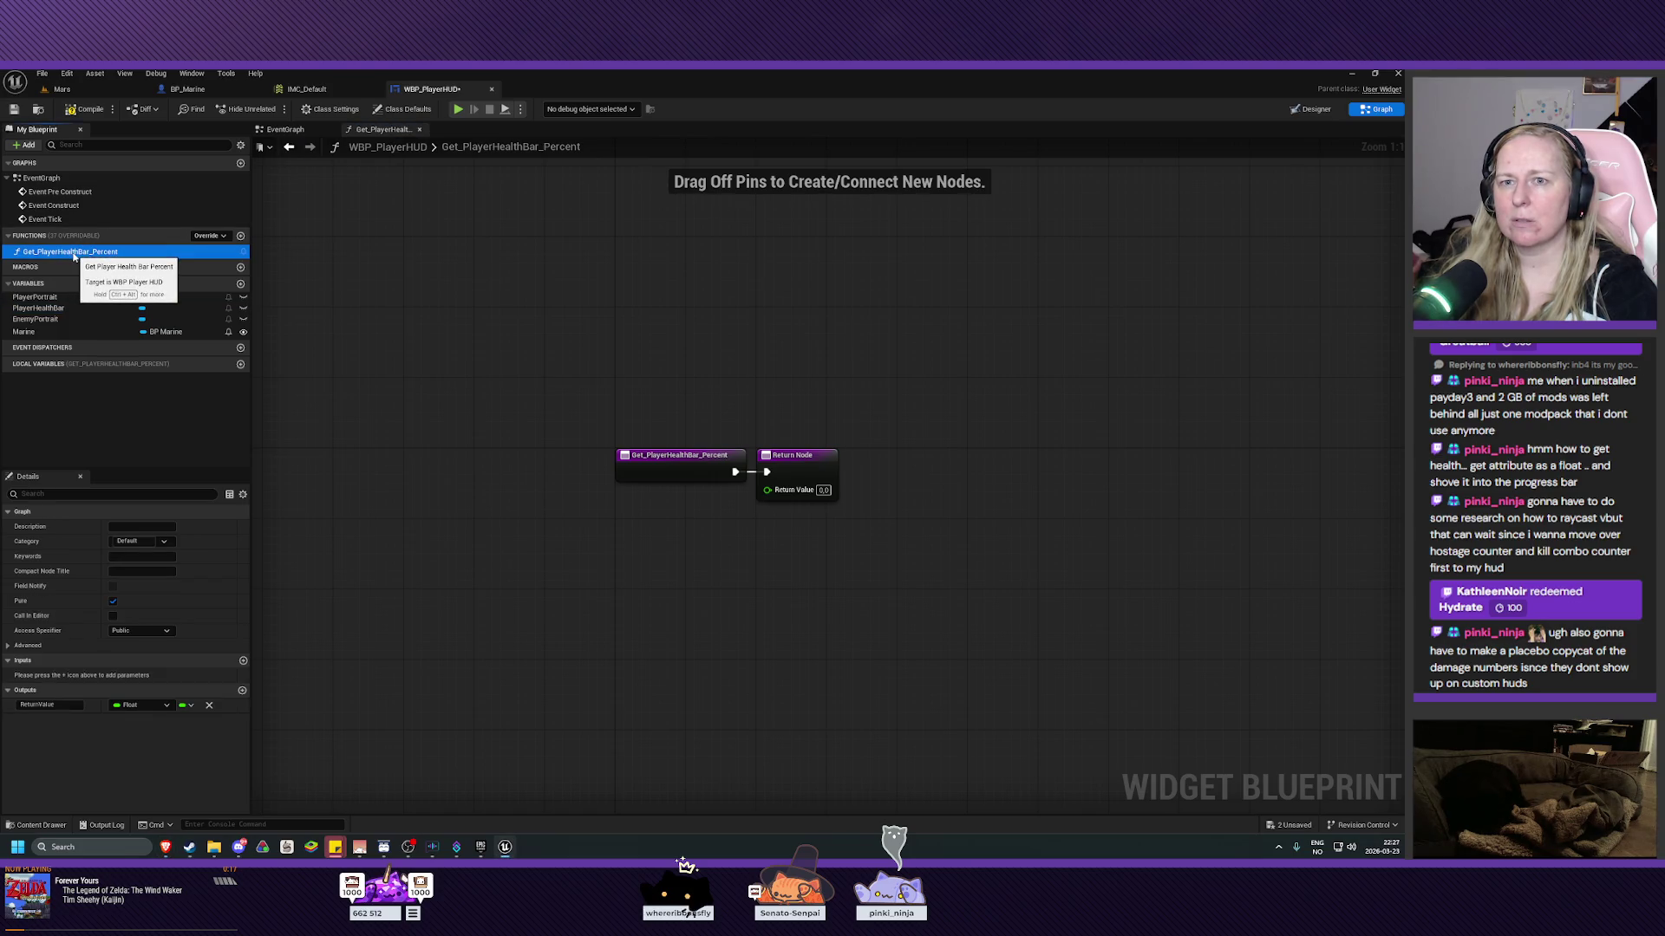
{"action": "key", "text": "F2"}
{"action": "type", "text": "G"}
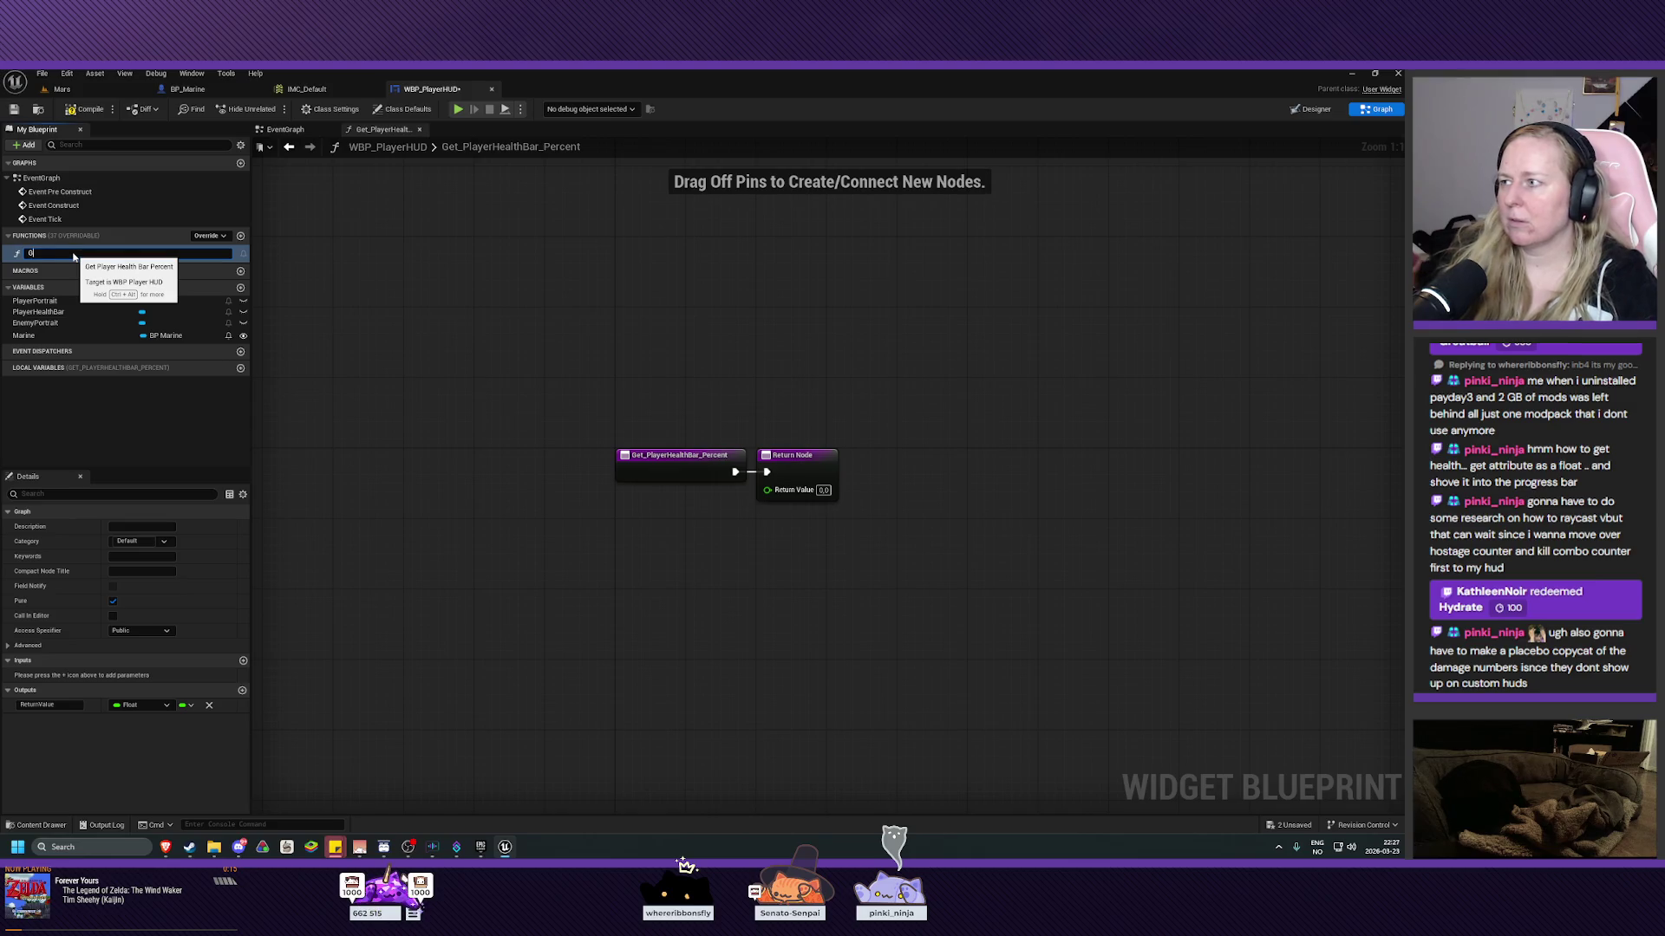
{"action": "type", "text": "etHealth"}
{"action": "key", "text": "Return"}
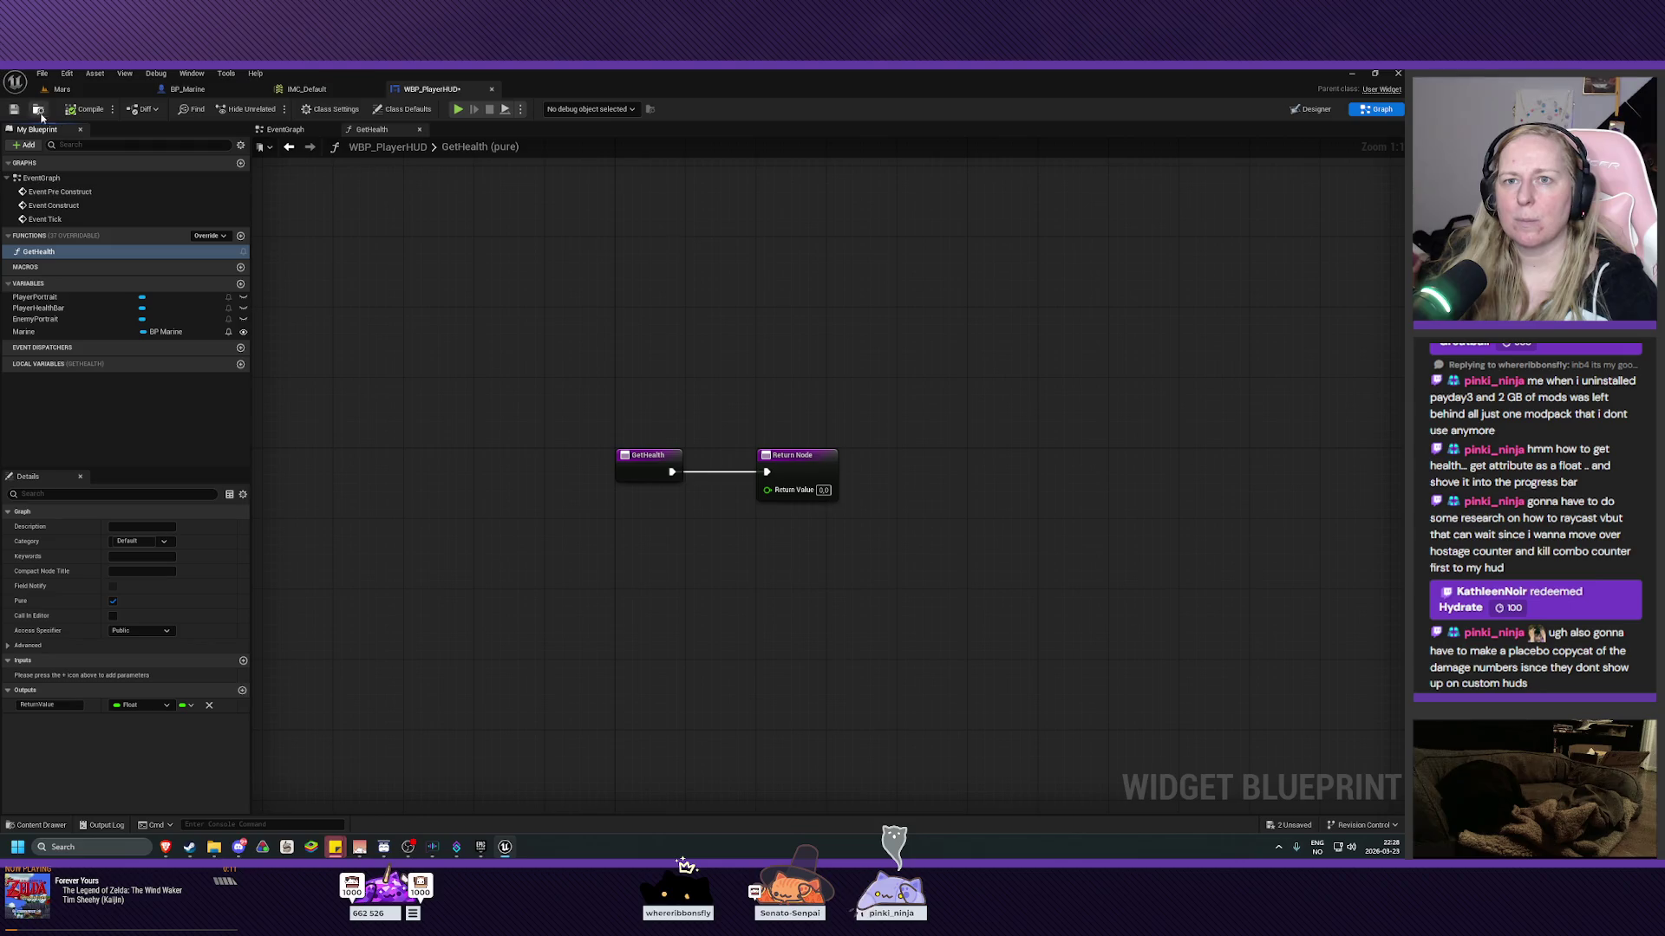
{"action": "left_click", "coordinate": [15, 110]}
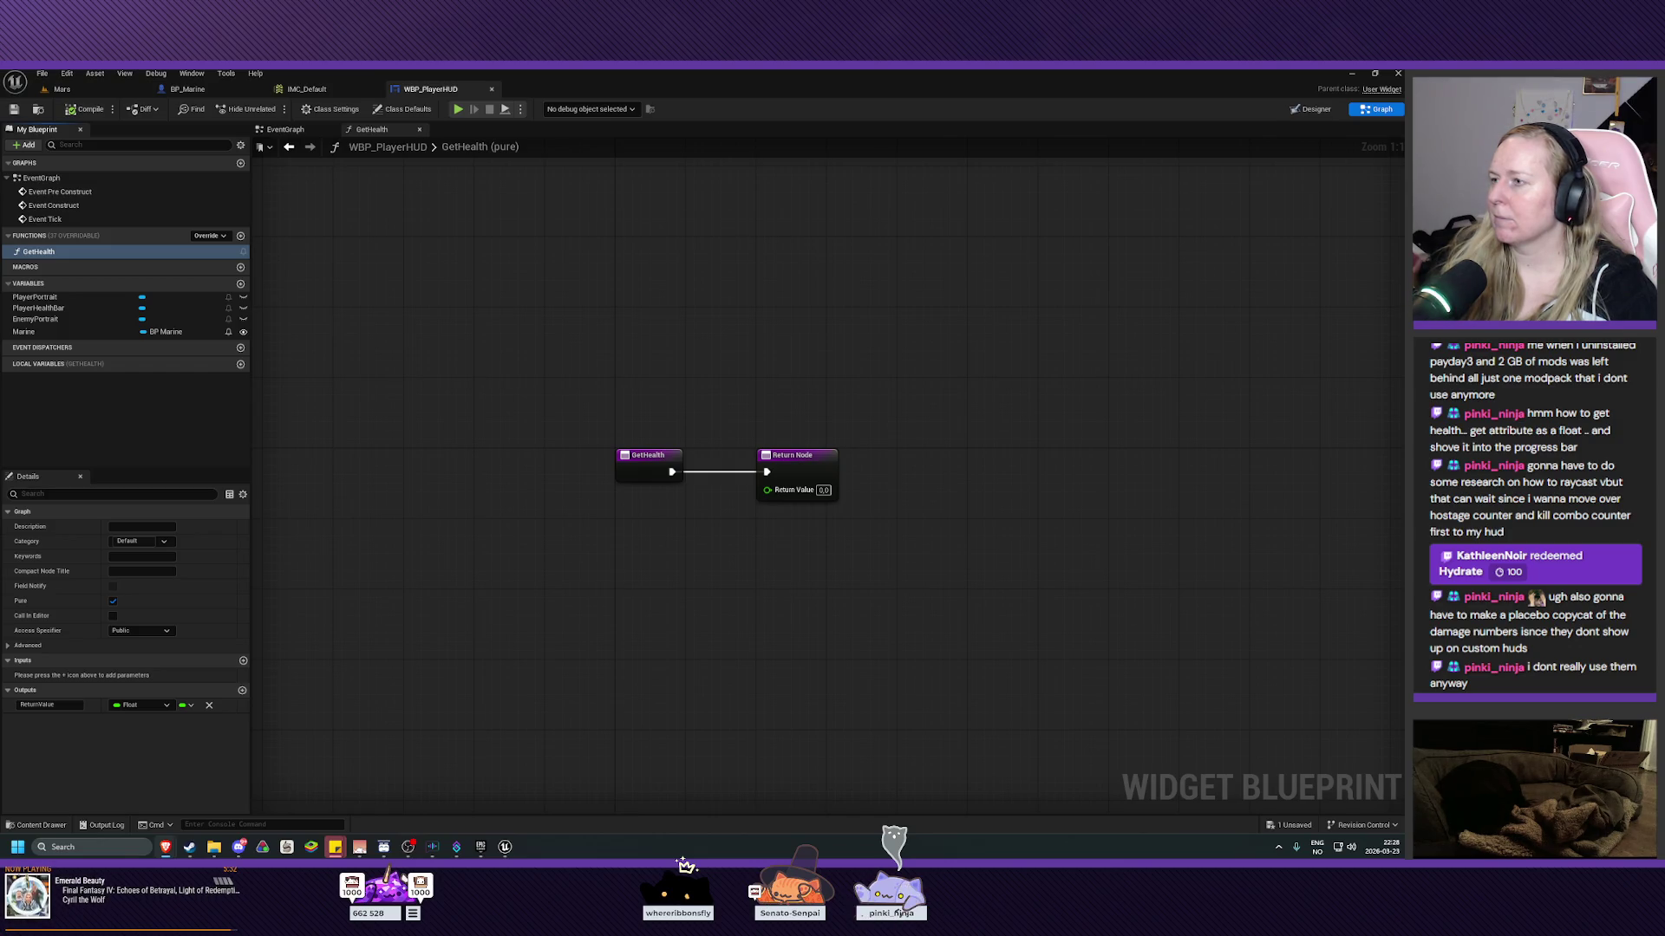
{"action": "left_click", "coordinate": [1311, 108]}
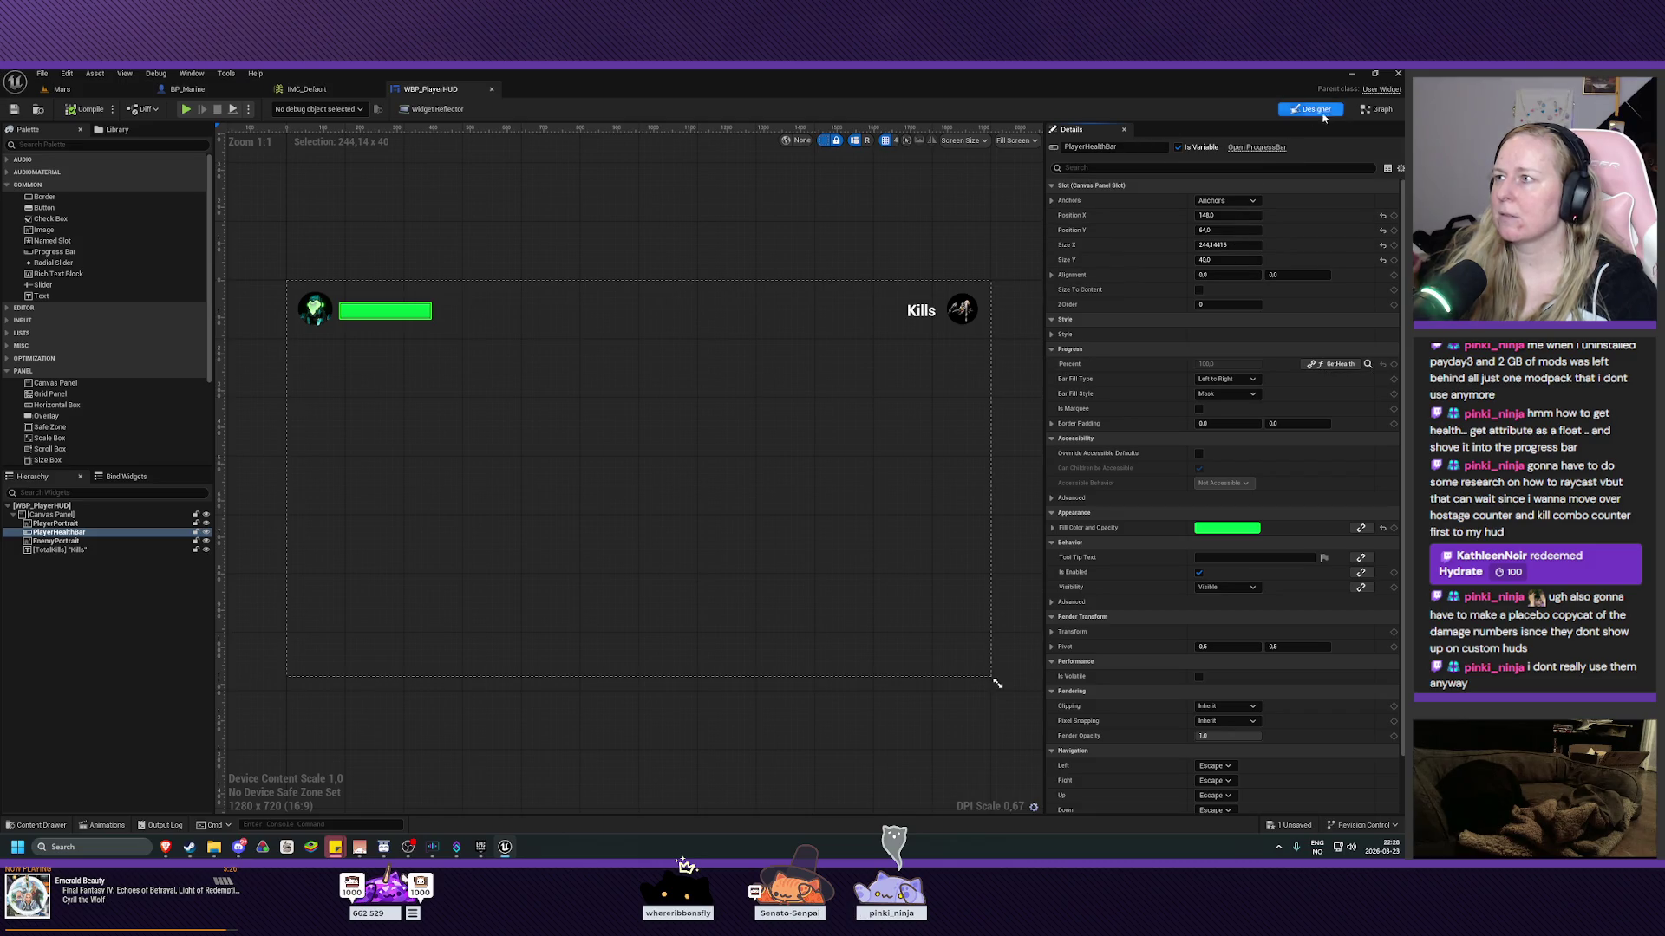
{"action": "left_click", "coordinate": [1377, 108]}
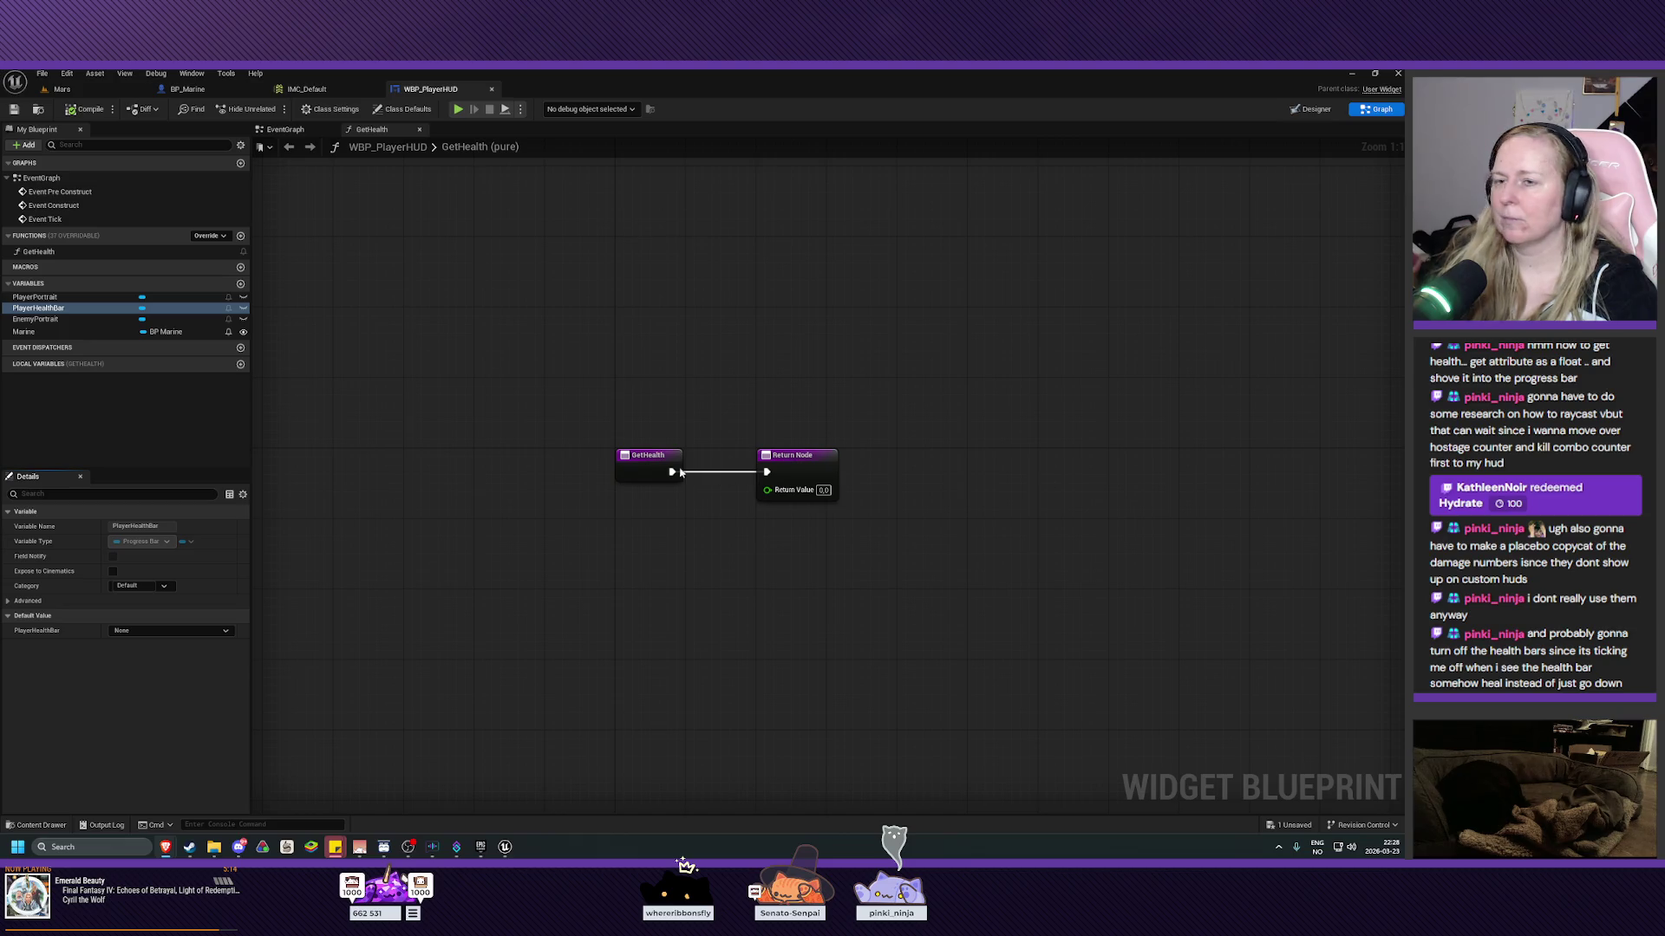
Connect the Marine variable's Player Health getter to GetHealth's Return Value, arrange the nodes, and save.
{"action": "mouse_move", "coordinate": [173, 332]}
{"action": "left_mouse_down"}
{"action": "mouse_move", "coordinate": [445, 543]}
{"action": "mouse_move", "coordinate": [549, 549]}
{"action": "left_mouse_up"}
{"action": "left_click", "coordinate": [490, 564]}
{"action": "type", "text": "get healt"}
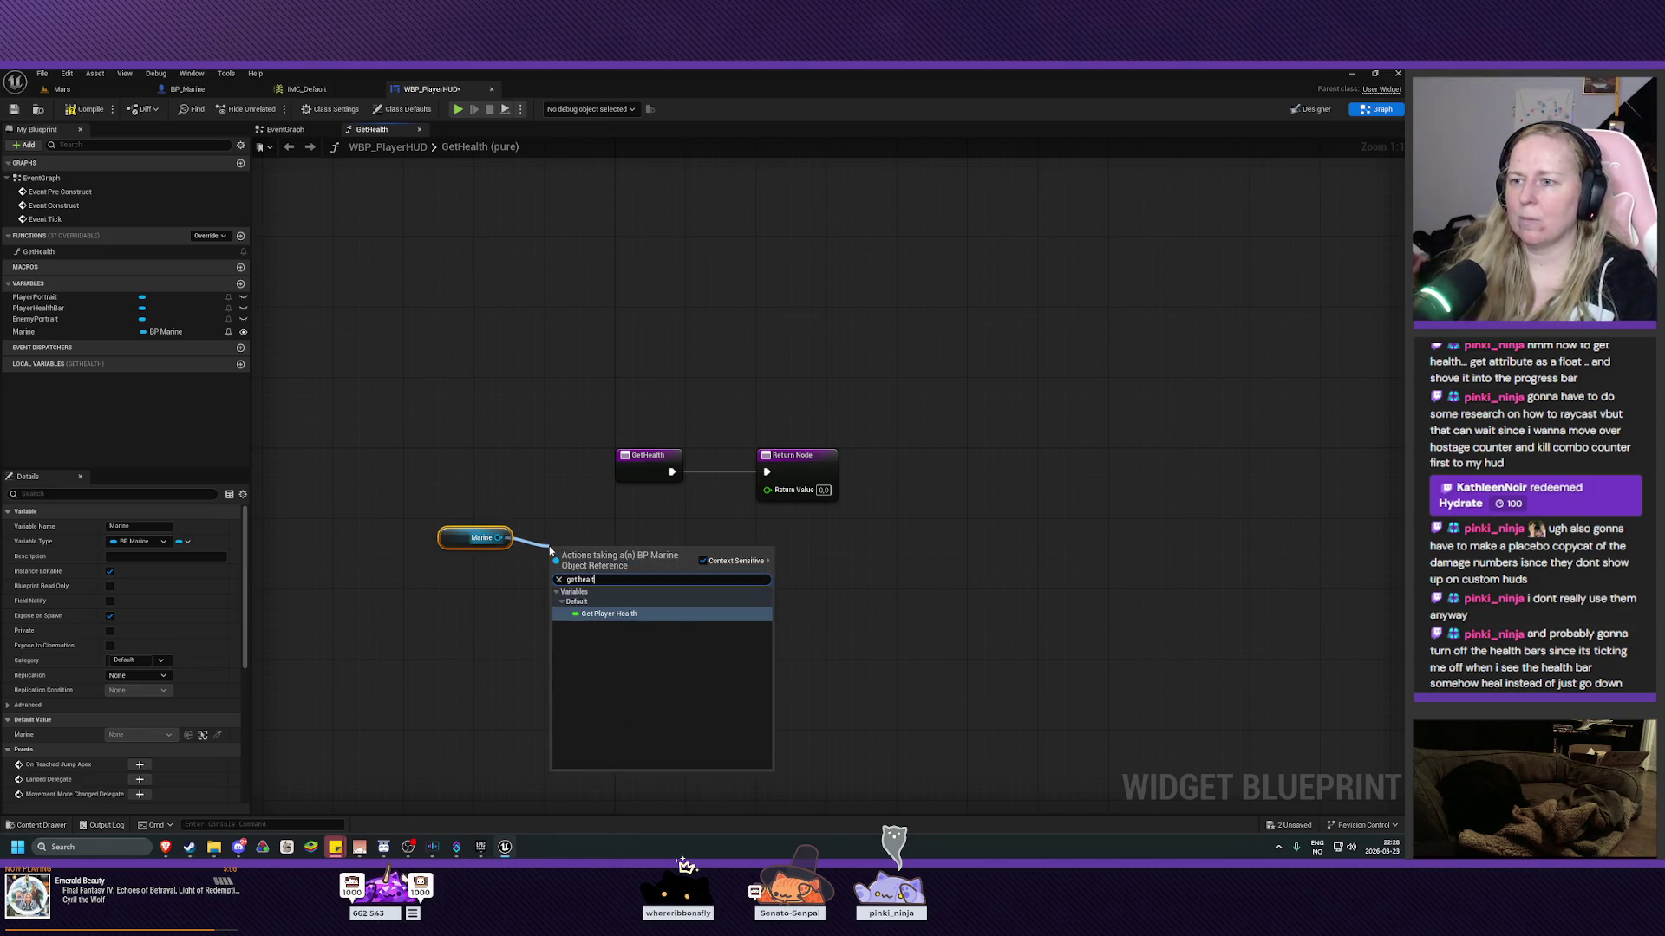
{"action": "mouse_move", "coordinate": [650, 555]}
{"action": "left_mouse_down"}
{"action": "mouse_move", "coordinate": [694, 572]}
{"action": "mouse_move", "coordinate": [767, 489]}
{"action": "left_mouse_up"}
{"action": "left_click_drag", "start_coordinate": [596, 548], "coordinate": [658, 495]}
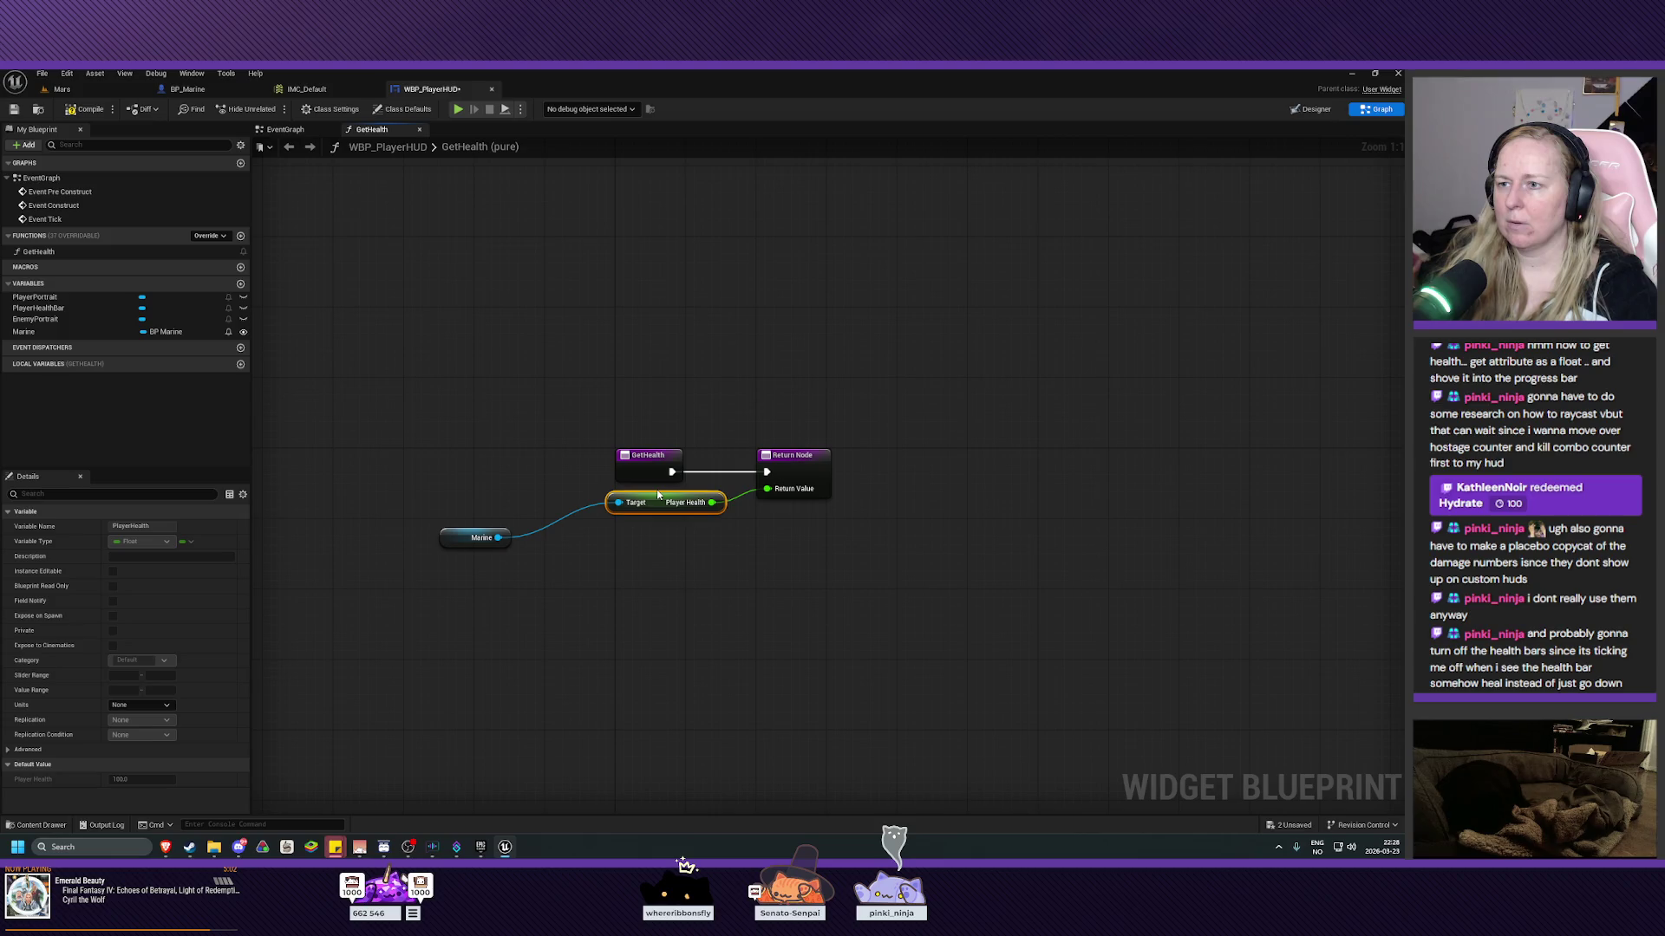
{"action": "left_click_drag", "start_coordinate": [454, 542], "coordinate": [534, 507]}
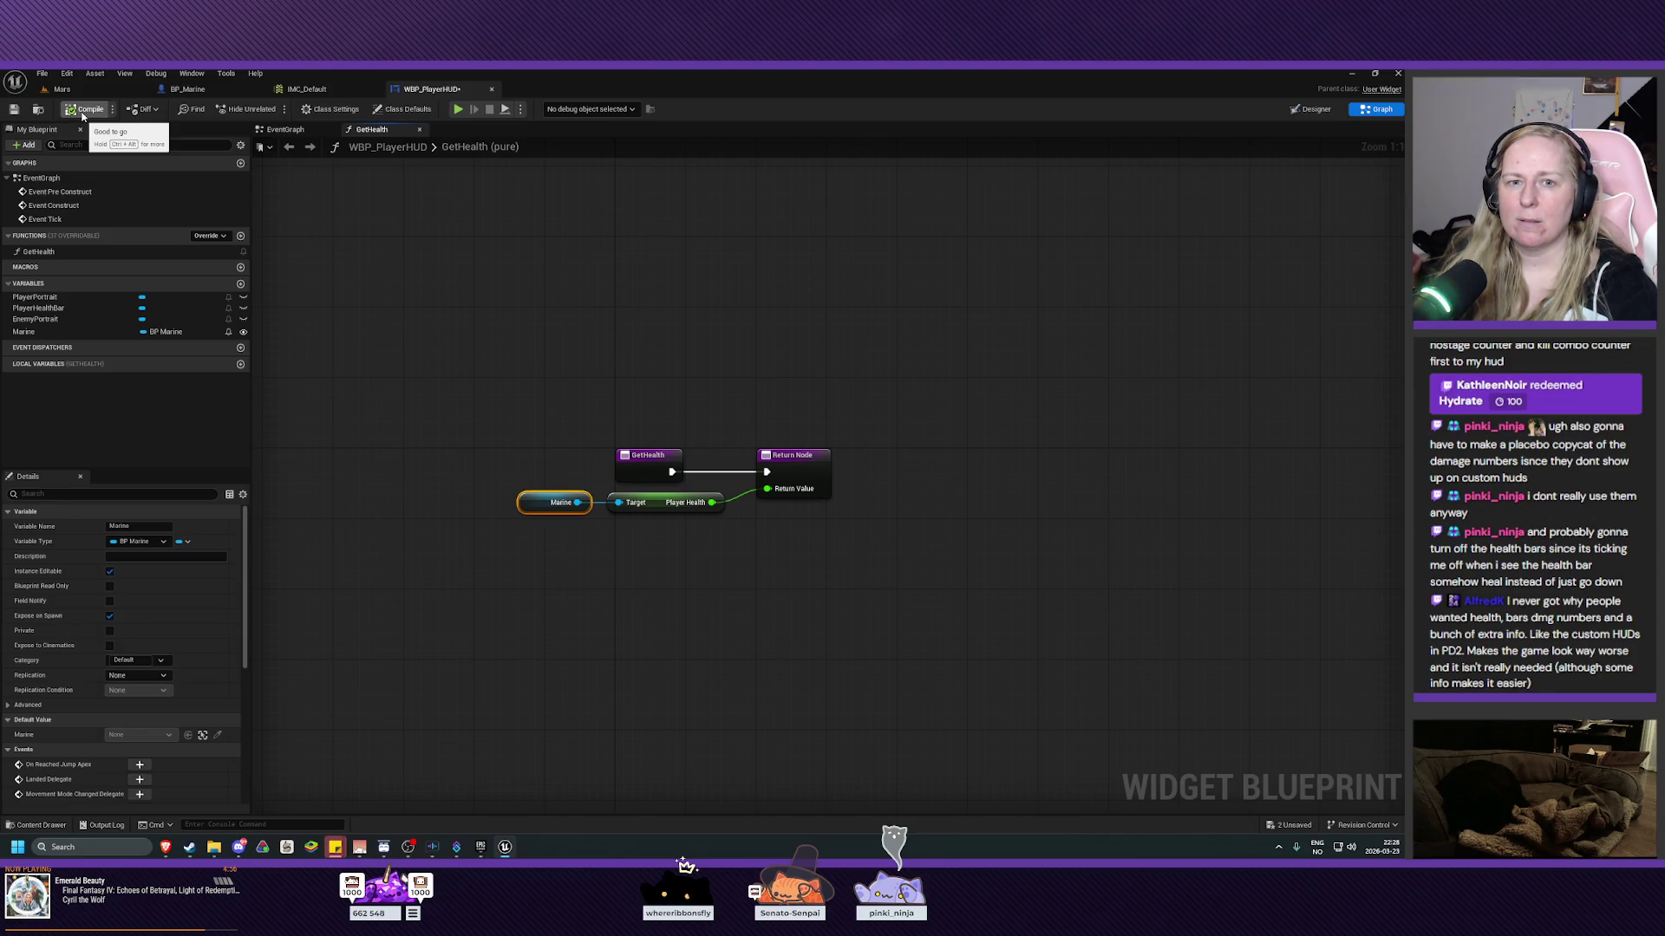
{"action": "left_click", "coordinate": [14, 109]}
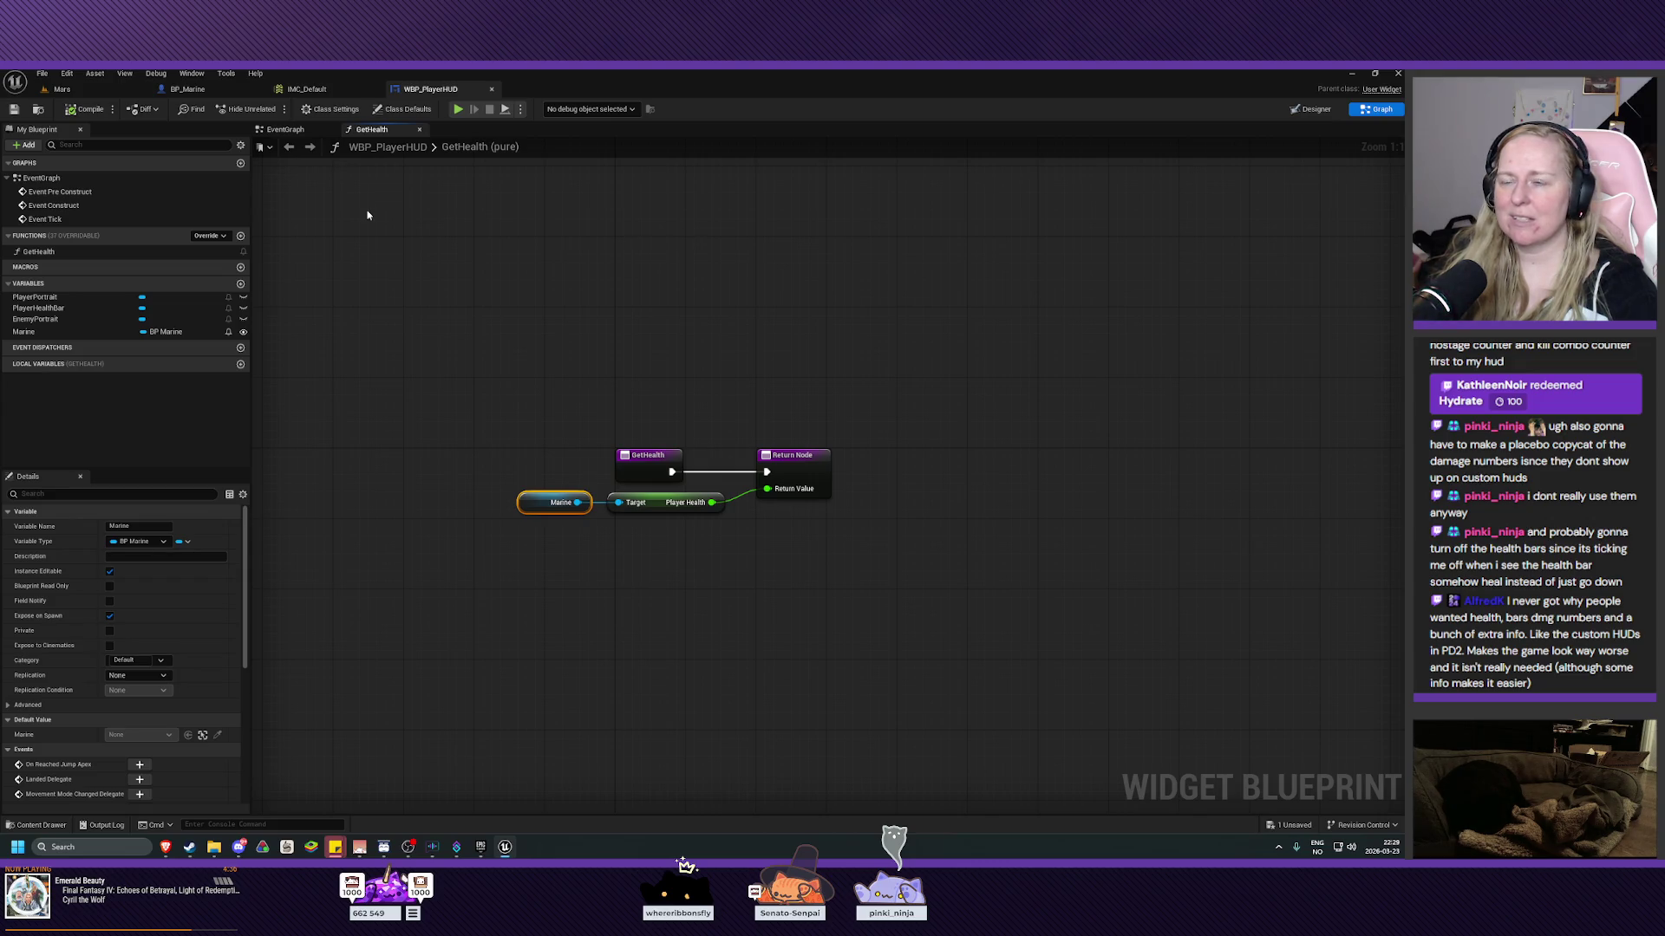
{"action": "left_click_drag", "start_coordinate": [518, 416], "coordinate": [487, 373]}
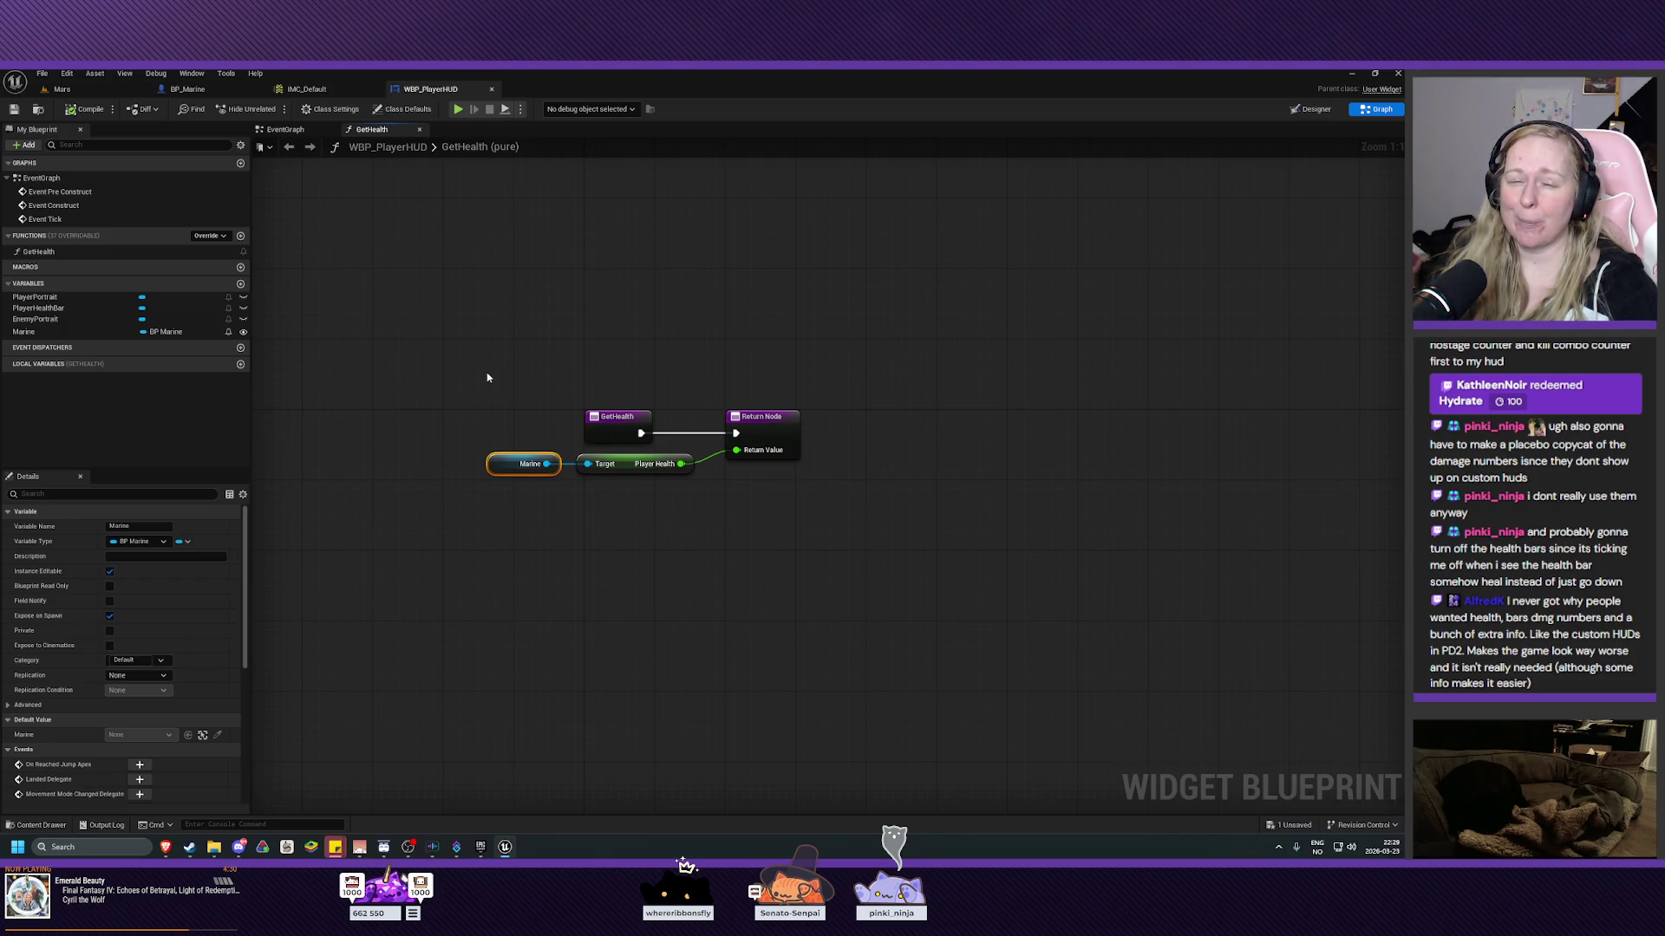
{"action": "left_click_drag", "start_coordinate": [493, 385], "coordinate": [514, 401]}
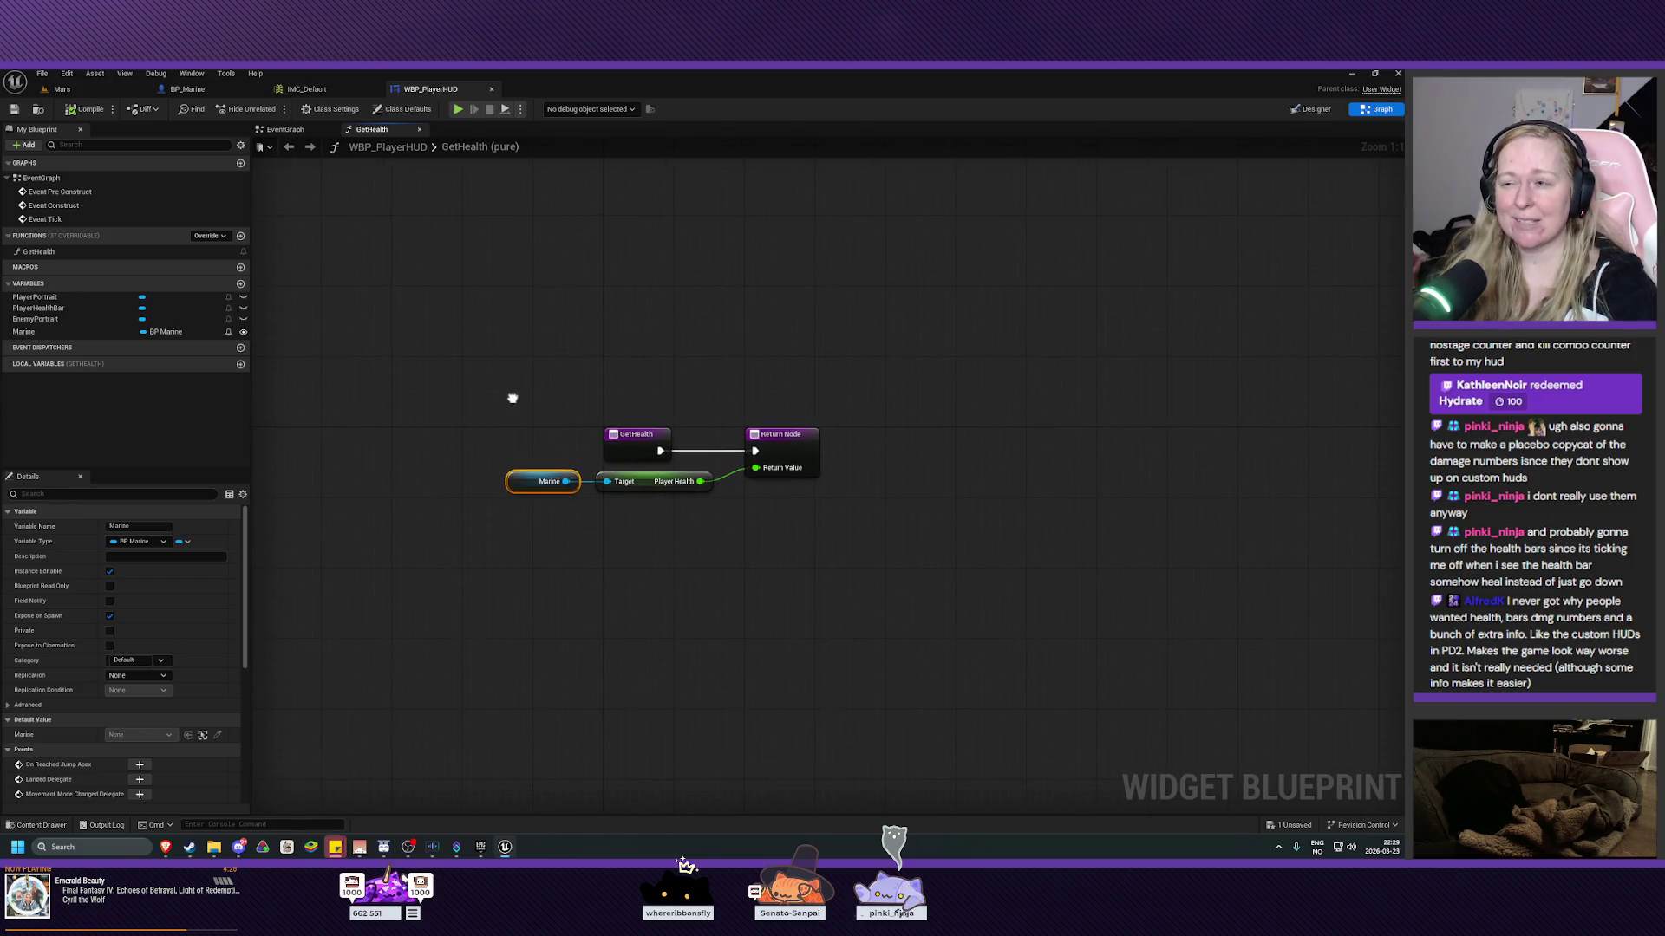
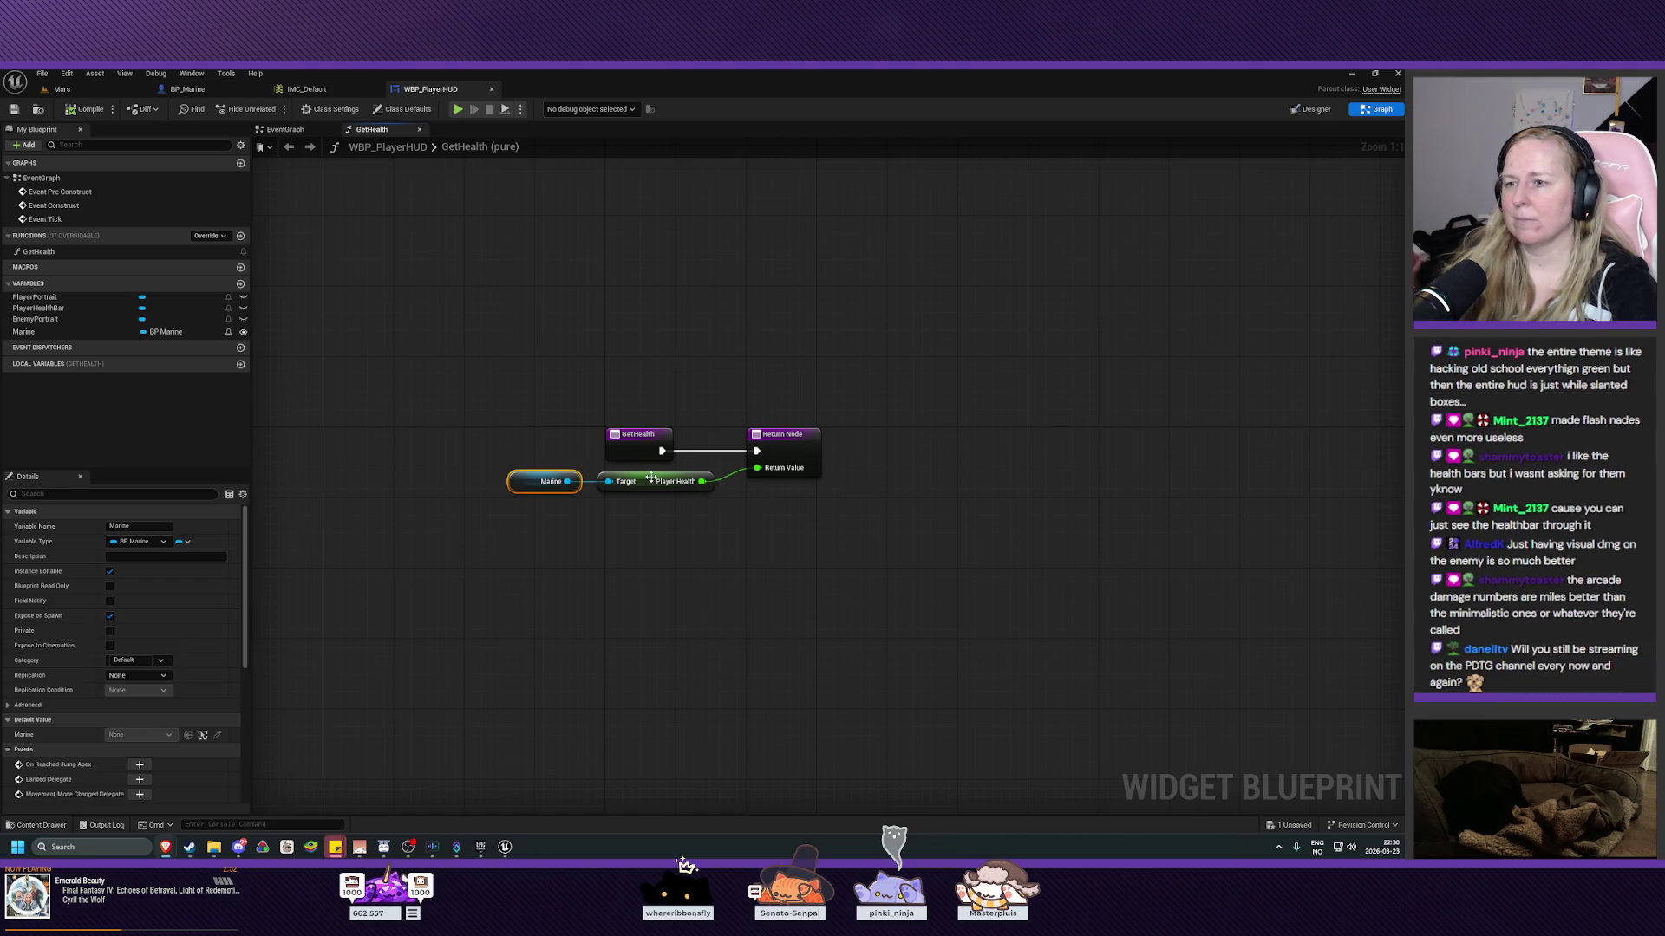
Break the Player Health wire to the return node and add a Divide node after Player Health.
{"action": "mouse_move", "coordinate": [711, 507]}
{"action": "left_mouse_down"}
{"action": "mouse_move", "coordinate": [564, 491]}
{"action": "mouse_move", "coordinate": [621, 478]}
{"action": "mouse_move", "coordinate": [596, 473]}
{"action": "left_mouse_up"}
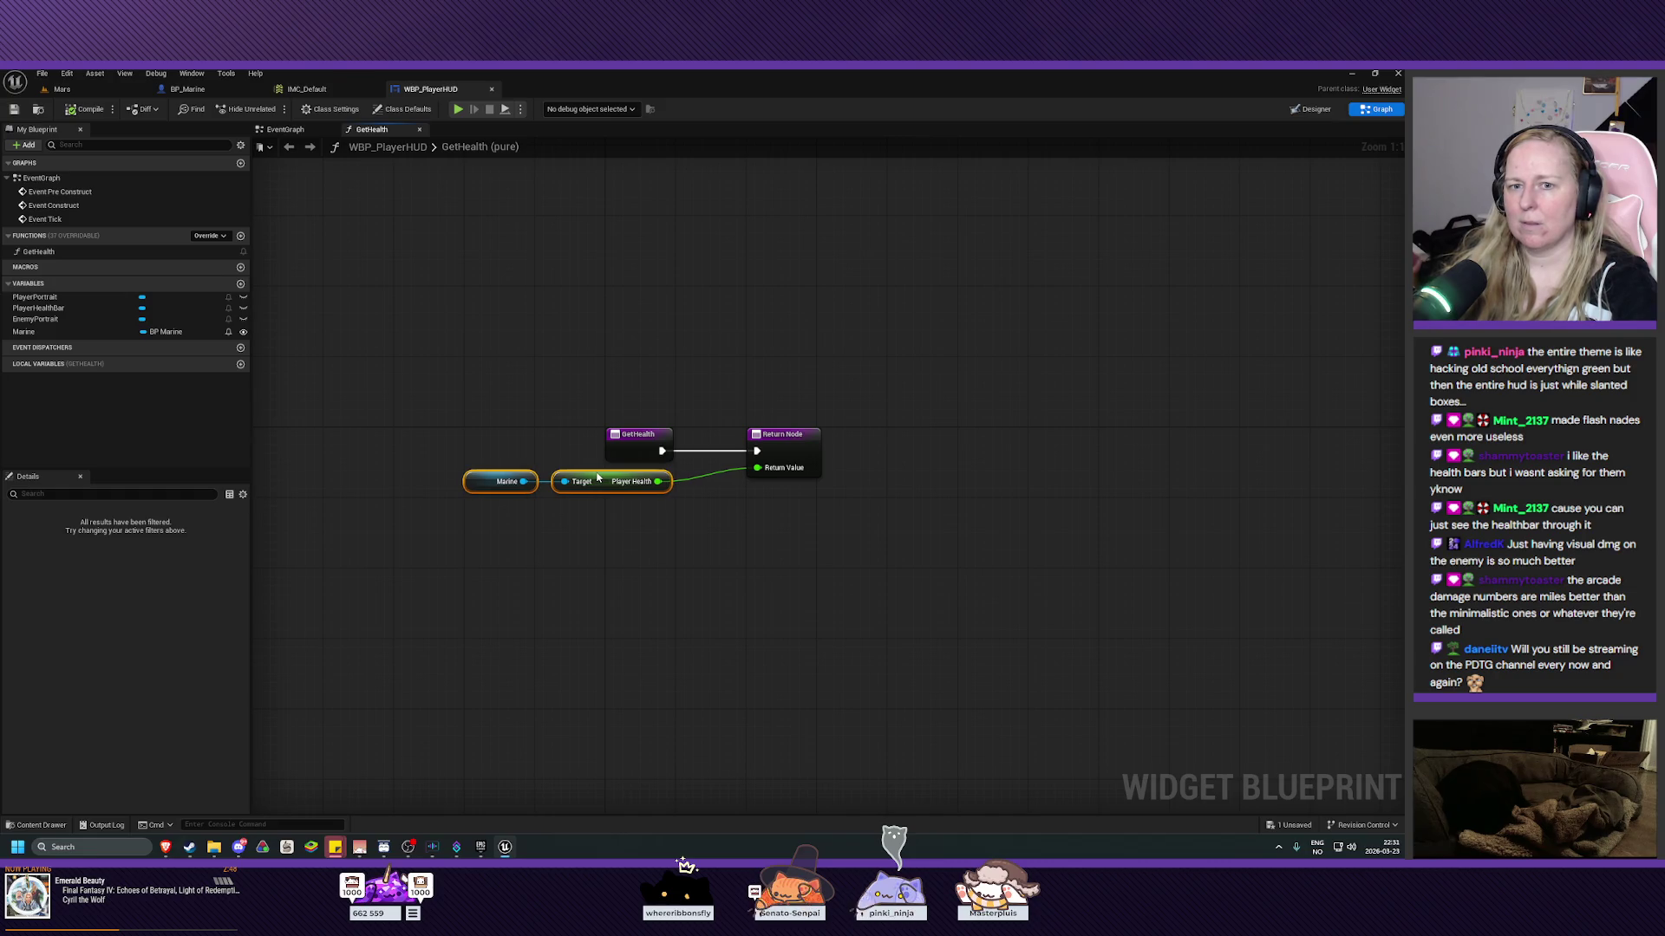
{"action": "left_click", "coordinate": [730, 485]}
{"action": "left_click", "coordinate": [757, 468], "text": "alt"}
{"action": "left_click_drag", "start_coordinate": [659, 482], "coordinate": [681, 496]}
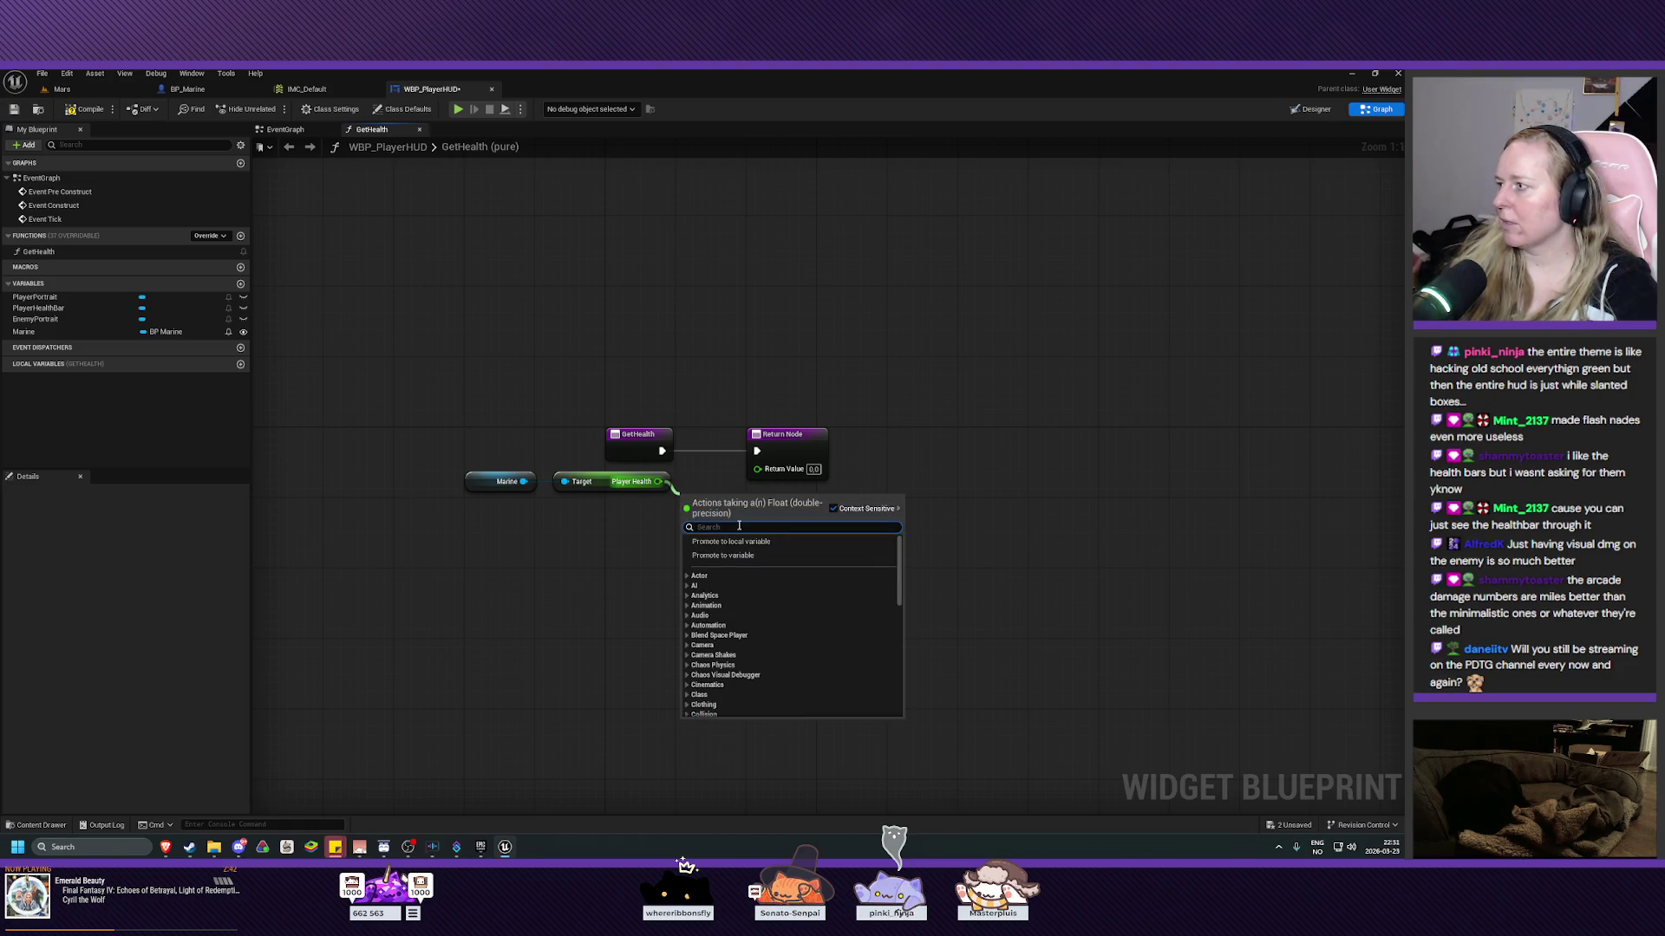
{"action": "type", "text": "divide"}
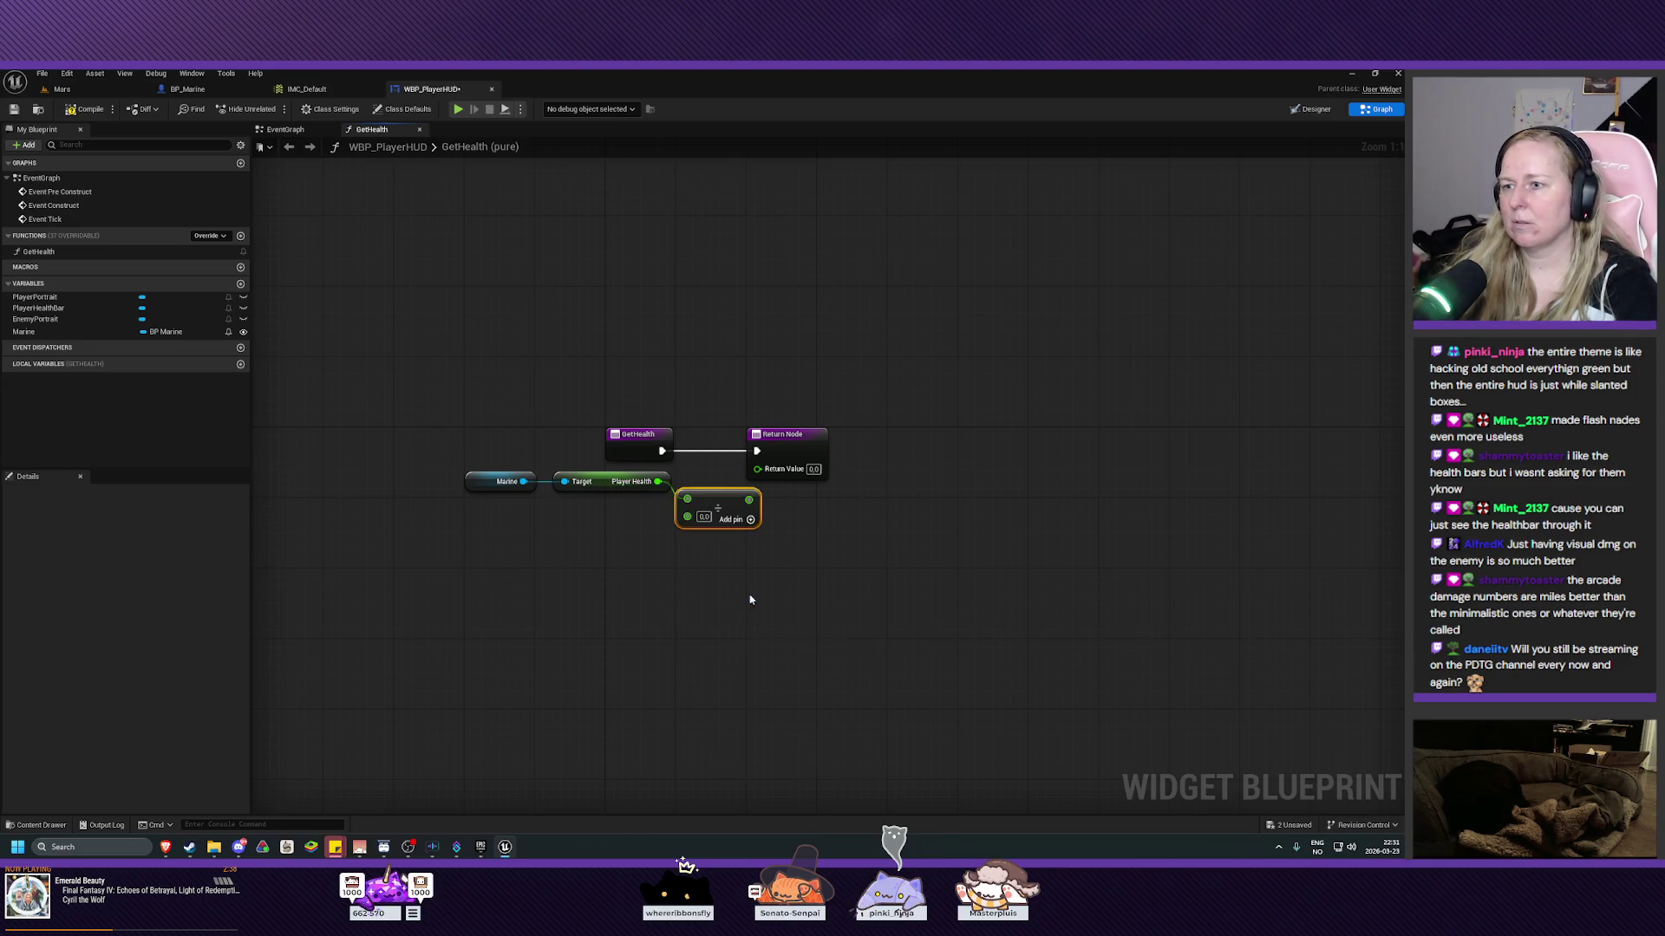
{"action": "left_click", "coordinate": [745, 595]}
Set the Divide node's divisor to 100 and wire its result to the return node.
{"action": "mouse_move", "coordinate": [457, 464]}
{"action": "left_mouse_down"}
{"action": "mouse_move", "coordinate": [810, 531]}
{"action": "mouse_move", "coordinate": [452, 471]}
{"action": "left_mouse_up"}
{"action": "left_click", "coordinate": [688, 575]}
{"action": "left_click_drag", "start_coordinate": [707, 495], "coordinate": [679, 495]}
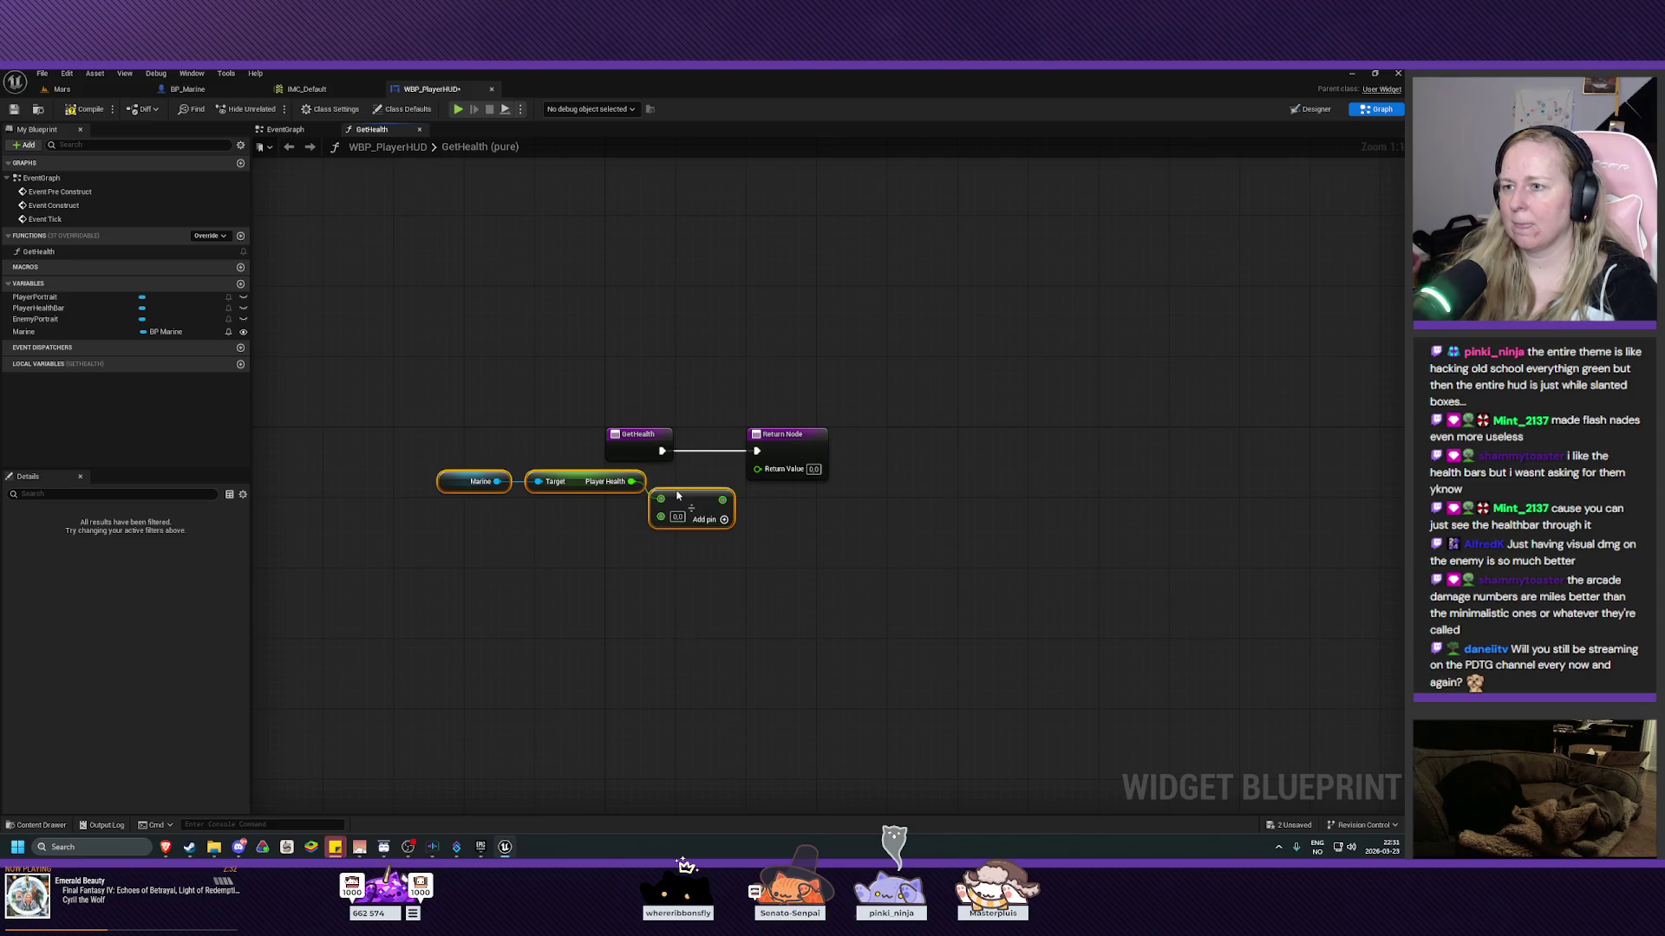
{"action": "left_click", "coordinate": [677, 517]}
{"action": "type", "text": "10"}
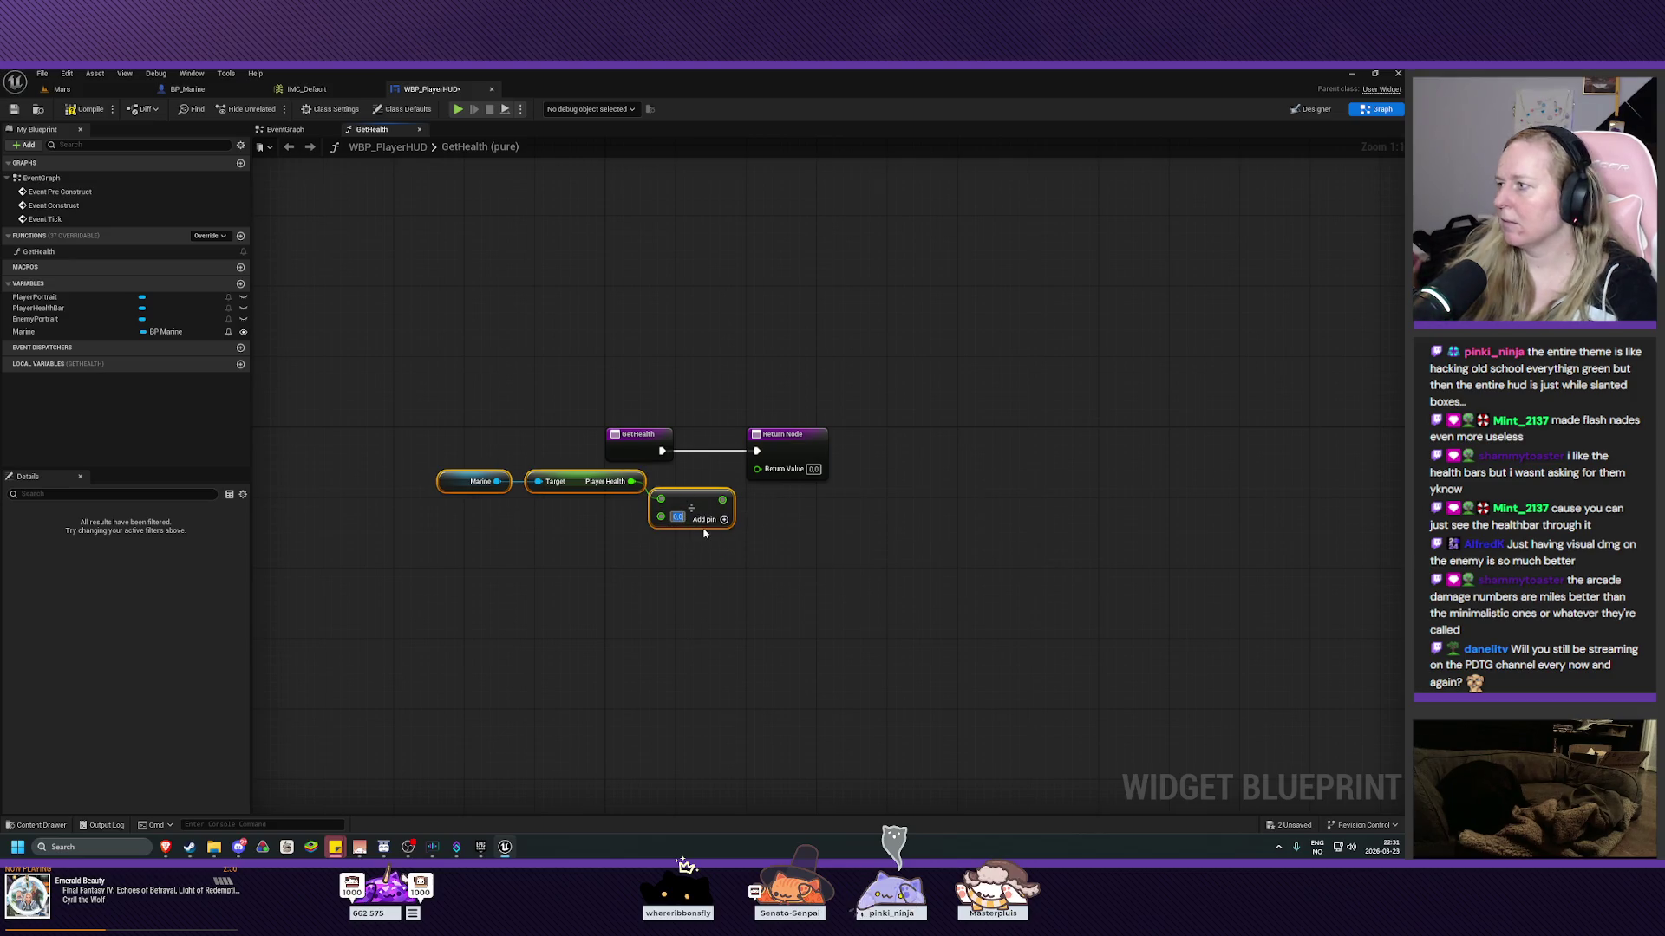
{"action": "type", "text": "0"}
{"action": "key", "text": "Return"}
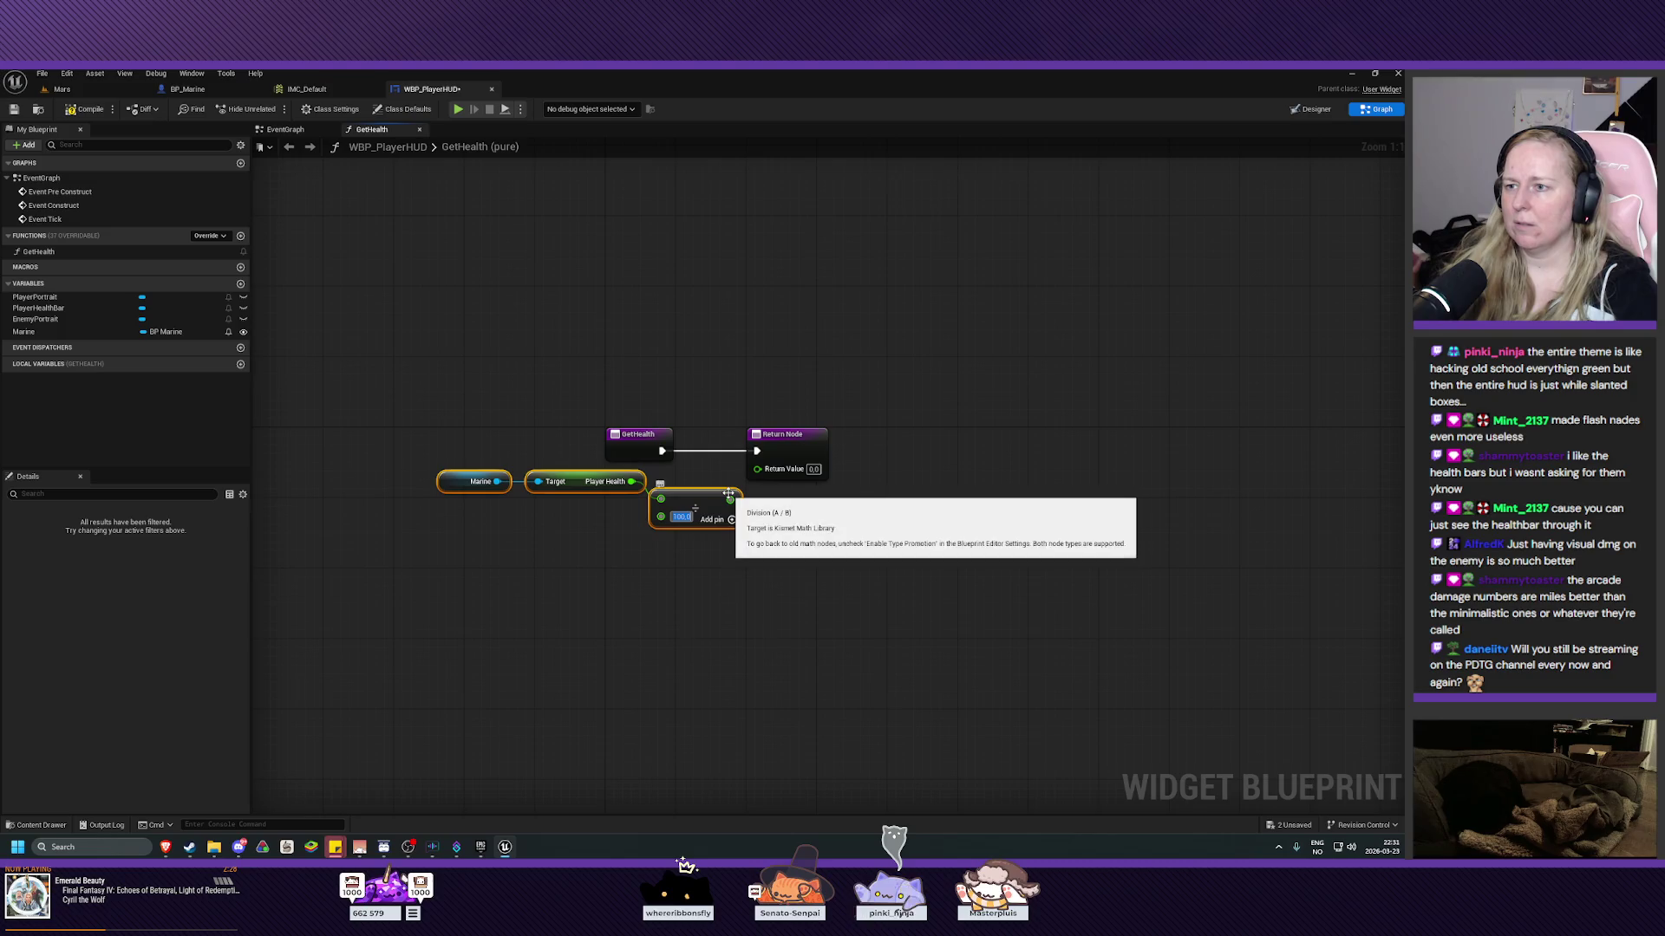
{"action": "mouse_move", "coordinate": [730, 501]}
{"action": "left_mouse_down"}
{"action": "mouse_move", "coordinate": [749, 475]}
{"action": "mouse_move", "coordinate": [677, 475]}
{"action": "mouse_move", "coordinate": [649, 505]}
{"action": "mouse_move", "coordinate": [672, 480]}
{"action": "left_mouse_up"}
{"action": "left_click", "coordinate": [656, 502]}
Shift the Marine and Player Health nodes slightly right, then compile to see the single-return-value error.
{"action": "left_click_drag", "start_coordinate": [403, 451], "coordinate": [508, 518]}
{"action": "right_click", "coordinate": [534, 487]}
{"action": "left_click", "coordinate": [505, 444]}
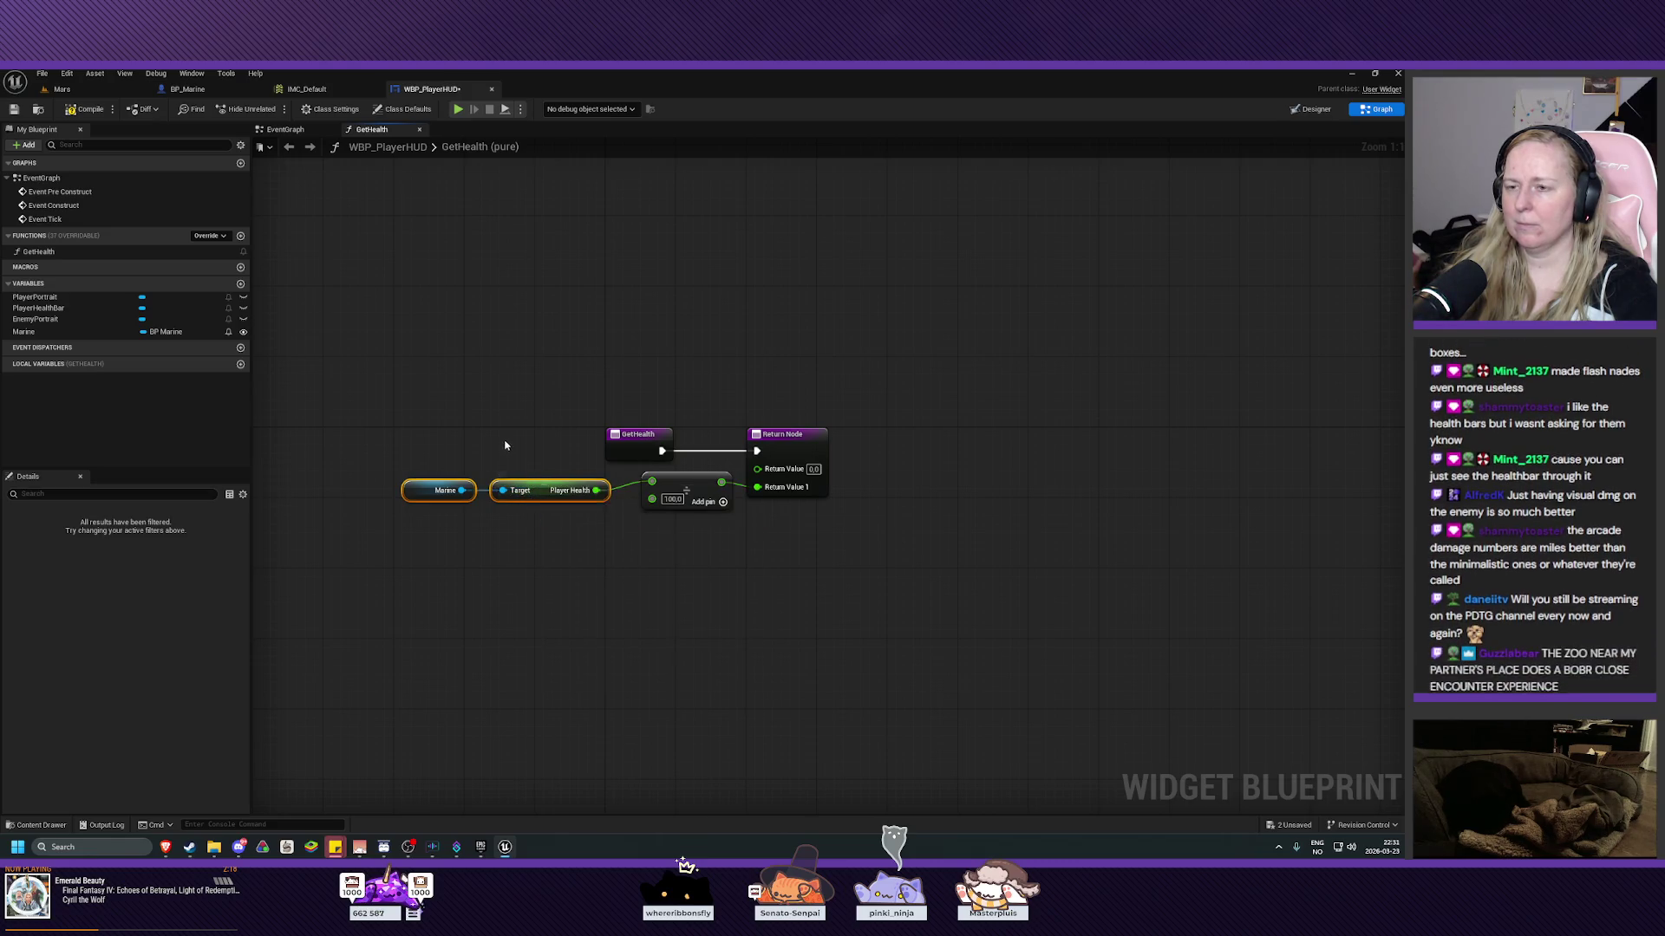
{"action": "left_click_drag", "start_coordinate": [398, 436], "coordinate": [550, 529]}
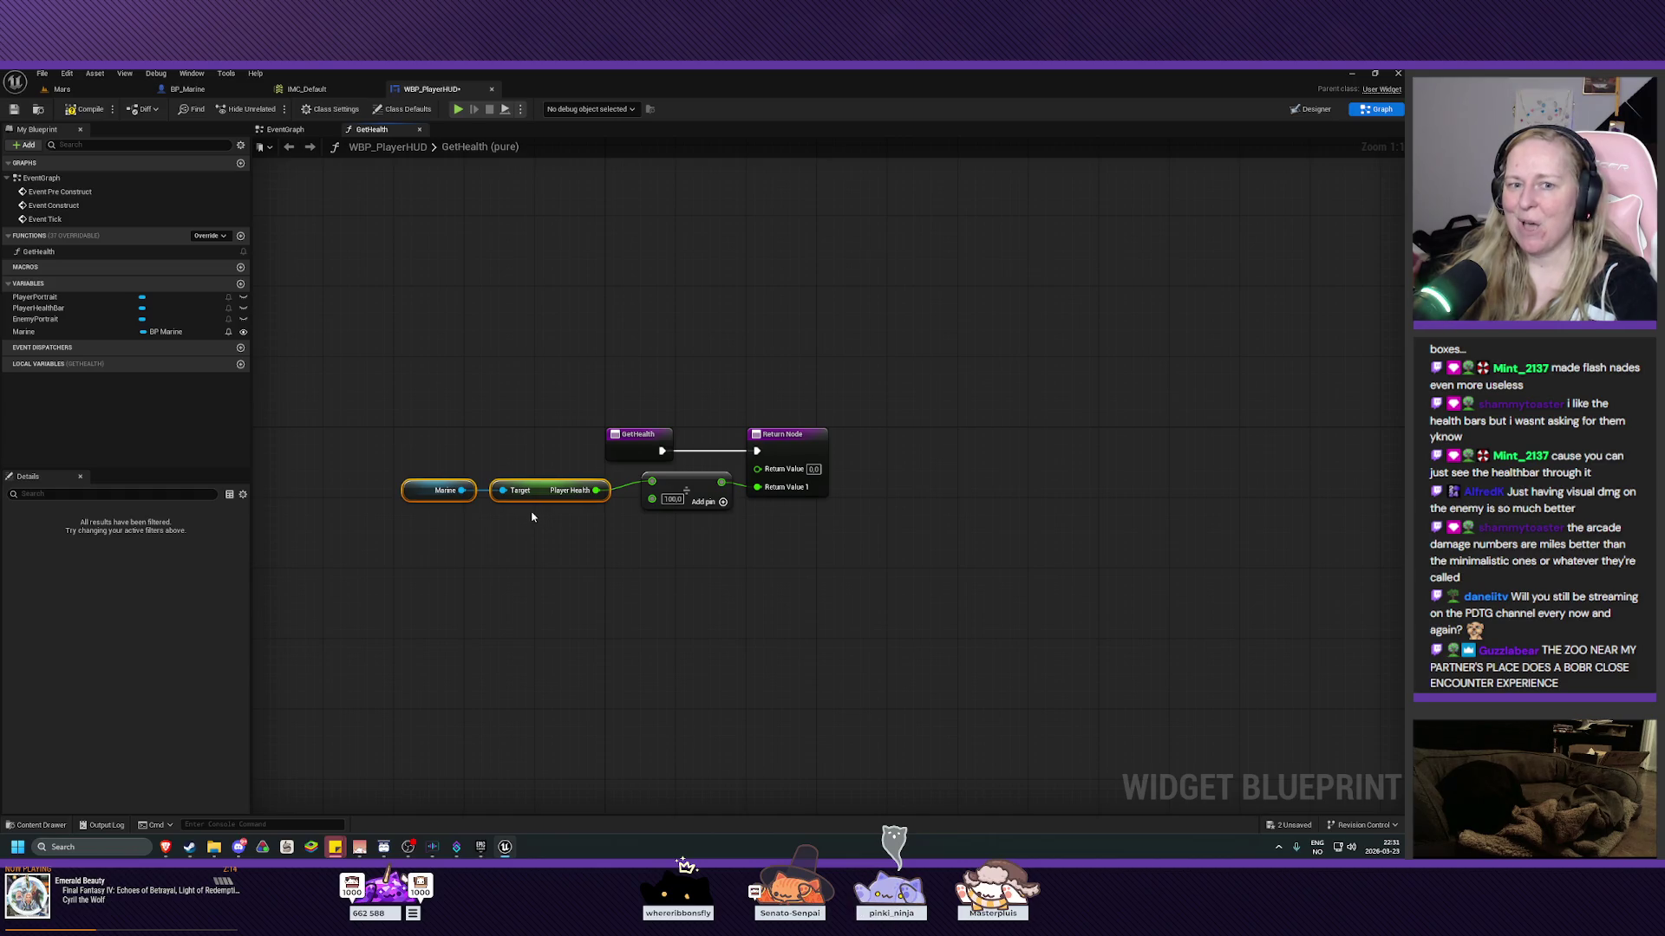
{"action": "left_click_drag", "start_coordinate": [543, 490], "coordinate": [555, 489]}
{"action": "left_click", "coordinate": [512, 399]}
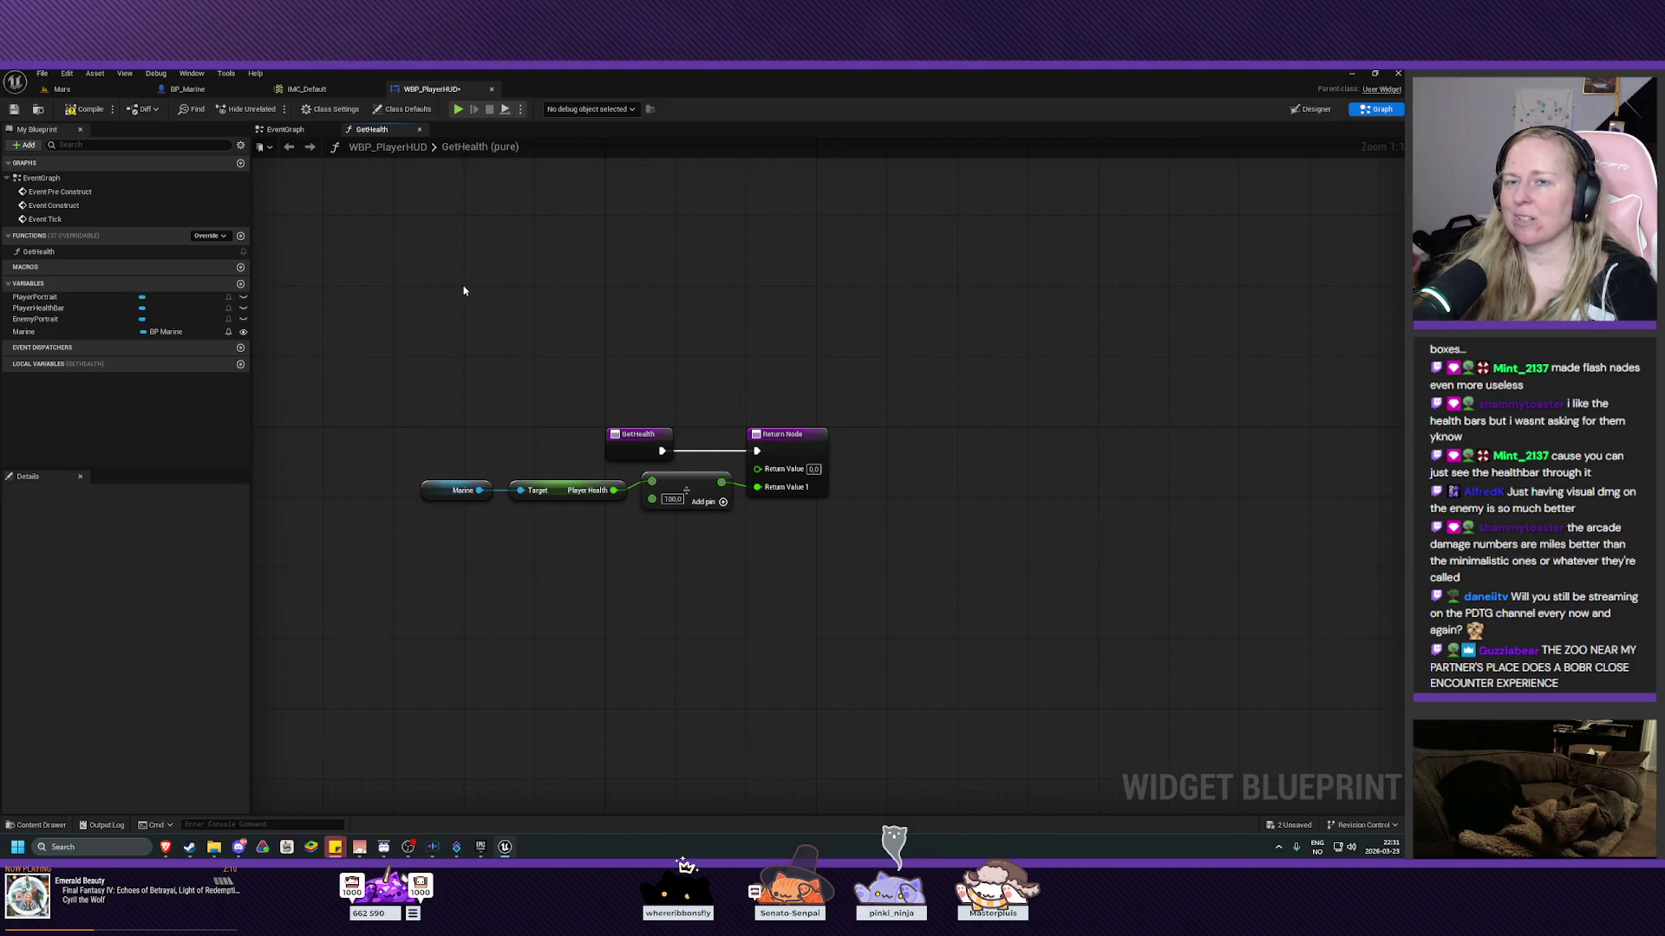
{"action": "left_click", "coordinate": [85, 111]}
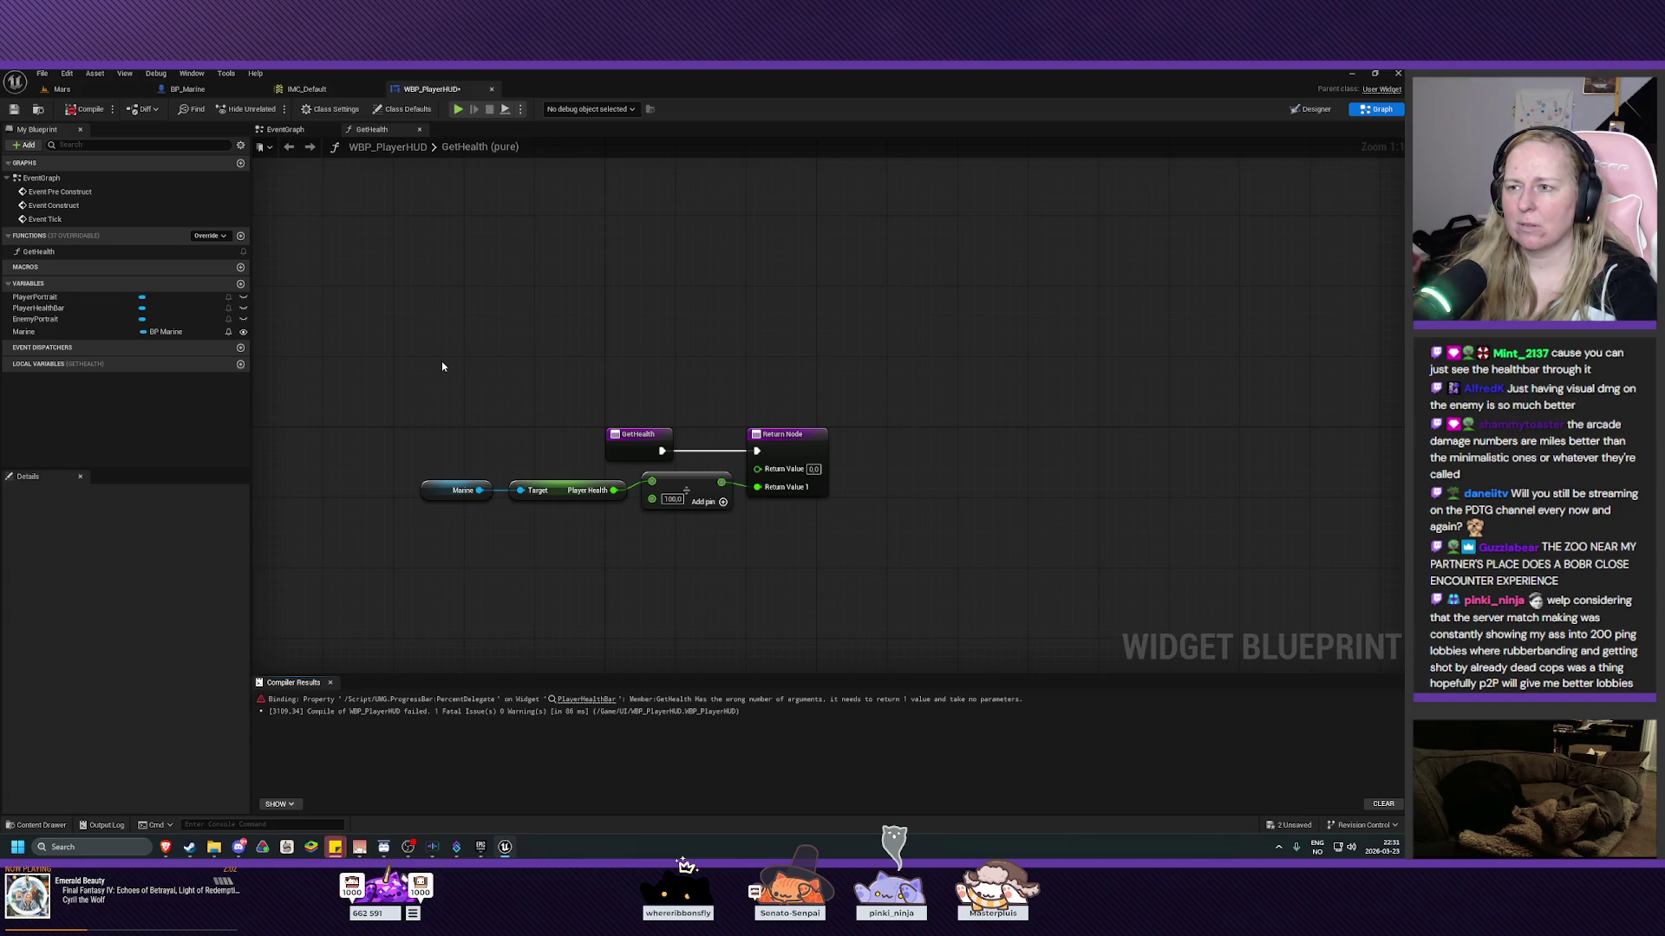
Rewire the Divide result into Return Value, then compile and save the widget.
{"action": "left_click", "coordinate": [757, 487], "text": "alt"}
{"action": "mouse_move", "coordinate": [722, 482]}
{"action": "left_mouse_down"}
{"action": "mouse_move", "coordinate": [785, 496]}
{"action": "mouse_move", "coordinate": [758, 469]}
{"action": "left_mouse_up"}
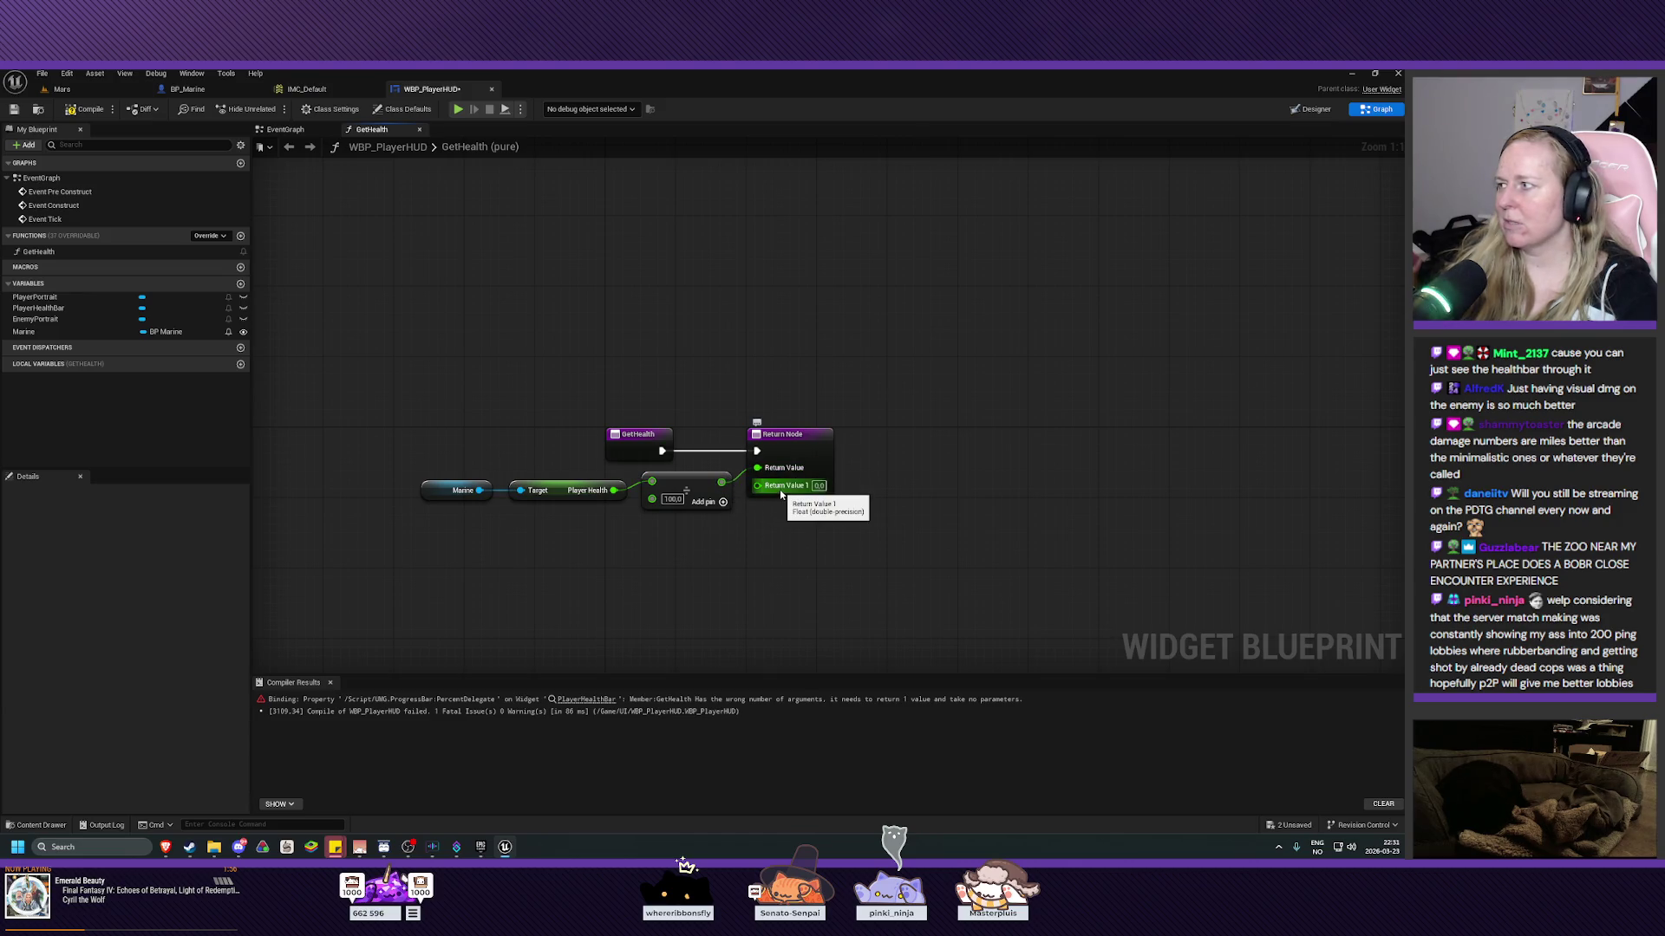
{"action": "right_click", "coordinate": [781, 492]}
{"action": "left_click", "coordinate": [811, 529]}
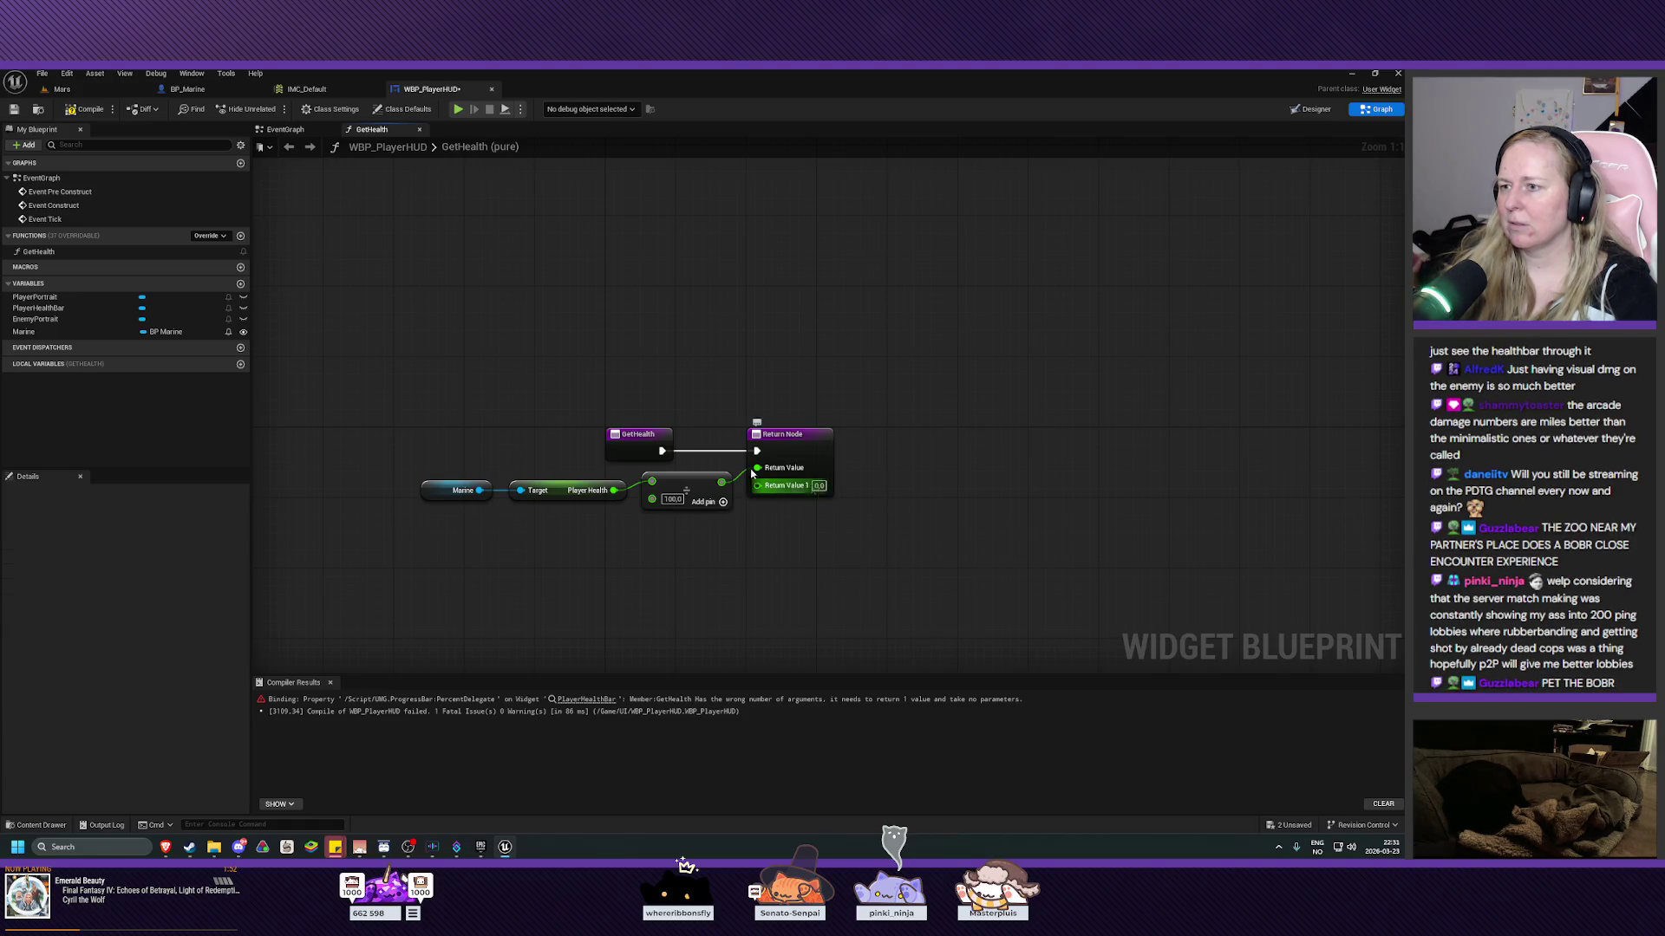
{"action": "left_click", "coordinate": [87, 109]}
{"action": "left_click", "coordinate": [16, 111]}
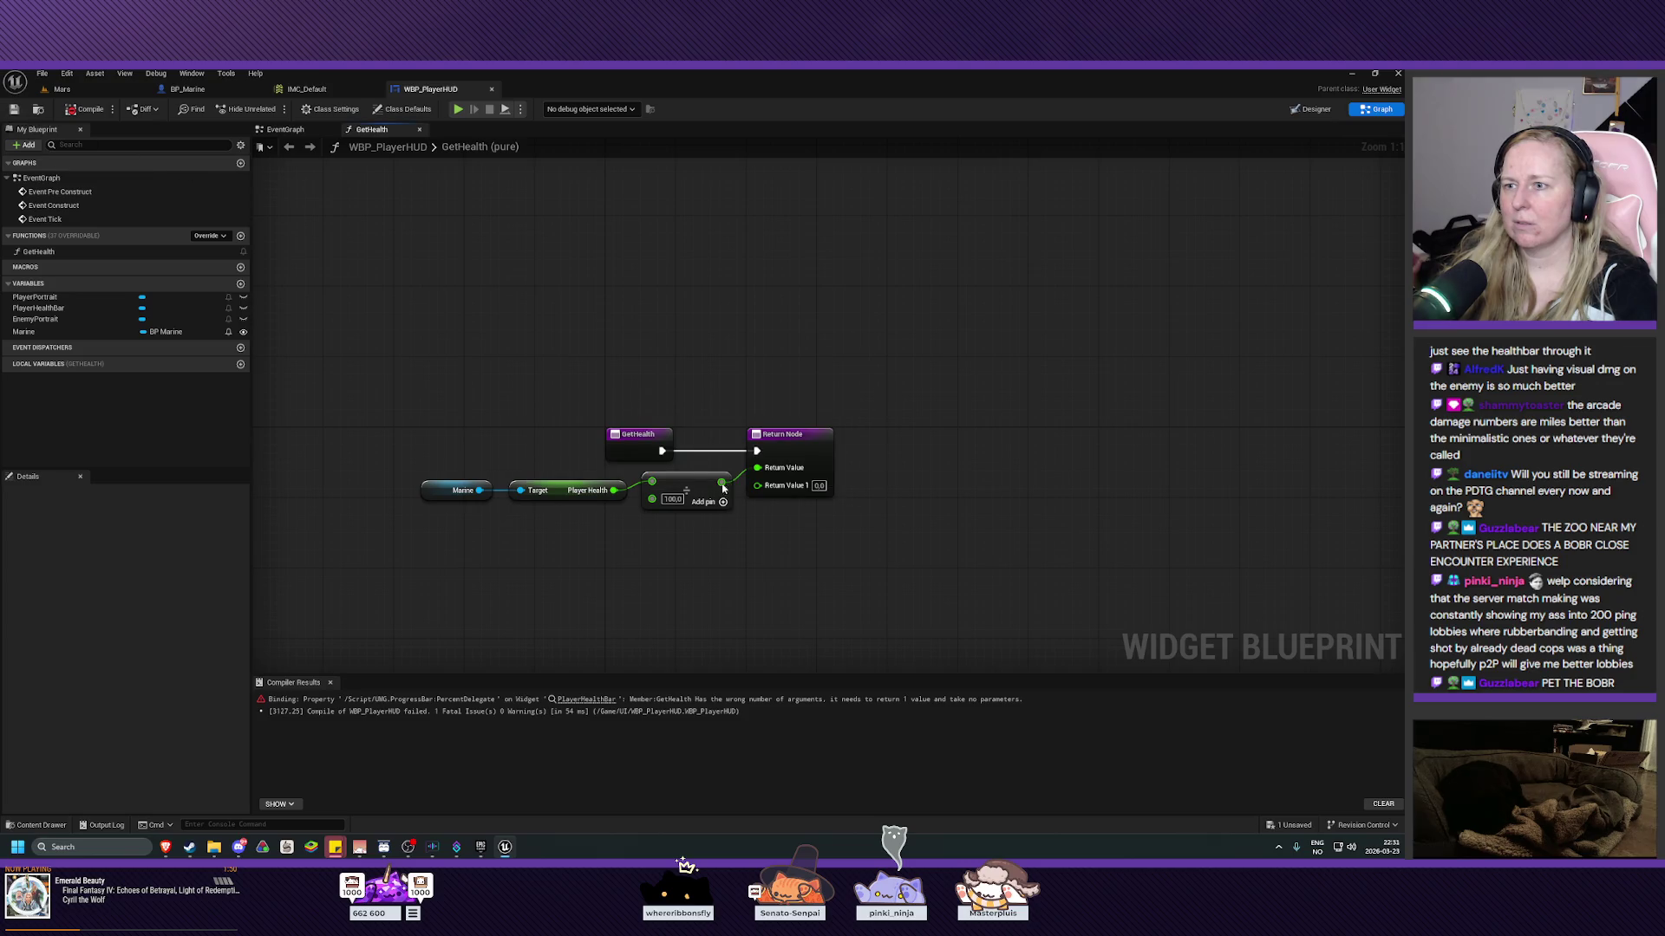
Undo the extra Return Value 1, reconnect Divide to Return Value, then recompile and save.
{"action": "key", "text": "ctrl+z"}
{"action": "key", "text": "ctrl+z"}
{"action": "key", "text": "ctrl+z"}
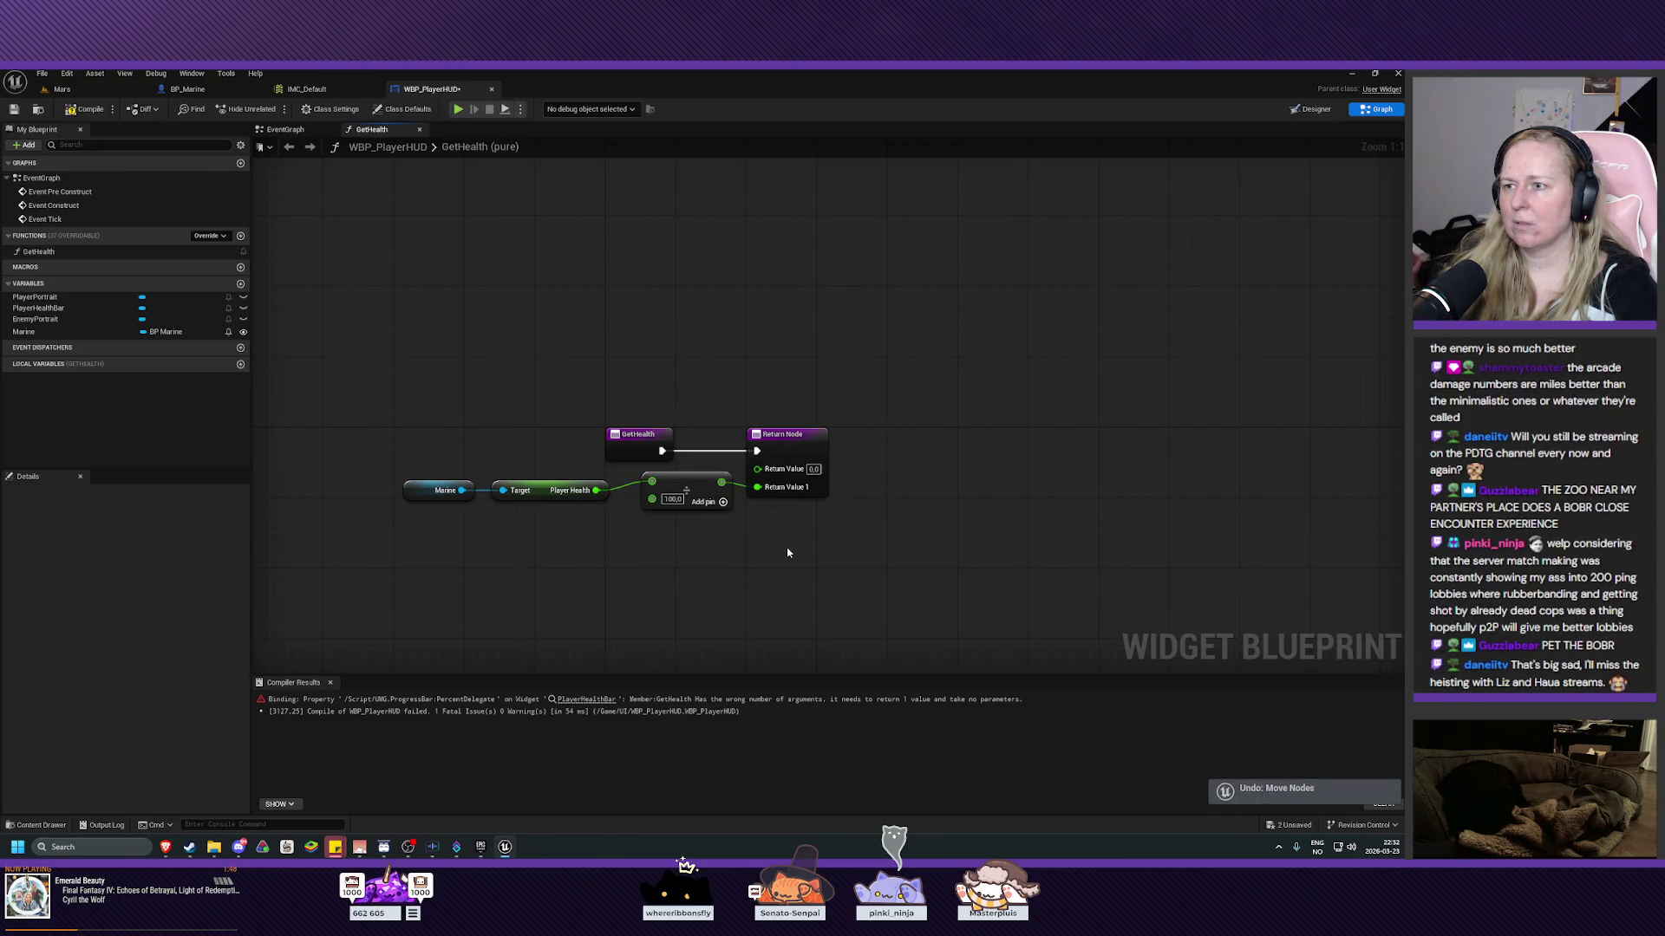
{"action": "key", "text": "ctrl+z"}
{"action": "mouse_move", "coordinate": [730, 500]}
{"action": "left_mouse_down"}
{"action": "mouse_move", "coordinate": [738, 511]}
{"action": "mouse_move", "coordinate": [760, 469]}
{"action": "mouse_move", "coordinate": [697, 487]}
{"action": "left_mouse_up"}
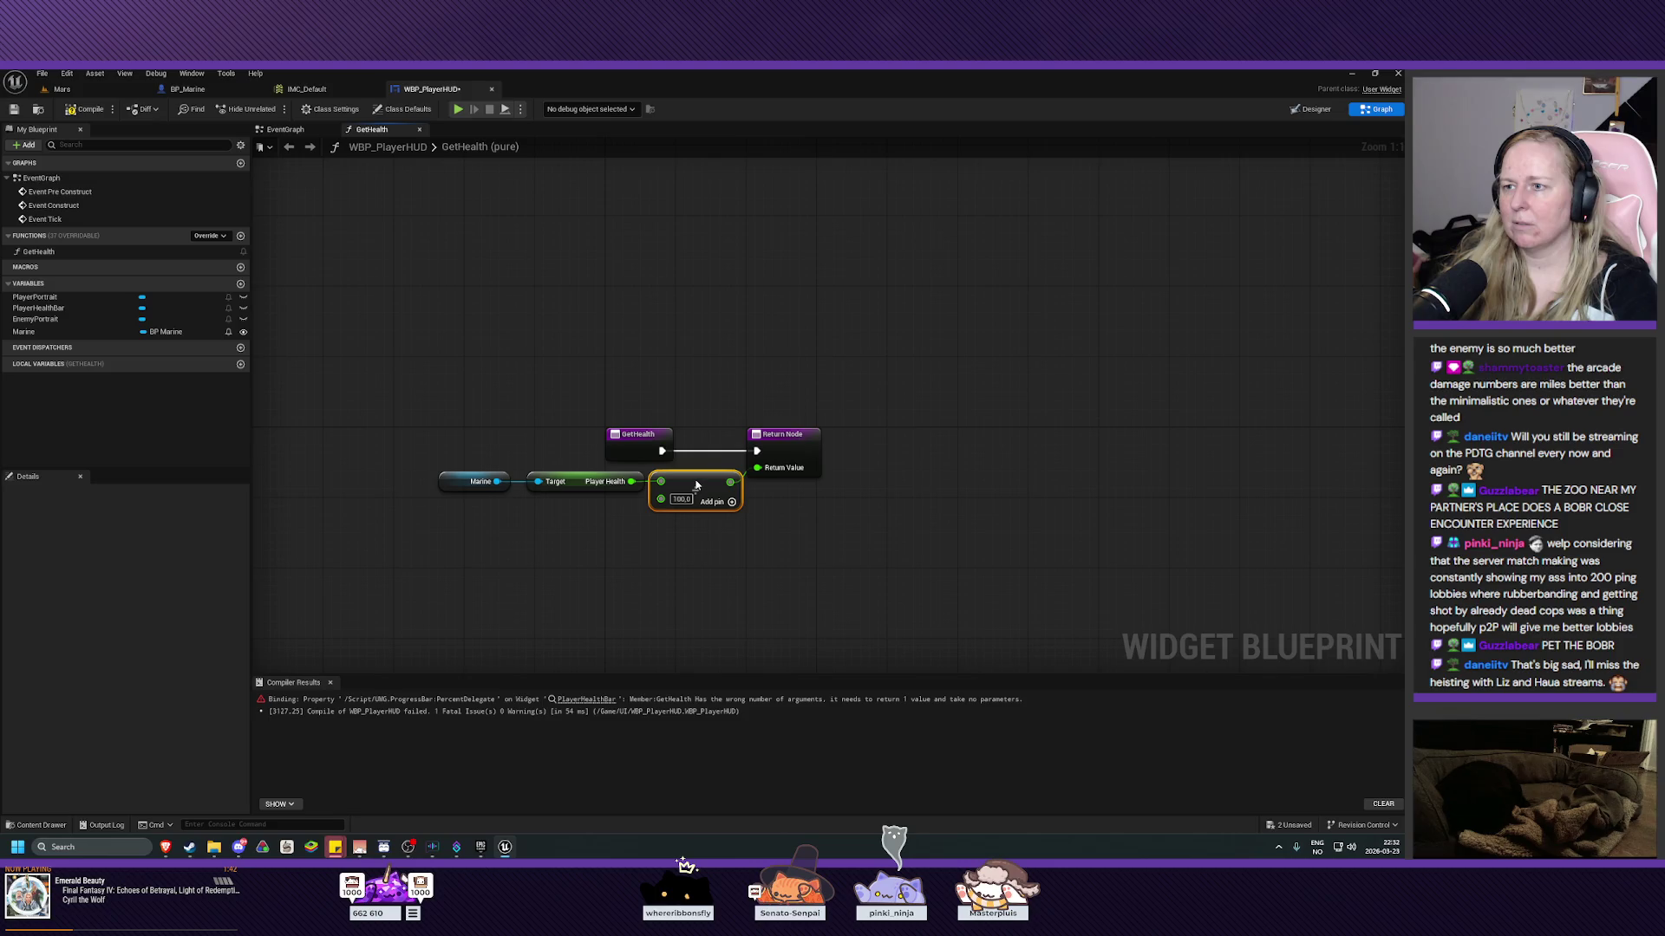
{"action": "mouse_move", "coordinate": [427, 438]}
{"action": "left_mouse_down"}
{"action": "mouse_move", "coordinate": [554, 498]}
{"action": "mouse_move", "coordinate": [570, 476]}
{"action": "left_mouse_up"}
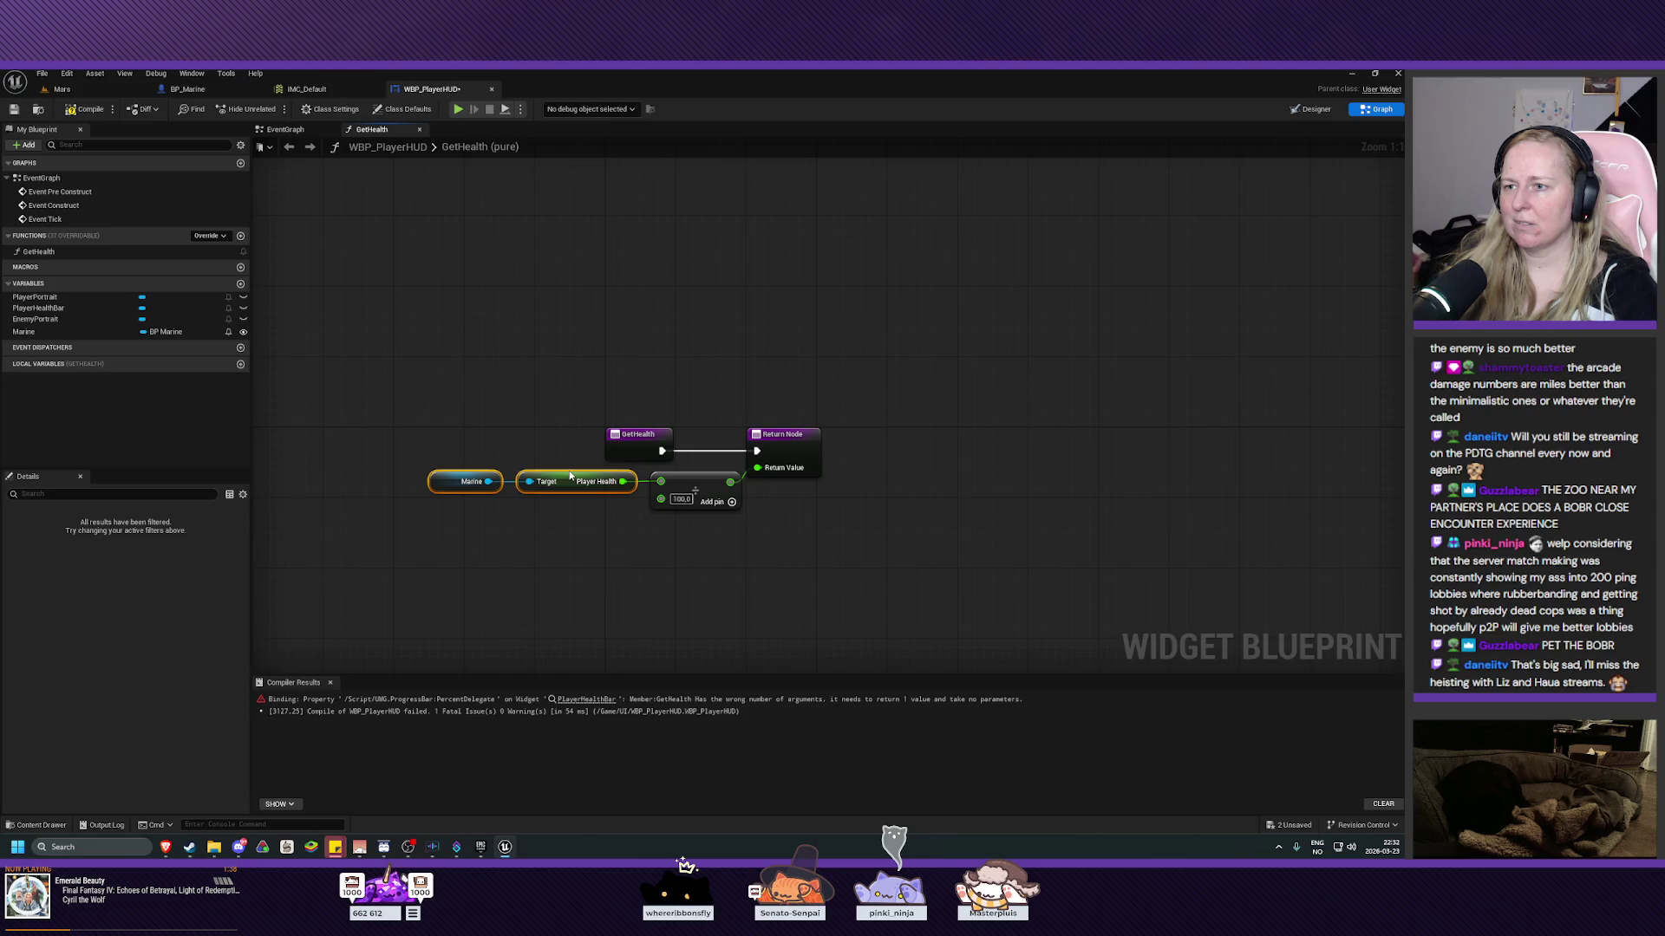
{"action": "left_click", "coordinate": [84, 109]}
{"action": "left_click", "coordinate": [18, 110]}
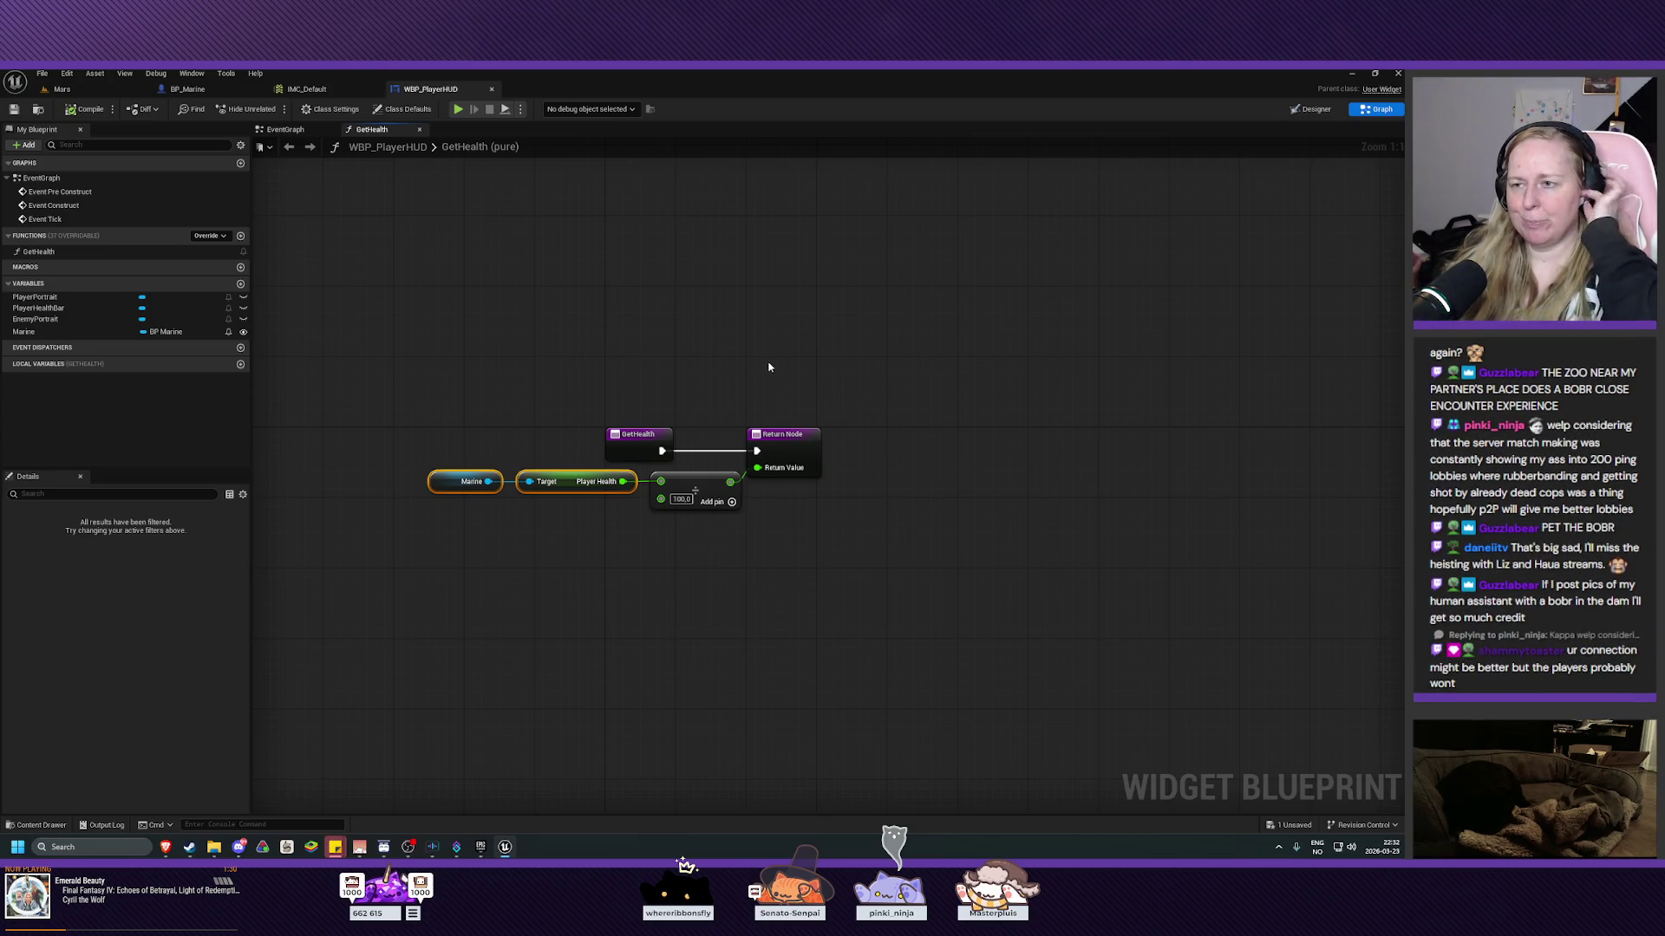
{"action": "left_click_drag", "start_coordinate": [979, 421], "coordinate": [958, 467]}
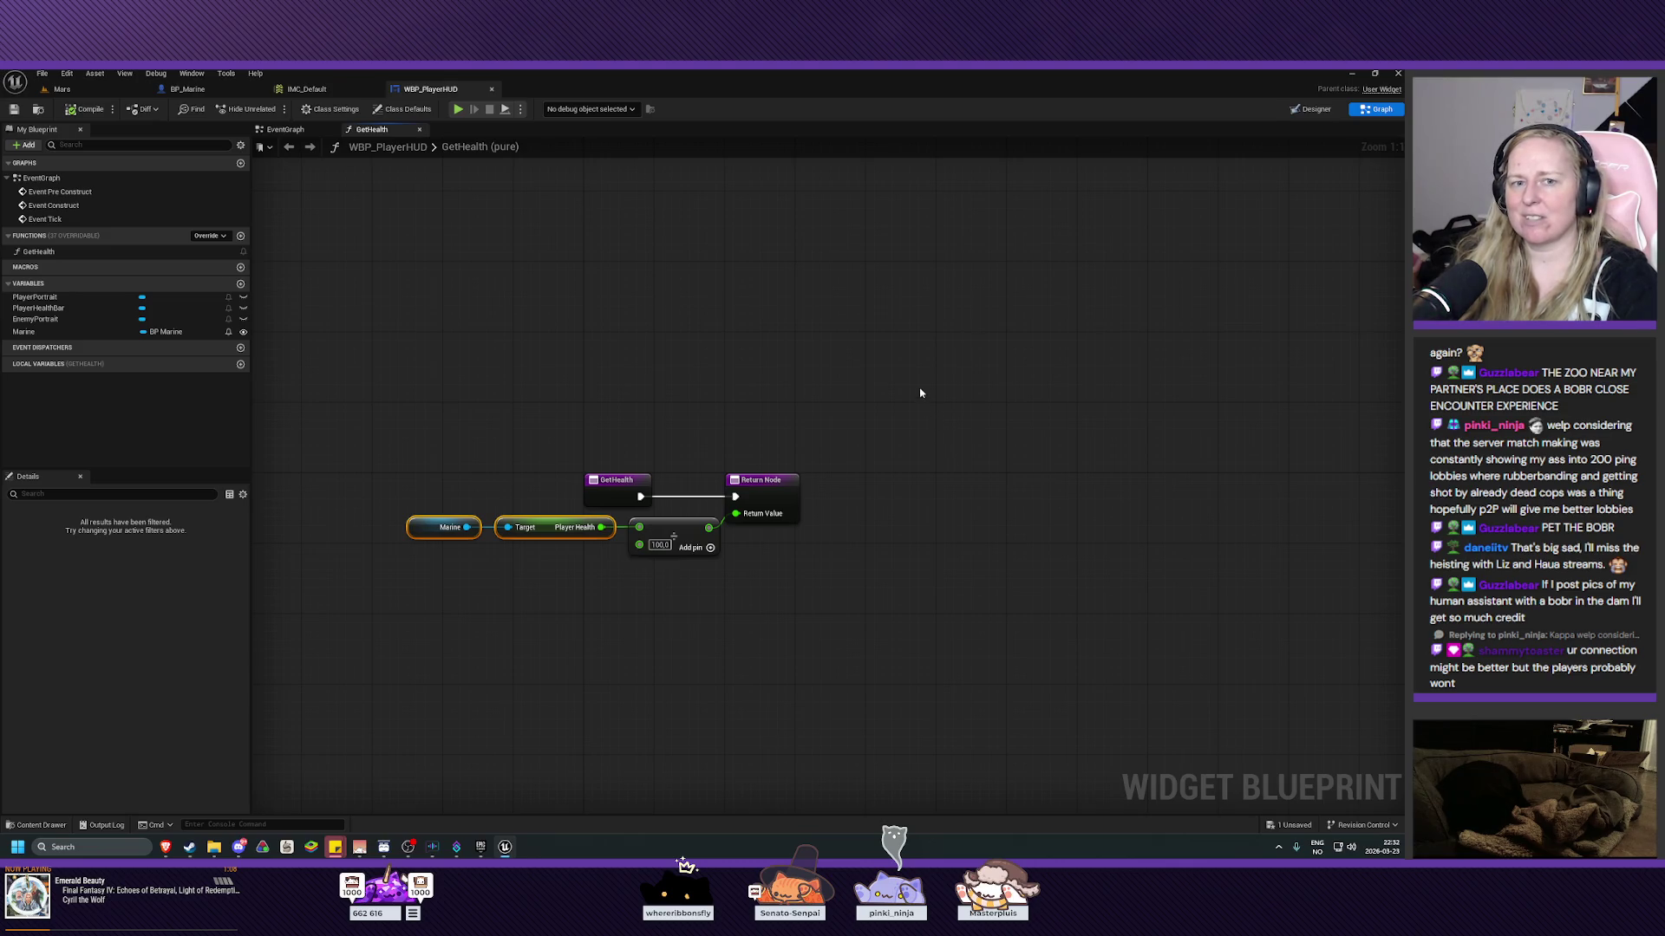
{"action": "mouse_move", "coordinate": [908, 372]}
{"action": "left_mouse_down"}
{"action": "mouse_move", "coordinate": [896, 408]}
{"action": "mouse_move", "coordinate": [905, 379]}
{"action": "mouse_move", "coordinate": [982, 324]}
{"action": "left_mouse_up"}
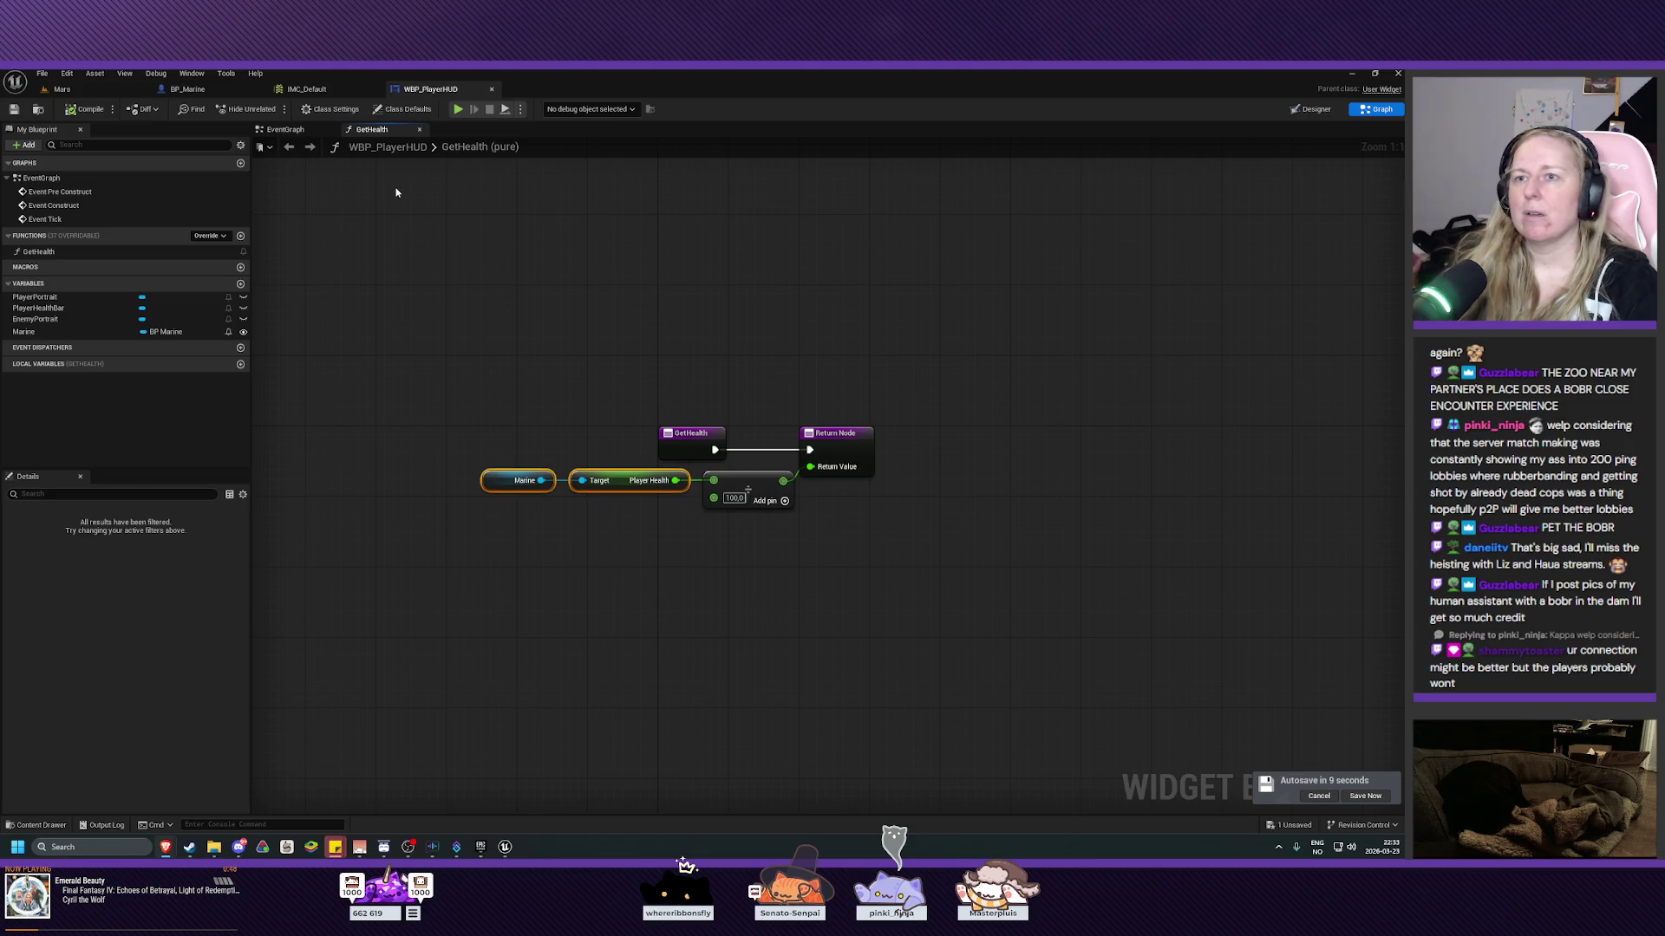
{"action": "left_click", "coordinate": [1297, 113]}
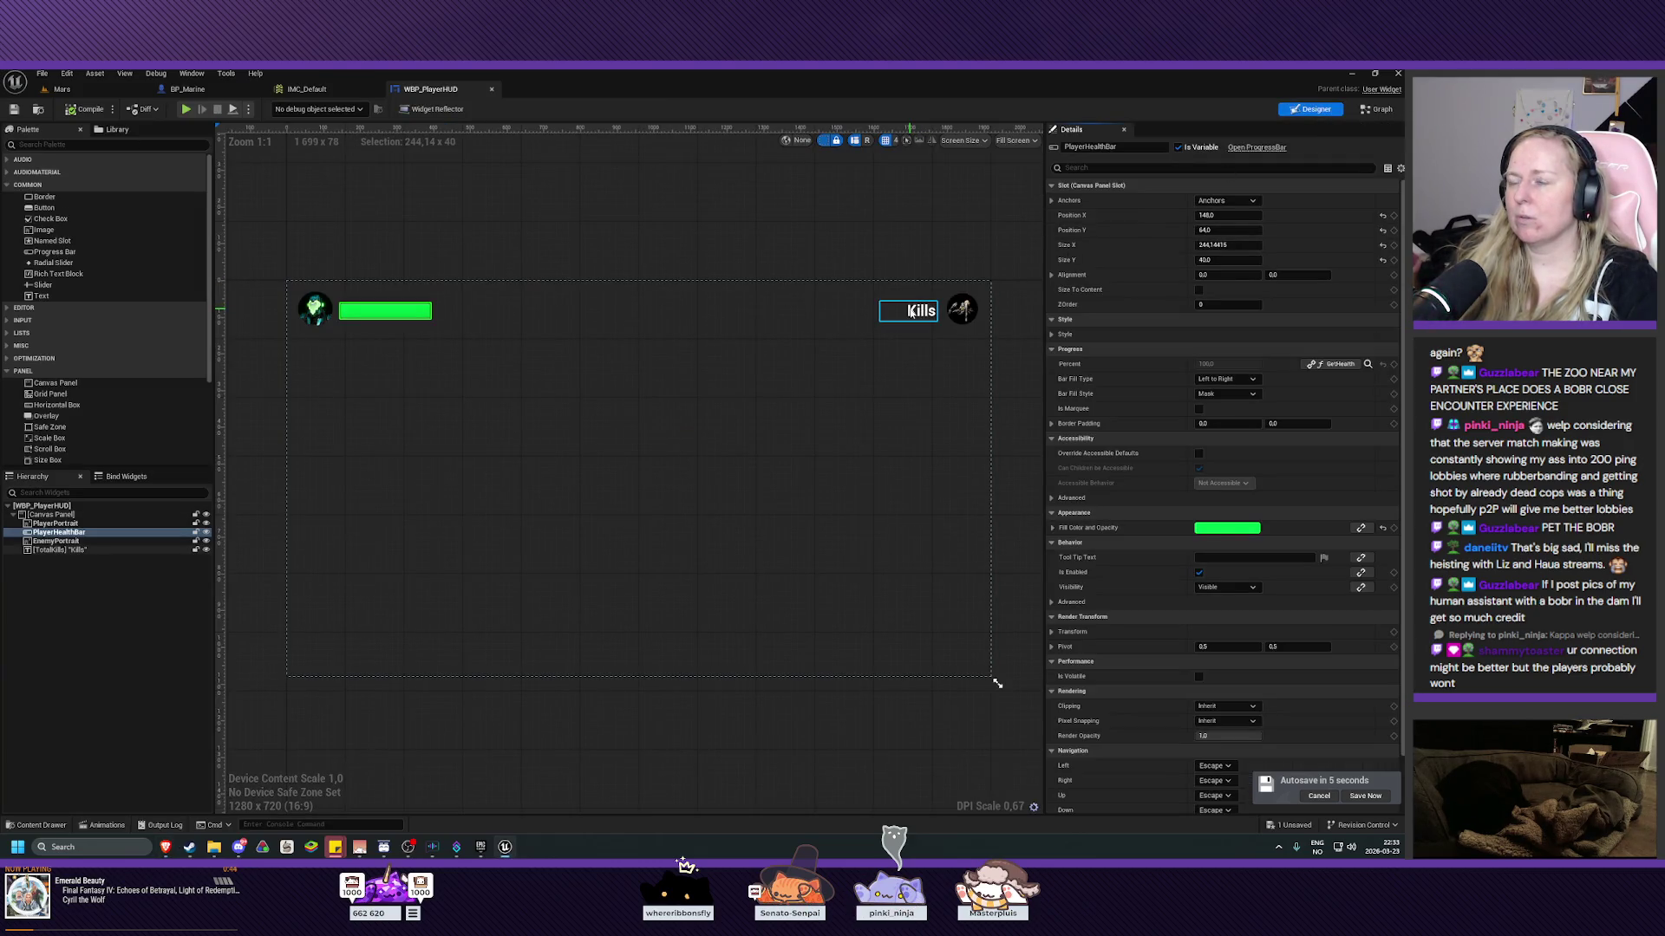
Create a new binding function for the Kills text element.
{"action": "left_click", "coordinate": [910, 312]}
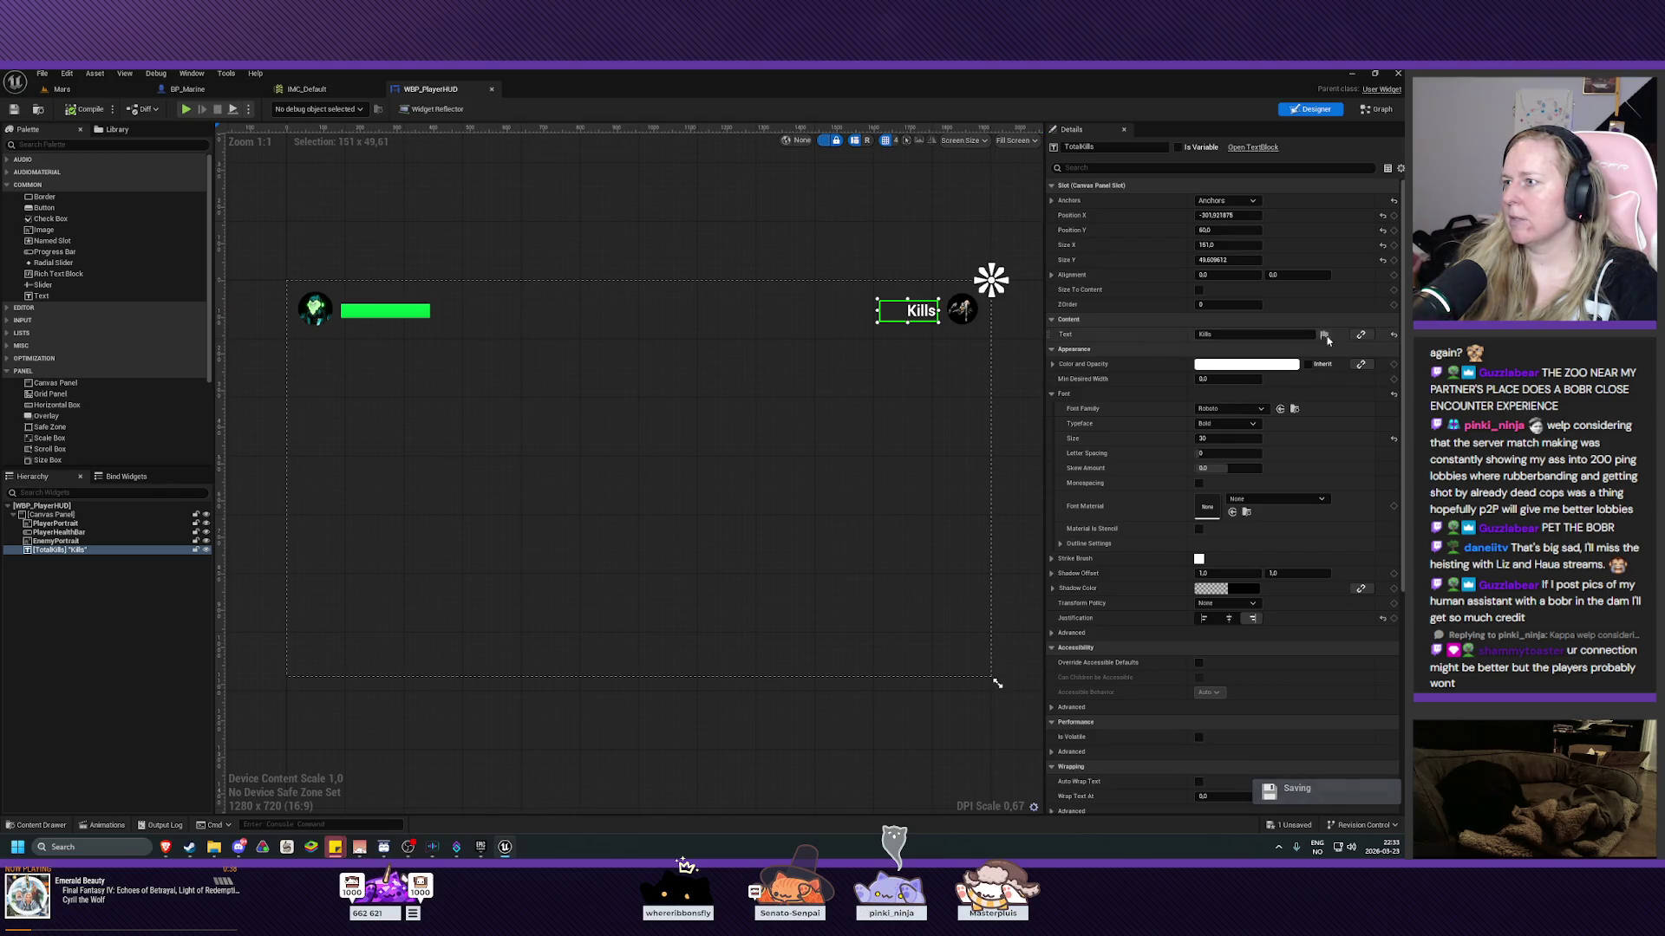
{"action": "left_click", "coordinate": [1360, 334]}
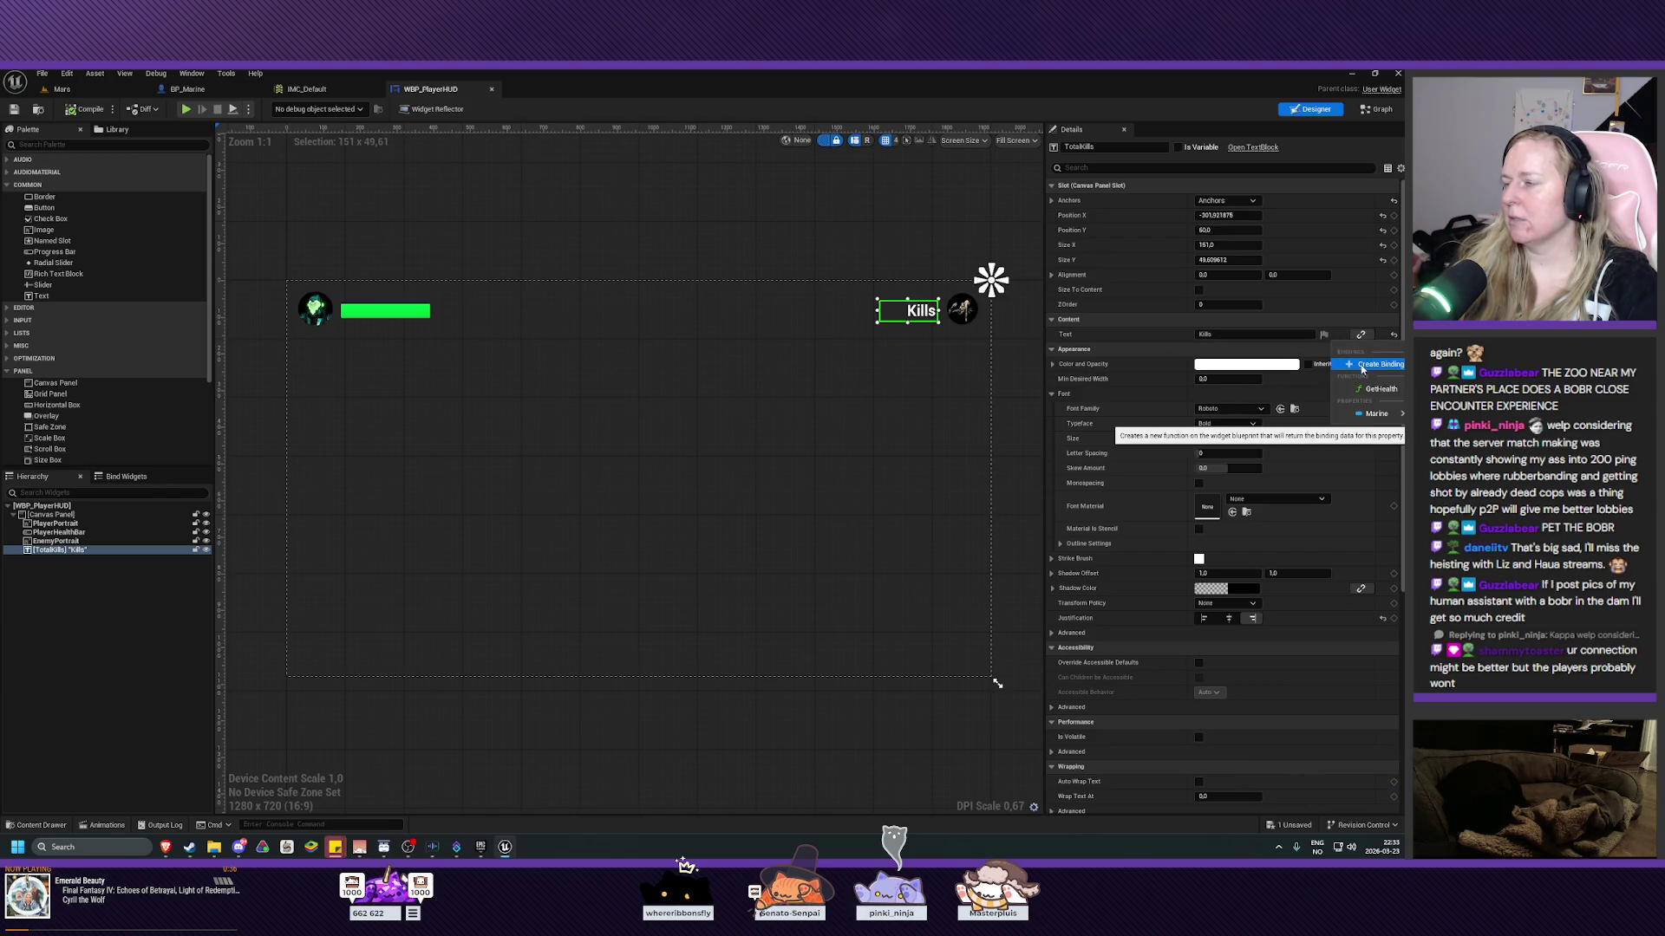
{"action": "left_click", "coordinate": [1362, 365]}
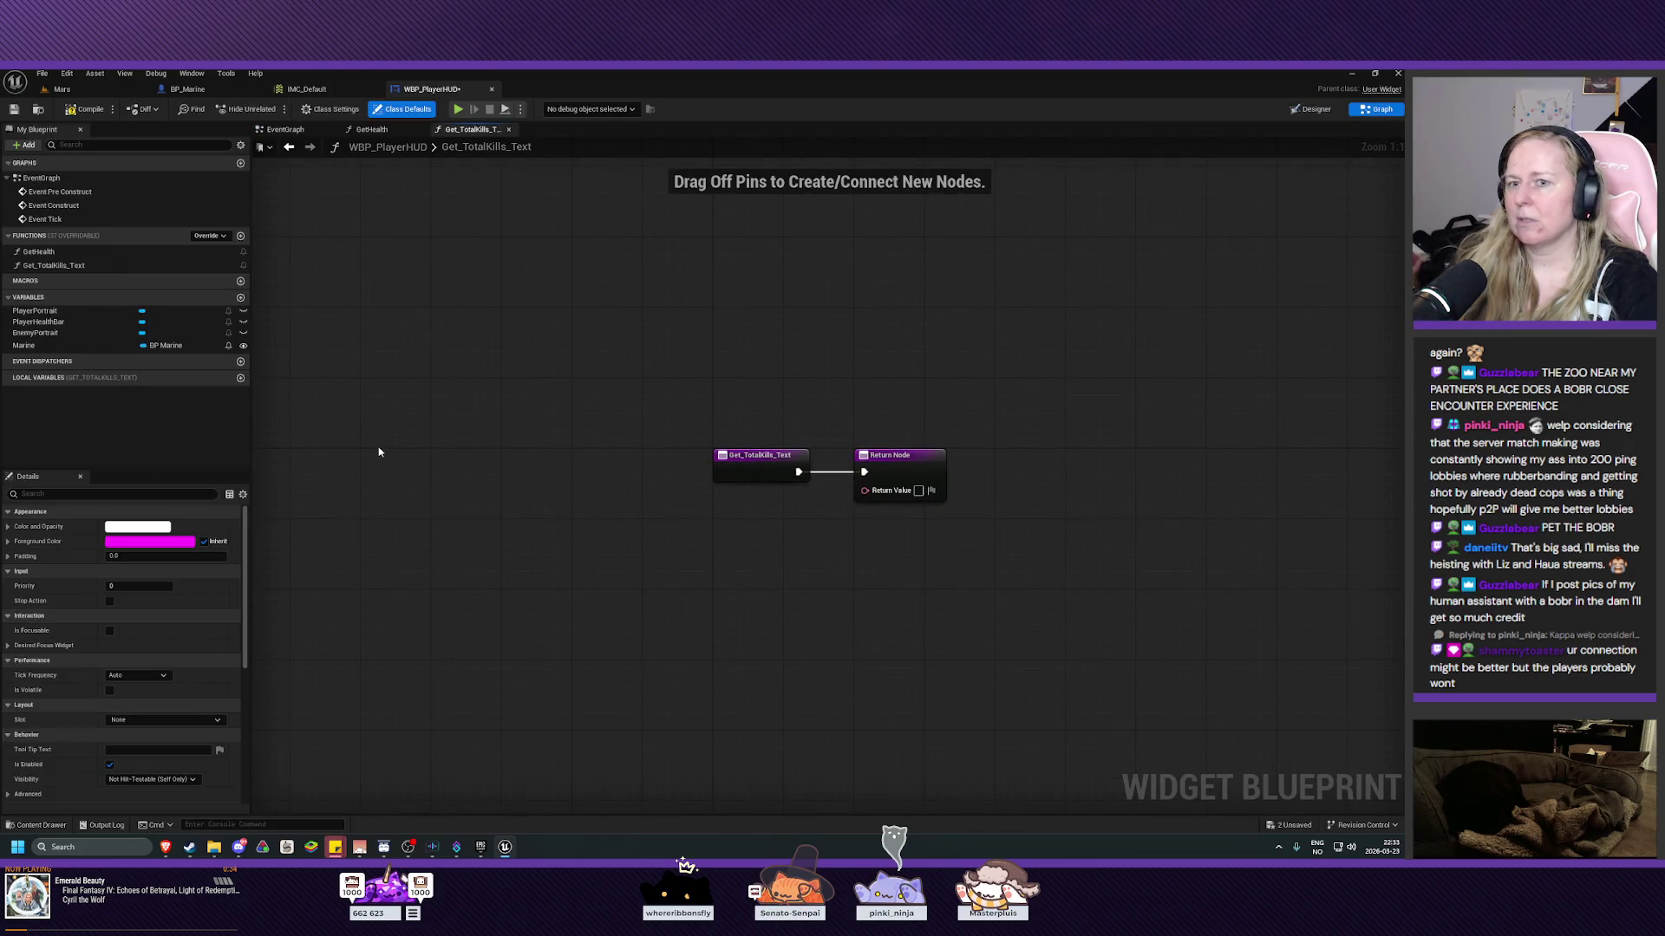
Rename the binding function to GetTotalKills, compile and save, then check BP_Marine's EnemiesKilled variable.
{"action": "left_click", "coordinate": [65, 267]}
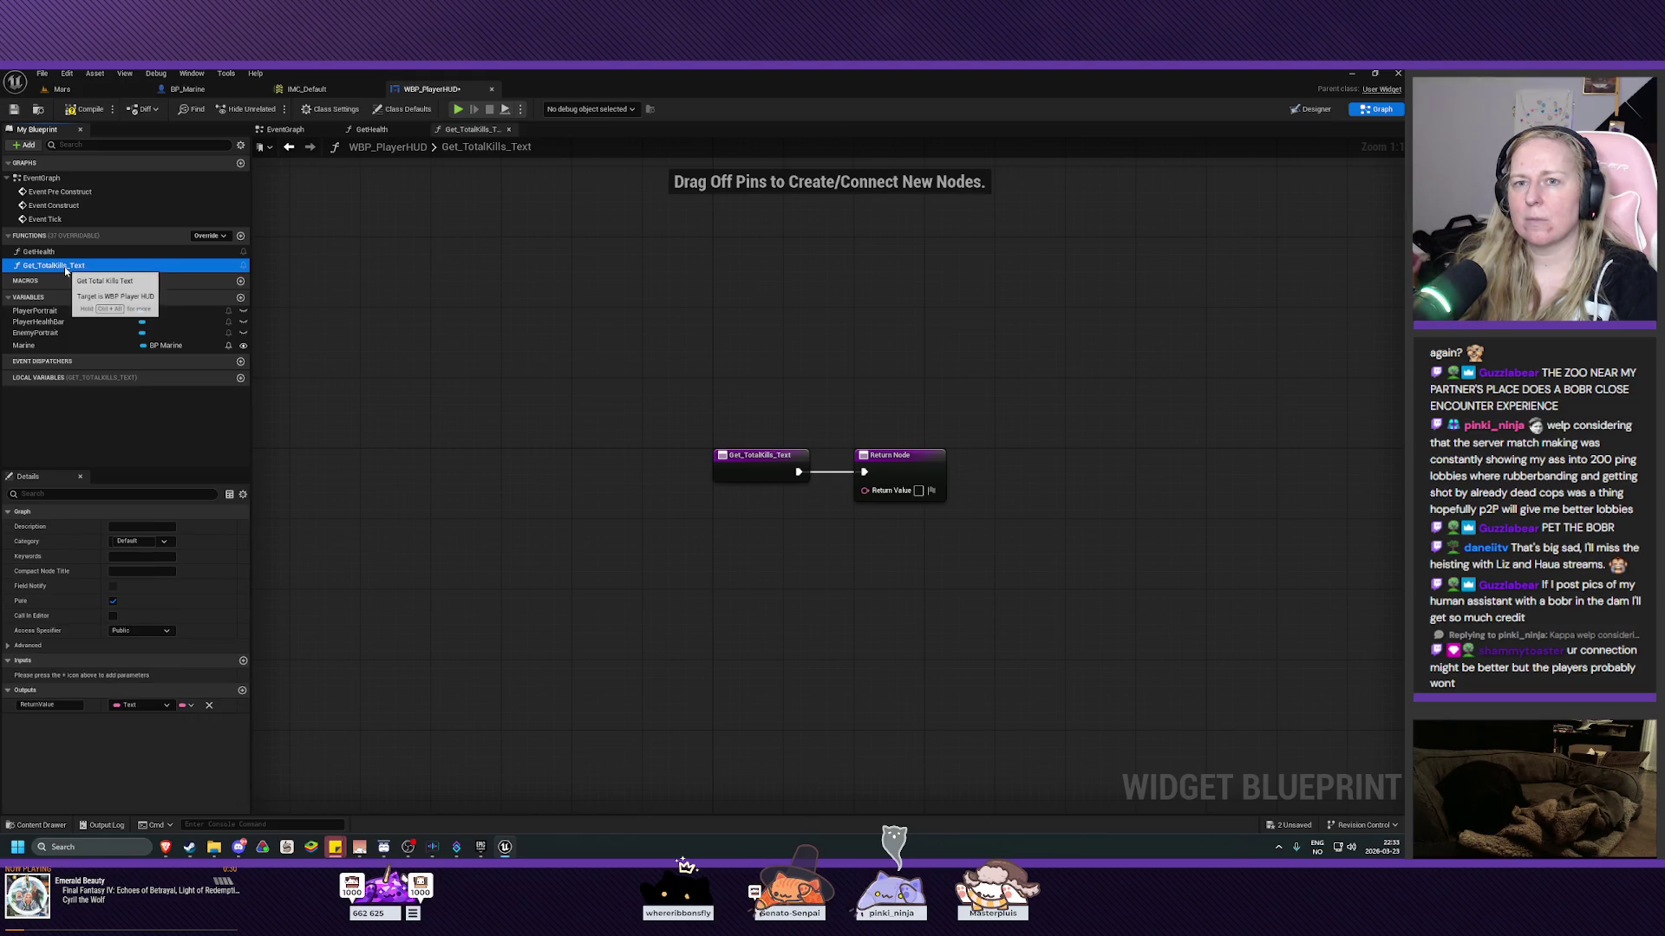
{"action": "key", "text": "F2"}
{"action": "type", "text": "GetTotalKil"}
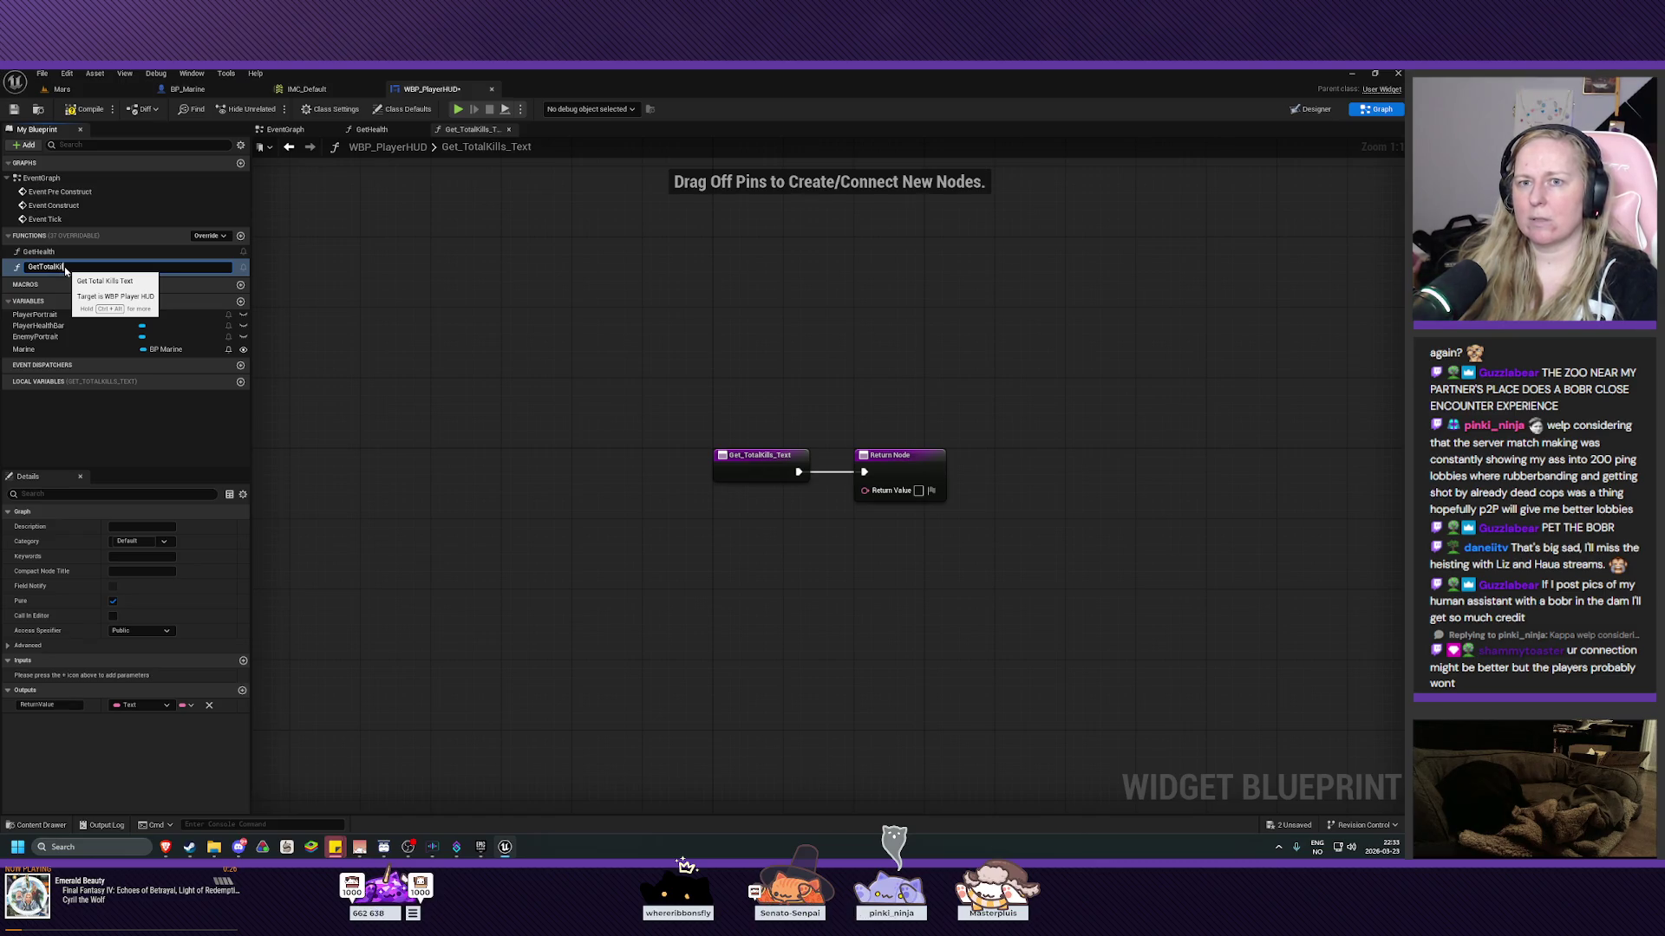
{"action": "type", "text": "ls"}
{"action": "key", "text": "Return"}
{"action": "left_click", "coordinate": [96, 117]}
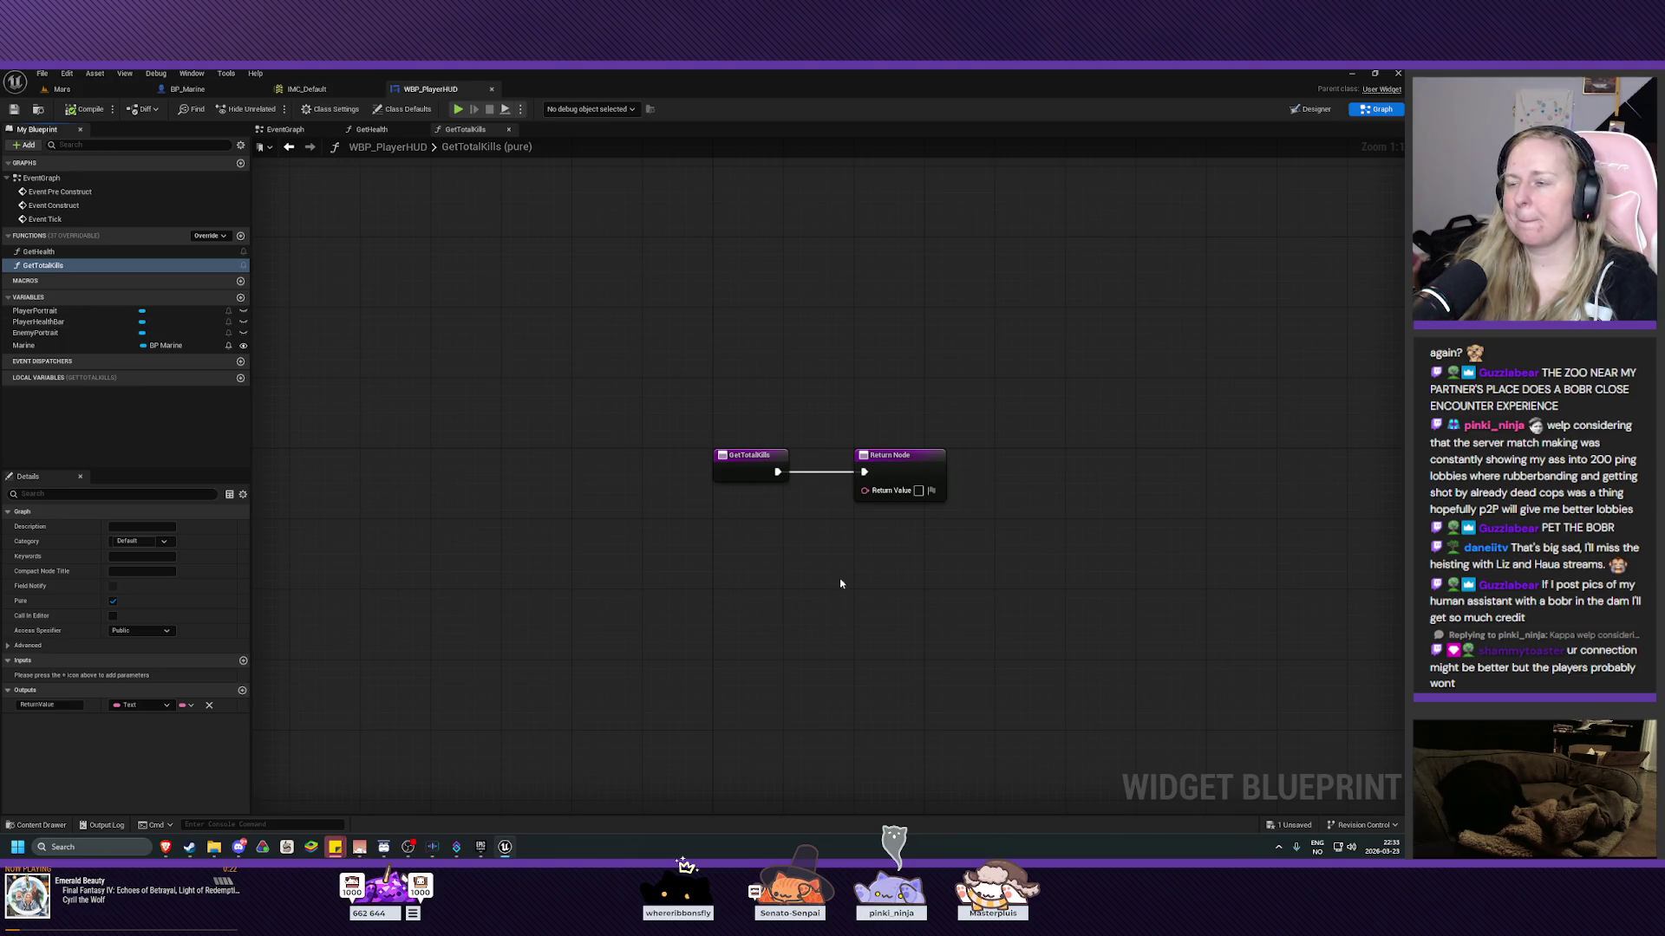
{"action": "left_click_drag", "start_coordinate": [810, 517], "coordinate": [709, 509]}
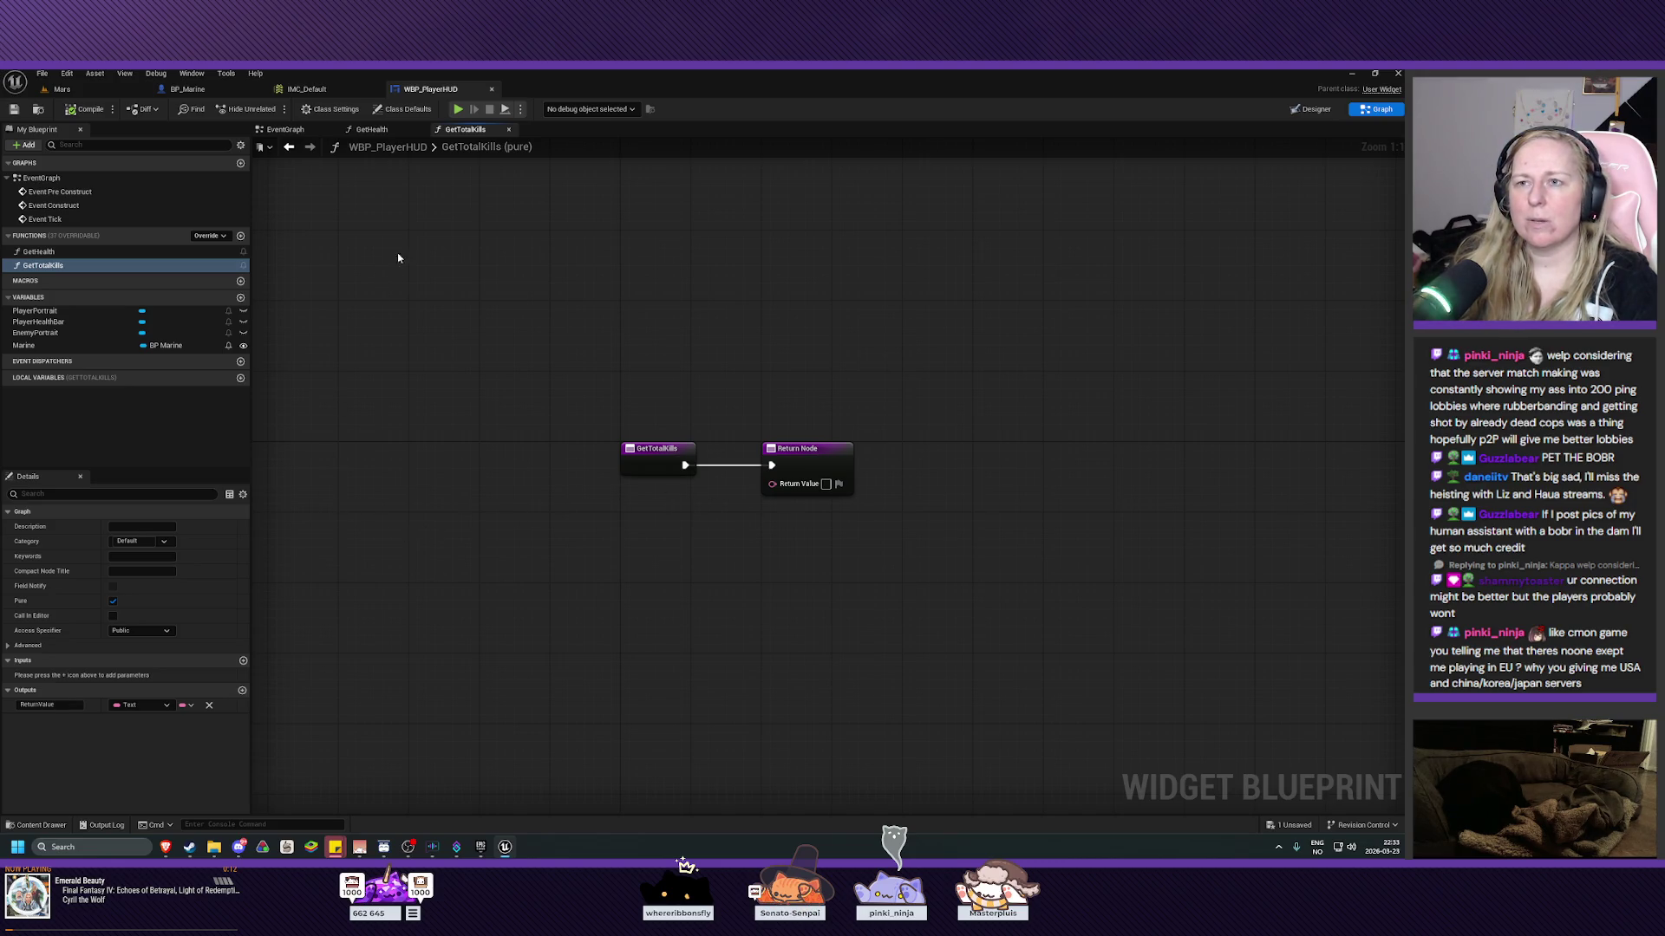
{"action": "left_click", "coordinate": [187, 89]}
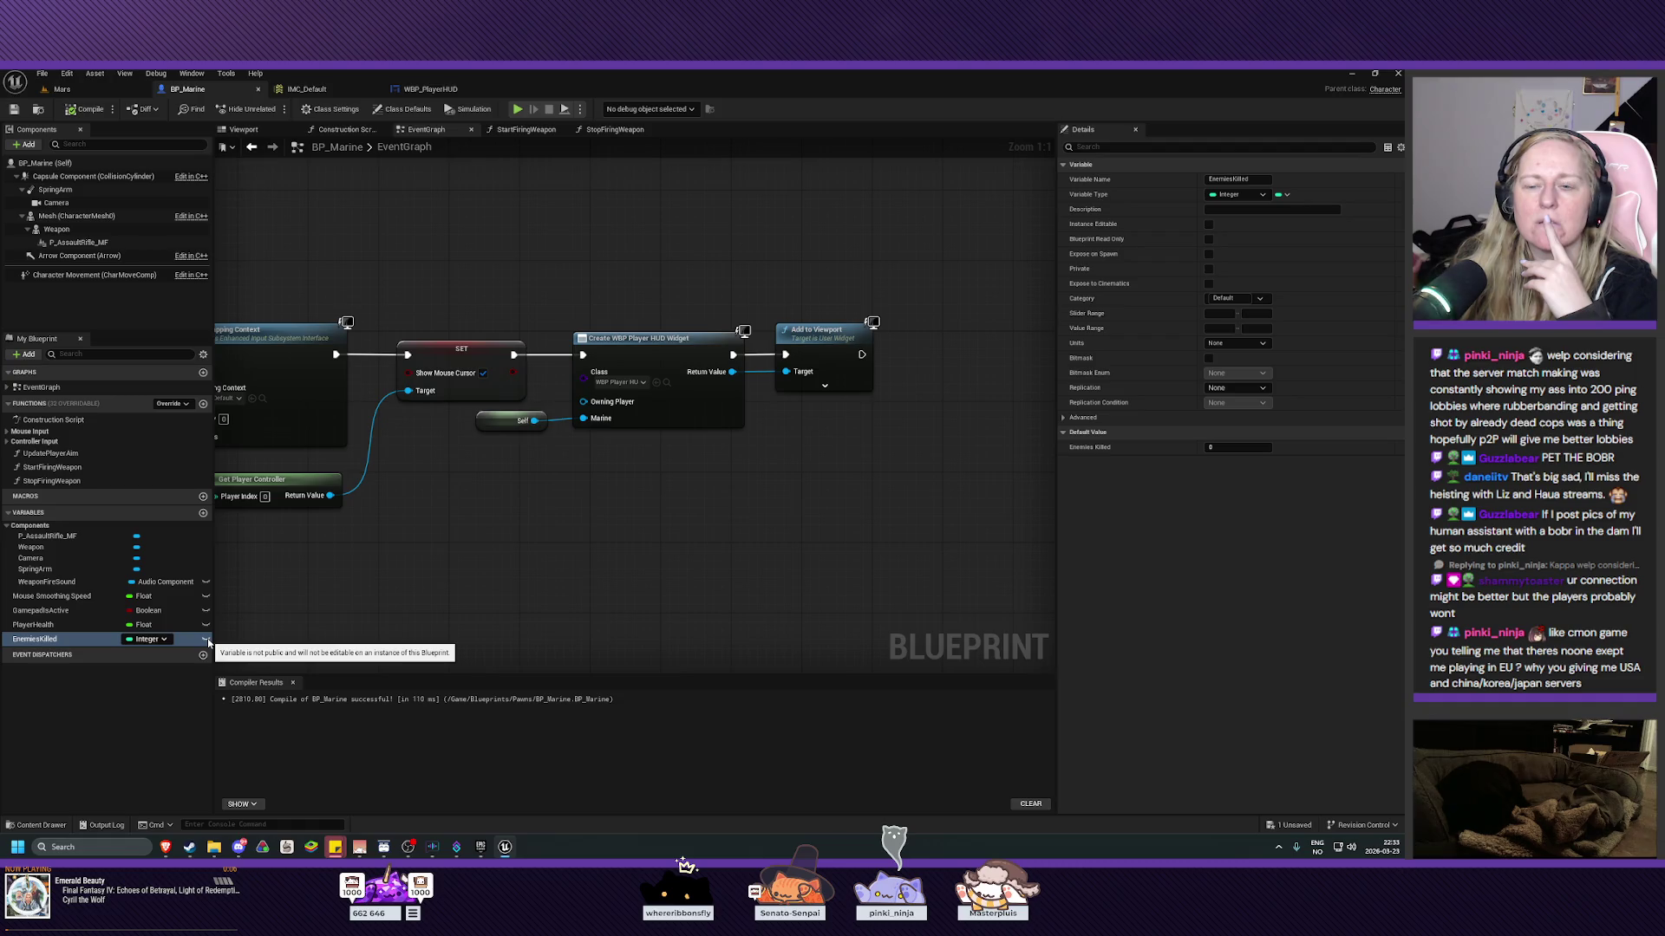
In GetTotalKills, add a Marine getter and a Get Enemies Killed node from it.
{"action": "left_click", "coordinate": [427, 89]}
{"action": "mouse_move", "coordinate": [35, 345]}
{"action": "left_mouse_down"}
{"action": "mouse_move", "coordinate": [628, 591]}
{"action": "mouse_move", "coordinate": [618, 531]}
{"action": "mouse_move", "coordinate": [713, 542]}
{"action": "left_mouse_up"}
{"action": "left_click", "coordinate": [644, 593]}
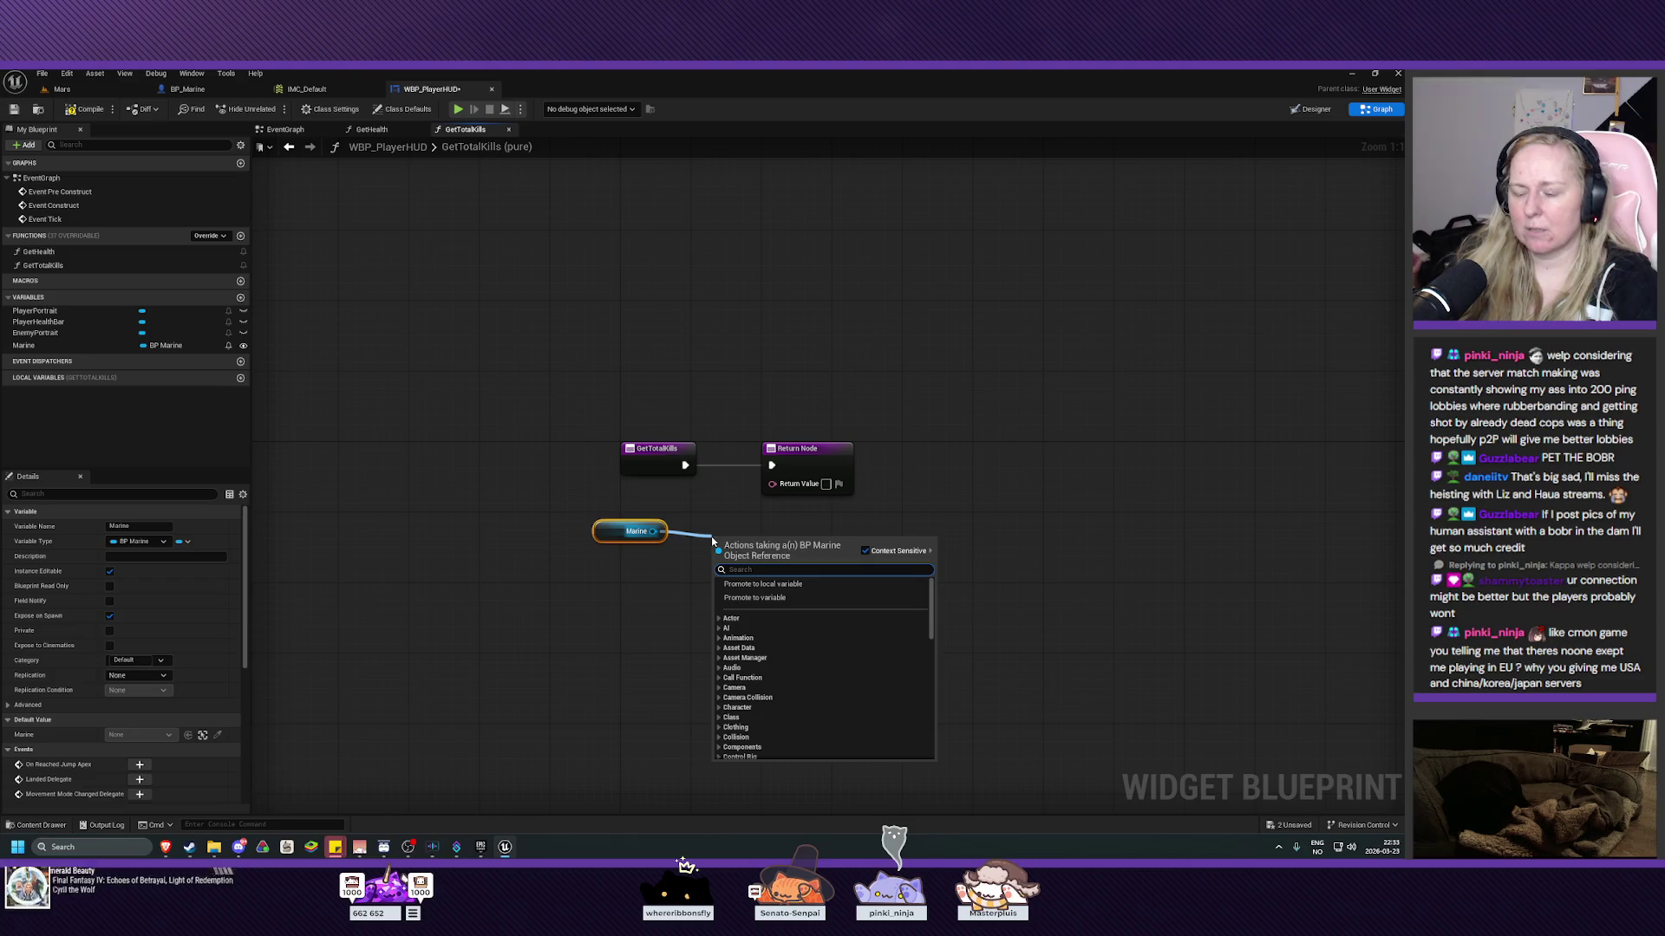
{"action": "type", "text": "get kill"}
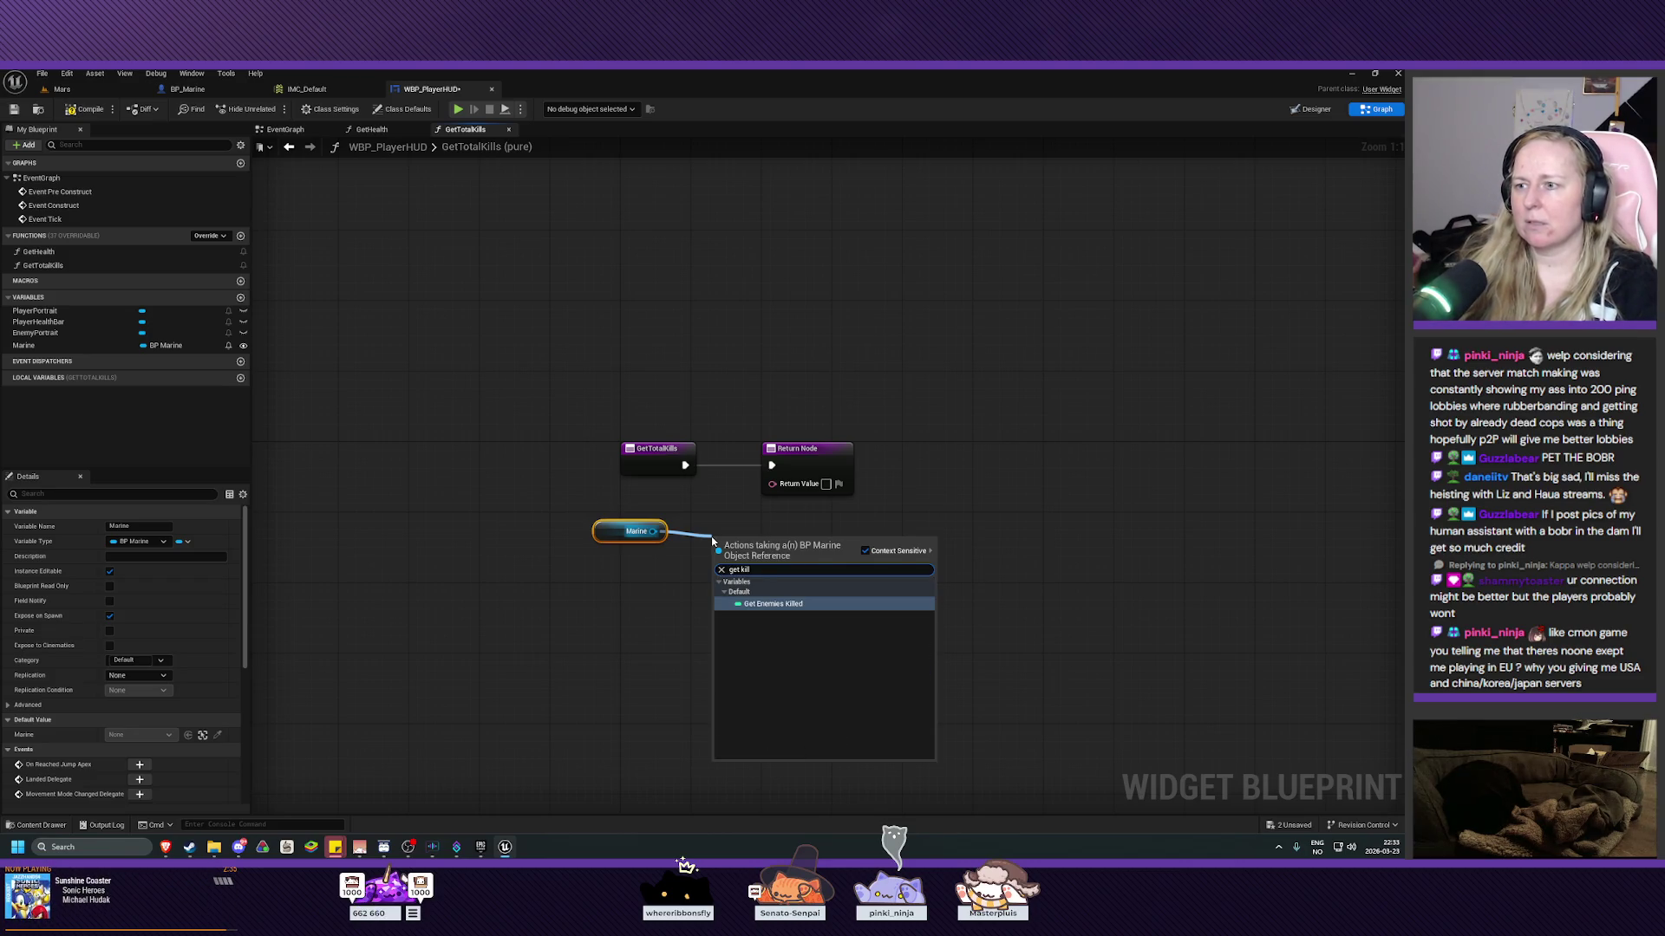
{"action": "left_click", "coordinate": [824, 603]}
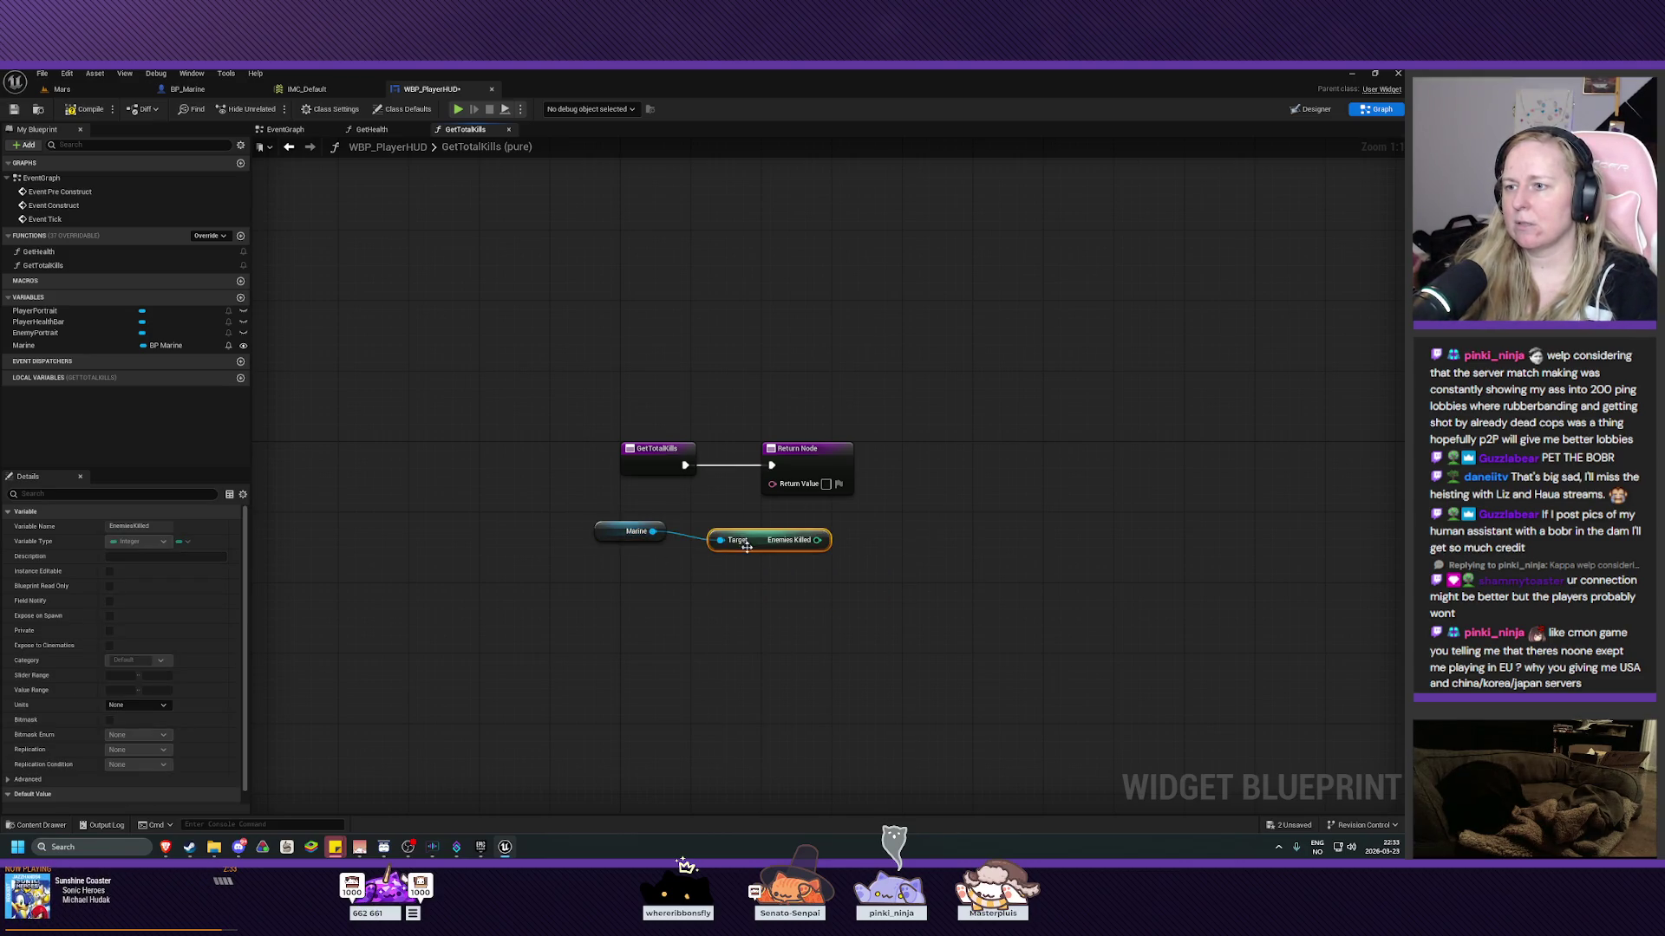
{"action": "left_click", "coordinate": [607, 531], "text": "ctrl"}
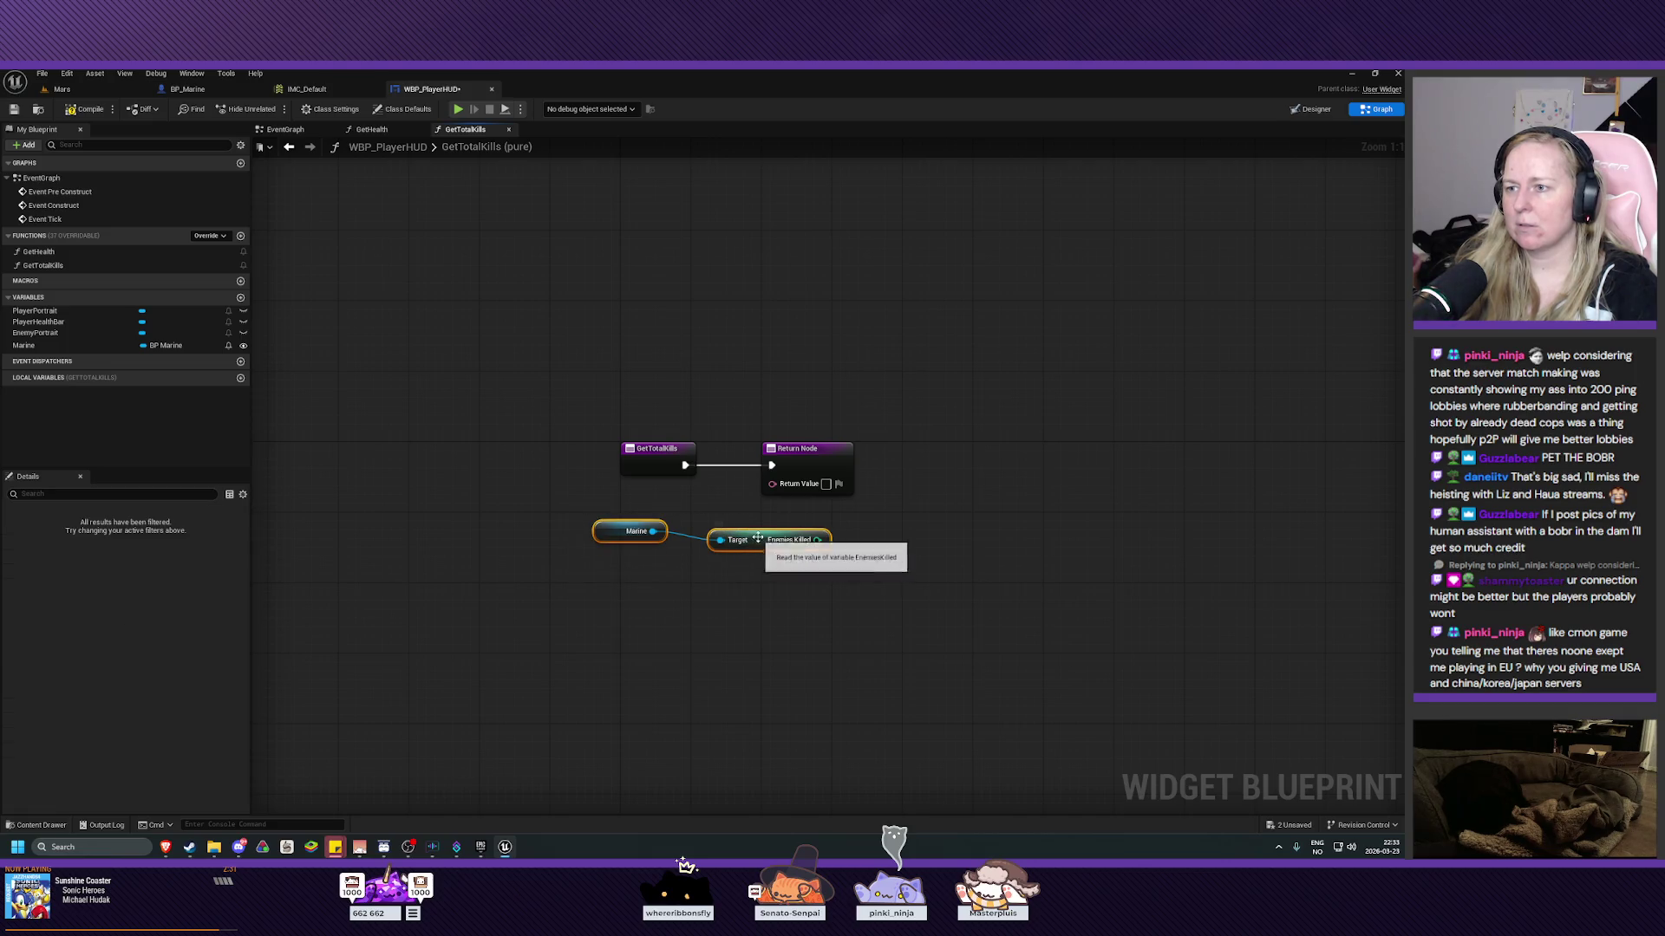
{"action": "left_click_drag", "start_coordinate": [754, 541], "coordinate": [649, 532]}
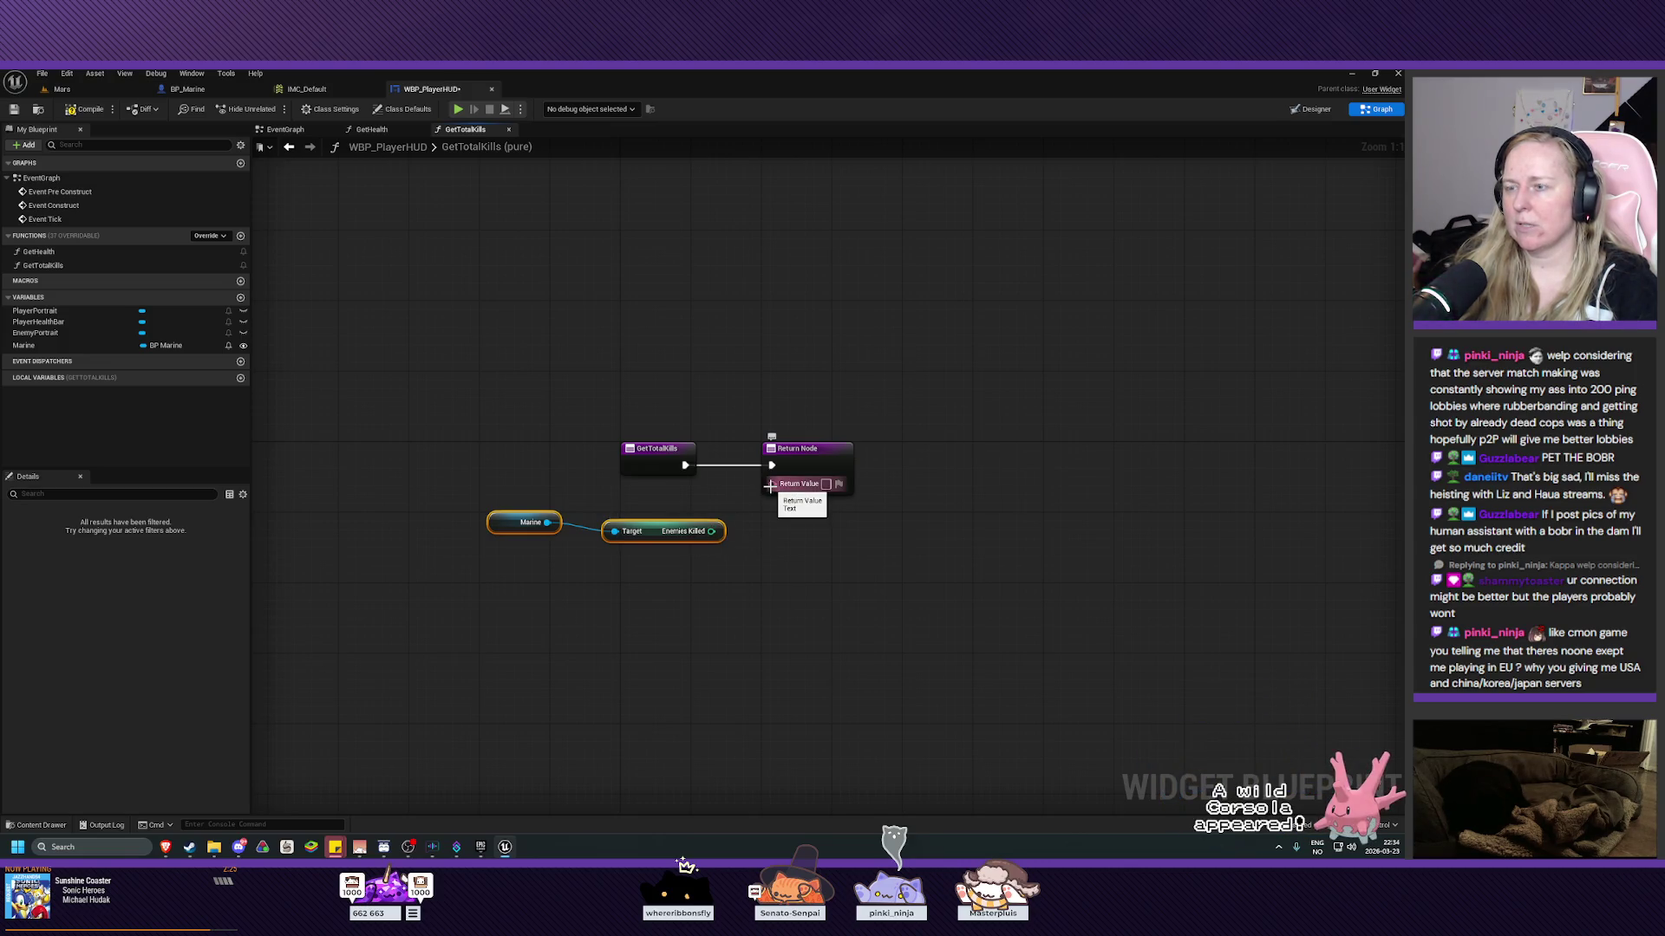
Wire Enemies Killed into Return Value through the auto To Text node, arrange the nodes, and save.
{"action": "mouse_move", "coordinate": [722, 531]}
{"action": "left_mouse_down"}
{"action": "mouse_move", "coordinate": [744, 519]}
{"action": "mouse_move", "coordinate": [695, 540]}
{"action": "mouse_move", "coordinate": [730, 568]}
{"action": "mouse_move", "coordinate": [771, 483]}
{"action": "left_mouse_up"}
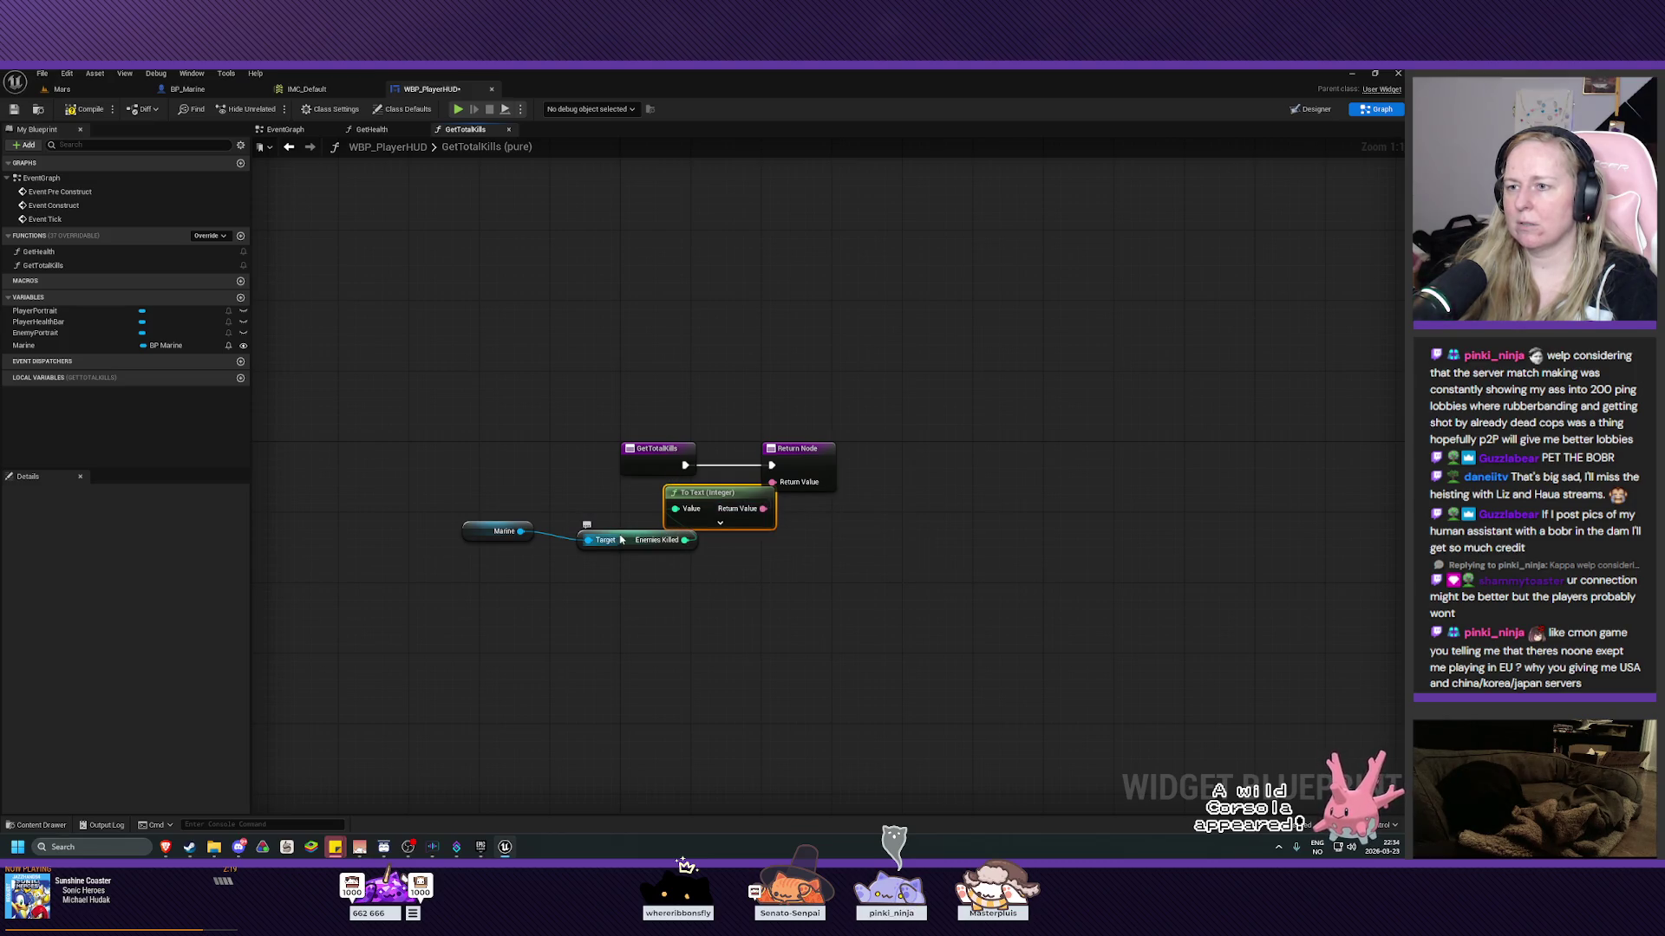
{"action": "left_click_drag", "start_coordinate": [625, 535], "coordinate": [570, 491]}
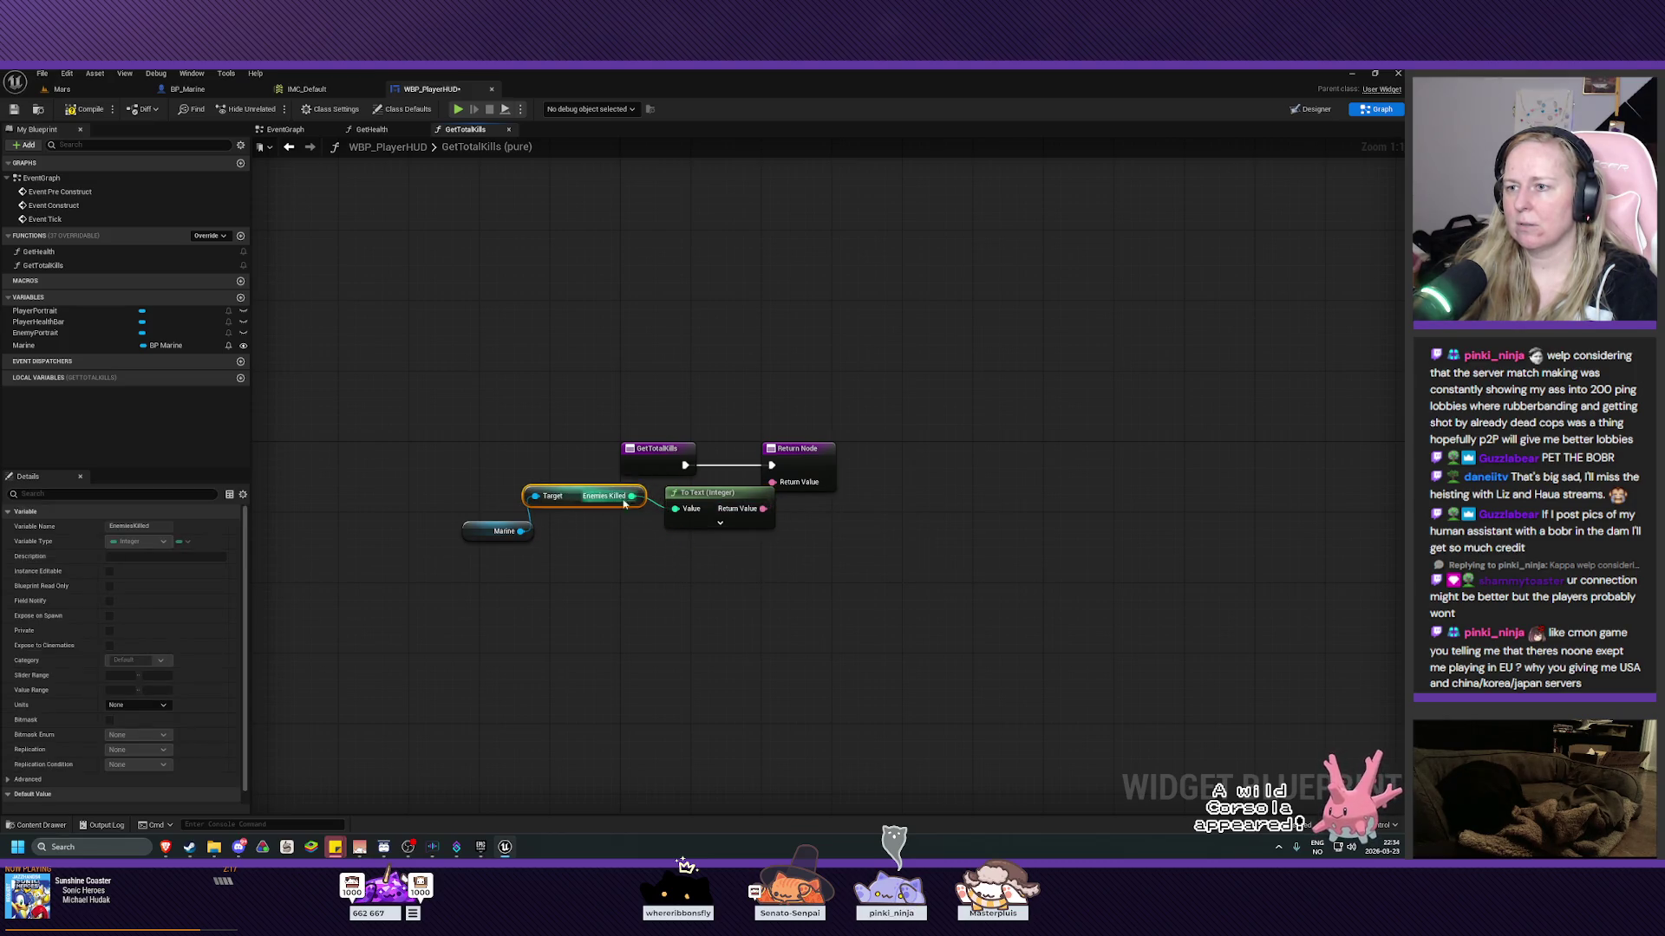
{"action": "left_click_drag", "start_coordinate": [704, 495], "coordinate": [683, 494]}
{"action": "mouse_move", "coordinate": [575, 496]}
{"action": "left_mouse_down"}
{"action": "mouse_move", "coordinate": [564, 546]}
{"action": "mouse_move", "coordinate": [550, 496]}
{"action": "left_mouse_up"}
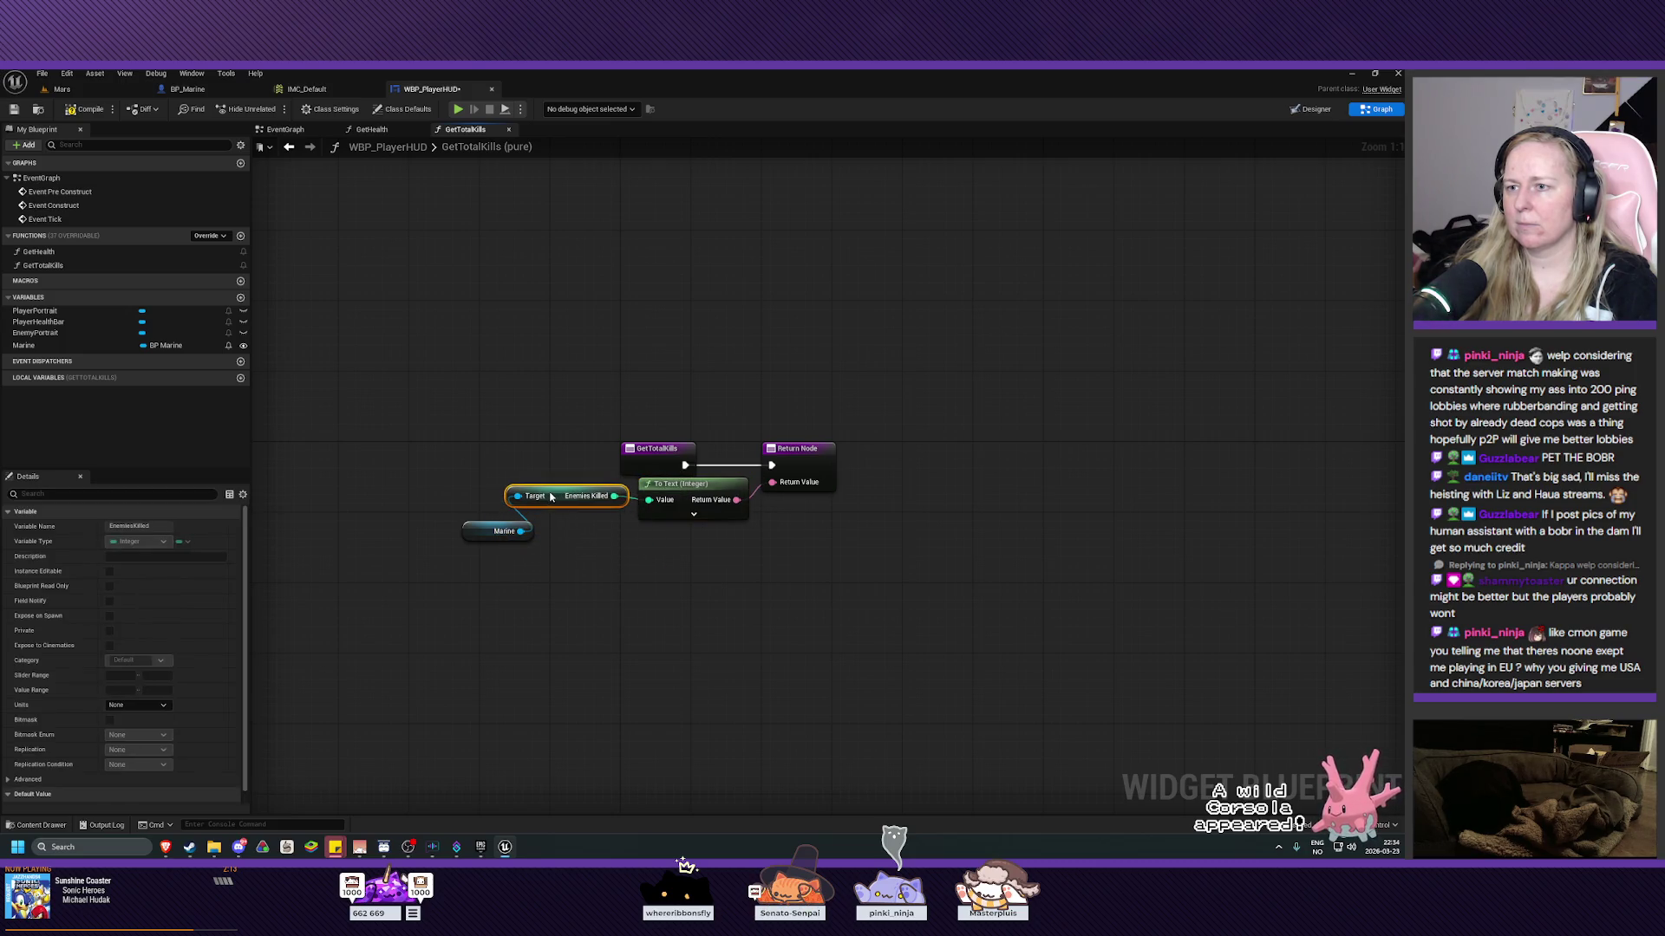
{"action": "left_click_drag", "start_coordinate": [480, 539], "coordinate": [443, 505]}
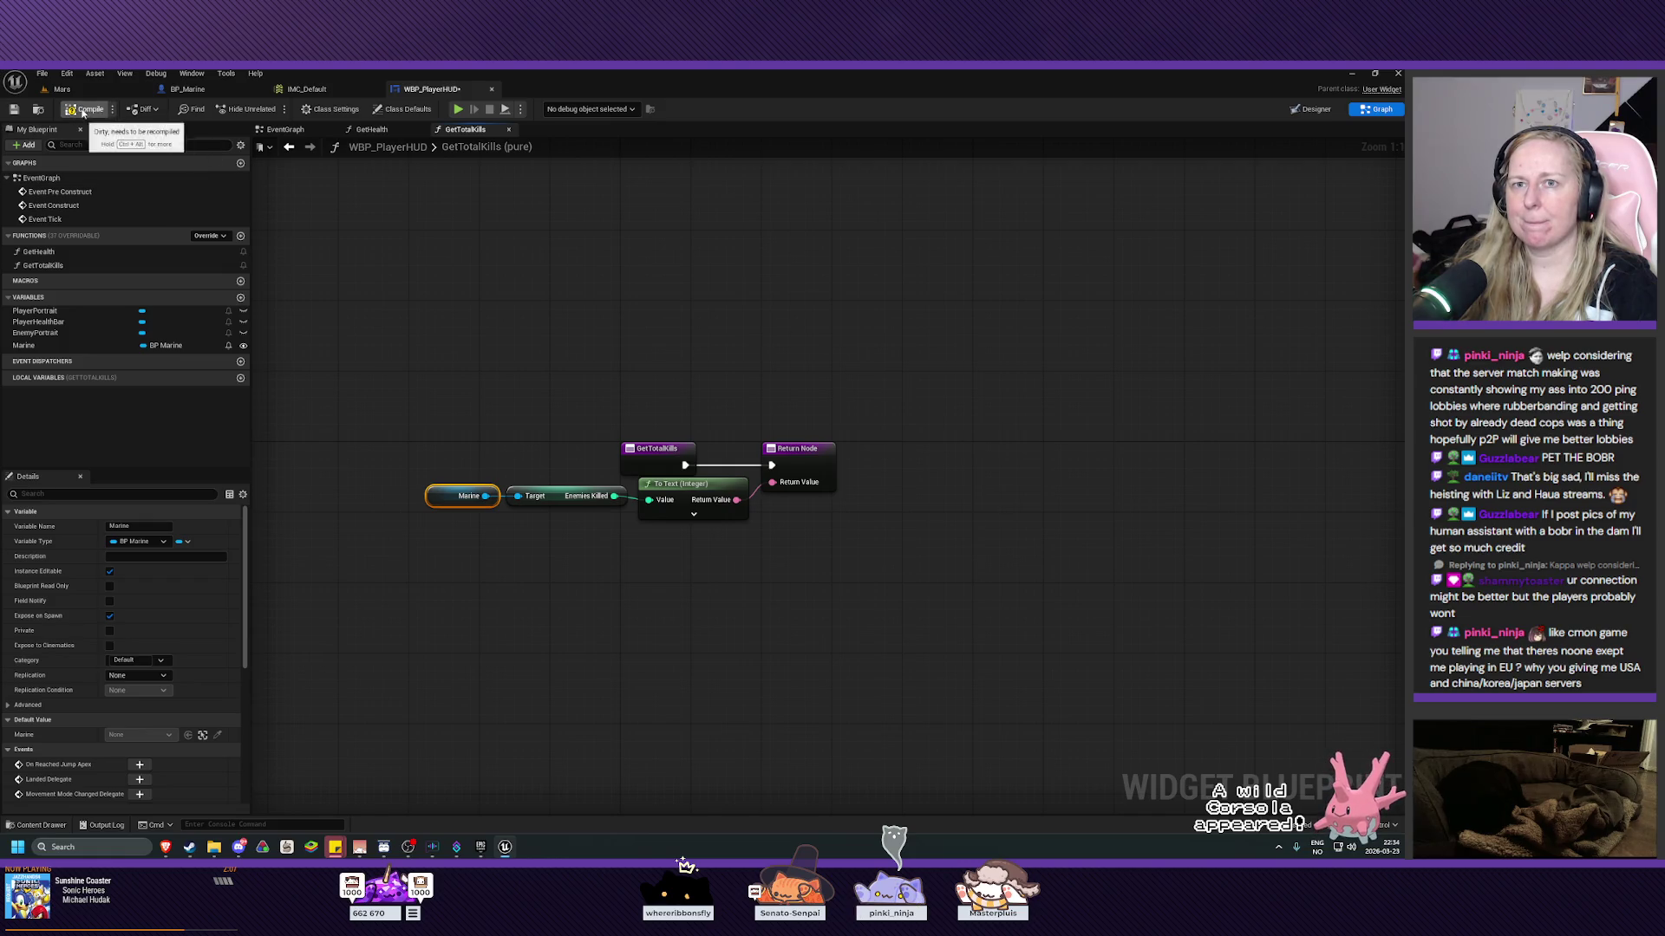
{"action": "left_click", "coordinate": [13, 110]}
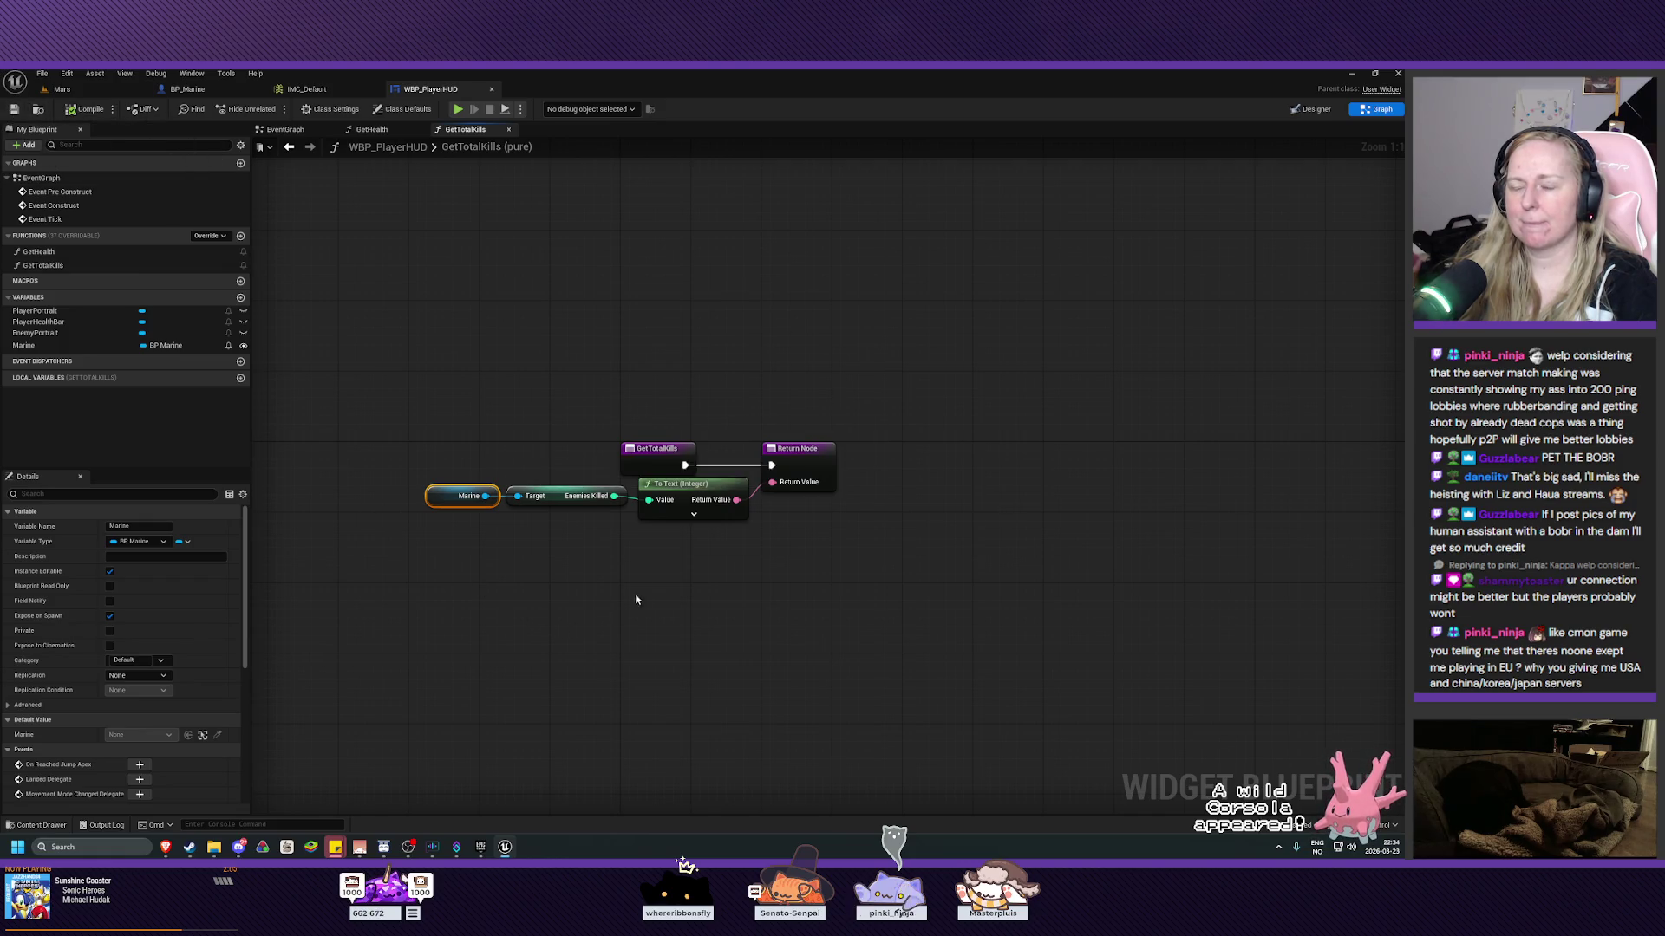
Lower the To Text and Enemies Killed nodes into one row and save WBP_PlayerHUD again.
{"action": "left_click_drag", "start_coordinate": [675, 499], "coordinate": [676, 507]}
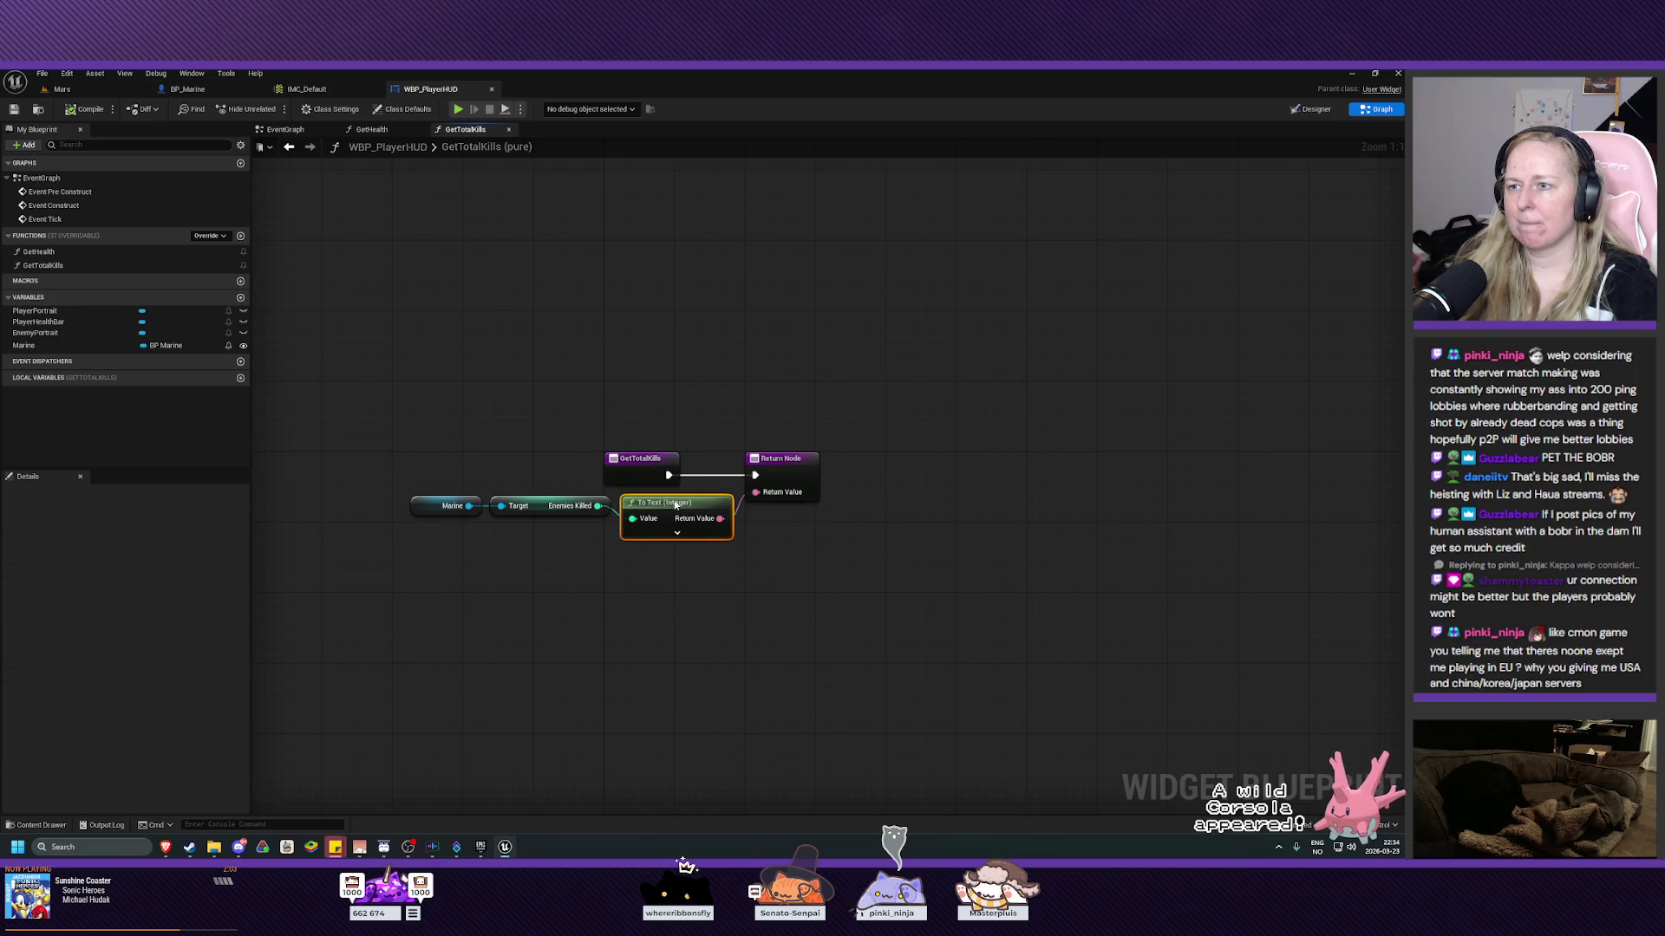
{"action": "left_click_drag", "start_coordinate": [533, 498], "coordinate": [435, 516]}
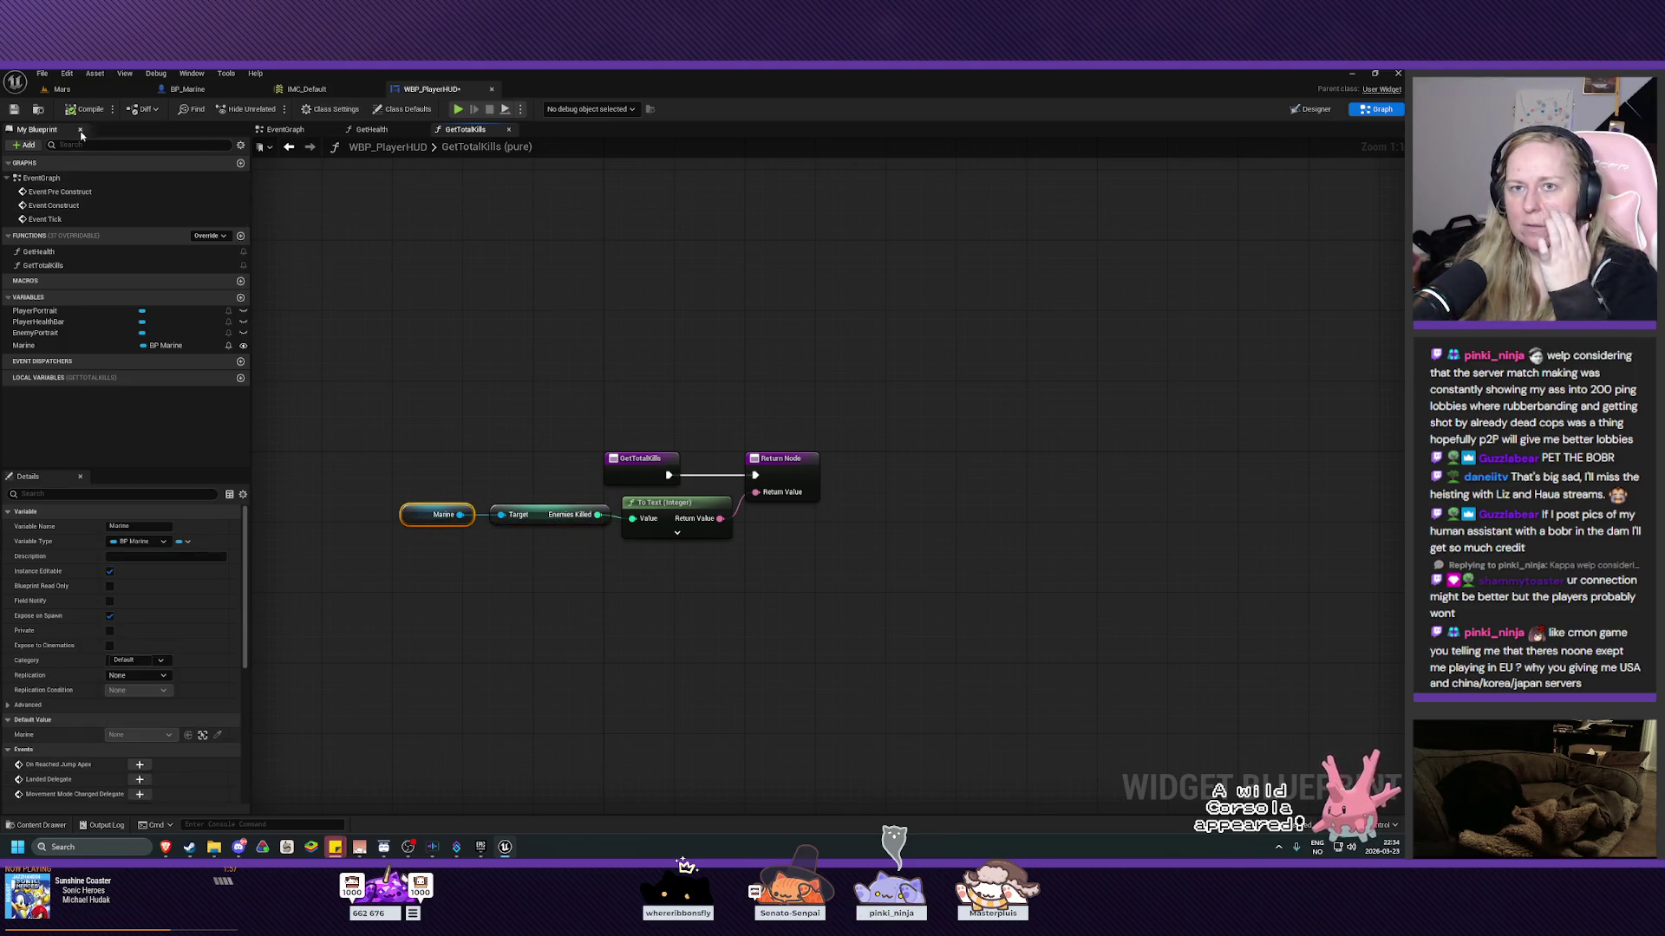
{"action": "left_click", "coordinate": [14, 108]}
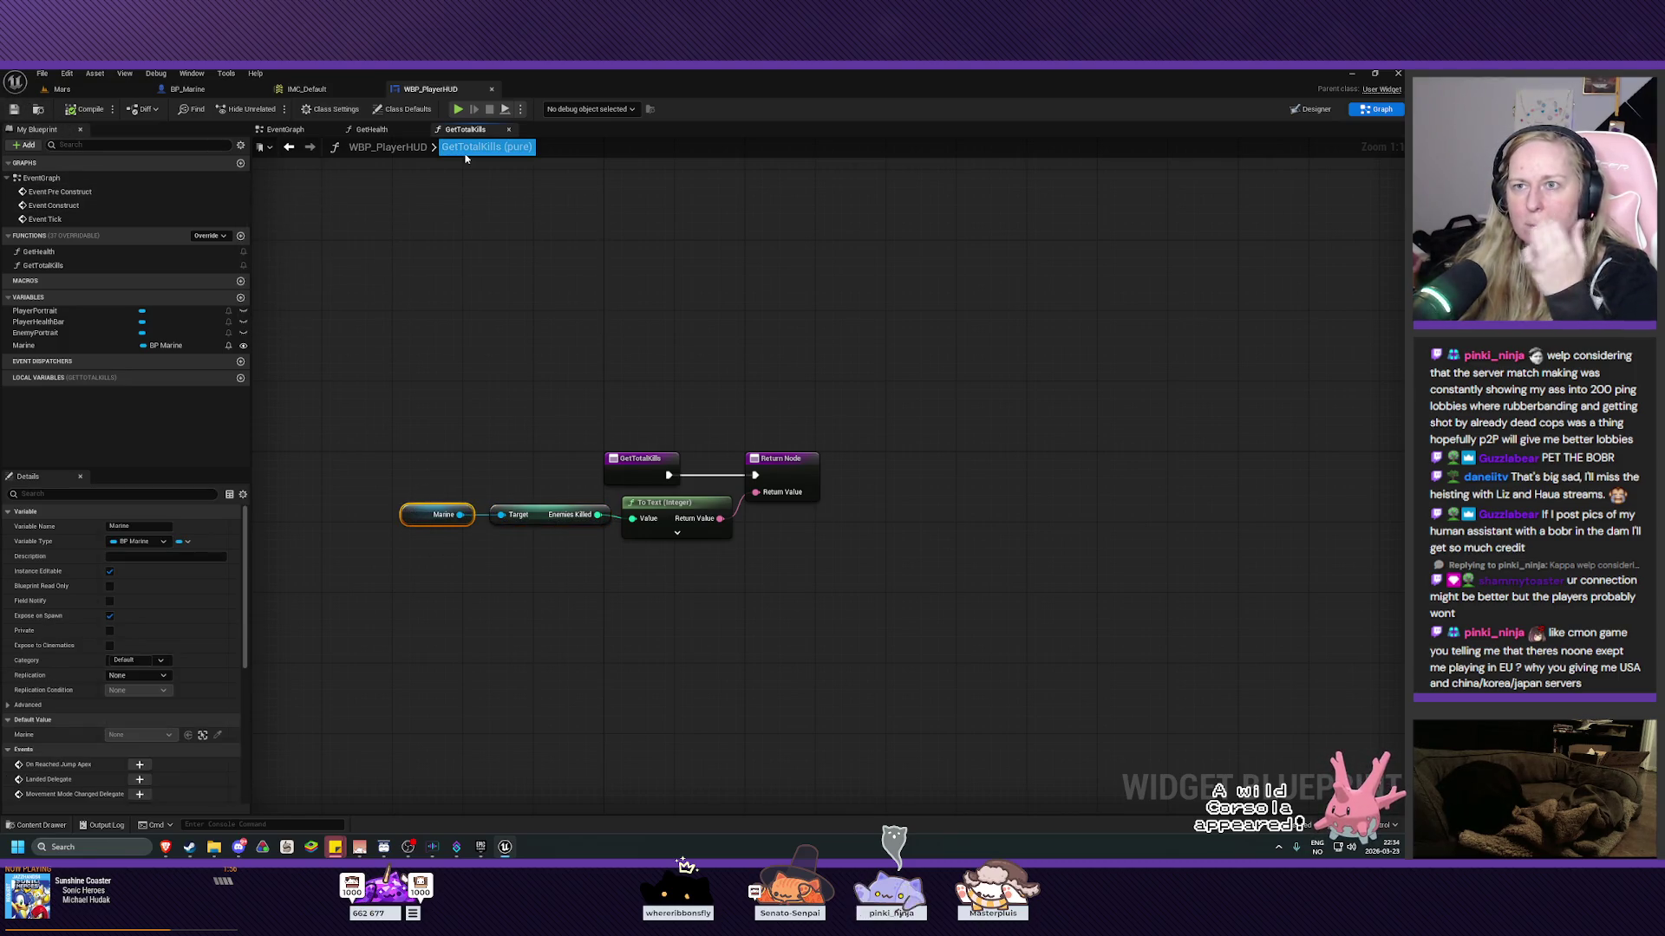
{"action": "left_click", "coordinate": [392, 132]}
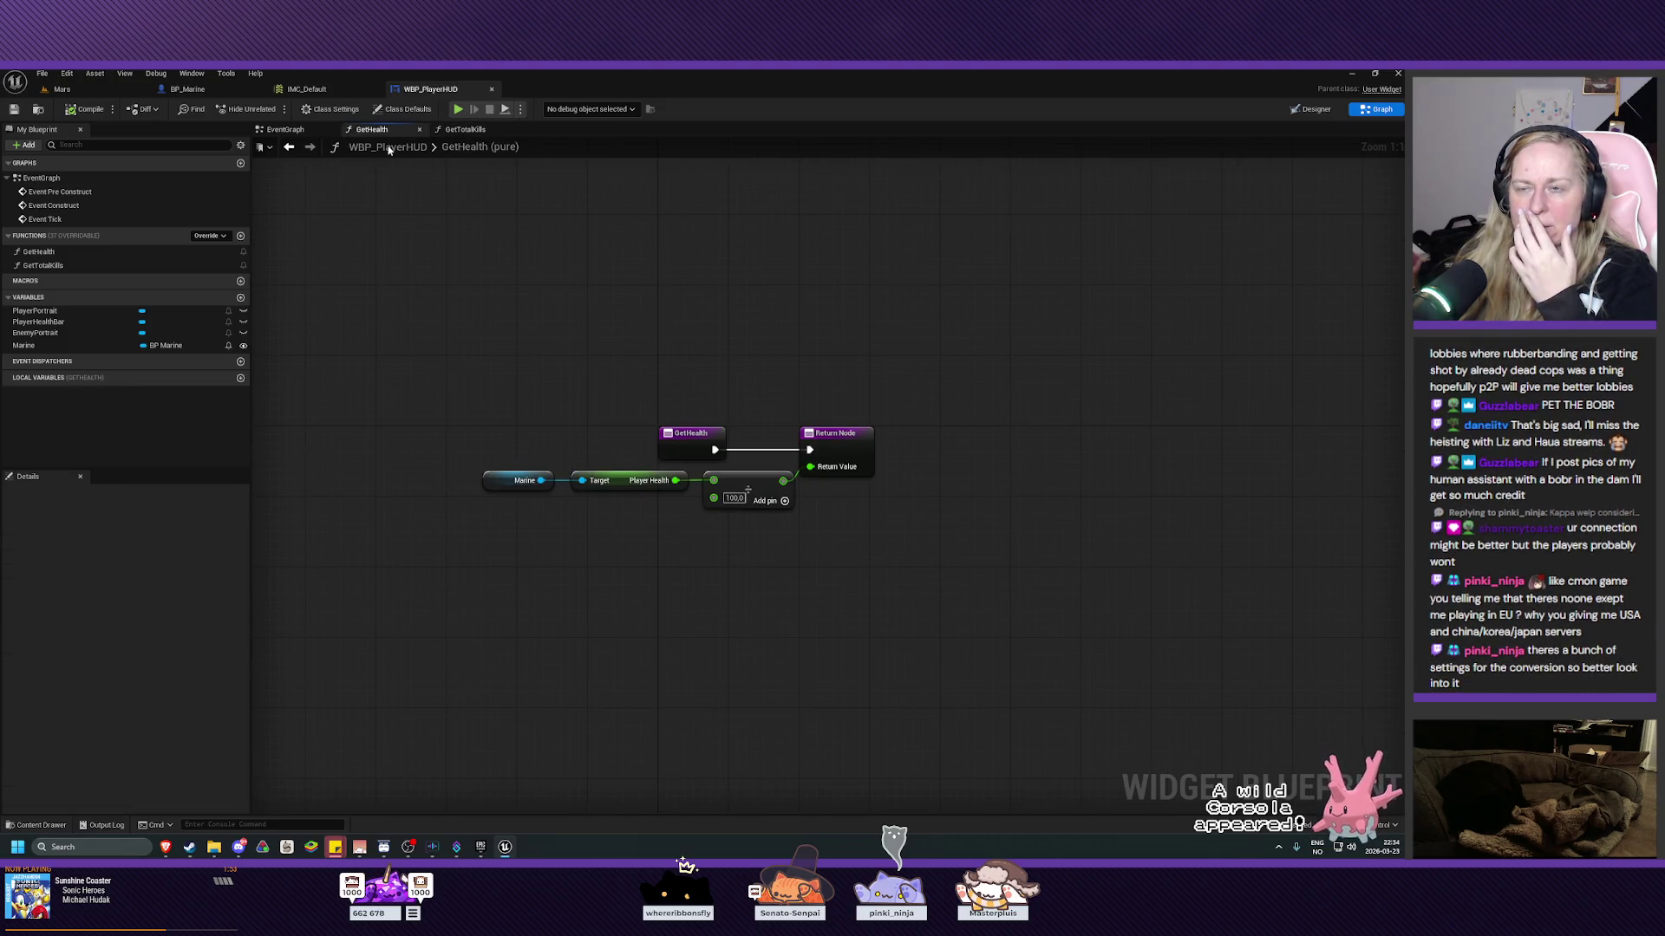
{"action": "left_click", "coordinate": [460, 129]}
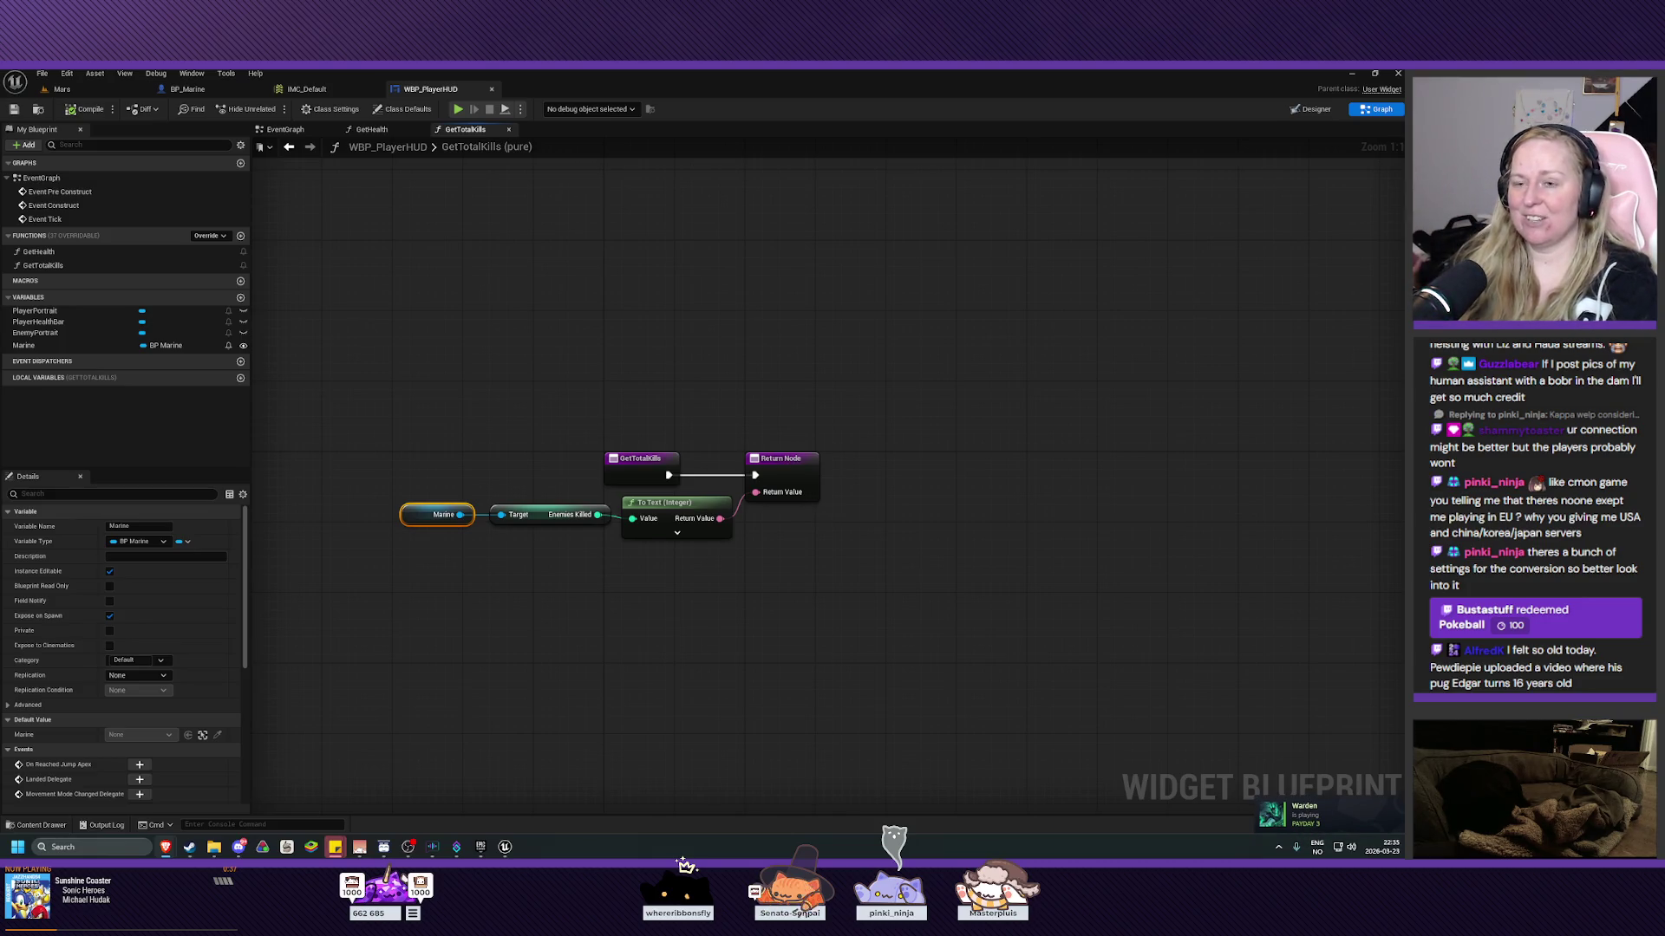
Recentre the GetTotalKills graph, then switch over to the Mars level map.
{"action": "mouse_move", "coordinate": [756, 606]}
{"action": "left_mouse_down"}
{"action": "mouse_move", "coordinate": [777, 656]}
{"action": "mouse_move", "coordinate": [744, 620]}
{"action": "left_mouse_up"}
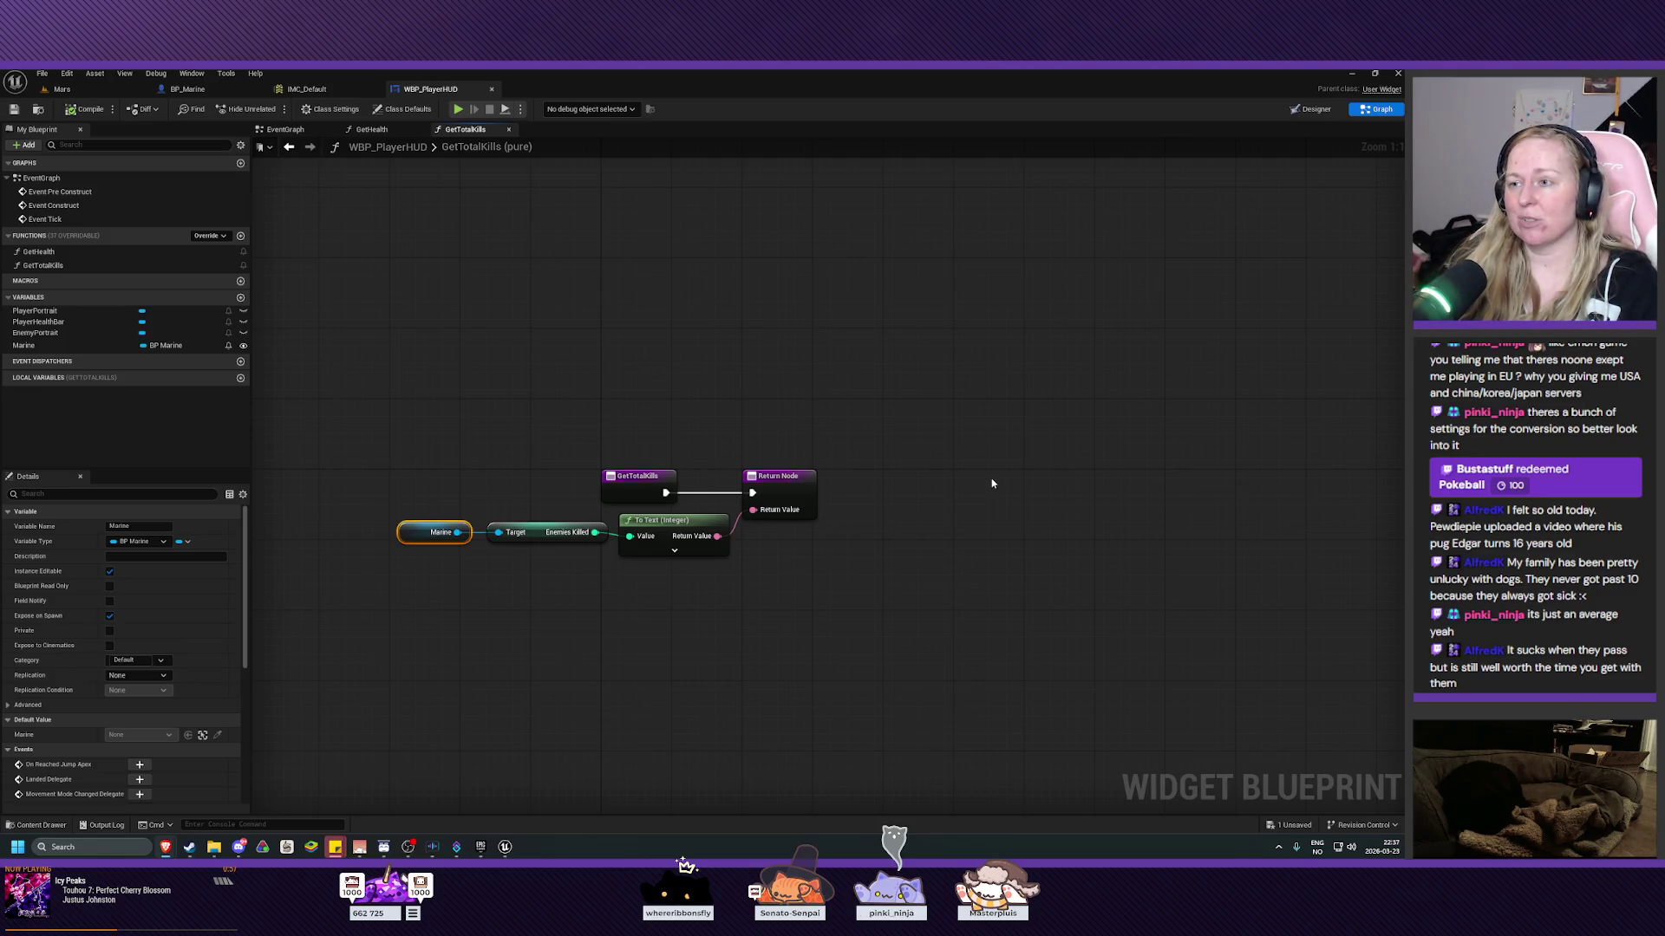
{"action": "mouse_move", "coordinate": [927, 467]}
{"action": "left_mouse_down"}
{"action": "mouse_move", "coordinate": [936, 443]}
{"action": "mouse_move", "coordinate": [952, 454]}
{"action": "mouse_move", "coordinate": [948, 430]}
{"action": "left_mouse_up"}
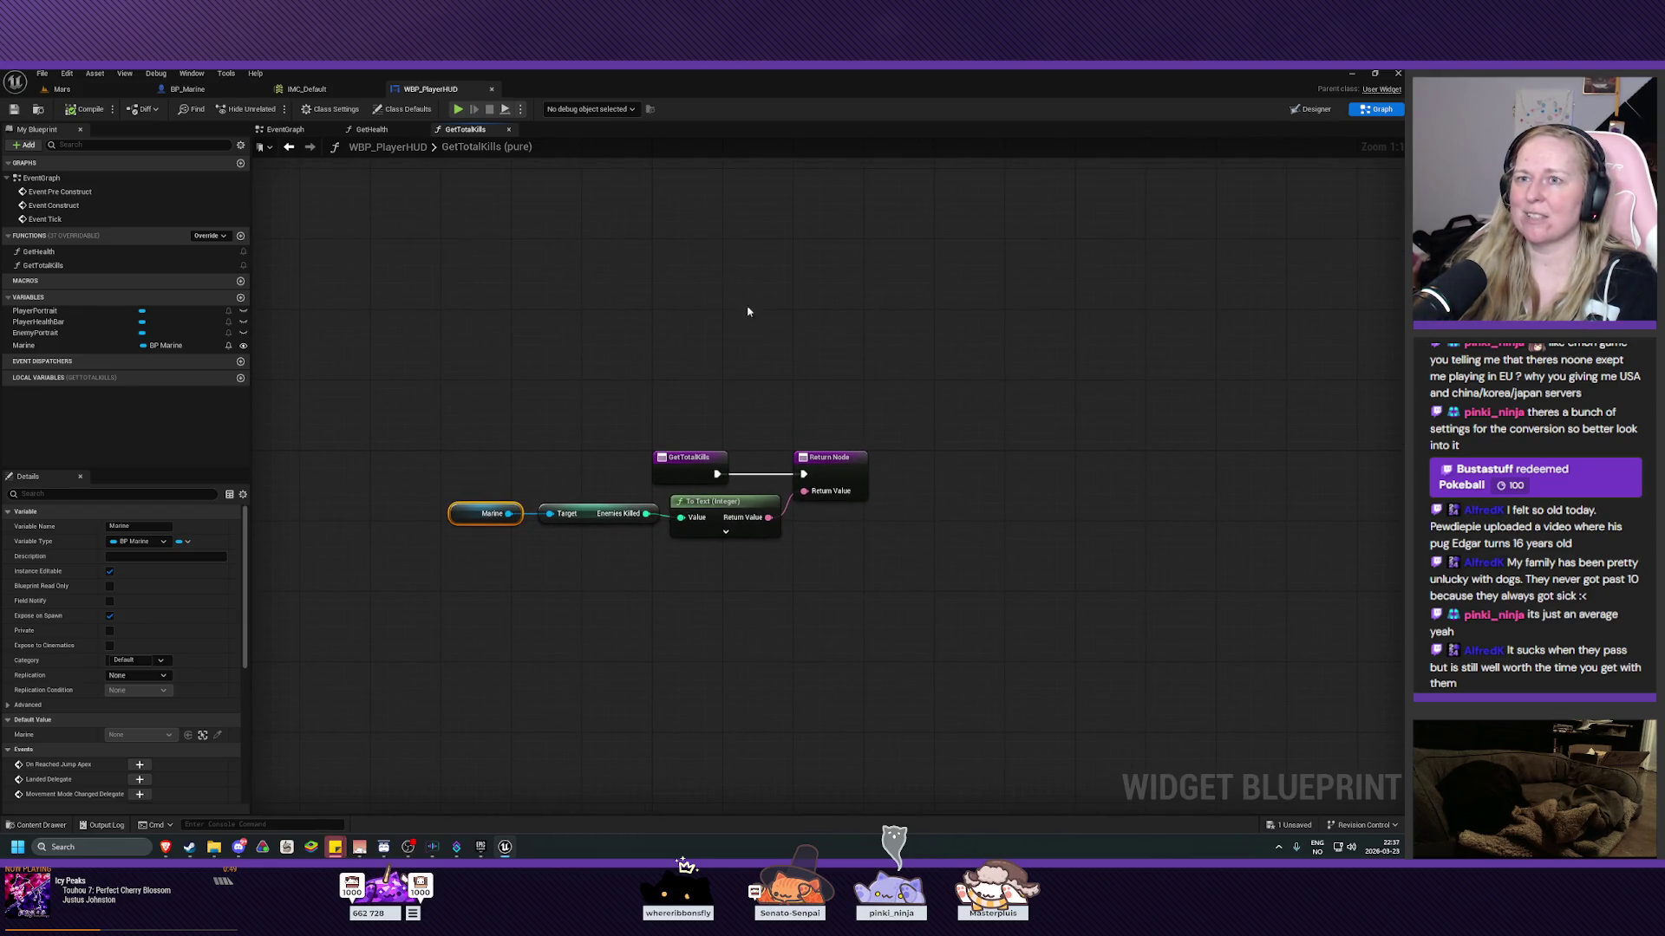
{"action": "left_click", "coordinate": [84, 92]}
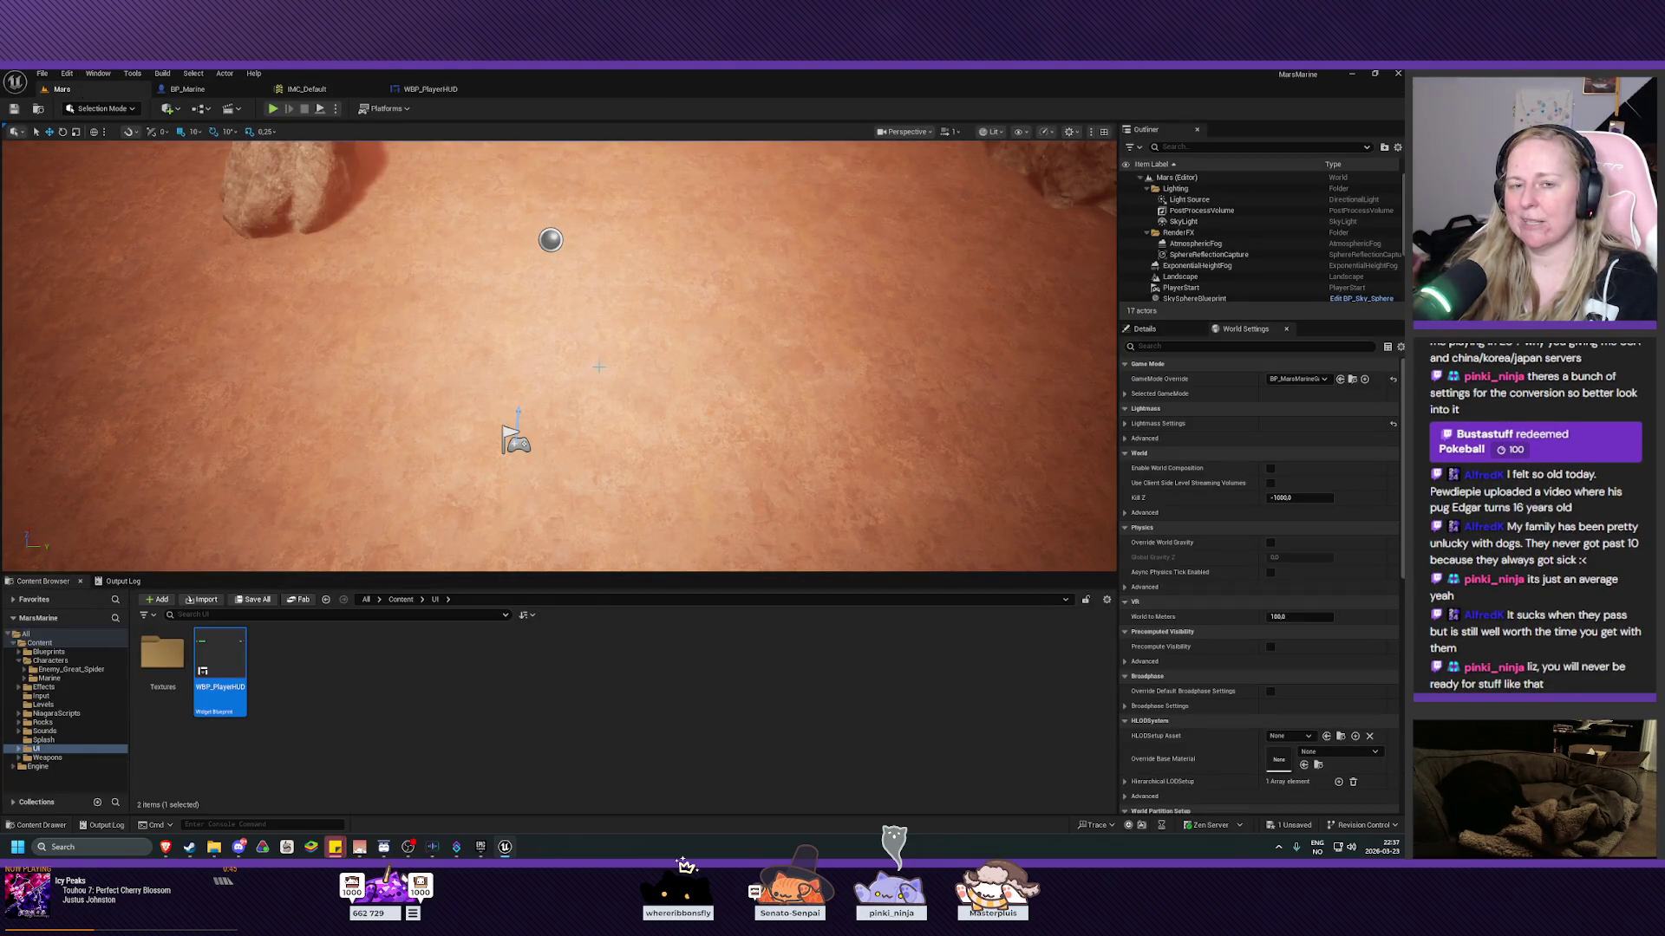
Tilt the Mars level view, check the BP_Marine event graph, then return to GetTotalKills.
{"action": "mouse_move", "coordinate": [613, 431]}
{"action": "left_mouse_down"}
{"action": "mouse_move", "coordinate": [602, 380]}
{"action": "mouse_move", "coordinate": [605, 413]}
{"action": "left_mouse_up"}
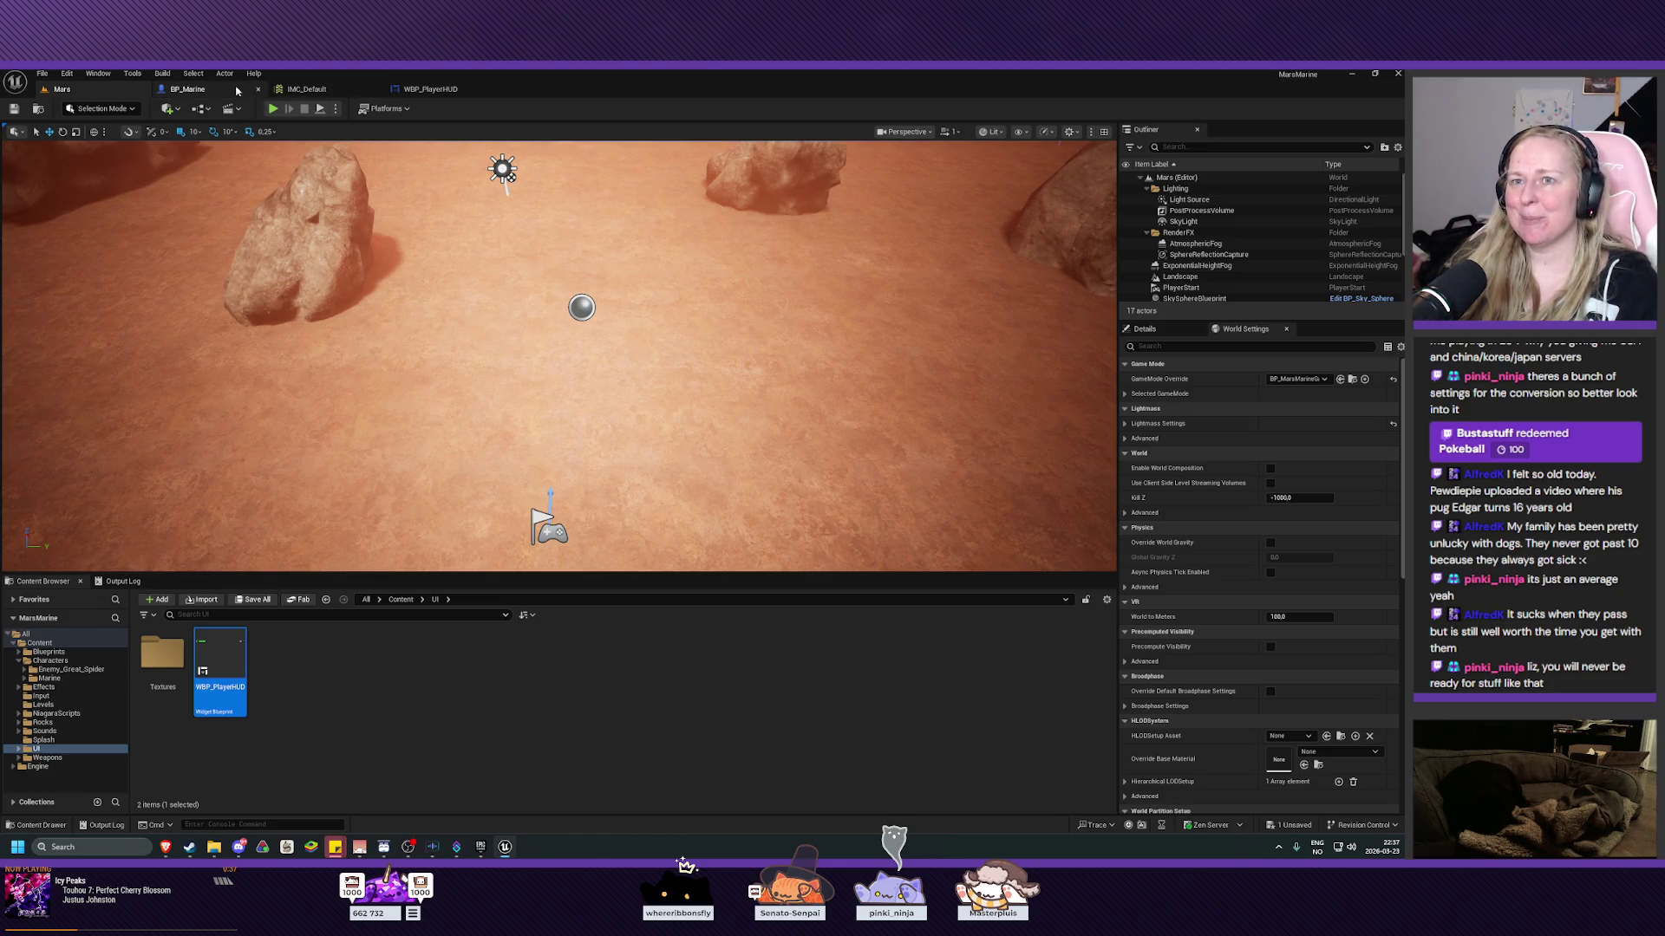
{"action": "left_click", "coordinate": [201, 88]}
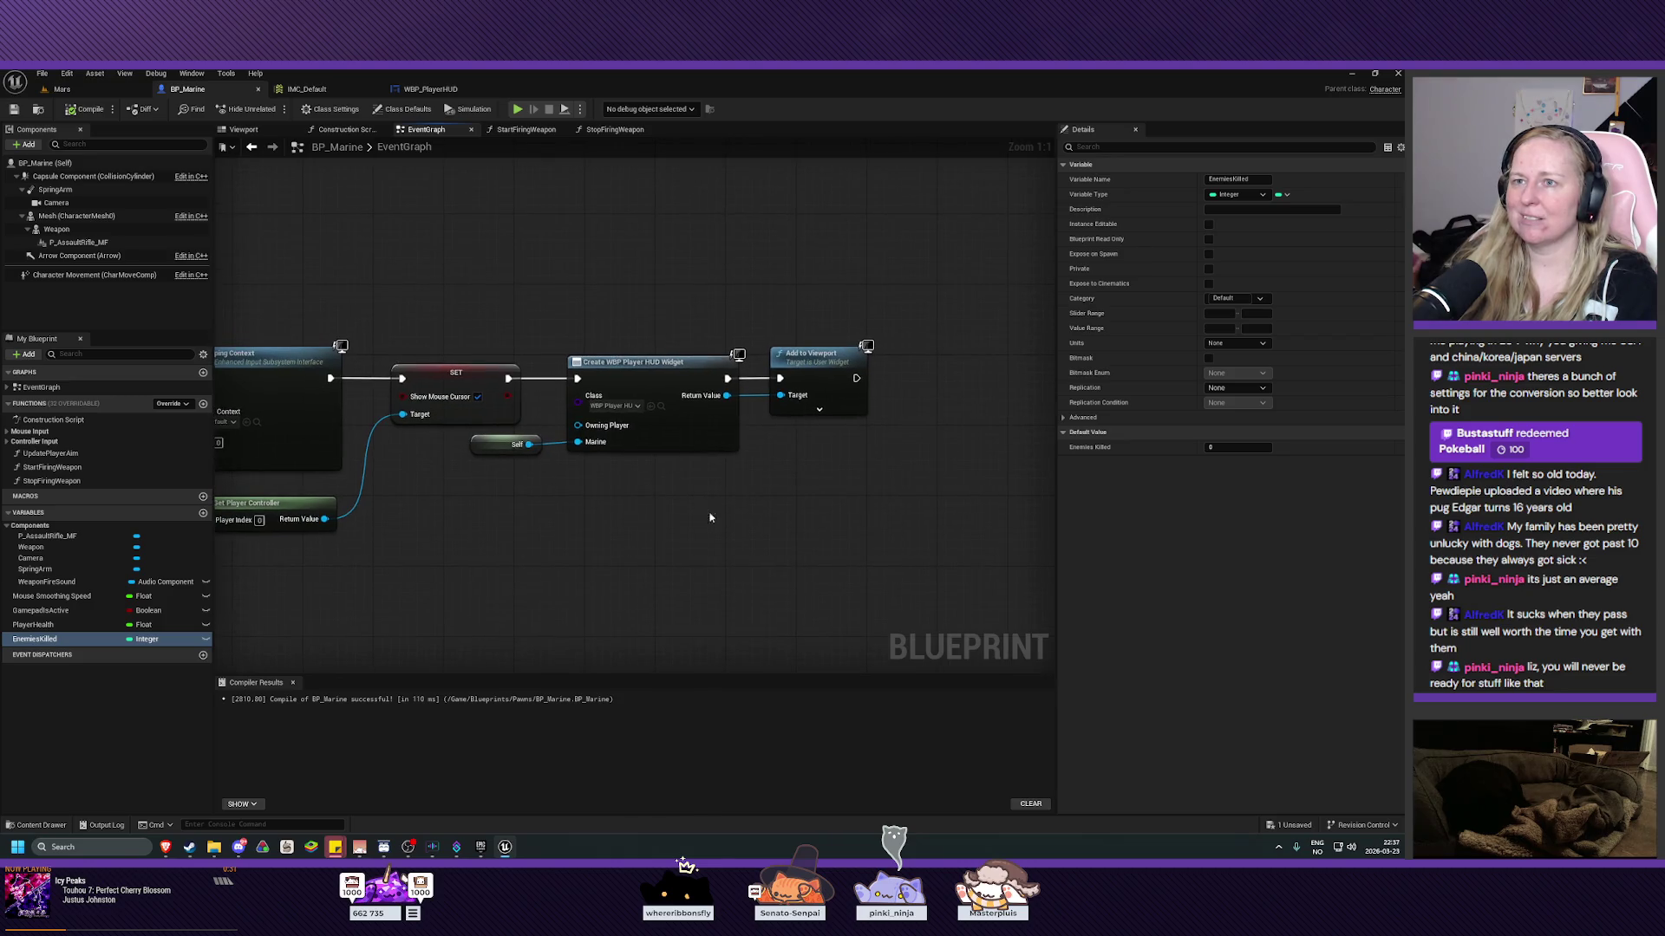
{"action": "left_click", "coordinate": [429, 89]}
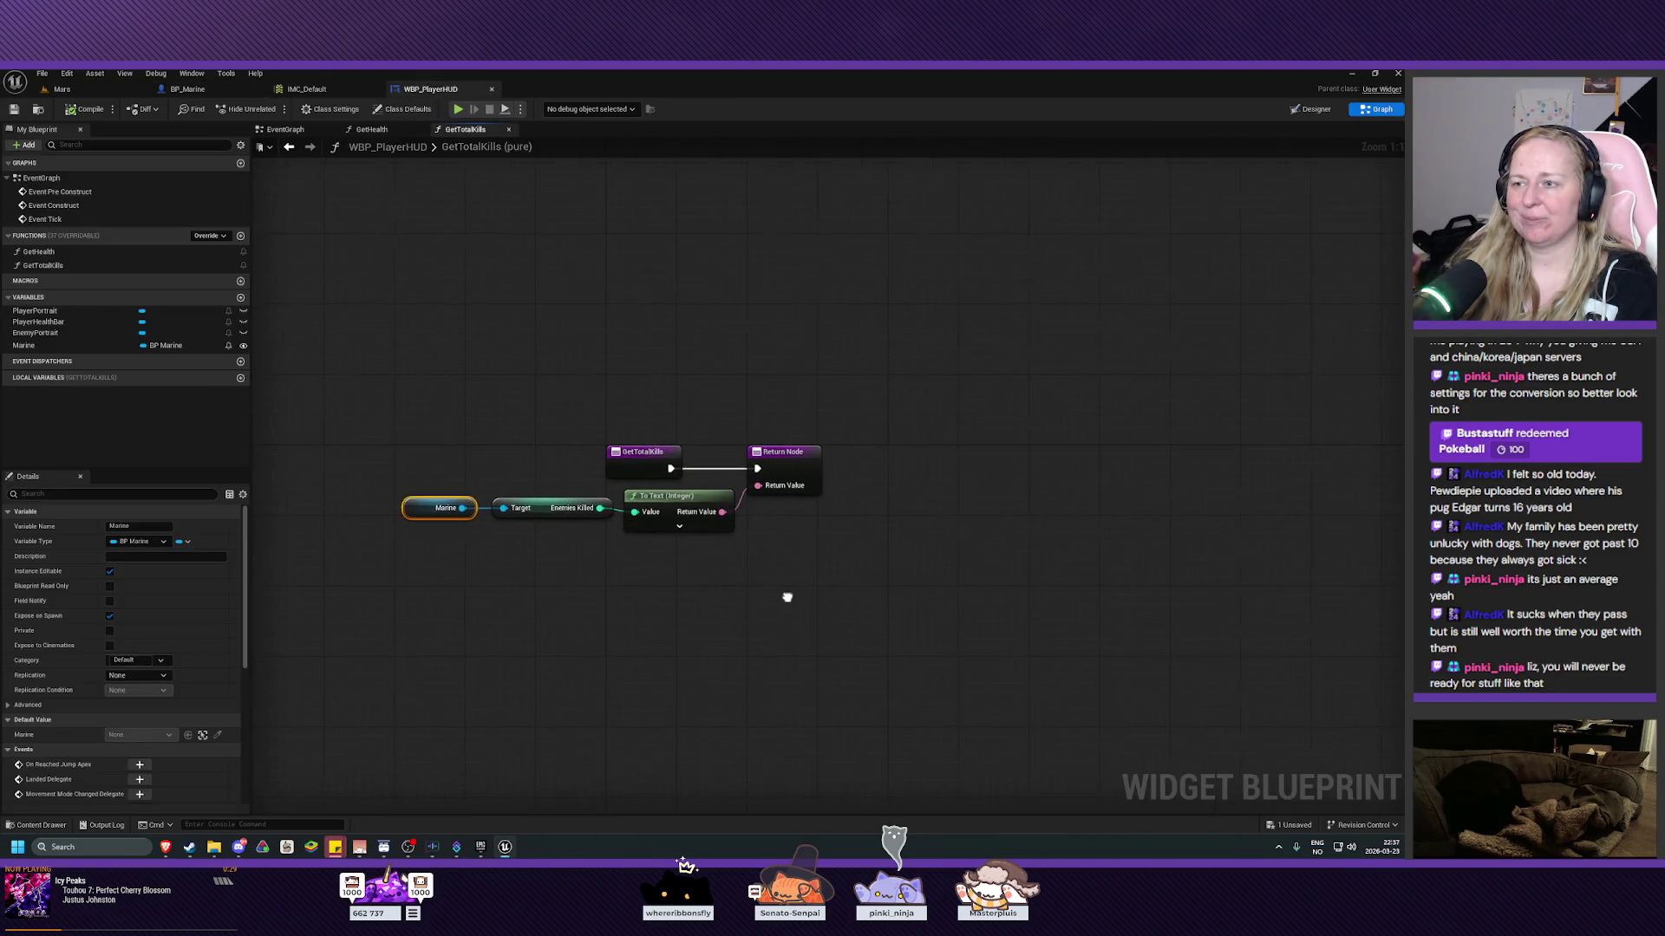
Pan the GetTotalKills graph to recentre the Enemies Killed, To Text and return nodes.
{"action": "mouse_move", "coordinate": [737, 601]}
{"action": "left_mouse_down"}
{"action": "mouse_move", "coordinate": [717, 609]}
{"action": "mouse_move", "coordinate": [741, 617]}
{"action": "left_mouse_up"}
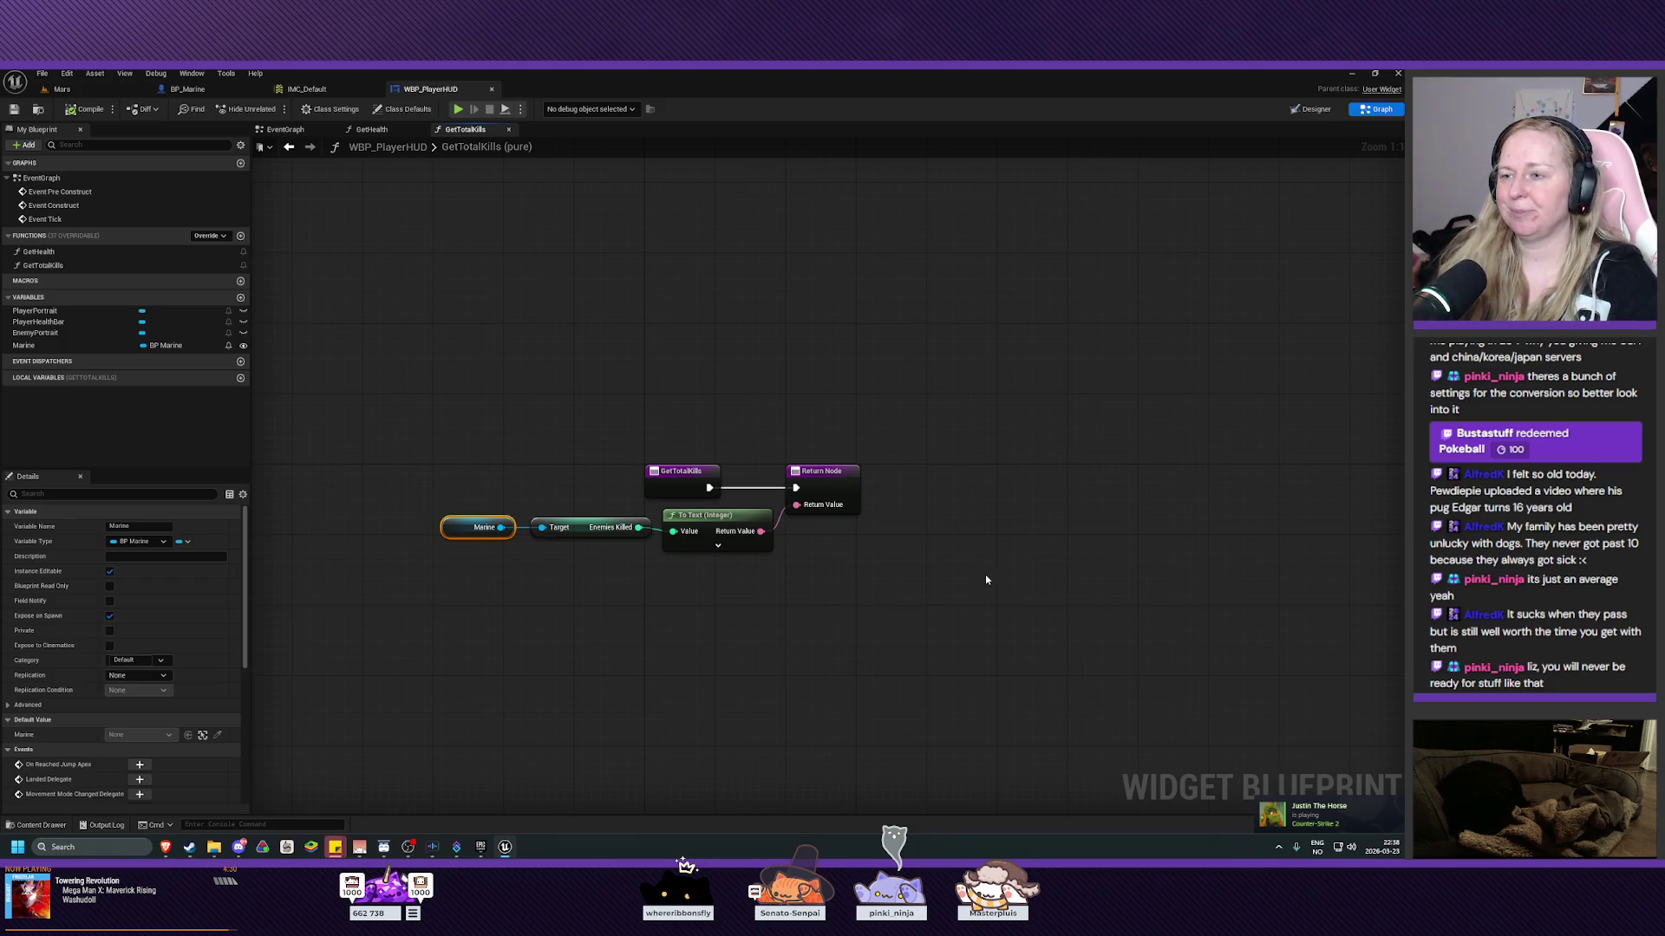
{"action": "left_click_drag", "start_coordinate": [917, 583], "coordinate": [933, 541]}
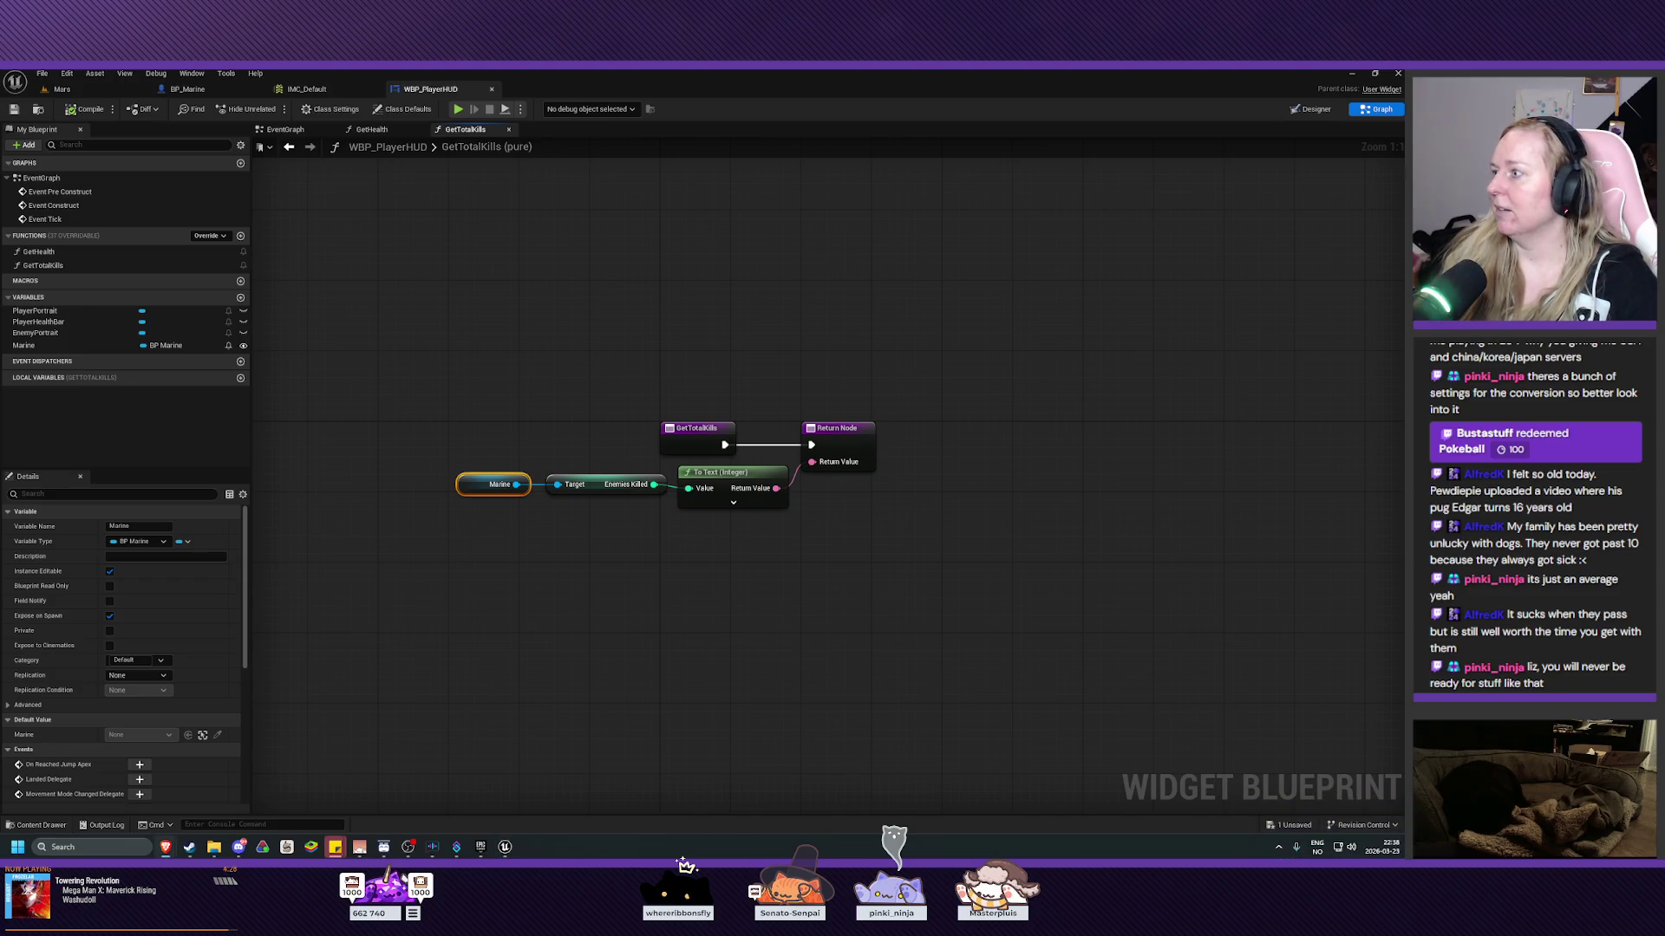